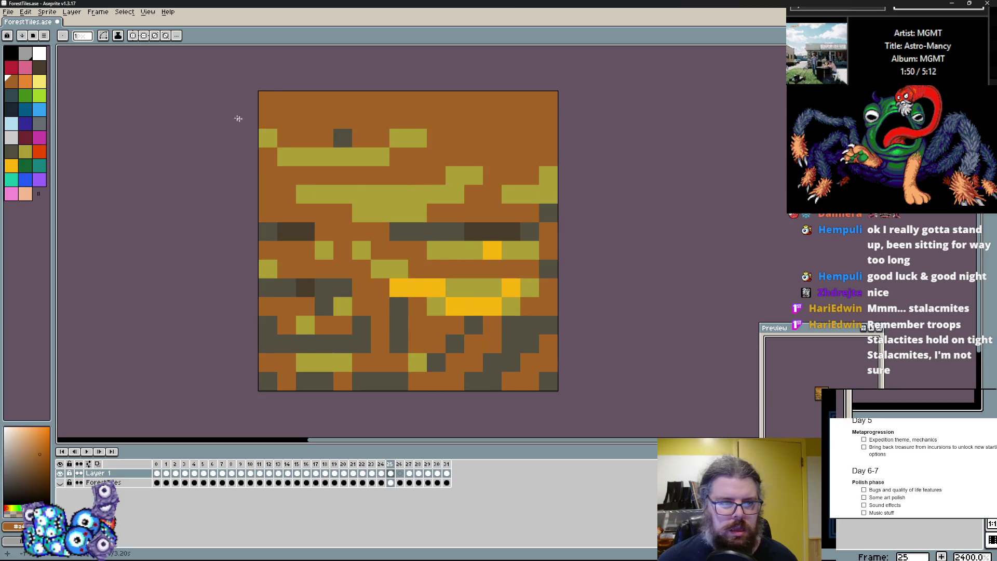
# - Paint dark grey rock columns, a stalagmite and a top-right staircase onto frame 26's tile
pyautogui.press('Left')
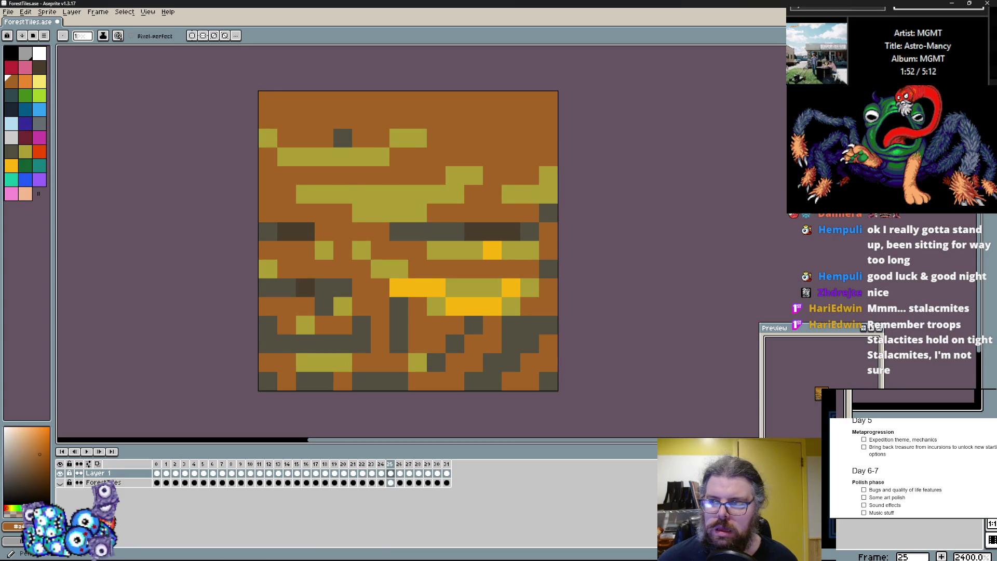
pyautogui.press('Left')
pyautogui.keyDown('alt'); pyautogui.click(477, 336); pyautogui.keyUp('alt')
pyautogui.press('Right')
pyautogui.press('Right')
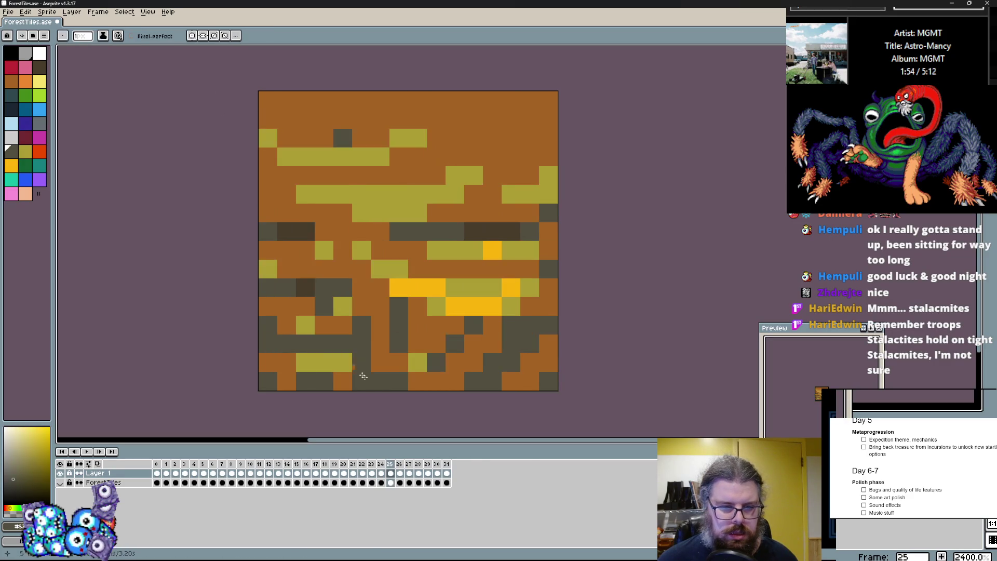
pyautogui.moveTo(362, 363)
pyautogui.mouseDown()
pyautogui.moveTo(473, 363)
pyautogui.moveTo(511, 381)
pyautogui.mouseUp()
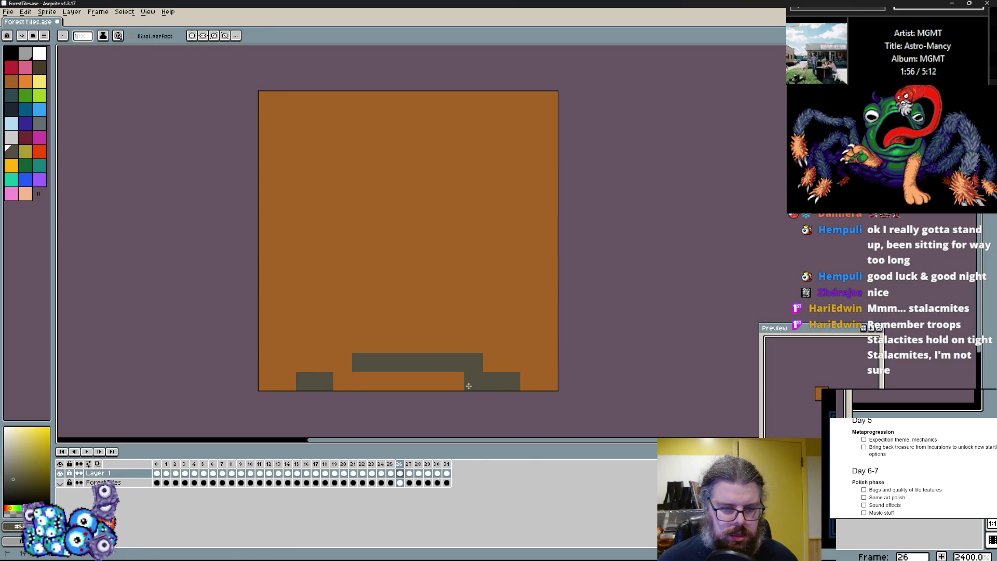
pyautogui.press('e')
pyautogui.moveTo(436, 362); pyautogui.dragTo(380, 362)
pyautogui.press('b')
pyautogui.moveTo(309, 312); pyautogui.dragTo(249, 394)
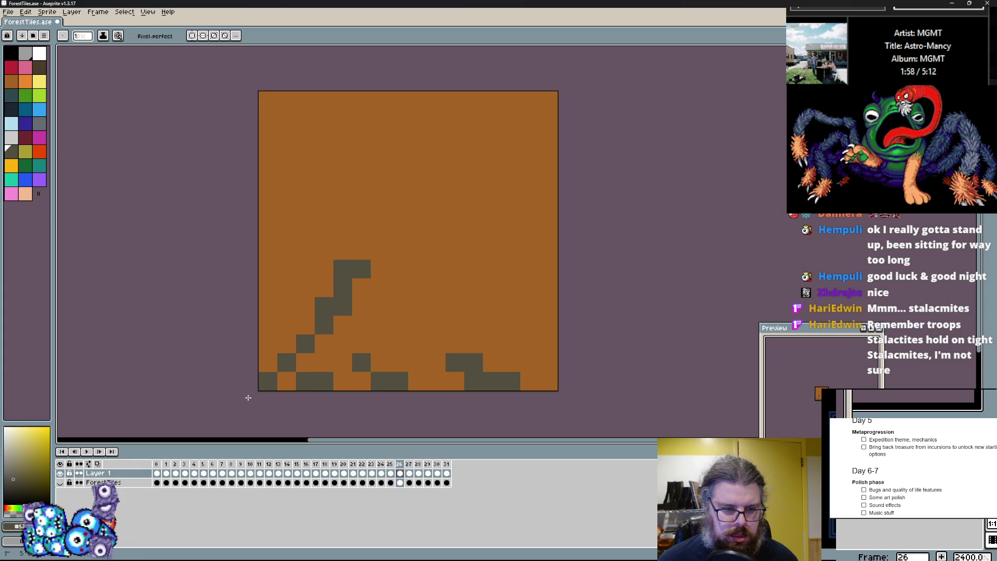
pyautogui.moveTo(399, 306); pyautogui.dragTo(426, 383)
pyautogui.moveTo(474, 307)
pyautogui.mouseDown()
pyautogui.moveTo(478, 334)
pyautogui.moveTo(528, 363)
pyautogui.mouseUp()
pyautogui.moveTo(492, 250); pyautogui.dragTo(530, 287)
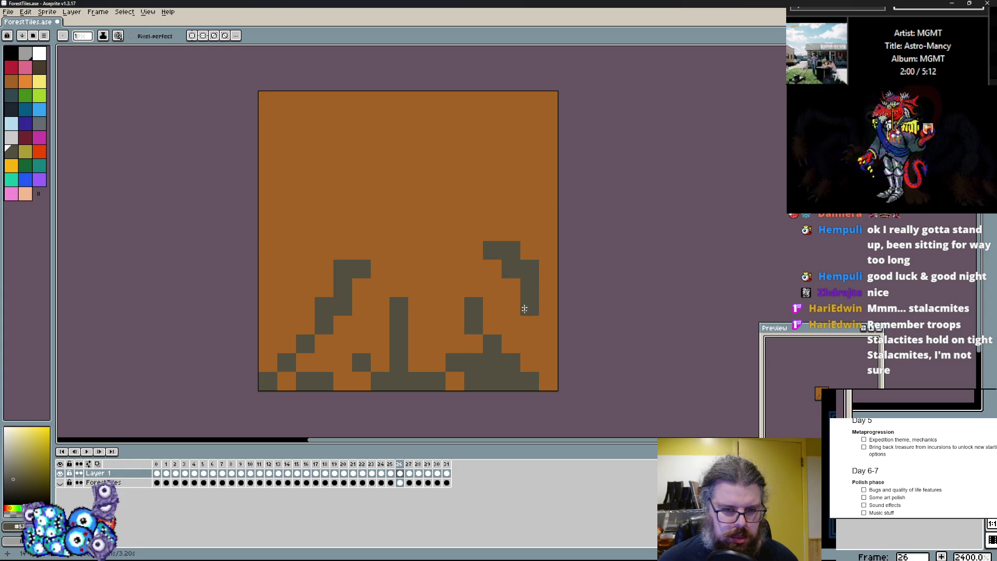
# - Add wavy olive bands across the top and middle of the tile
pyautogui.press('Left')
pyautogui.keyDown('alt'); pyautogui.click(277, 212); pyautogui.keyUp('alt')
pyautogui.press('Right')
pyautogui.moveTo(343, 174)
pyautogui.mouseDown()
pyautogui.moveTo(362, 193)
pyautogui.moveTo(455, 193)
pyautogui.mouseUp()
pyautogui.moveTo(511, 156); pyautogui.dragTo(416, 174)
pyautogui.moveTo(286, 231); pyautogui.dragTo(362, 231)
pyautogui.moveTo(548, 231)
pyautogui.mouseDown()
pyautogui.moveTo(456, 250)
pyautogui.moveTo(452, 234)
pyautogui.moveTo(401, 241)
pyautogui.mouseUp()
# - Fill the lower-left rows and lower-right area with dark grey strokes
pyautogui.keyDown('alt'); pyautogui.click(441, 250); pyautogui.keyUp('alt')
pyautogui.press('Left')
pyautogui.keyDown('alt'); pyautogui.click(545, 306); pyautogui.keyUp('alt')
pyautogui.press('Right')
pyautogui.moveTo(549, 307); pyautogui.dragTo(410, 311)
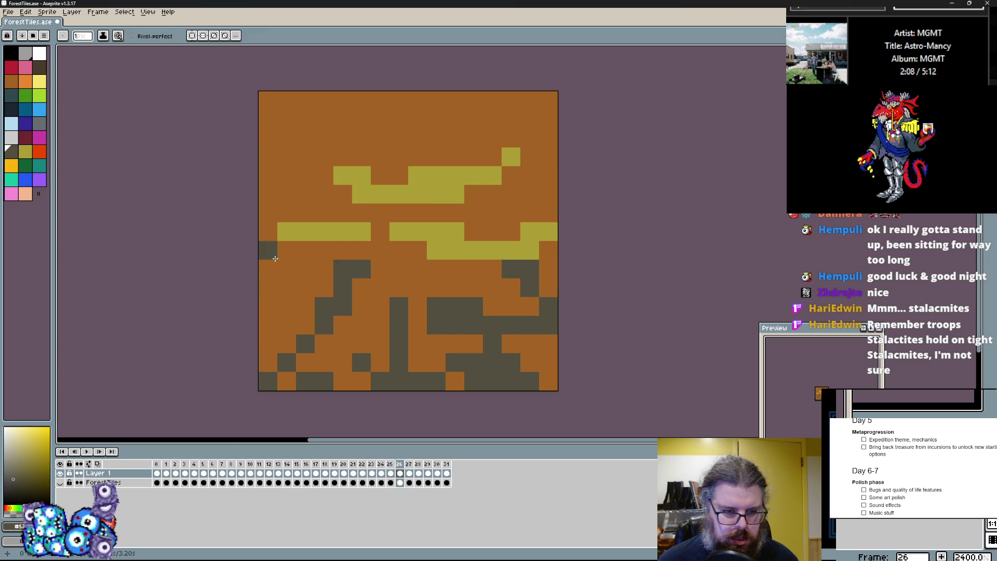
pyautogui.moveTo(277, 261); pyautogui.dragTo(397, 286)
pyautogui.moveTo(274, 324); pyautogui.dragTo(436, 344)
pyautogui.keyDown('alt'); pyautogui.click(416, 307); pyautogui.keyUp('alt')
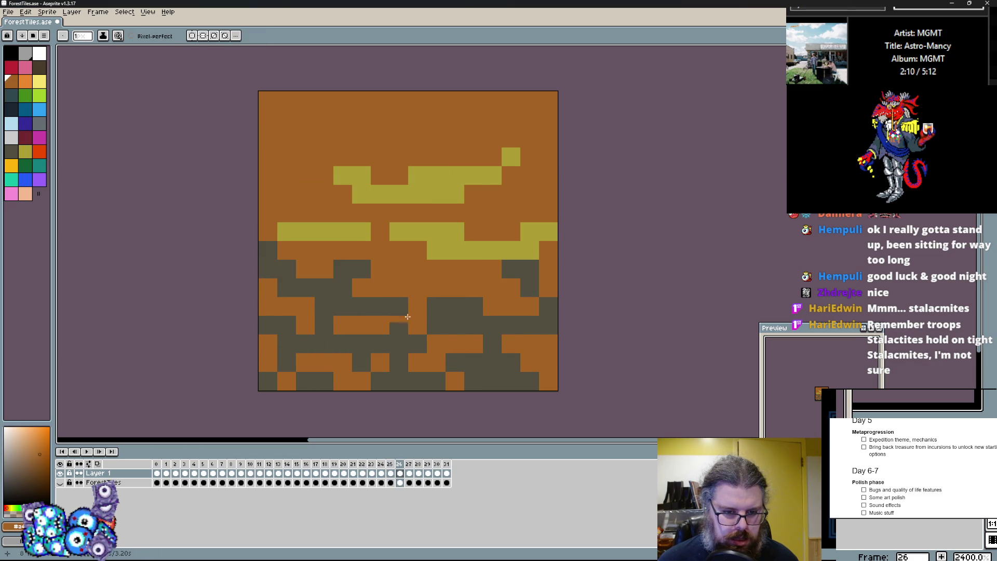
pyautogui.keyDown('alt'); pyautogui.click(453, 325); pyautogui.keyUp('alt')
# - Repaint three lower-right pixels orange and add dark brown streaks to the lower rows
pyautogui.keyDown('alt'); pyautogui.click(530, 362); pyautogui.keyUp('alt')
pyautogui.moveTo(511, 381)
pyautogui.mouseDown()
pyautogui.moveTo(494, 372)
pyautogui.moveTo(472, 327)
pyautogui.mouseUp()
pyautogui.keyDown('alt'); pyautogui.click(458, 316); pyautogui.keyUp('alt')
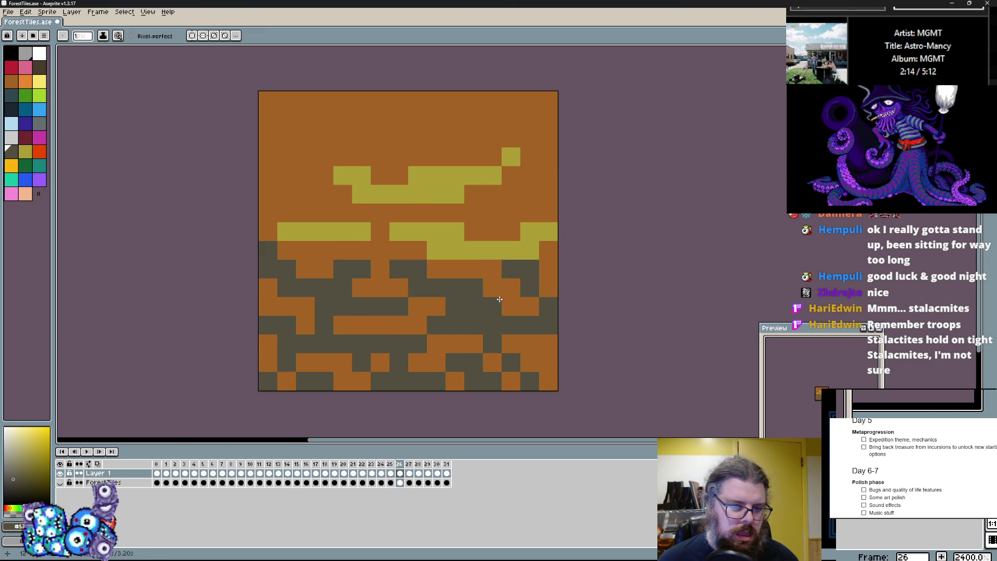
pyautogui.press(',')
pyautogui.press('.')
pyautogui.moveTo(324, 344); pyautogui.dragTo(389, 340)
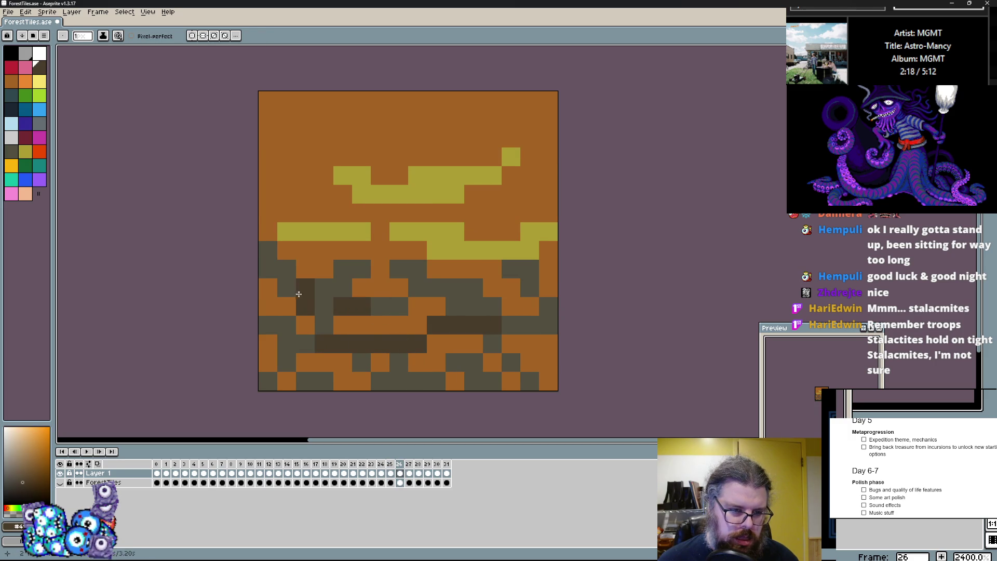
pyautogui.moveTo(470, 370)
pyautogui.mouseDown()
pyautogui.moveTo(391, 363)
pyautogui.moveTo(428, 391)
pyautogui.mouseUp()
pyautogui.keyDown('alt'); pyautogui.click(467, 338); pyautogui.keyUp('alt')
pyautogui.keyDown('alt'); pyautogui.click(476, 361); pyautogui.keyUp('alt')
pyautogui.press(',')
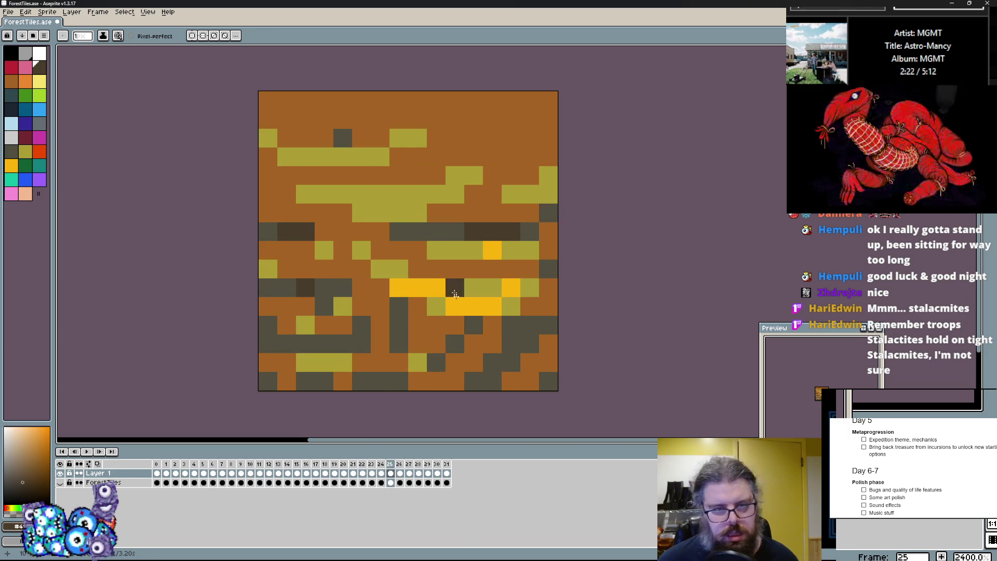
# - Add a bright yellow highlight to the middle olive band of frame 26
pyautogui.keyDown('alt'); pyautogui.click(474, 249); pyautogui.keyUp('alt')
pyautogui.press('.')
pyautogui.click(482, 222)
pyautogui.hotkey('ctrl', 'z')
pyautogui.hotkey('ctrl', 'z')
pyautogui.hotkey('ctrl', 'z')
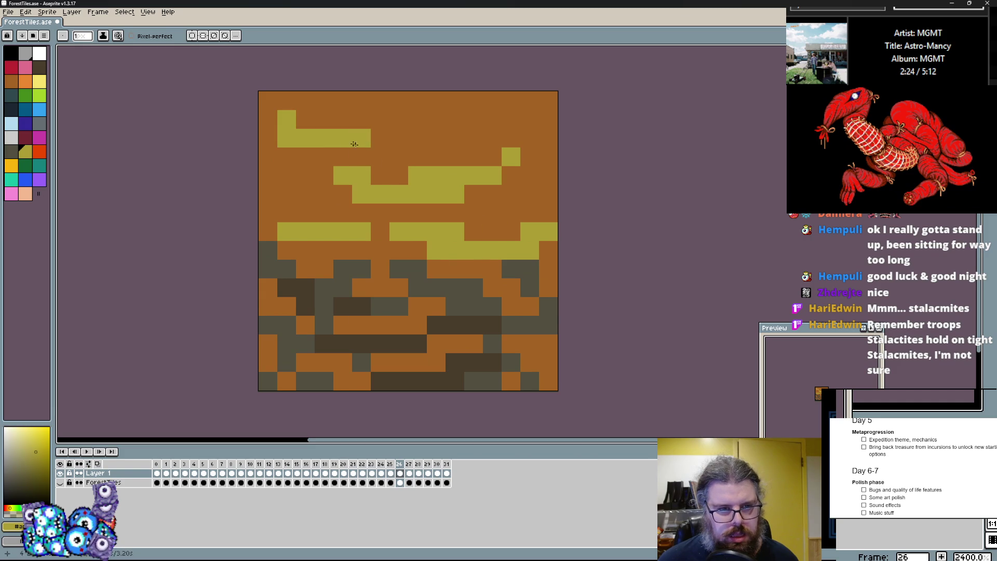
pyautogui.press('.')
pyautogui.moveTo(410, 213); pyautogui.dragTo(429, 200)
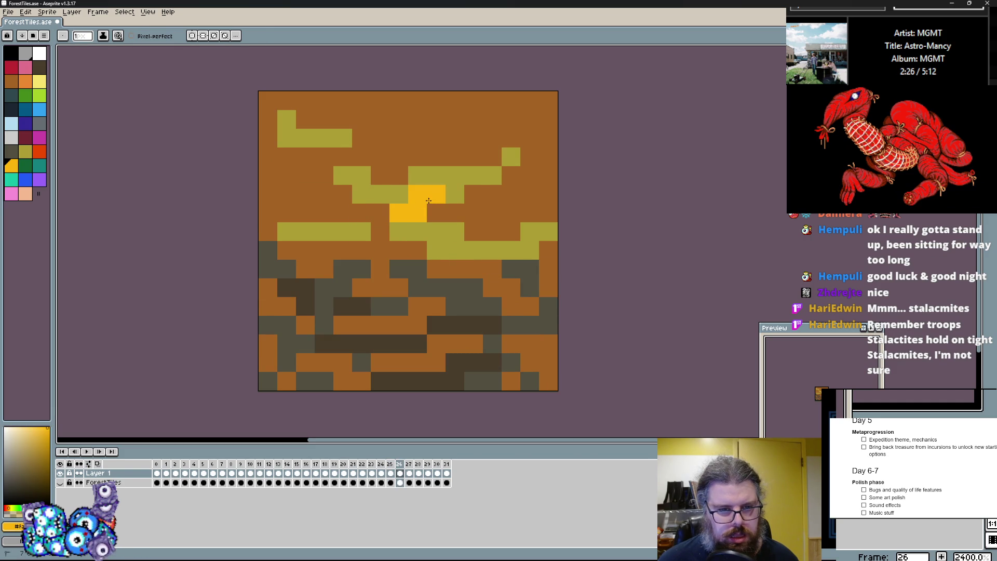
pyautogui.hotkey('ctrl', 'z')
pyautogui.hotkey('ctrl', 'z')
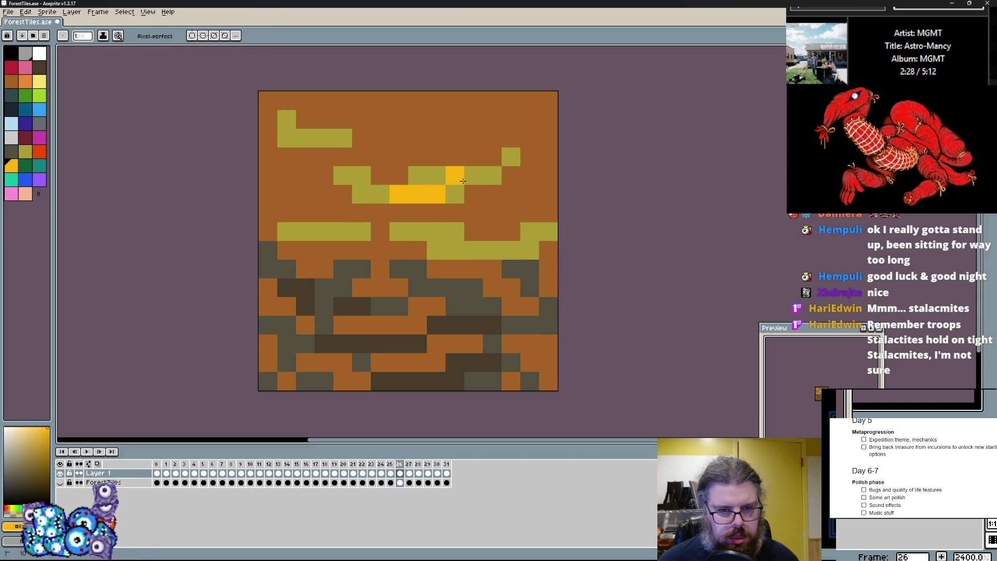
pyautogui.moveTo(461, 247); pyautogui.dragTo(511, 249)
# - Paint an olive bar in the lower rock area and erase the top-left olive streaks with orange
pyautogui.keyDown('alt'); pyautogui.click(445, 225); pyautogui.keyUp('alt')
pyautogui.moveTo(399, 324); pyautogui.dragTo(381, 329)
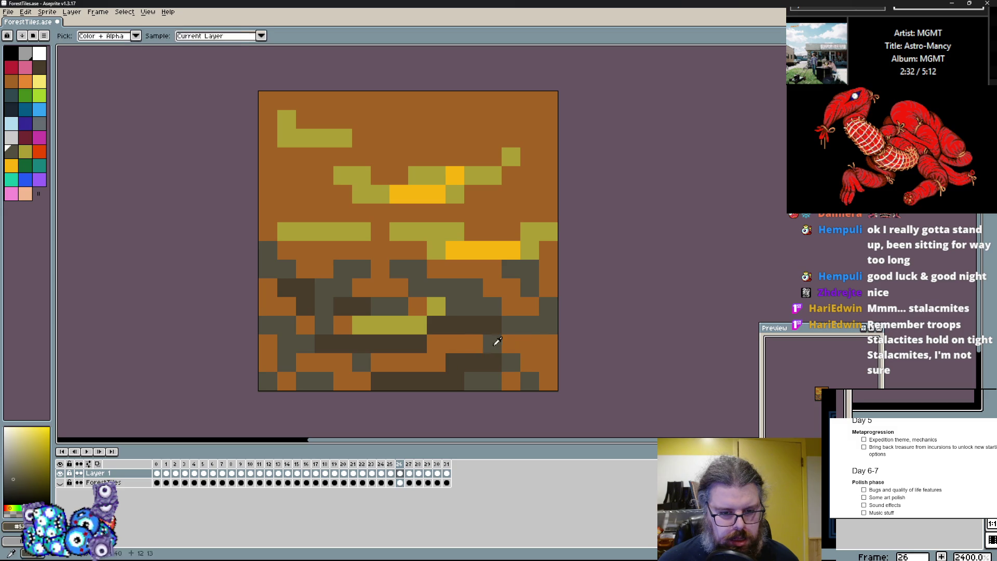
pyautogui.keyDown('alt'); pyautogui.click(516, 189); pyautogui.keyUp('alt')
pyautogui.moveTo(322, 137); pyautogui.dragTo(270, 118)
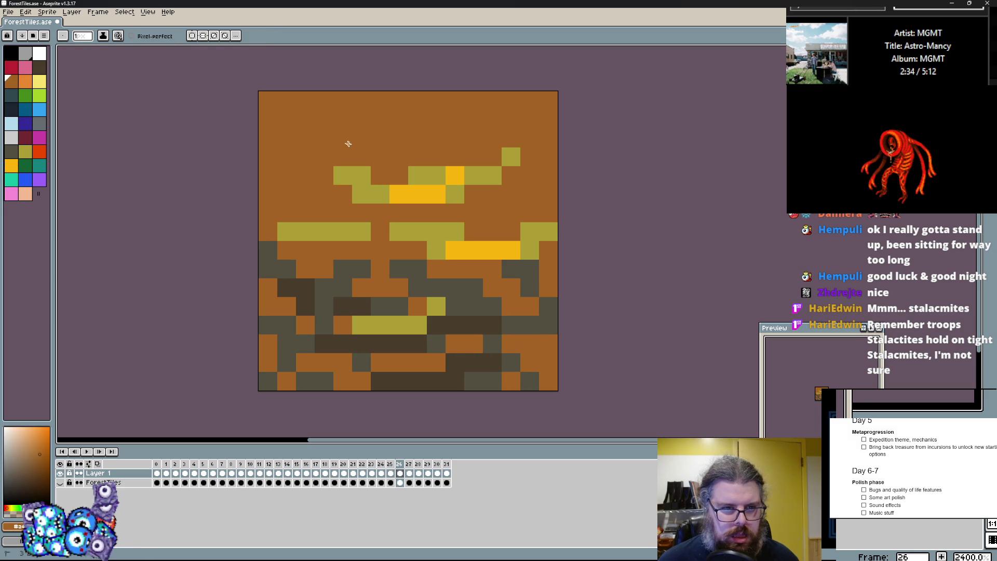
# - Scatter dark grey rock specks along the tile's top and right edges
pyautogui.keyDown('alt'); pyautogui.click(357, 267); pyautogui.keyUp('alt')
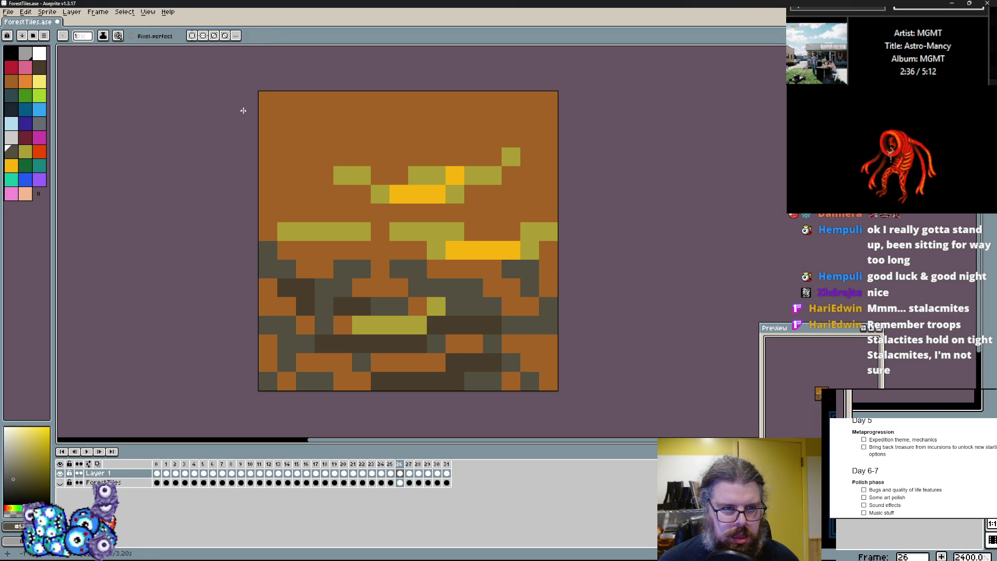
pyautogui.moveTo(268, 120); pyautogui.dragTo(306, 157)
pyautogui.moveTo(399, 158); pyautogui.dragTo(399, 139)
pyautogui.moveTo(492, 119); pyautogui.dragTo(455, 139)
pyautogui.rightClick(492, 137)
pyautogui.moveTo(548, 193); pyautogui.dragTo(531, 211)
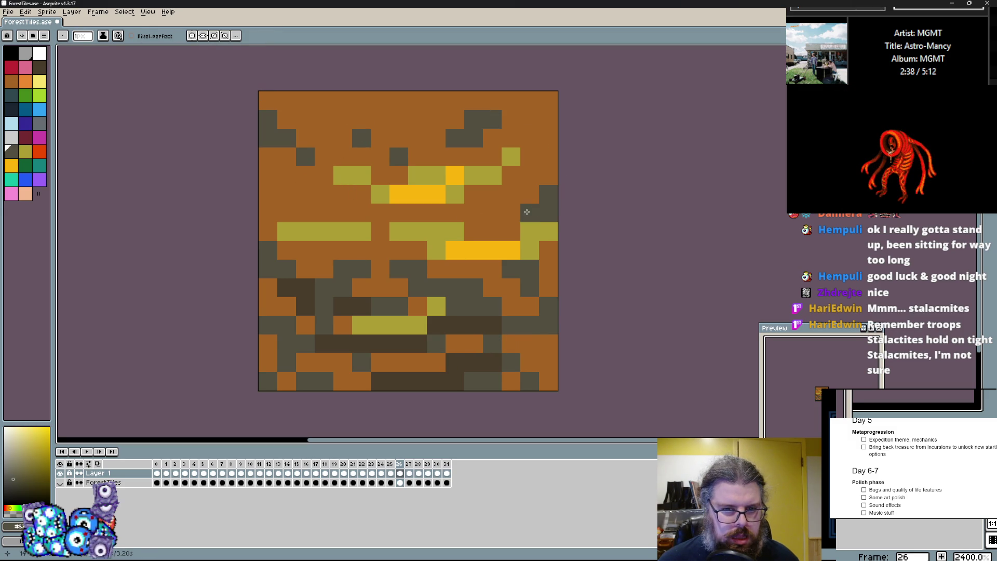
# - Add dark pixels to the top right of frame 24 and pick the brown background colour
pyautogui.press(',')
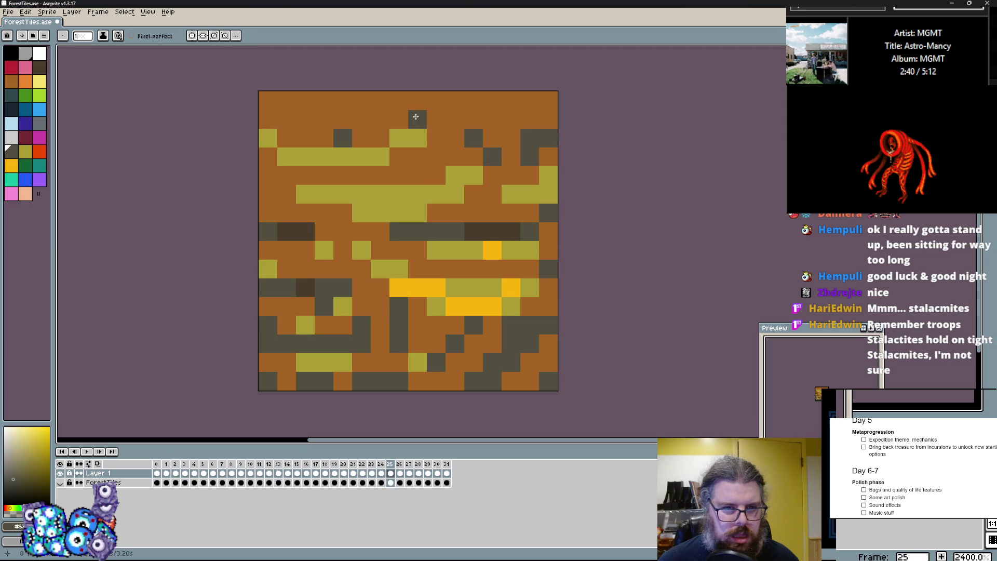
pyautogui.press(',')
pyautogui.moveTo(530, 118); pyautogui.dragTo(534, 127)
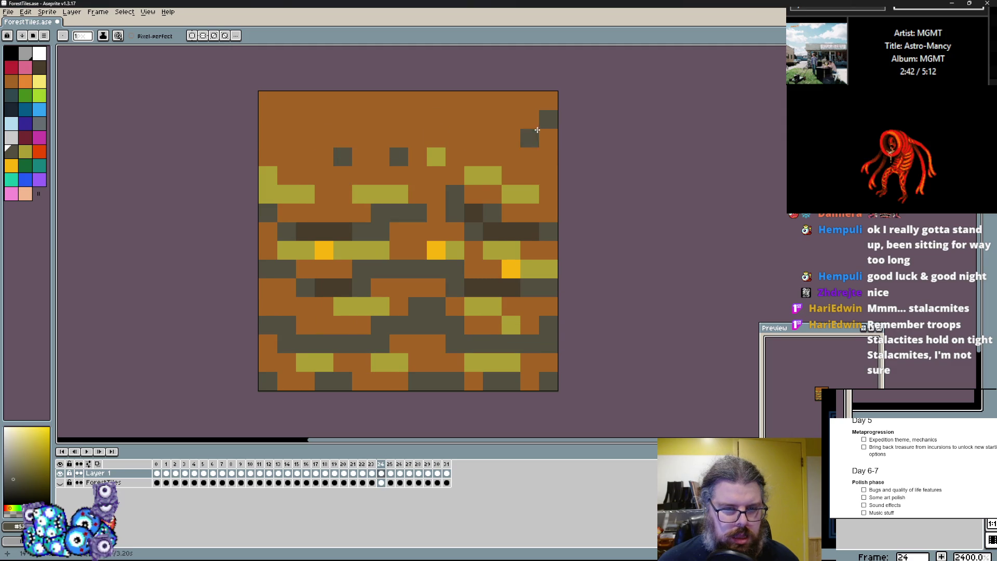
pyautogui.press('.')
pyautogui.press('.')
pyautogui.press('.')
pyautogui.press(',')
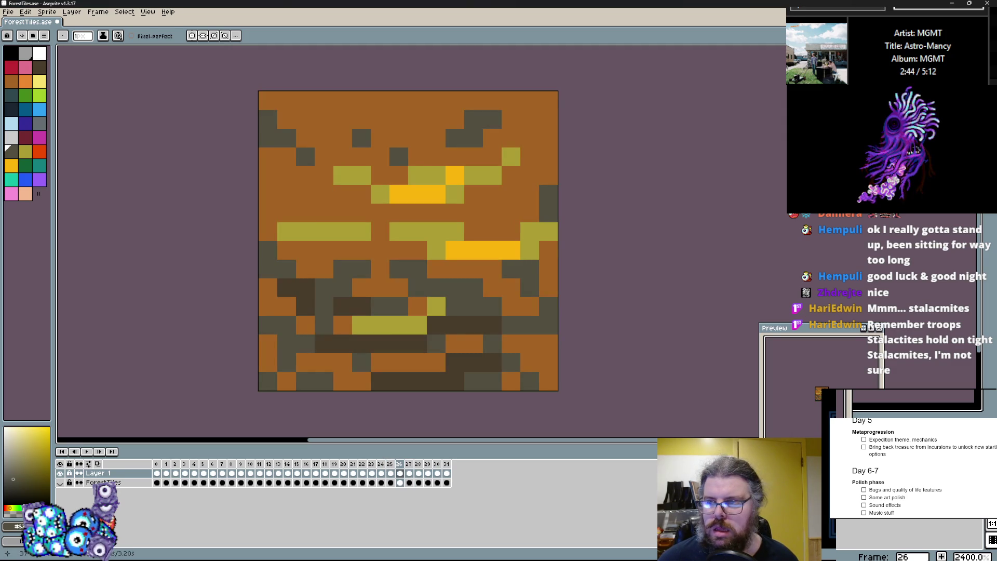
pyautogui.press('m')
pyautogui.keyDown('alt'); pyautogui.click(500, 195); pyautogui.keyUp('alt')
pyautogui.press('.')
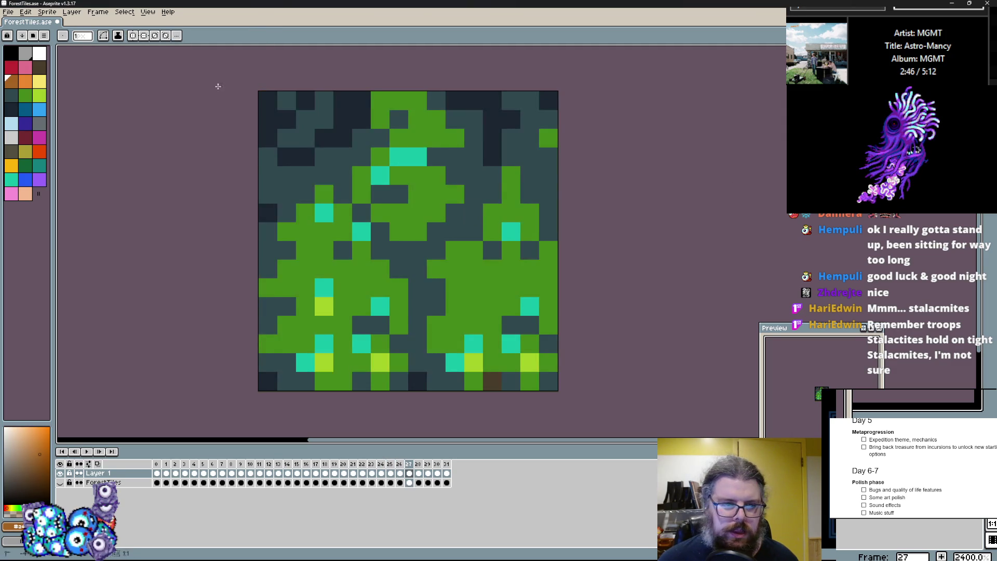
# - Fill frame 27 with brown and paint frame 26's stray dark pixels brown
pyautogui.press('.')
pyautogui.press(',')
pyautogui.press('f')
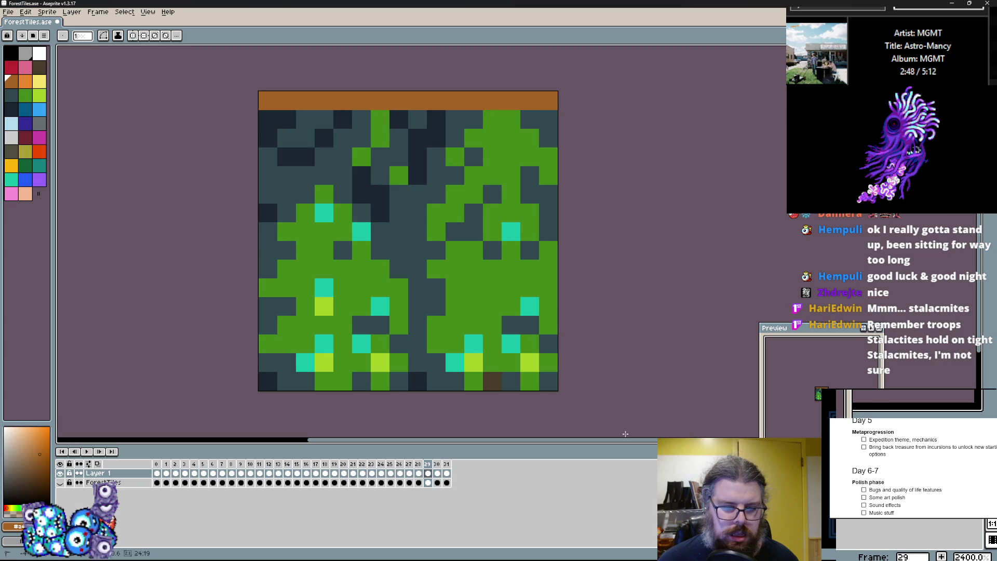
pyautogui.press(',')
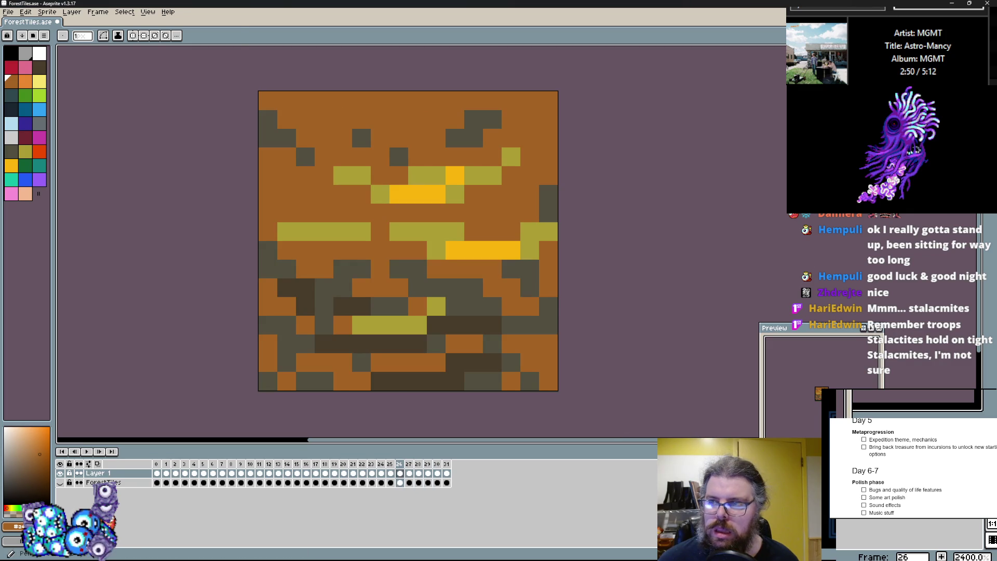
pyautogui.press('b')
pyautogui.click(467, 121)
pyautogui.keyDown('alt'); pyautogui.click(491, 118); pyautogui.keyUp('alt')
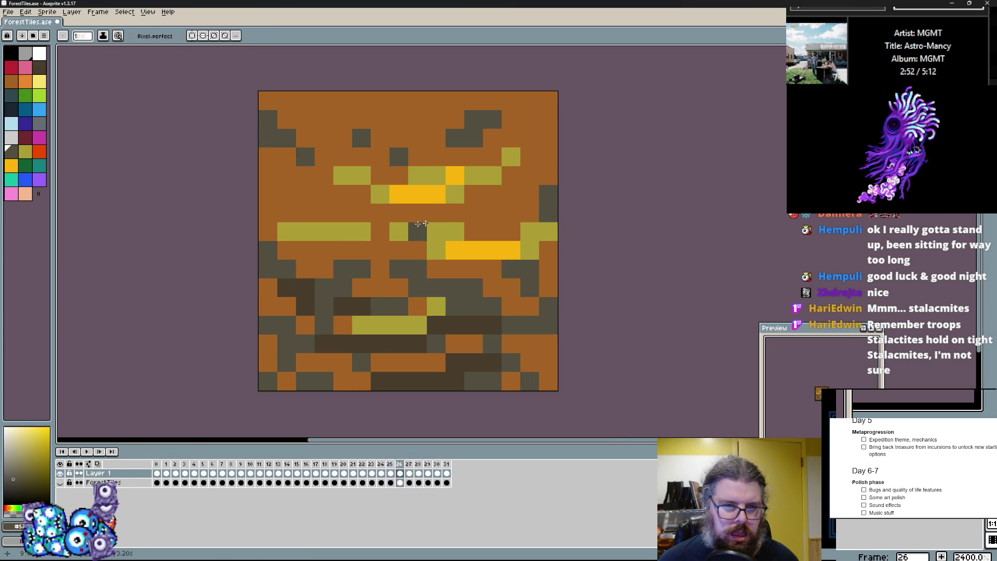
# - Draw dark rock blocks, a stepped ledge and a lower bar on frame 27
pyautogui.press('.')
pyautogui.moveTo(268, 119); pyautogui.dragTo(268, 138)
pyautogui.moveTo(343, 156); pyautogui.dragTo(381, 175)
pyautogui.click(436, 156)
pyautogui.moveTo(549, 138); pyautogui.dragTo(437, 156)
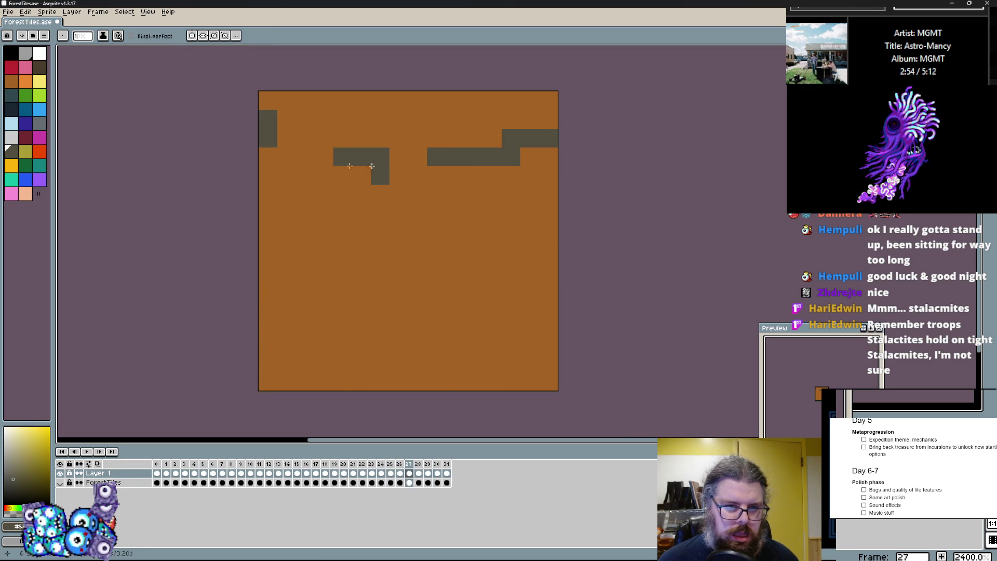
pyautogui.click(268, 250)
pyautogui.moveTo(324, 288); pyautogui.dragTo(361, 287)
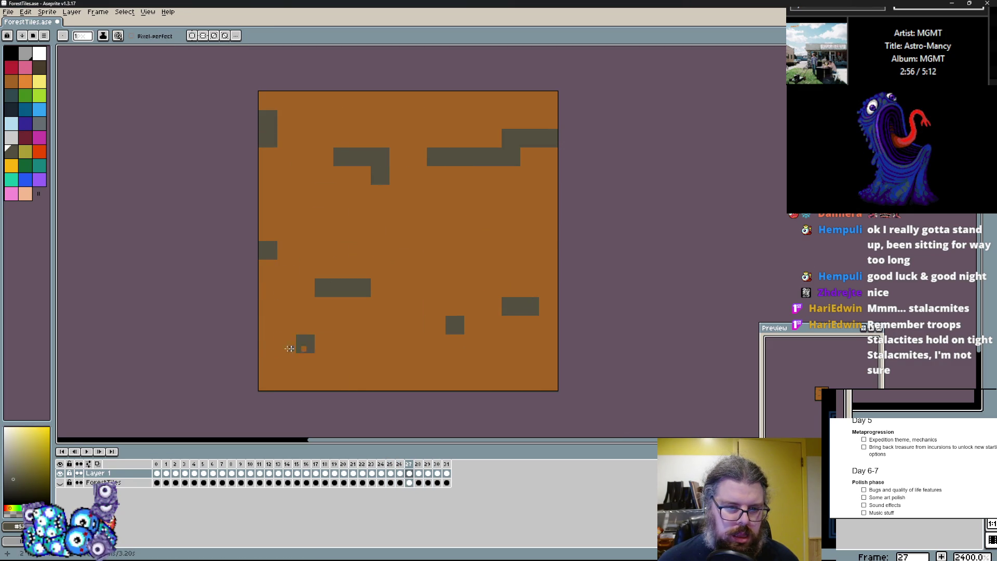
# - Add a stepped dark ledge and dark blocks to frame 28's tile
pyautogui.press('.')
pyautogui.click(492, 344)
pyautogui.moveTo(549, 250); pyautogui.dragTo(476, 270)
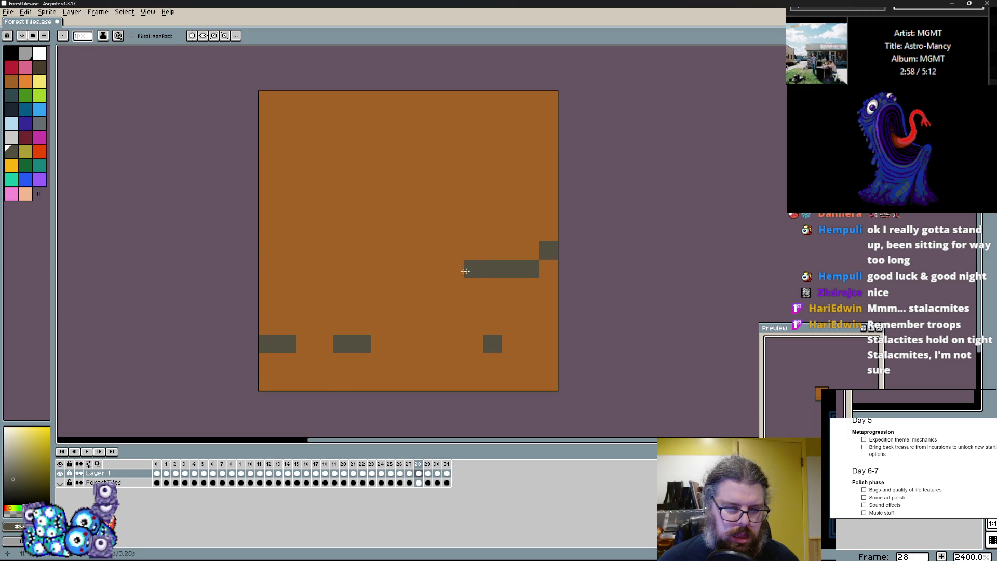
pyautogui.moveTo(268, 156); pyautogui.dragTo(324, 175)
pyautogui.moveTo(492, 176); pyautogui.dragTo(511, 156)
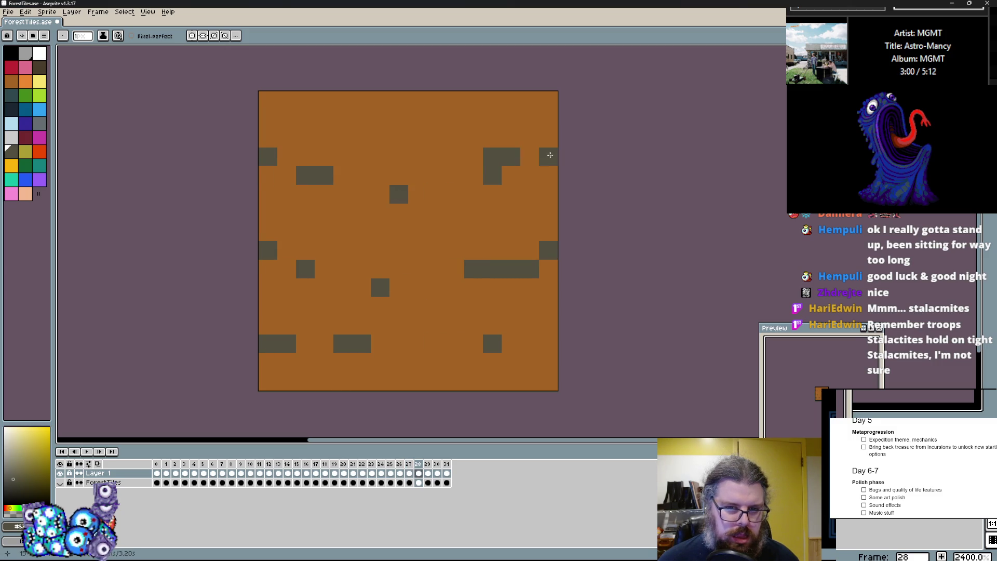
# - Paint dark blocks along the top of frame 29's orange tile
pyautogui.press('.')
pyautogui.moveTo(287, 99); pyautogui.dragTo(287, 119)
pyautogui.moveTo(386, 144); pyautogui.dragTo(399, 141)
pyautogui.click(474, 139)
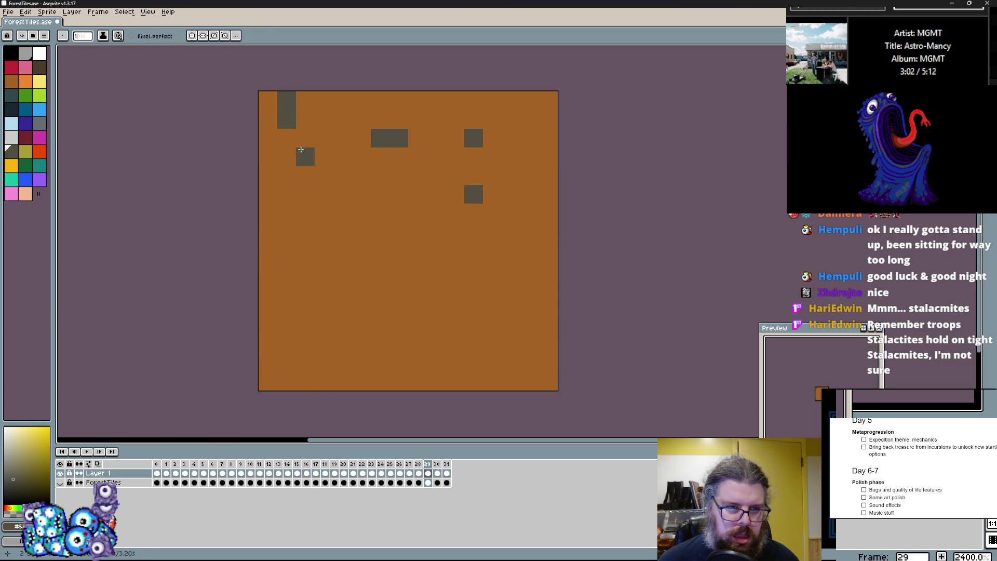
pyautogui.hotkey('ctrl', 'z')
pyautogui.click(343, 157)
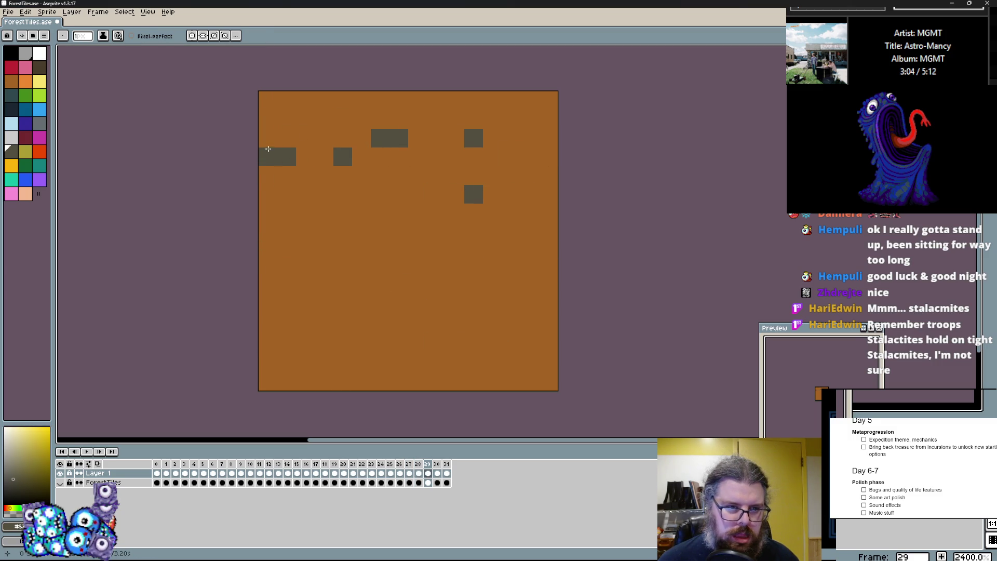
# - Scatter more dark pixel blocks across the middle and bottom of frame 29
pyautogui.click(549, 287)
pyautogui.click(381, 343)
pyautogui.click(268, 307)
pyautogui.click(324, 325)
pyautogui.click(362, 343)
pyautogui.click(455, 287)
pyautogui.click(511, 251)
pyautogui.press('Right')
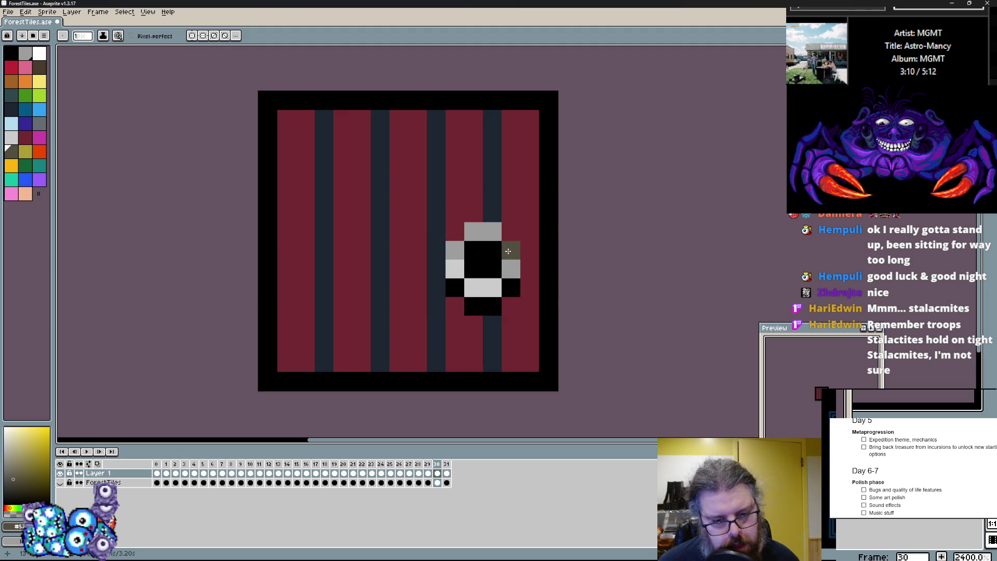
# - Review frames 27 back to 20, choose dark brown, and settle on frame 21's grey rock tile
pyautogui.press('Right')
pyautogui.press('Left')
pyautogui.press('Left')
pyautogui.press('Left')
pyautogui.press('Right')
pyautogui.press('Left')
pyautogui.press('Left')
pyautogui.press('Left')
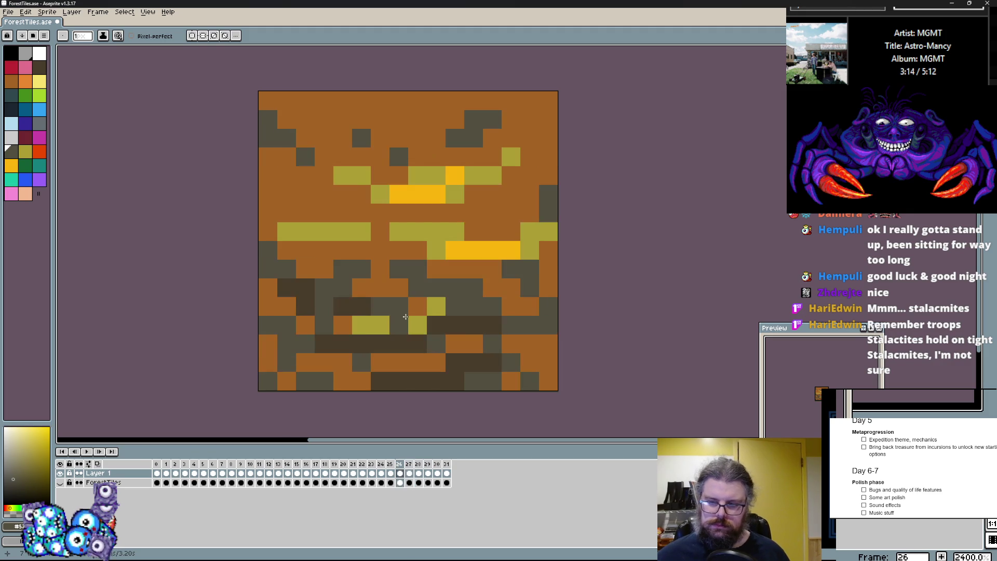
pyautogui.press('Left')
pyautogui.press('Left')
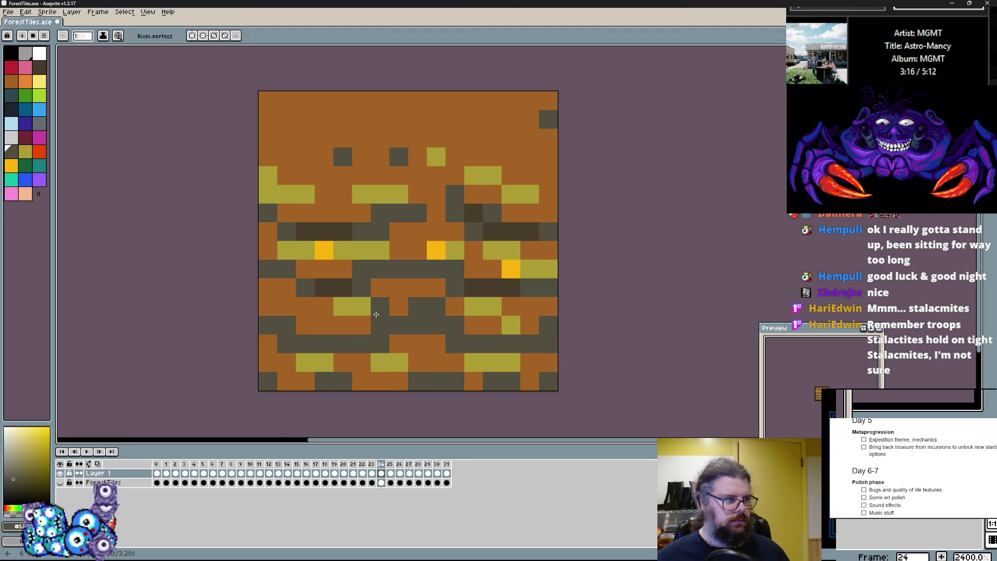
pyautogui.press('Left')
pyautogui.press('Left')
pyautogui.press('Left')
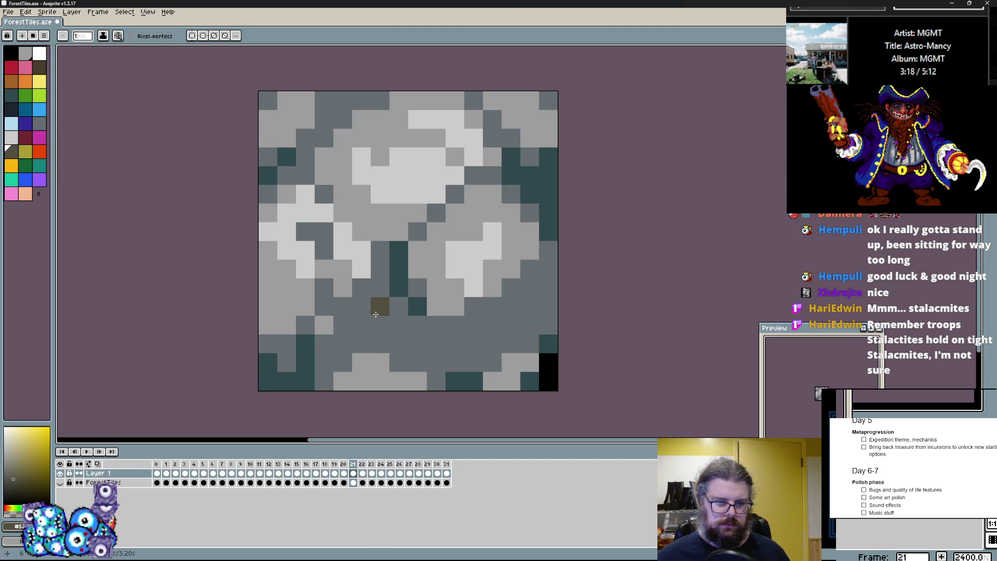
pyautogui.press('Left')
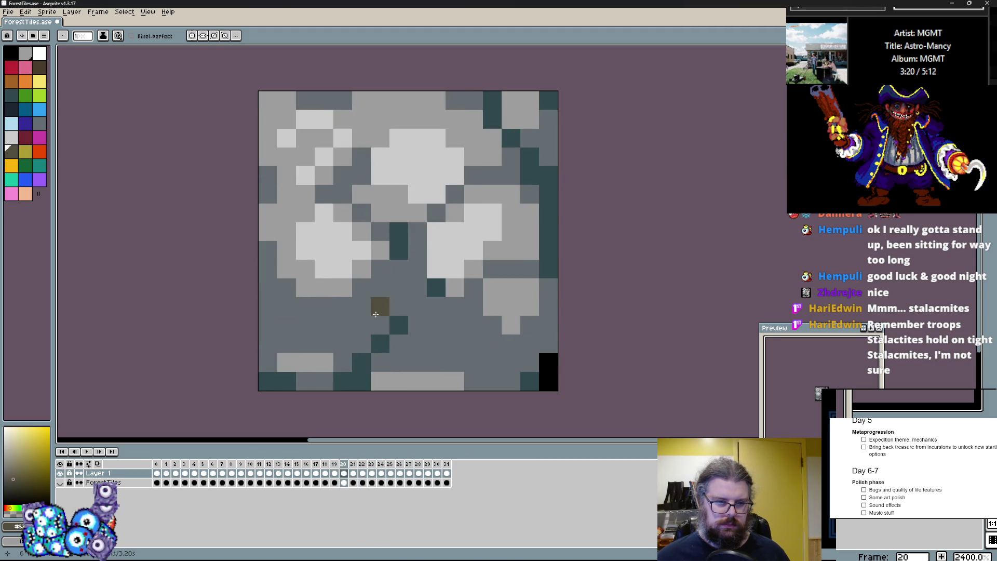
pyautogui.press('Right')
pyautogui.press('Right')
pyautogui.keyDown('alt'); pyautogui.click(462, 278); pyautogui.keyUp('alt')
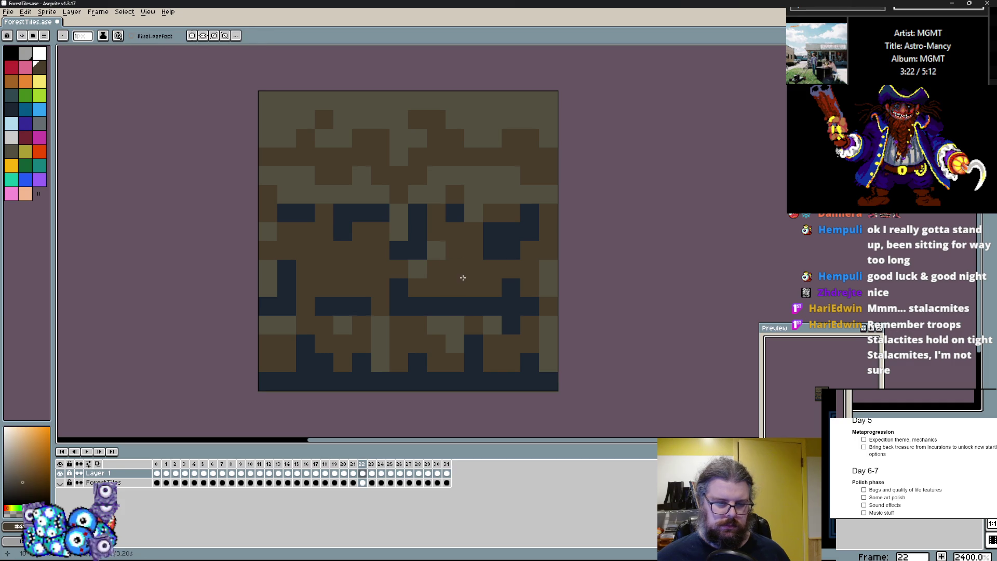
pyautogui.press('Left')
pyautogui.press('Right')
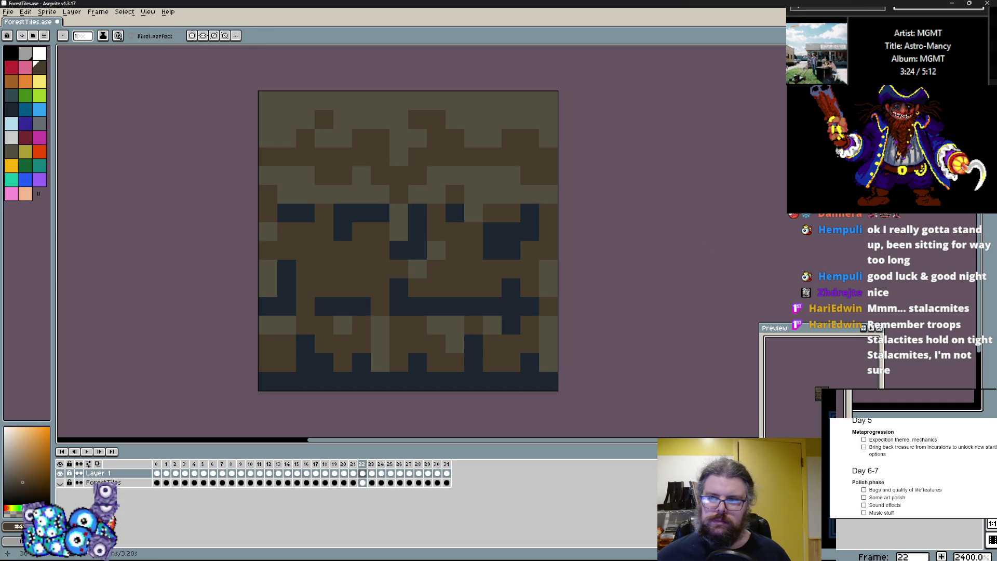
pyautogui.press('Left')
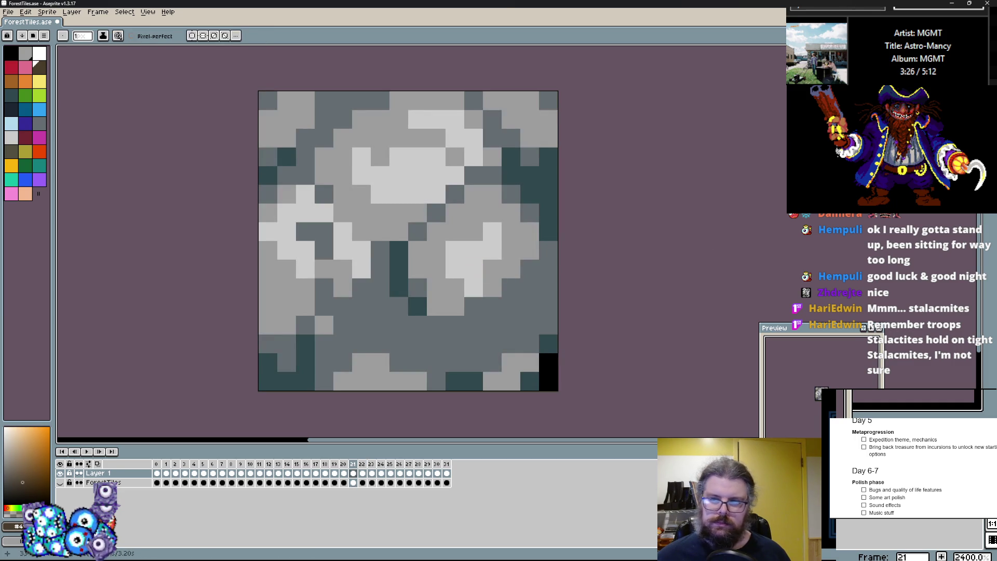
# - Paint Bucket all mid-grey pixels of frame 21 dark brown
pyautogui.press('g')
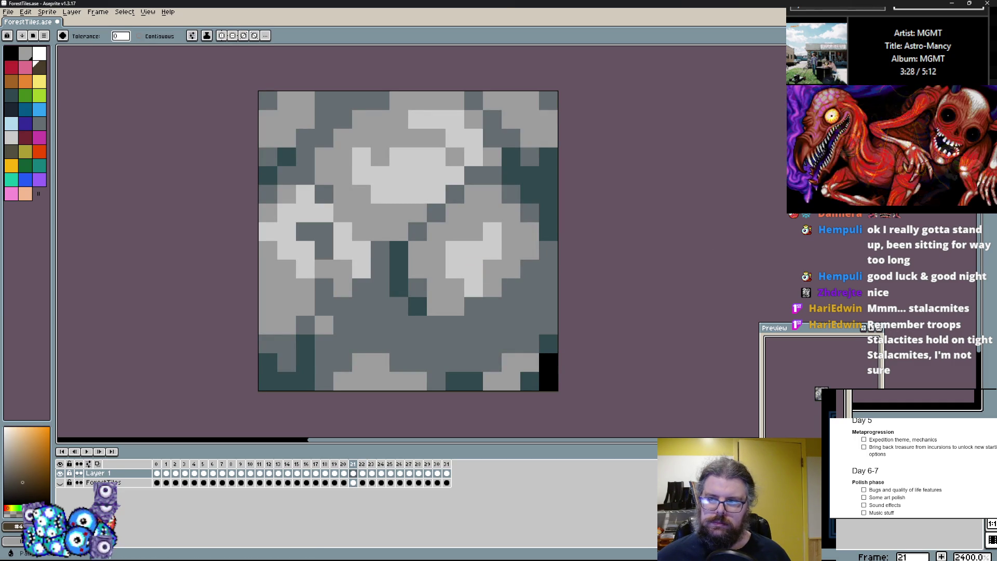
pyautogui.click(528, 330)
pyautogui.hotkey('ctrl', 'z')
pyautogui.hotkey('ctrl', 'y')
pyautogui.press('Left')
pyautogui.press('Right')
pyautogui.press('Left')
pyautogui.press('Right')
# - Fill frame 20's mid-grey pixels with dark brown as well
pyautogui.press('Left')
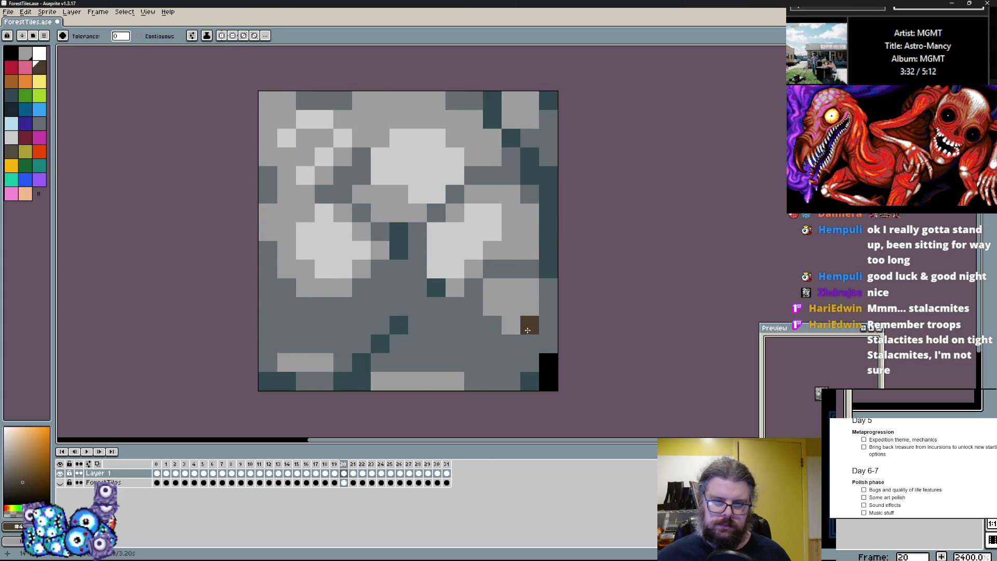
pyautogui.click(479, 345)
pyautogui.press('Left')
pyautogui.press('Right')
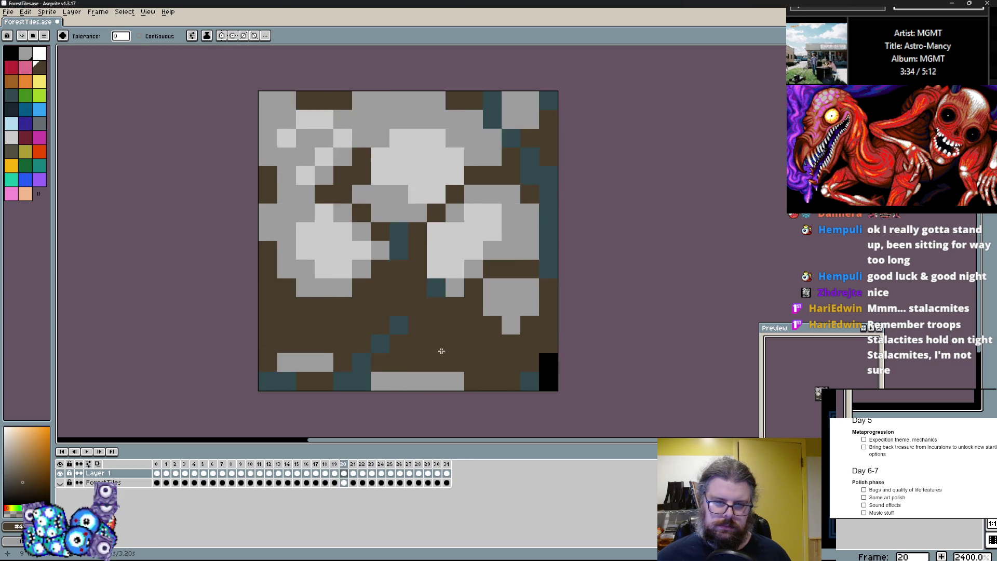
pyautogui.press('Right')
# - Turn frame 20's teal pixels dark navy
pyautogui.click(530, 338)
pyautogui.hotkey('ctrl', 'z')
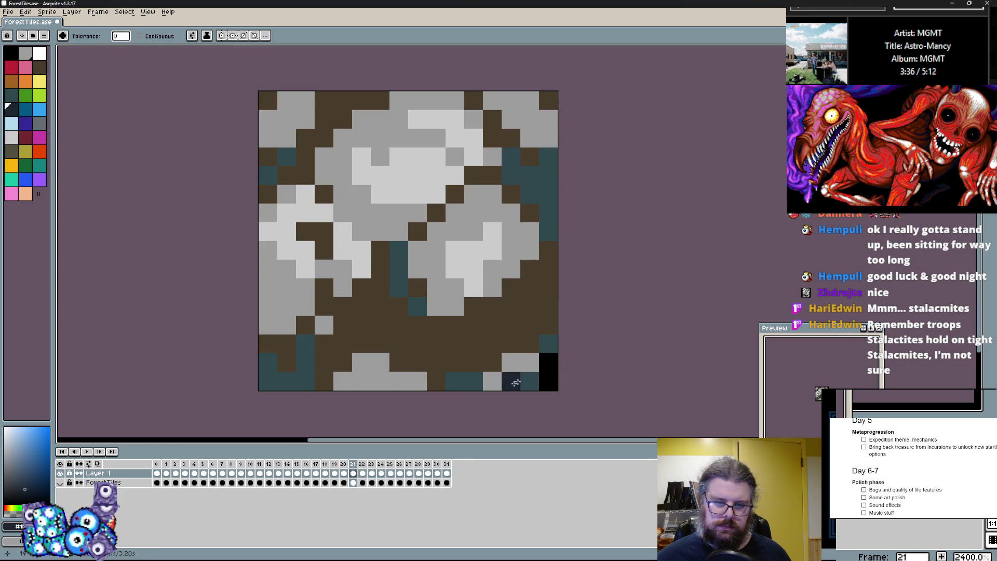
pyautogui.press('Left')
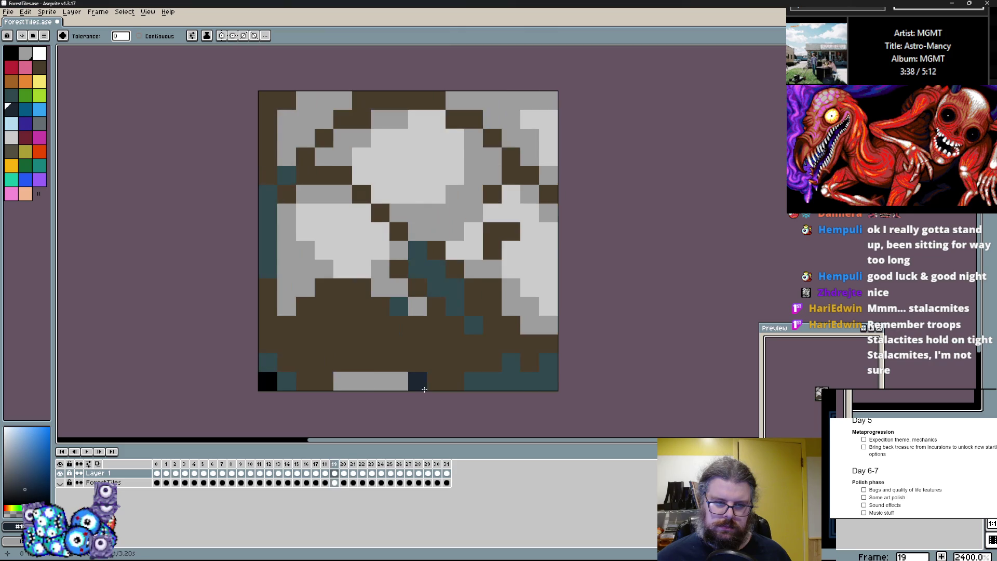
pyautogui.click(514, 374)
pyautogui.press('Right')
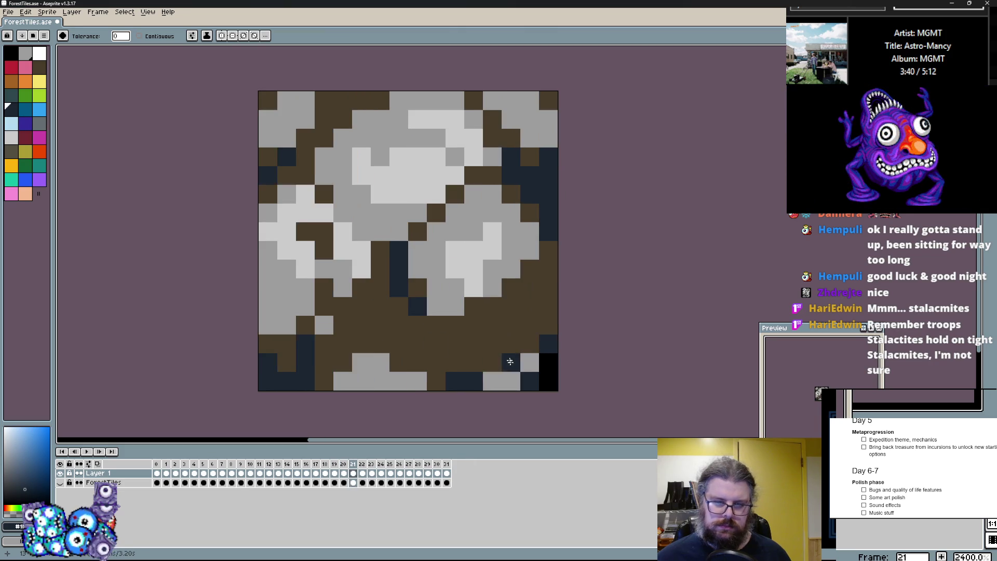
pyautogui.press('Right')
pyautogui.press('Left')
pyautogui.press('Left')
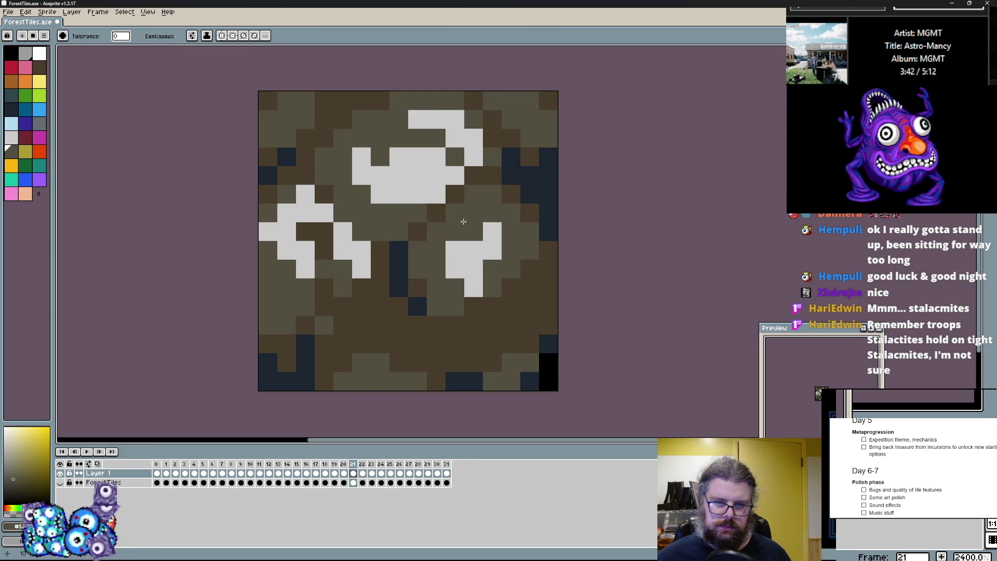
# - Refill frame 19's light-grey pixels with blue-grey
pyautogui.press('Left')
pyautogui.press('Right')
pyautogui.press('Left')
pyautogui.click(39, 123)
pyautogui.click(328, 231)
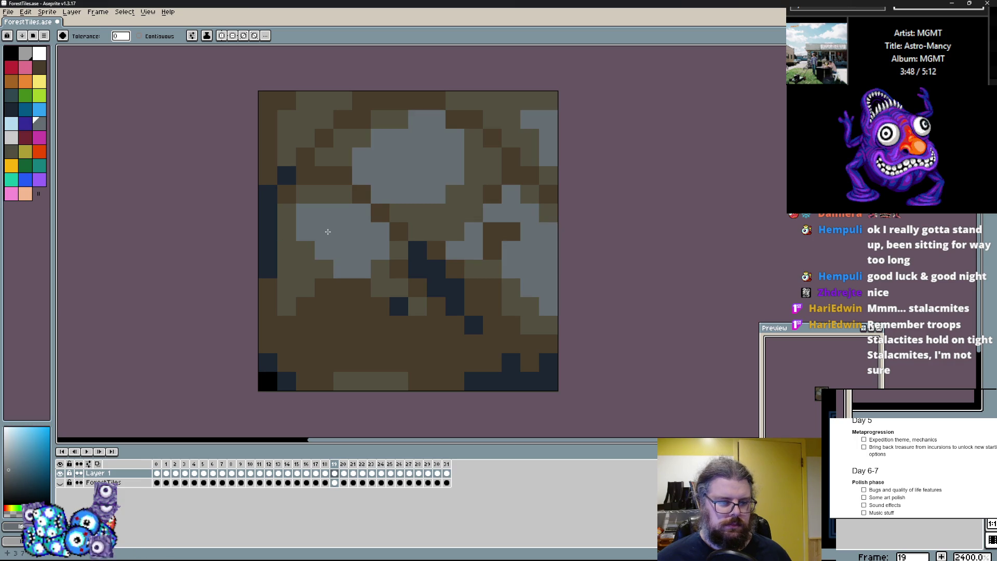
pyautogui.press('Right')
pyautogui.press('Right')
pyautogui.press('Left')
pyautogui.press('Right')
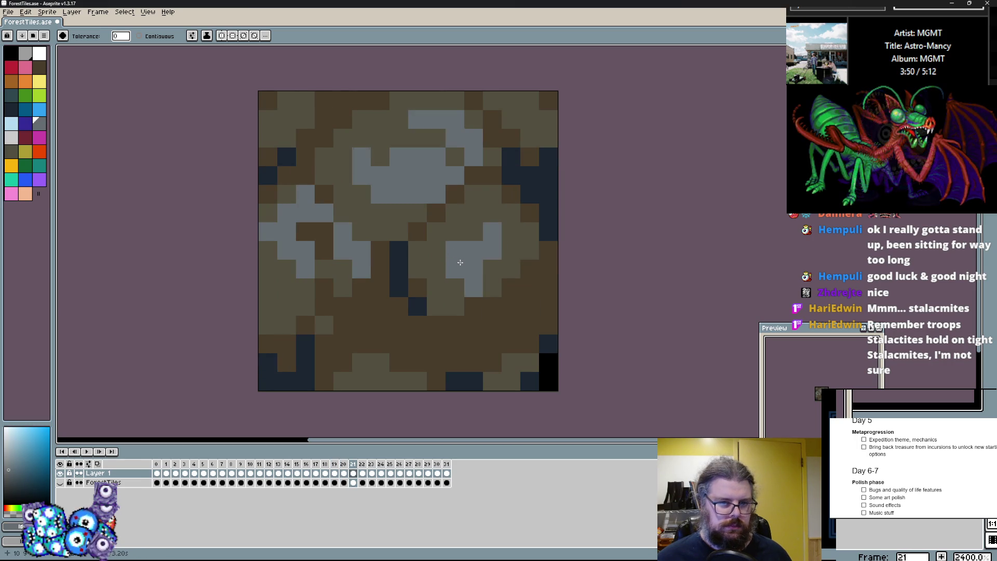
pyautogui.press('Right')
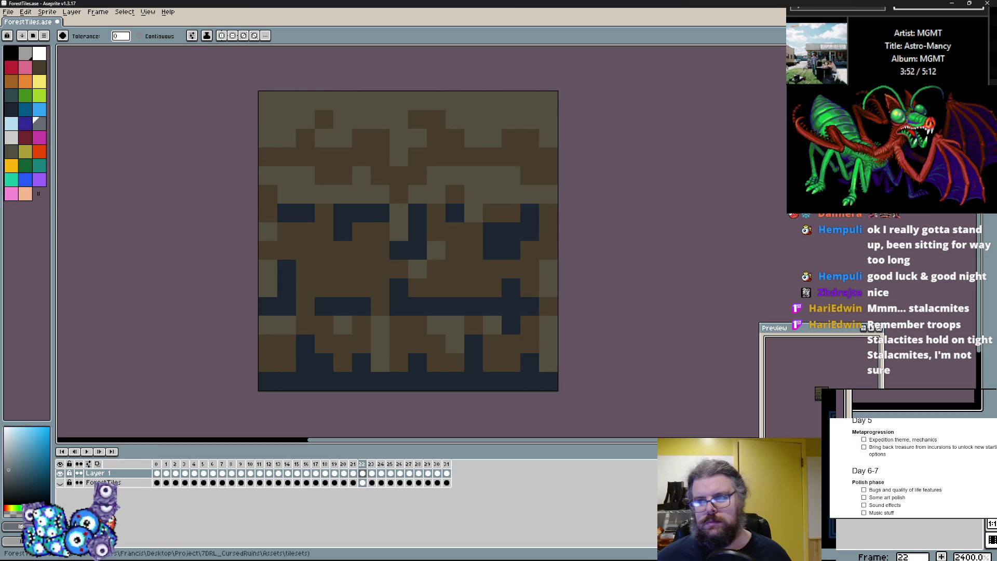
# - On frame 21, paint navy along the right edge, dark brown down the left edge, and olive touch-ups lower-left
pyautogui.press('Left')
pyautogui.press('b')
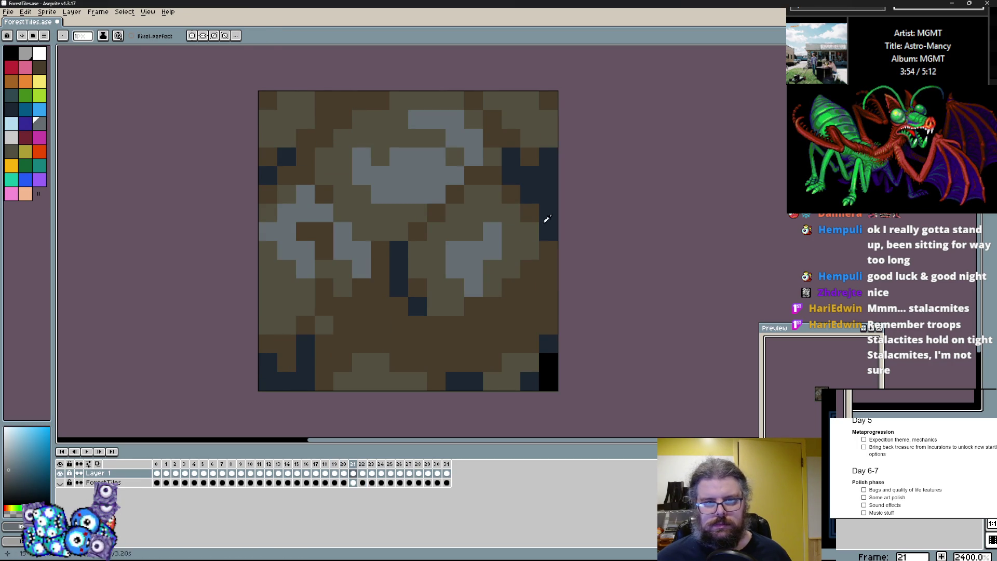
pyautogui.keyDown('alt'); pyautogui.click(540, 224); pyautogui.keyUp('alt')
pyautogui.moveTo(494, 306); pyautogui.dragTo(548, 288)
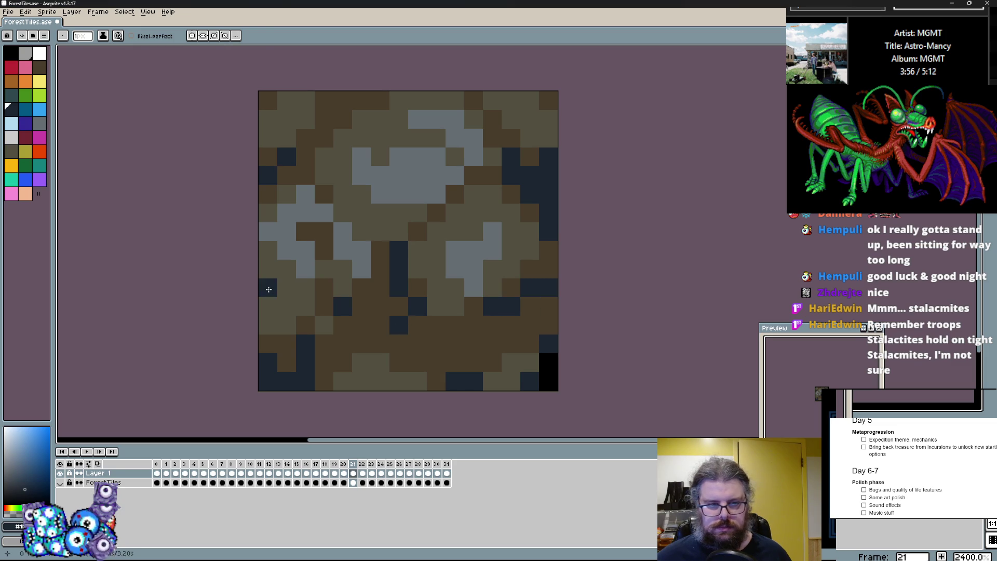
pyautogui.keyDown('alt'); pyautogui.click(349, 325); pyautogui.keyUp('alt')
pyautogui.moveTo(268, 247)
pyautogui.mouseDown()
pyautogui.moveTo(270, 276)
pyautogui.moveTo(306, 307)
pyautogui.moveTo(291, 280)
pyautogui.mouseUp()
pyautogui.keyDown('alt'); pyautogui.click(329, 324); pyautogui.keyUp('alt')
pyautogui.click(324, 307)
pyautogui.keyDown('alt'); pyautogui.click(323, 319); pyautogui.keyUp('alt')
pyautogui.press('Right')
pyautogui.press('Left')
pyautogui.press('Right')
pyautogui.press('Left')
# - Add an olive cell to frame 22, then repaint frame 19 cells grey, olive and navy across its lower area
pyautogui.keyDown('alt'); pyautogui.click(510, 211); pyautogui.keyUp('alt')
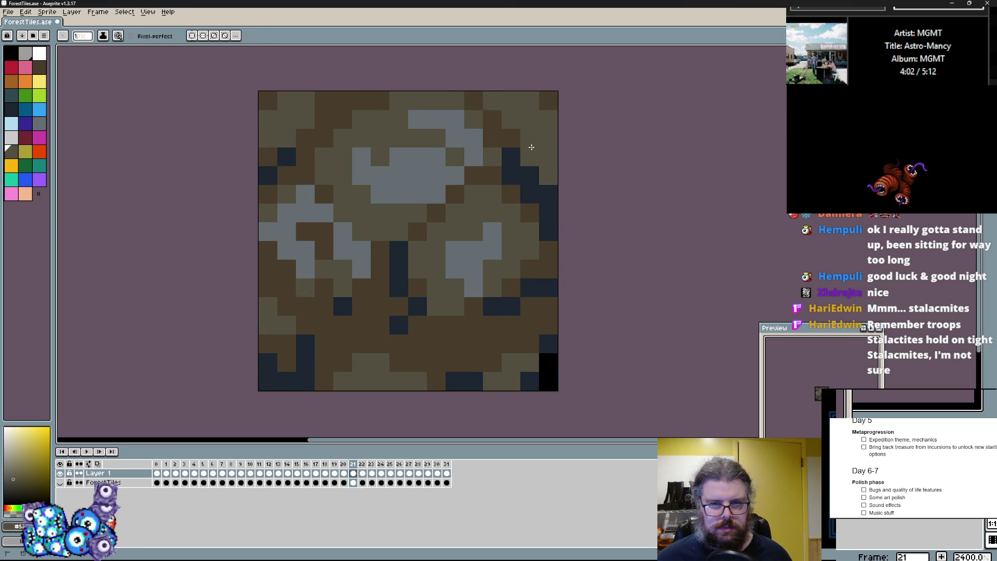
pyautogui.press('Right')
pyautogui.click(454, 219)
pyautogui.press('Left')
pyautogui.press('Left')
pyautogui.press('Left')
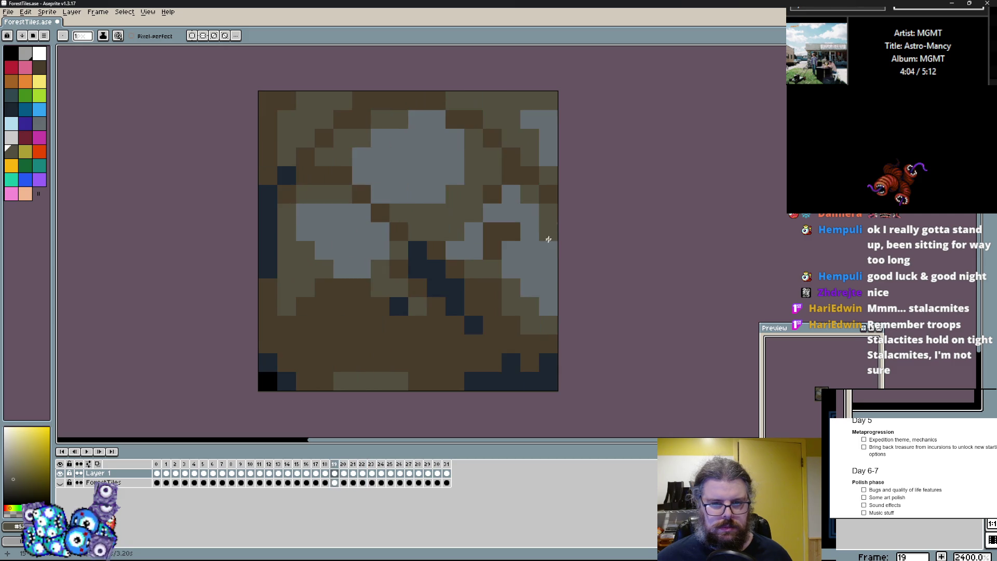
pyautogui.click(530, 249)
pyautogui.click(548, 269)
pyautogui.click(548, 307)
pyautogui.keyDown('alt'); pyautogui.click(530, 382); pyautogui.keyUp('alt')
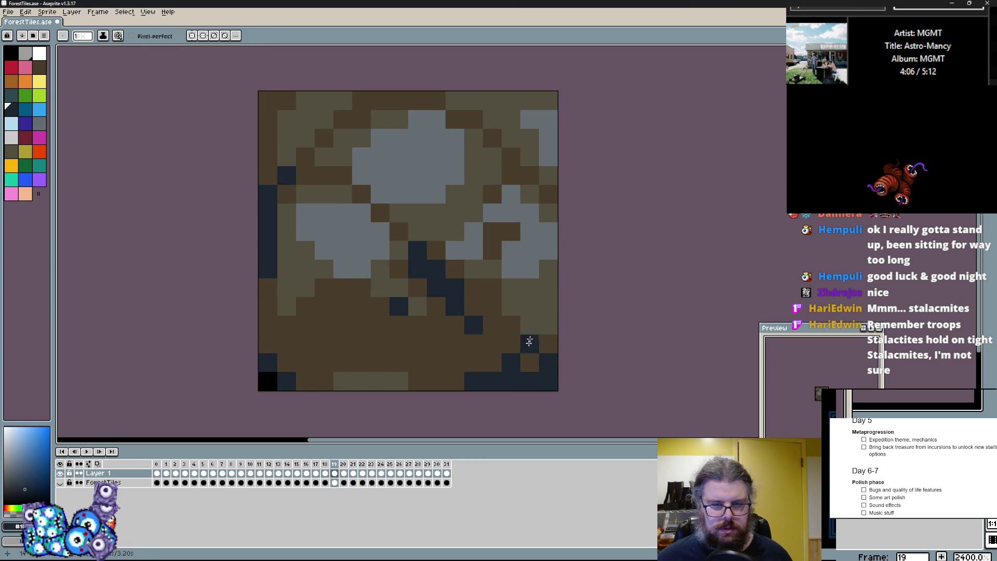
pyautogui.moveTo(492, 326); pyautogui.dragTo(530, 326)
pyautogui.click(306, 326)
pyautogui.moveTo(310, 332); pyautogui.dragTo(352, 351)
pyautogui.click(399, 343)
# - Compare with frame 18, then recolour frame 19's top edge and corners olive, navy and dark brown
pyautogui.press('Left')
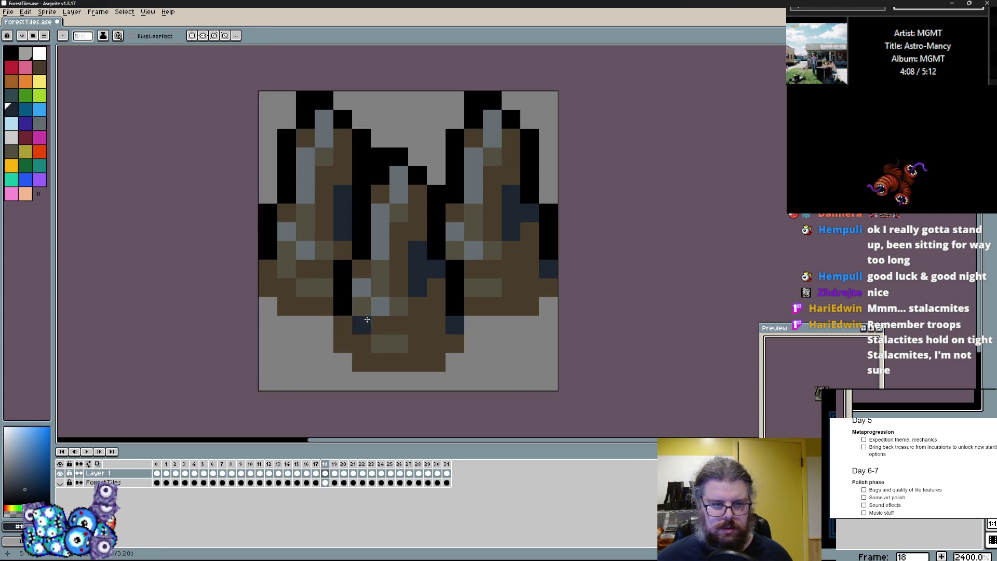
pyautogui.press('Right')
pyautogui.keyDown('alt'); pyautogui.click(549, 176); pyautogui.keyUp('alt')
pyautogui.moveTo(529, 120)
pyautogui.mouseDown()
pyautogui.moveTo(549, 154)
pyautogui.moveTo(532, 154)
pyautogui.moveTo(541, 103)
pyautogui.mouseUp()
pyautogui.keyDown('alt'); pyautogui.click(549, 195); pyautogui.keyUp('alt')
pyautogui.click(309, 99)
pyautogui.keyDown('alt'); pyautogui.click(269, 200); pyautogui.keyUp('alt')
pyautogui.moveTo(286, 100); pyautogui.dragTo(272, 133)
pyautogui.moveTo(549, 118); pyautogui.dragTo(530, 100)
pyautogui.keyDown('alt'); pyautogui.click(548, 195); pyautogui.keyUp('alt')
pyautogui.moveTo(548, 176)
pyautogui.mouseDown()
pyautogui.moveTo(553, 140)
pyautogui.moveTo(493, 100)
pyautogui.mouseUp()
# - Darken the border cells of frames 19, 20 and 21 with dark brown and dark navy
pyautogui.moveTo(550, 312); pyautogui.dragTo(548, 226)
pyautogui.press('.')
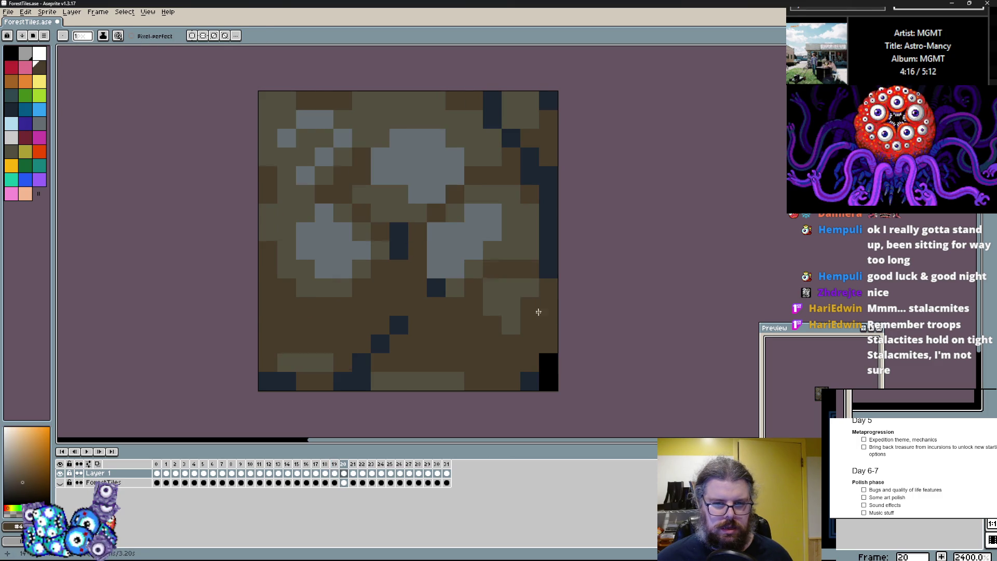
pyautogui.moveTo(442, 101)
pyautogui.mouseDown()
pyautogui.moveTo(275, 116)
pyautogui.moveTo(268, 98)
pyautogui.mouseUp()
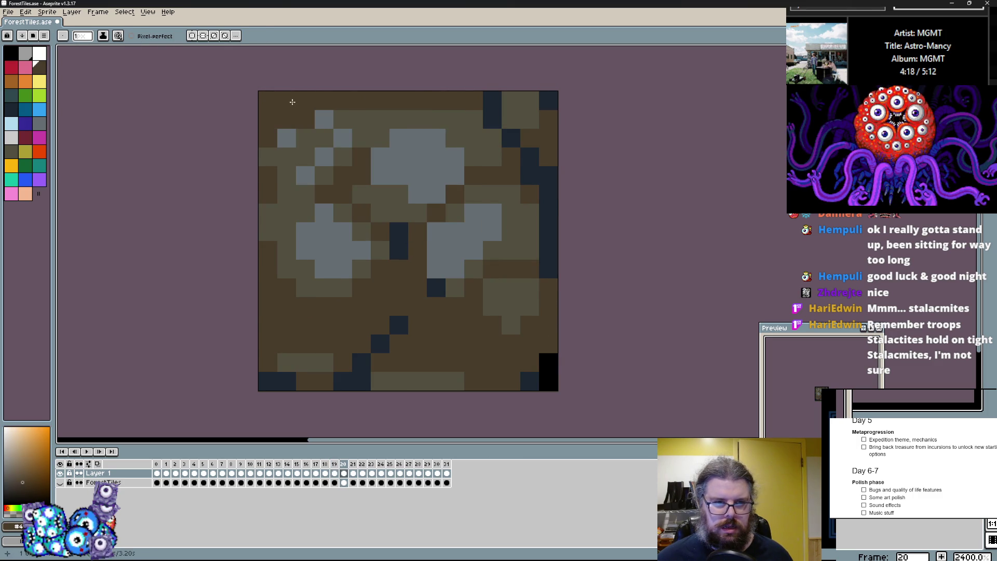
pyautogui.press('.')
pyautogui.moveTo(555, 196)
pyautogui.mouseDown()
pyautogui.moveTo(457, 85)
pyautogui.moveTo(276, 138)
pyautogui.moveTo(269, 100)
pyautogui.mouseUp()
pyautogui.keyDown('alt'); pyautogui.click(567, 224); pyautogui.keyUp('alt')
pyautogui.keyDown('alt'); pyautogui.click(549, 221); pyautogui.keyUp('alt')
pyautogui.moveTo(546, 147); pyautogui.dragTo(494, 96)
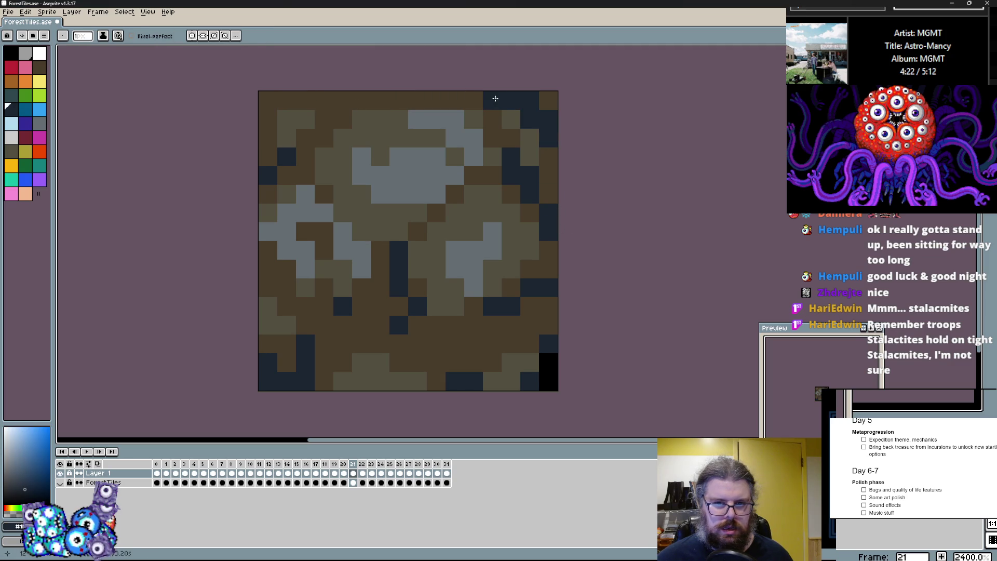
pyautogui.moveTo(291, 100); pyautogui.dragTo(269, 125)
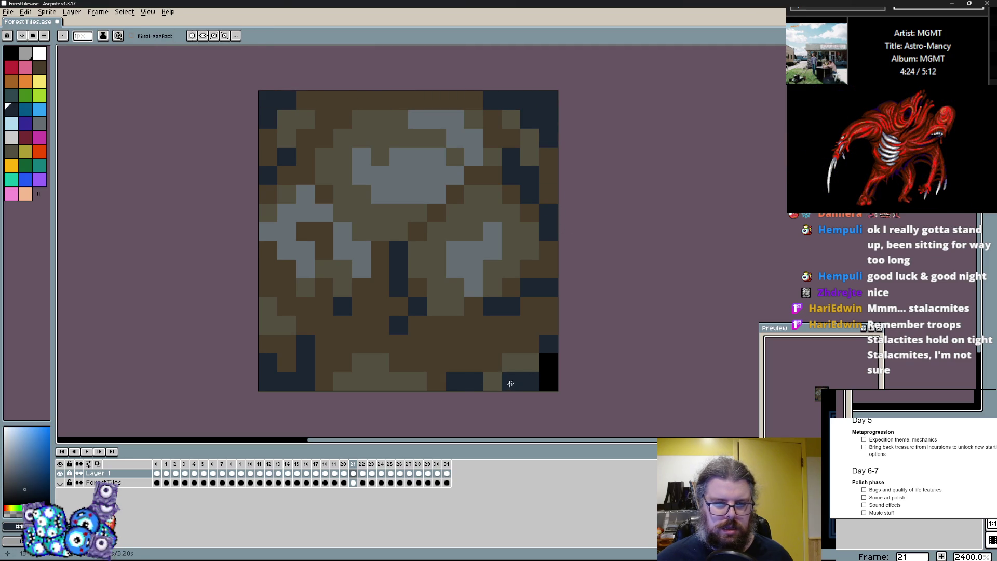
# - Paint navy along frame 20's left and top borders and frame 19's bottom-right and lower-left areas
pyautogui.press(',')
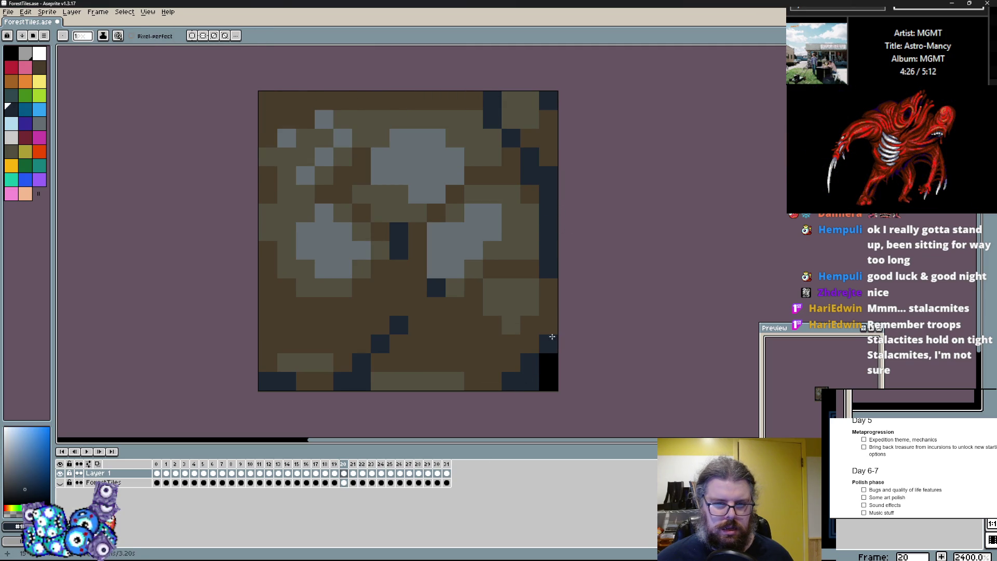
pyautogui.moveTo(268, 138); pyautogui.dragTo(343, 100)
pyautogui.moveTo(545, 125)
pyautogui.mouseDown()
pyautogui.moveTo(511, 100)
pyautogui.moveTo(552, 166)
pyautogui.mouseUp()
pyautogui.press(',')
pyautogui.moveTo(561, 316); pyautogui.dragTo(530, 362)
pyautogui.moveTo(361, 362)
pyautogui.mouseDown()
pyautogui.moveTo(403, 318)
pyautogui.moveTo(368, 332)
pyautogui.mouseUp()
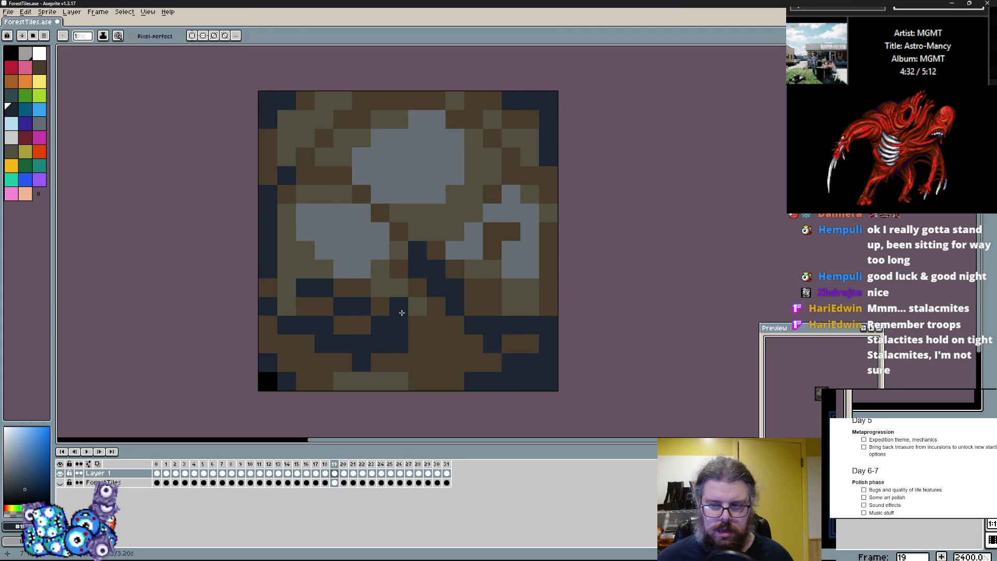
pyautogui.press('.')
pyautogui.press('.')
pyautogui.press('.')
pyautogui.press('.')
pyautogui.press('.')
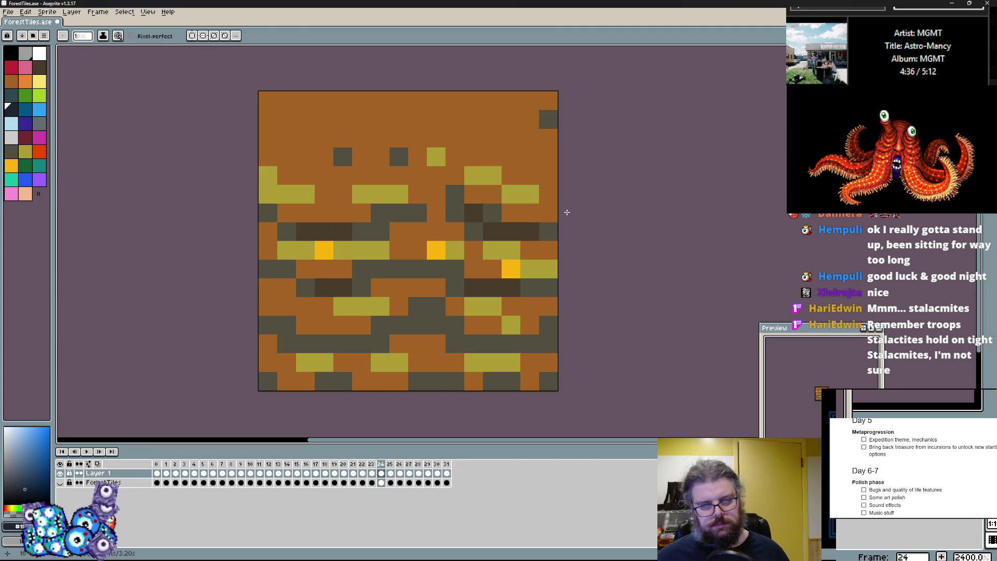
# - Rename Layer 1 to CaveTiles through its Layer Properties
pyautogui.press('.')
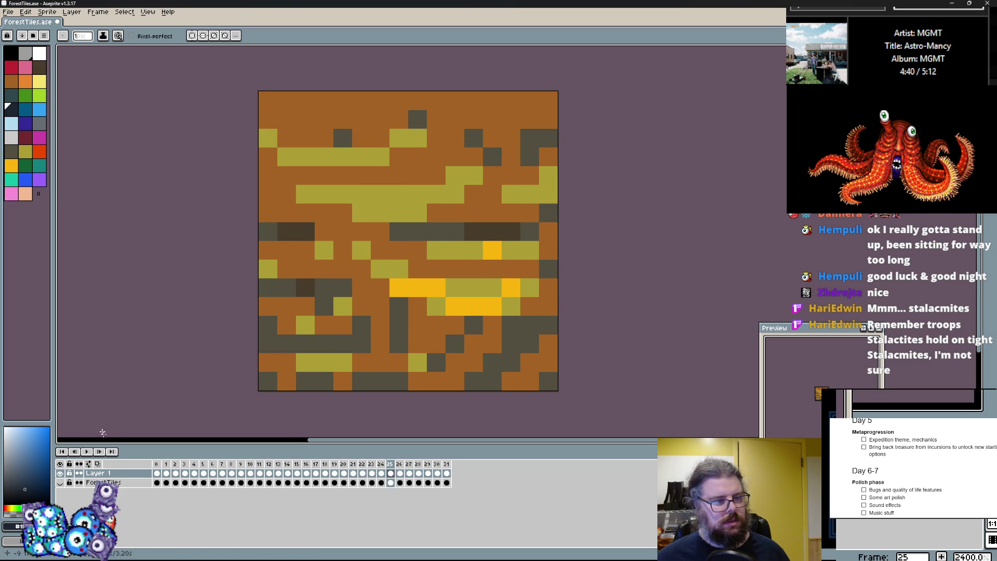
pyautogui.rightClick(114, 479)
pyautogui.click(140, 482)
pyautogui.write('Cave')
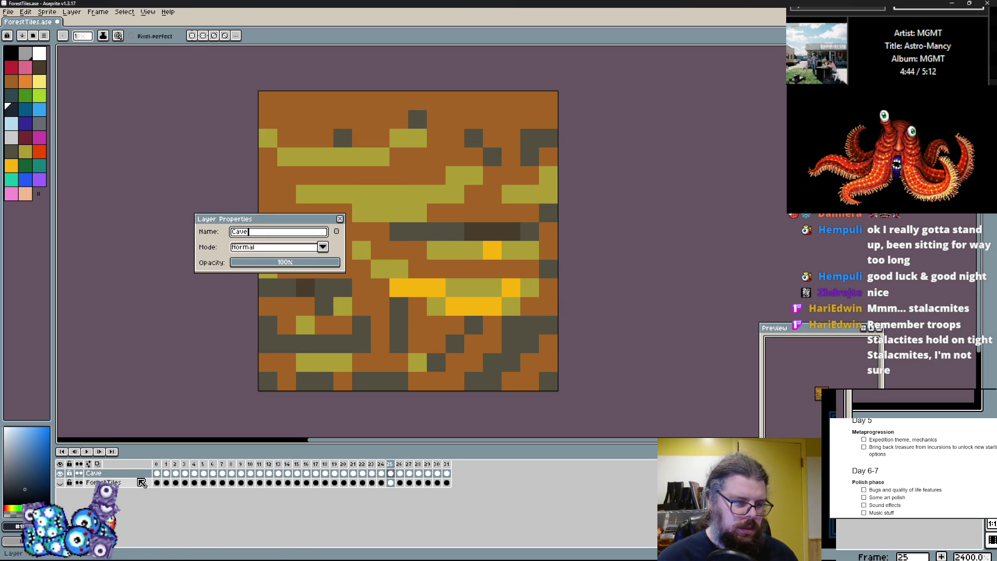
pyautogui.write('Tiles')
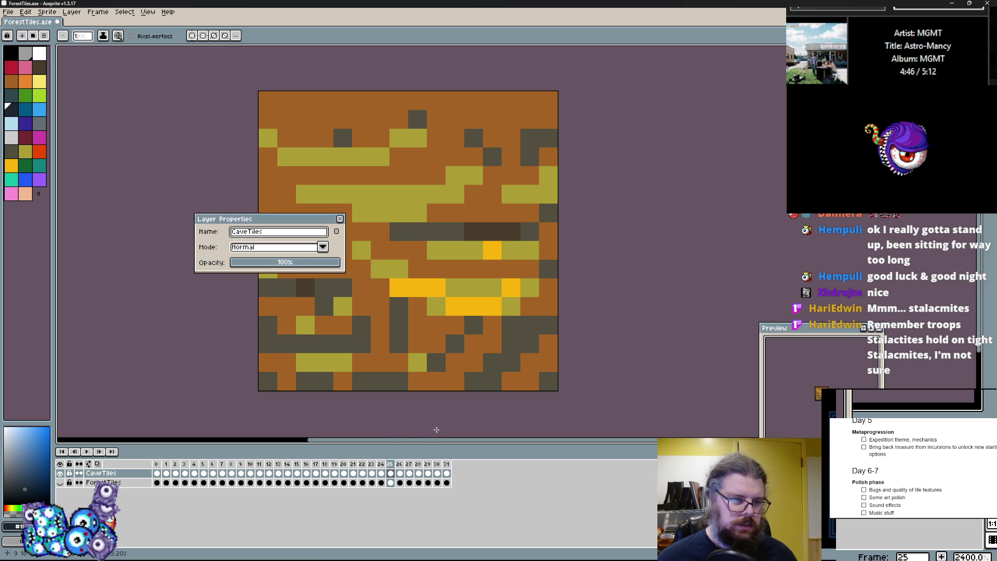
pyautogui.click(340, 219)
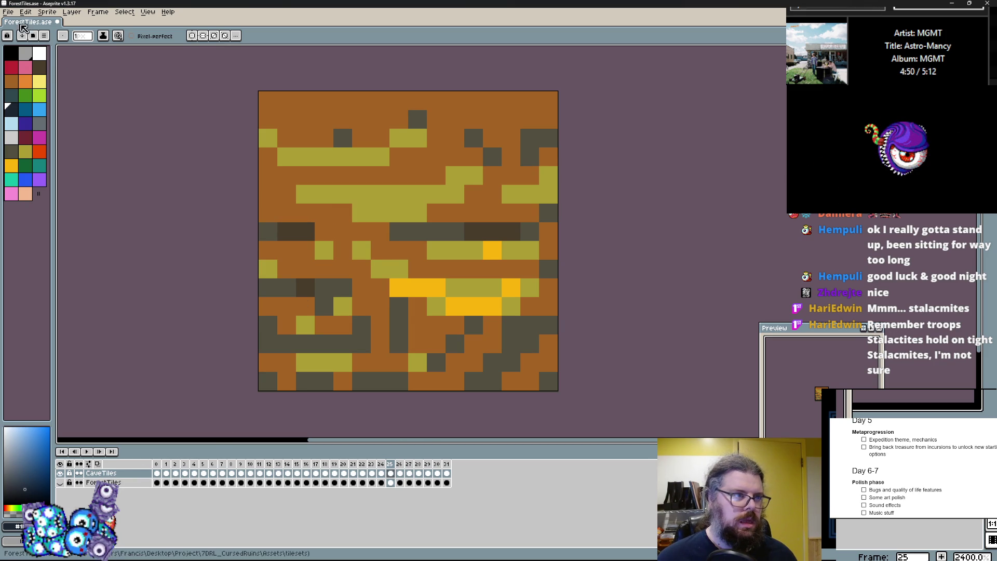
pyautogui.click(9, 12)
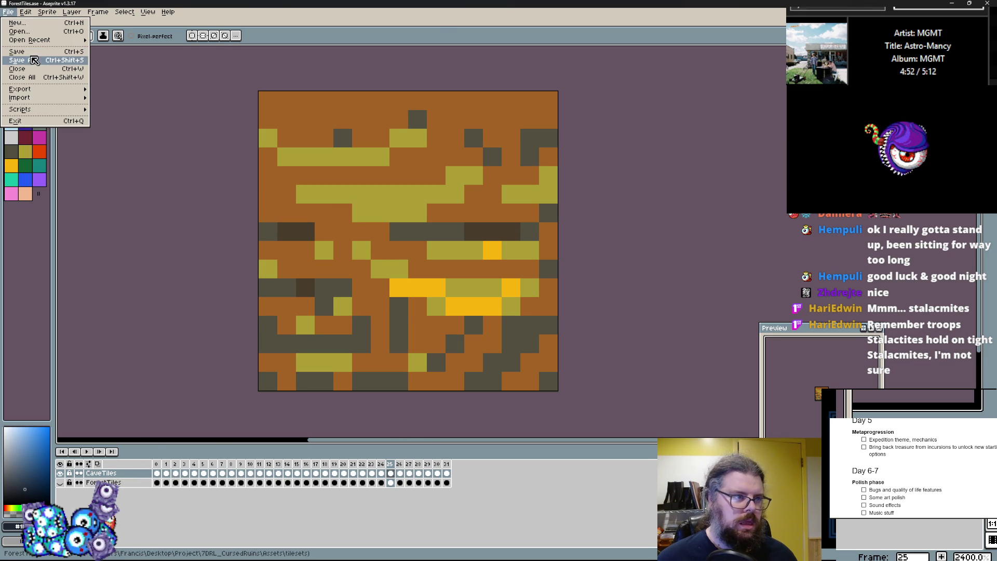
# - Save the sprite as AllTiles.ase, then dismiss the export settings without exporting
pyautogui.press('Return')
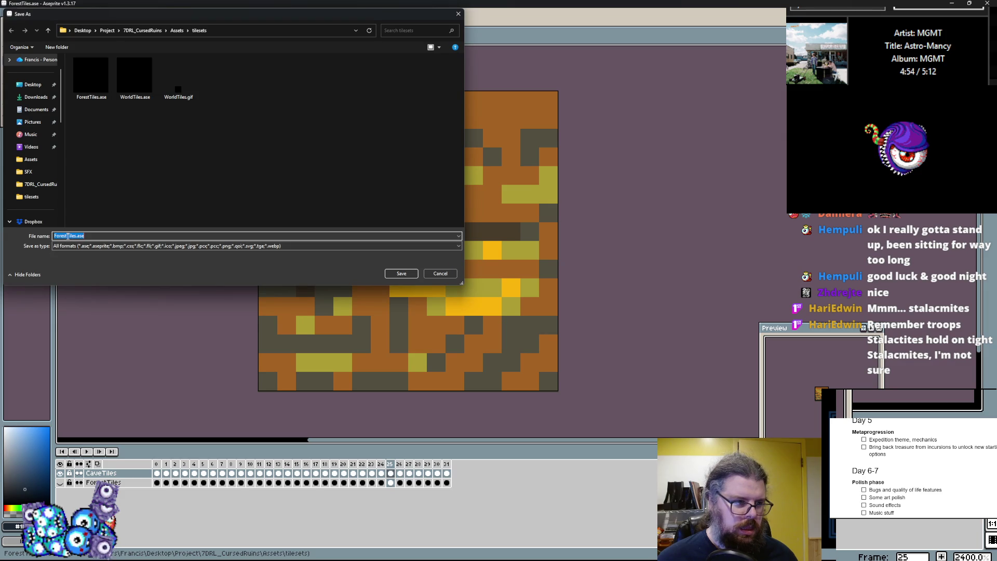
pyautogui.write('ll')
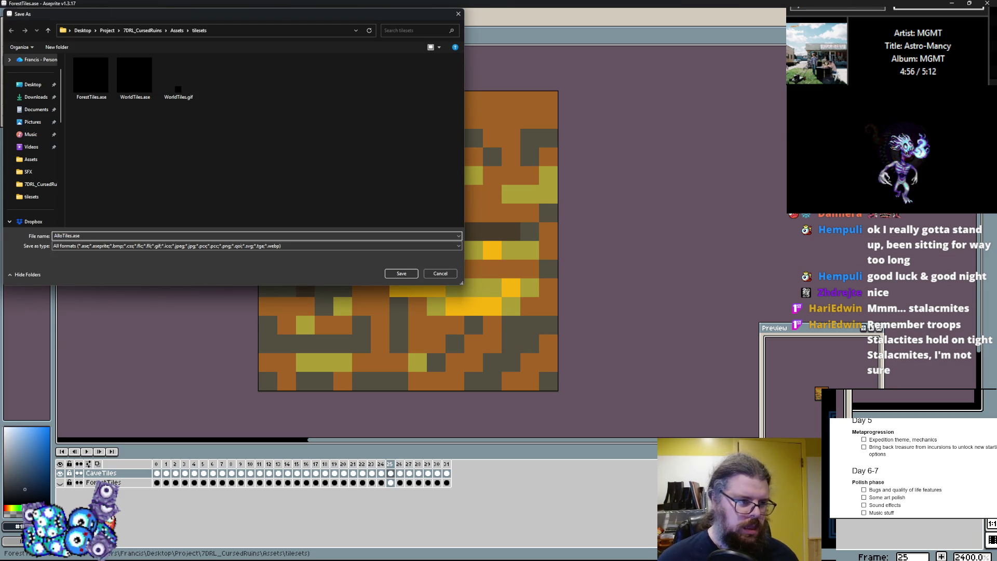
pyautogui.click(401, 274)
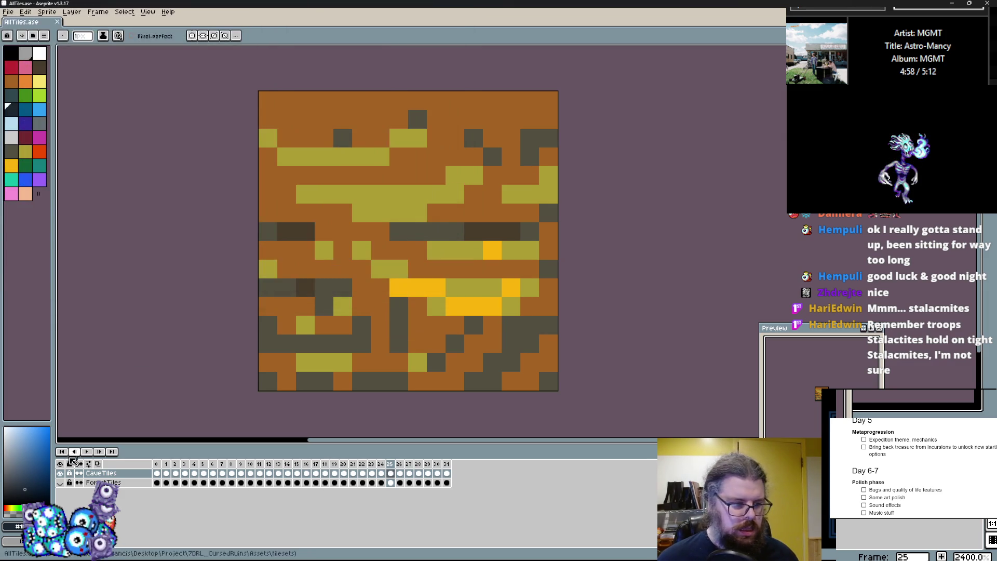
pyautogui.click(11, 13)
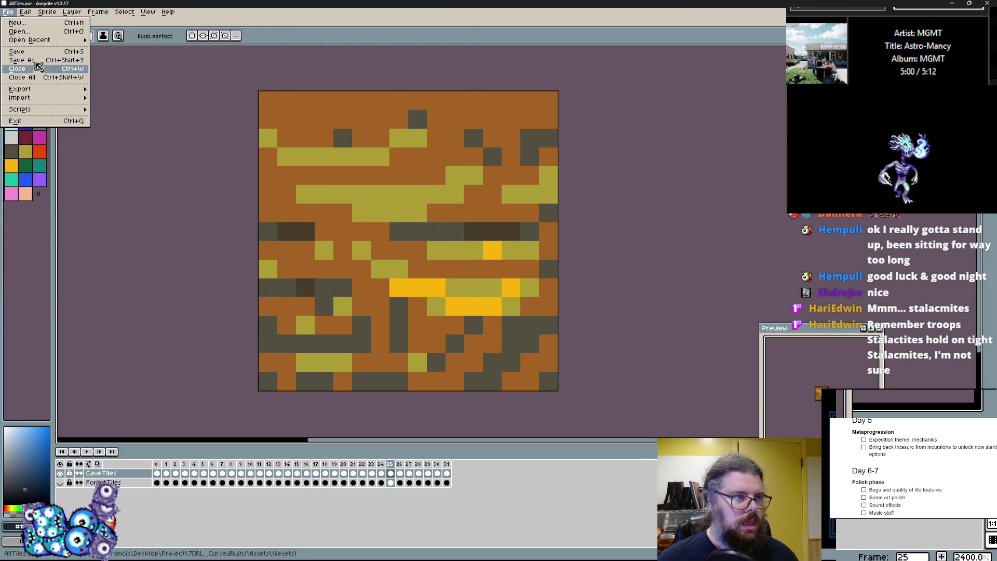
pyautogui.moveTo(37, 90)
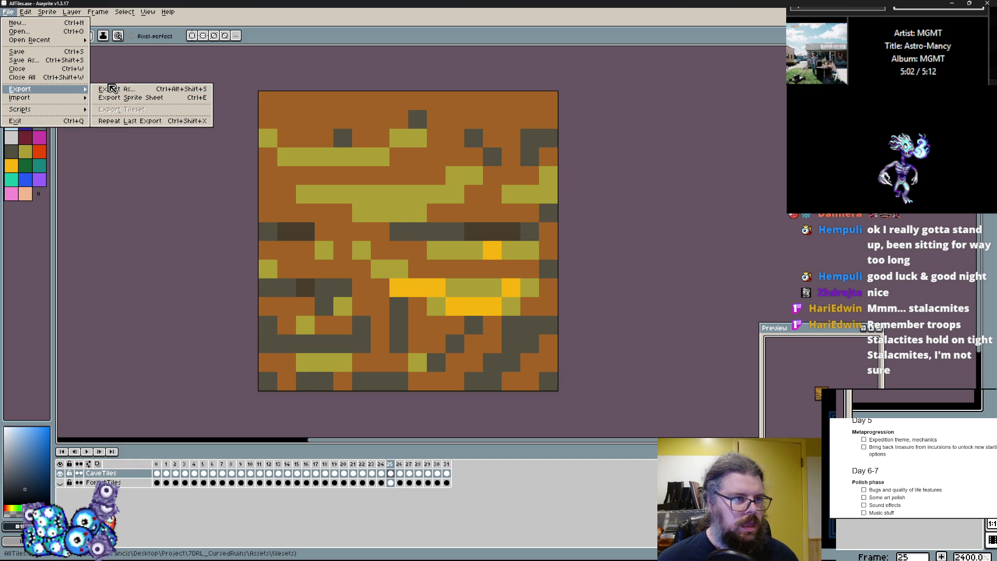
pyautogui.click(111, 89)
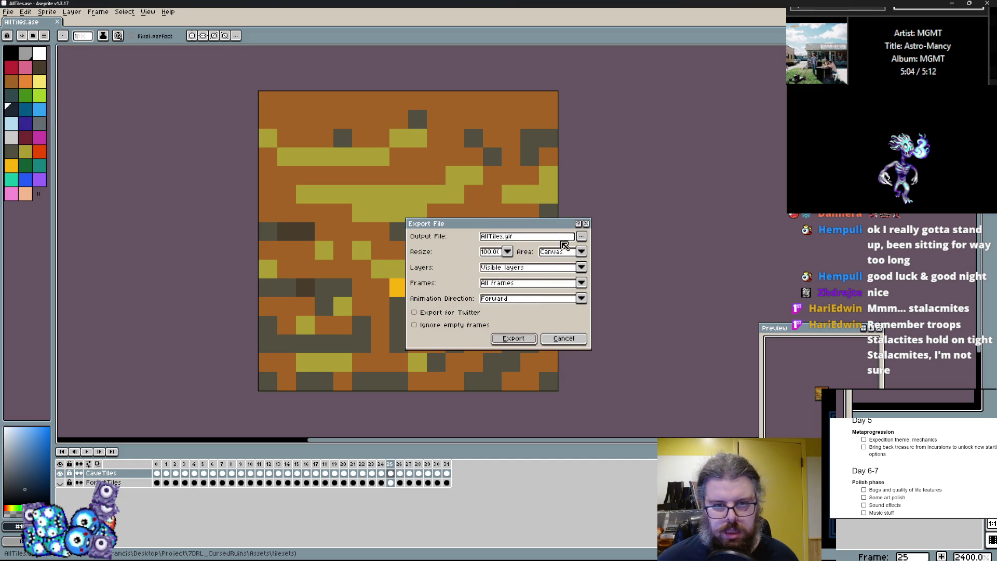
pyautogui.click(566, 336)
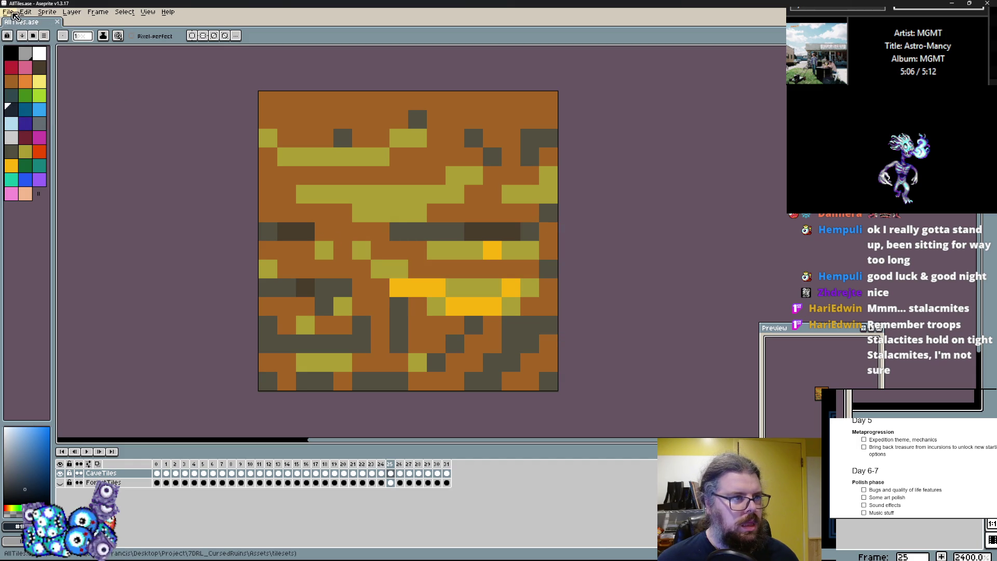
# - Save a GIF copy of the tileset named CaveTiles.gif in the tilesets folder
pyautogui.click(13, 13)
pyautogui.click(21, 61)
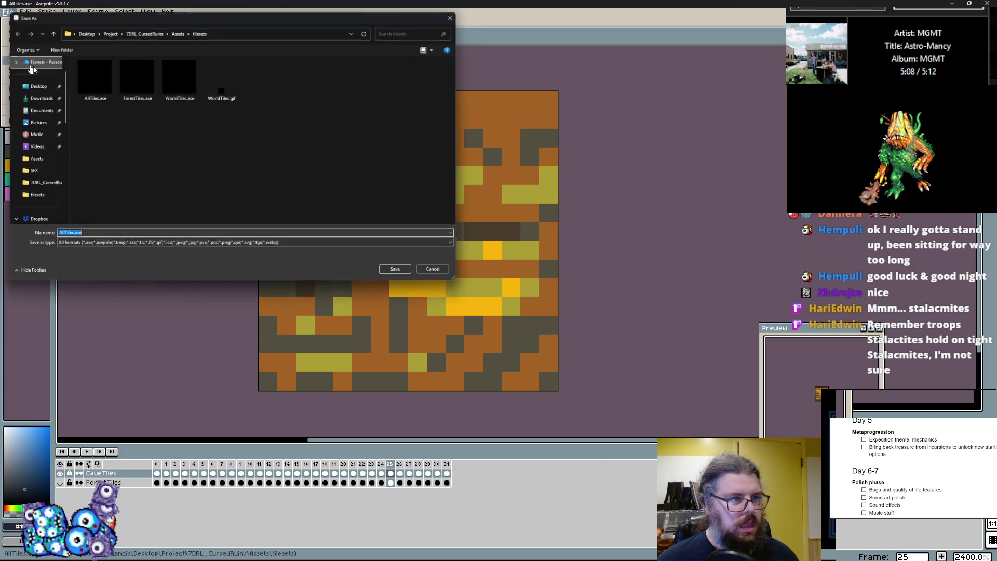
pyautogui.click(179, 247)
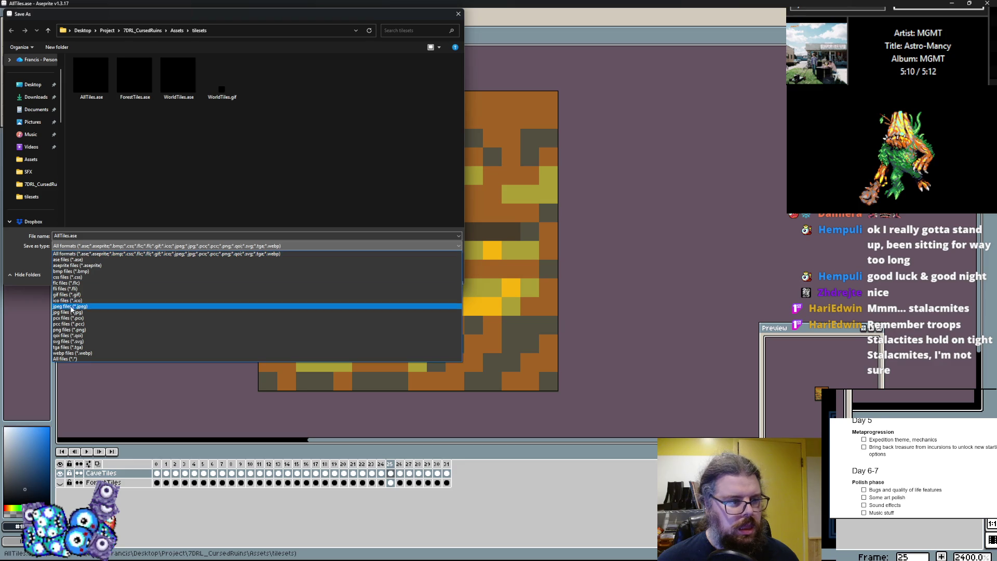
pyautogui.click(73, 294)
pyautogui.doubleClick(69, 237)
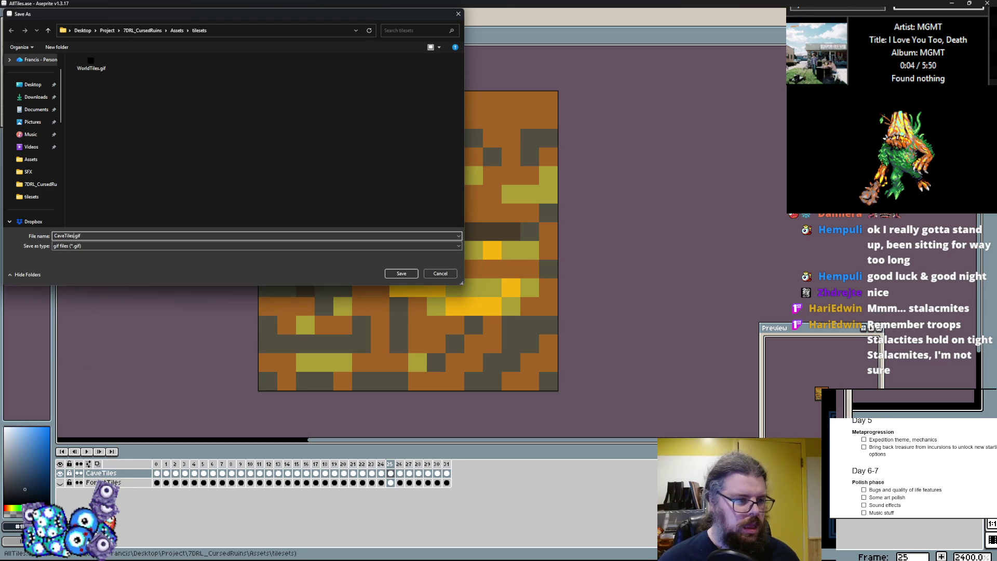
pyautogui.click(408, 272)
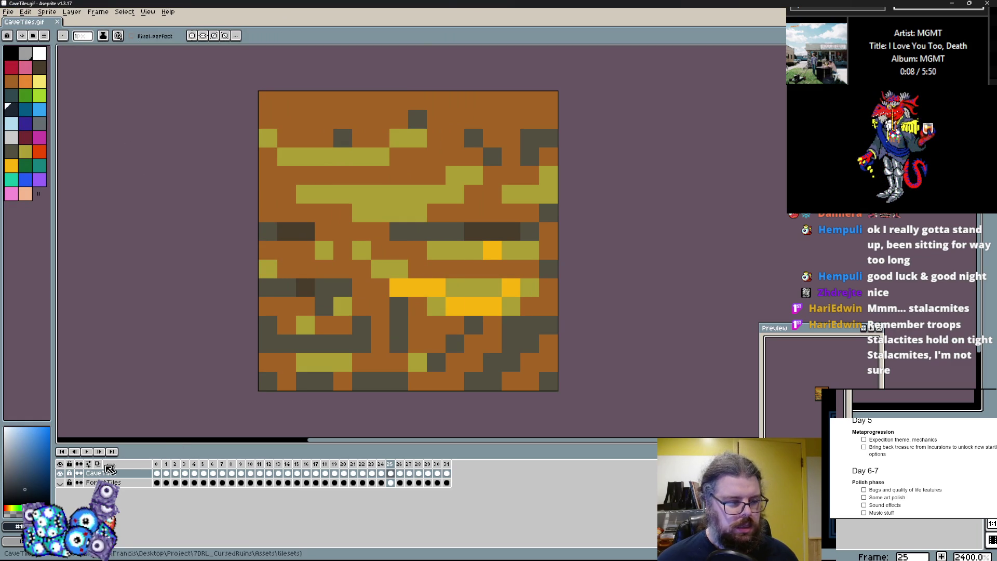
pyautogui.press('super+Down')
pyautogui.press('super+Down')
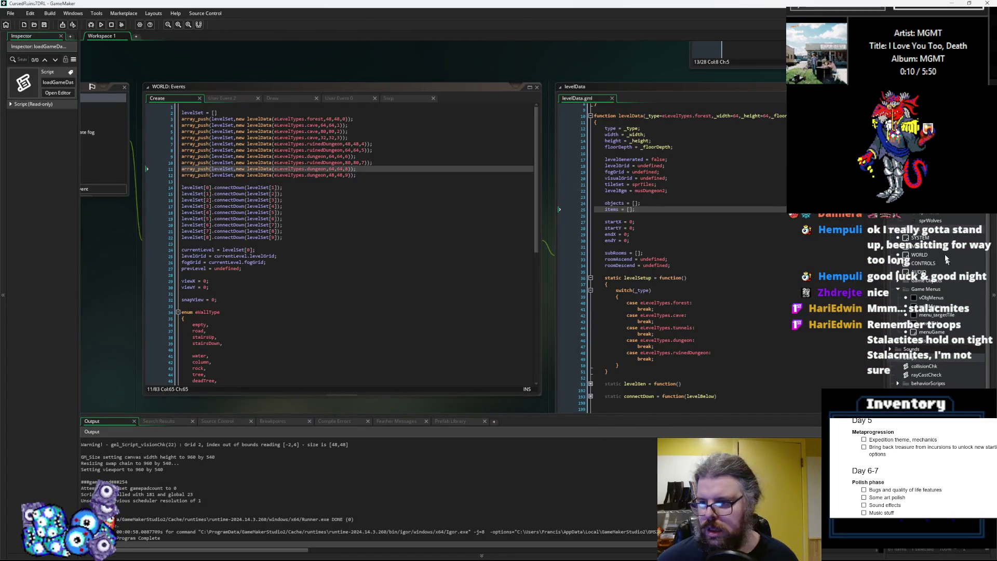
# - Create a new sprite and import CaveTiles.gif from the tilesets folder into it
pyautogui.click(912, 299)
pyautogui.scroll(5, 935, 338)
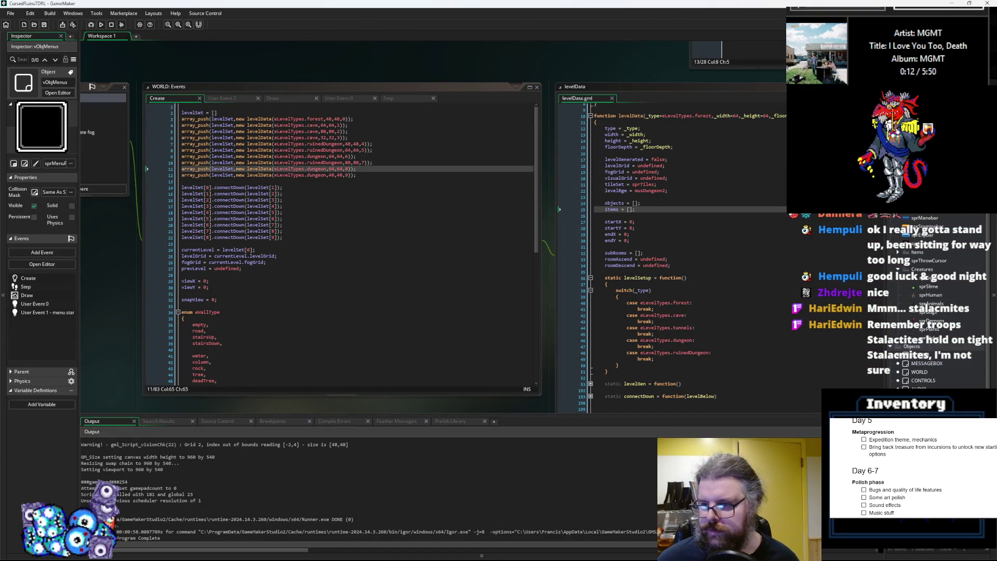
pyautogui.scroll(-3, 948, 375)
pyautogui.scroll(3, 923, 348)
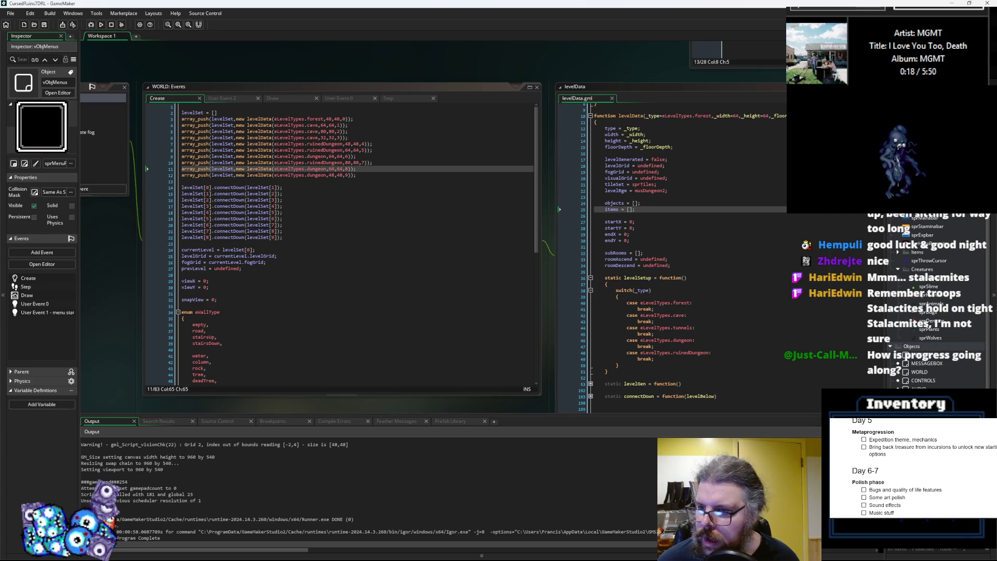
pyautogui.hotkey('alt', 's')
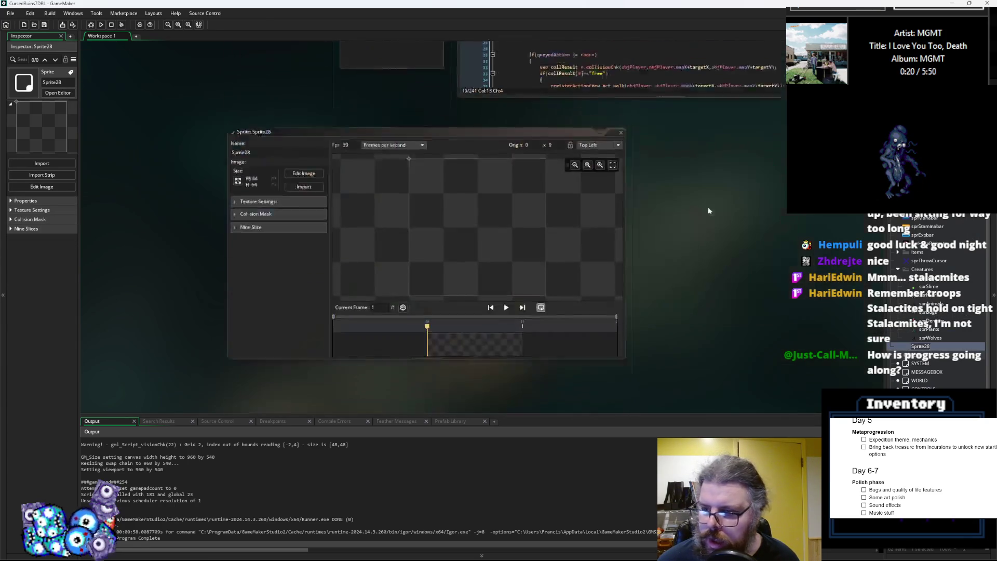
pyautogui.click(304, 165)
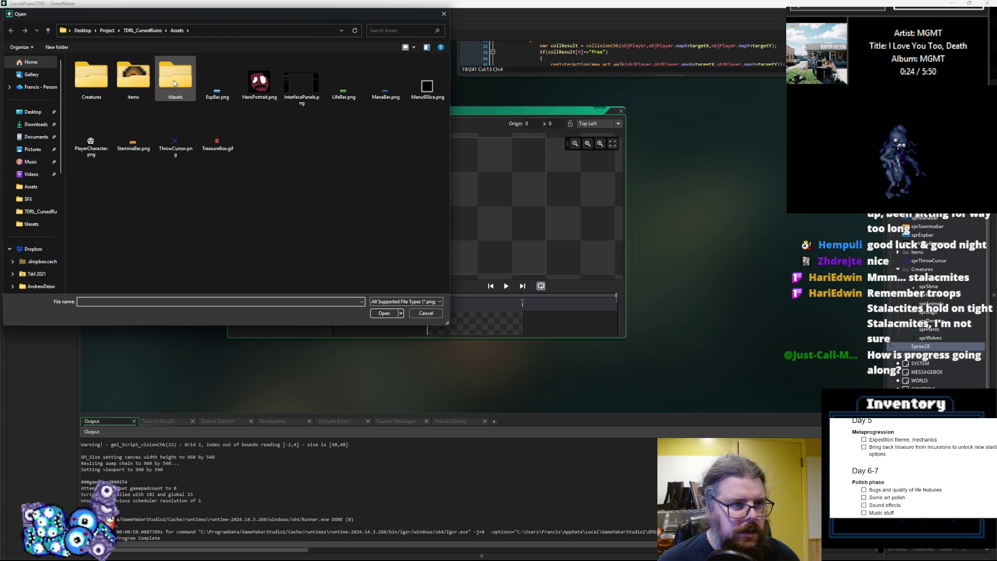
pyautogui.doubleClick(175, 77)
pyautogui.click(91, 90)
pyautogui.click(394, 313)
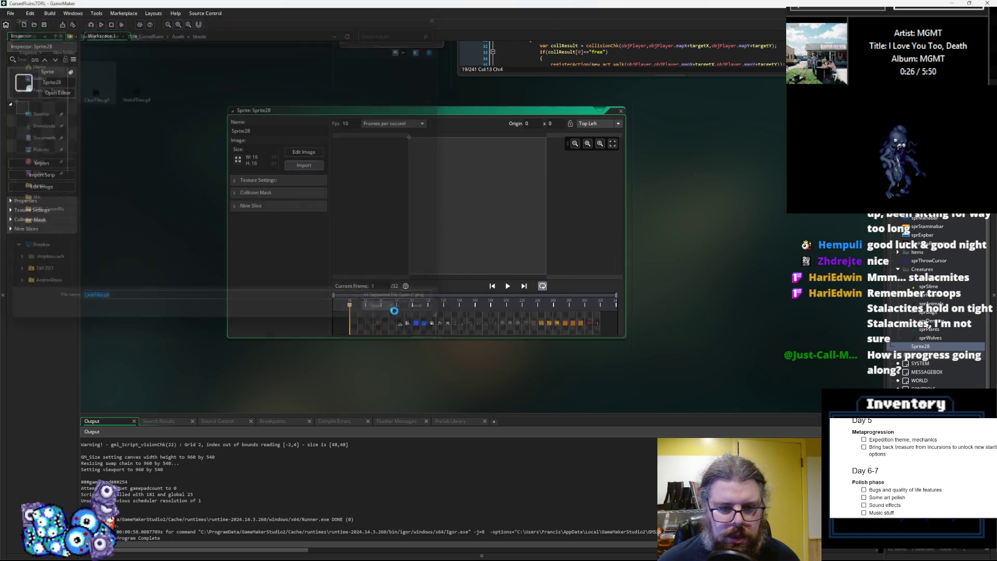
# - Name the sprite sprCaveTiles and close the sprite editor
pyautogui.click(409, 323)
pyautogui.click(423, 323)
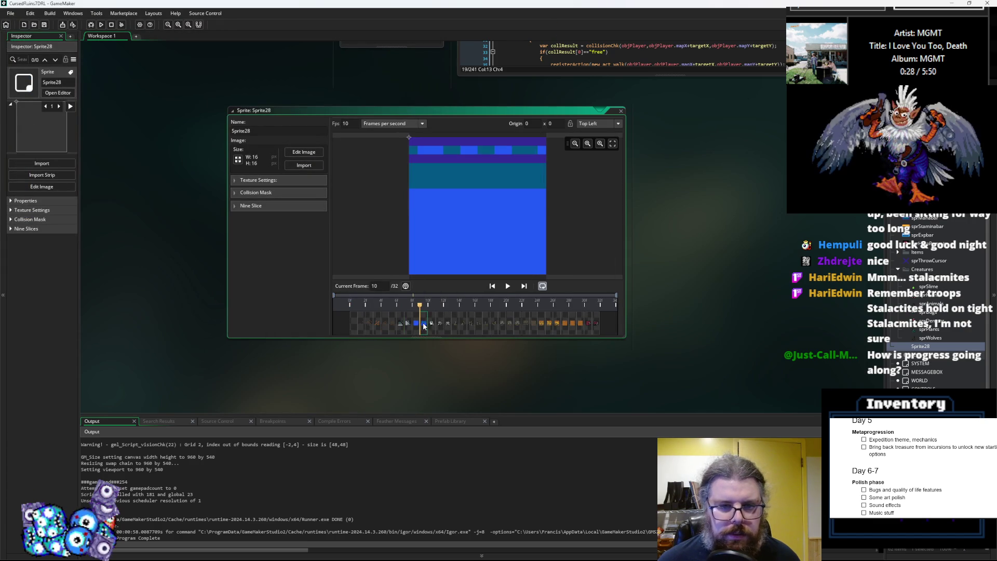
pyautogui.write('sprCaveTiles')
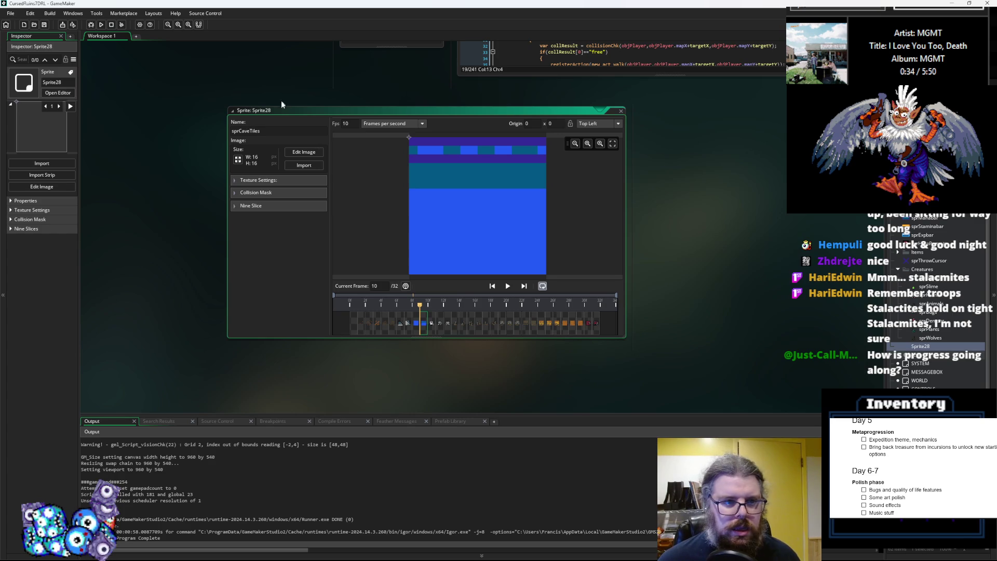
pyautogui.press('Return')
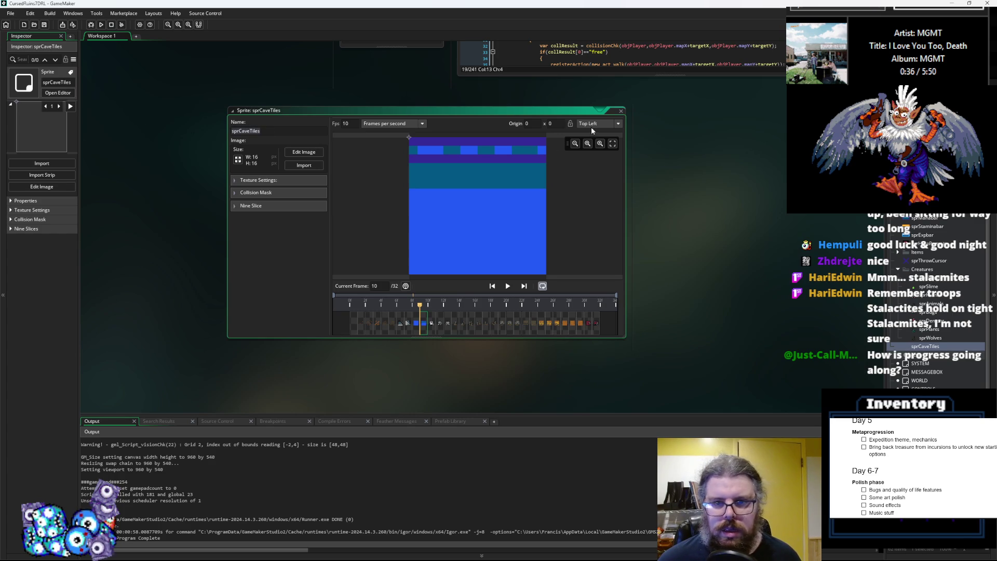
pyautogui.click(622, 113)
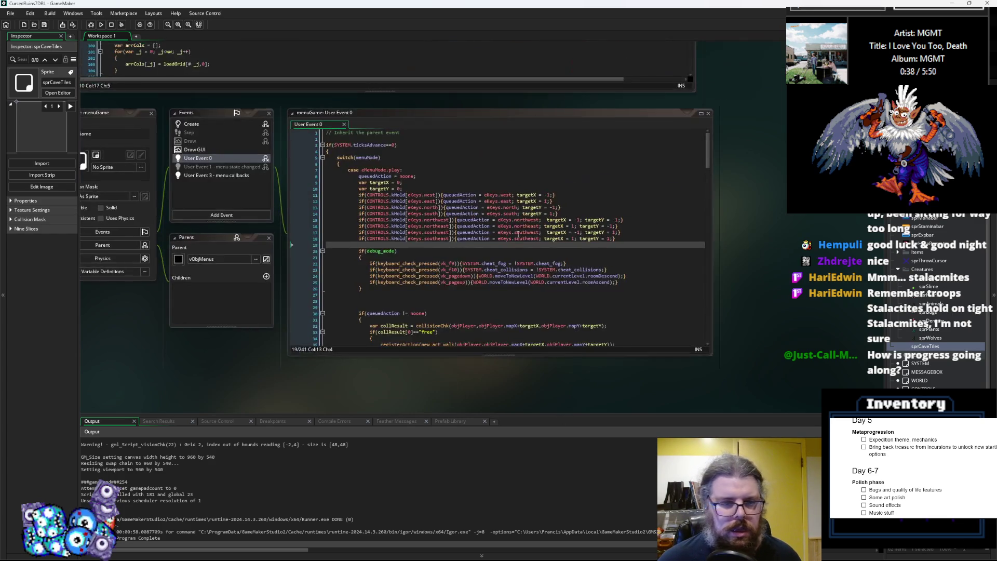
# - Start a tileSet assignment for sprCaveTiles inside levelData's cave case
pyautogui.moveTo(454, 310)
pyautogui.mouseDown()
pyautogui.moveTo(492, 168)
pyautogui.moveTo(749, 228)
pyautogui.mouseUp()
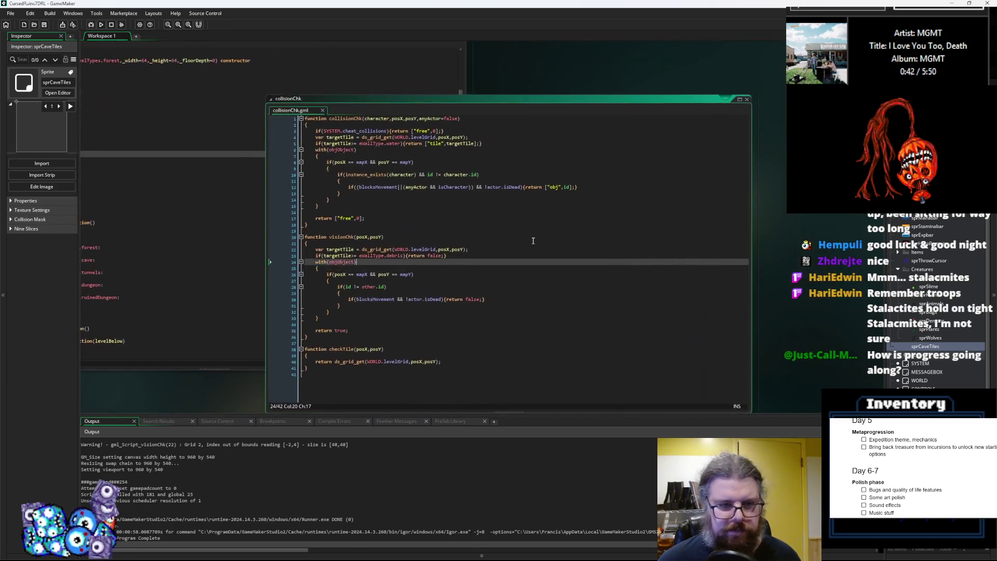
pyautogui.click(443, 256)
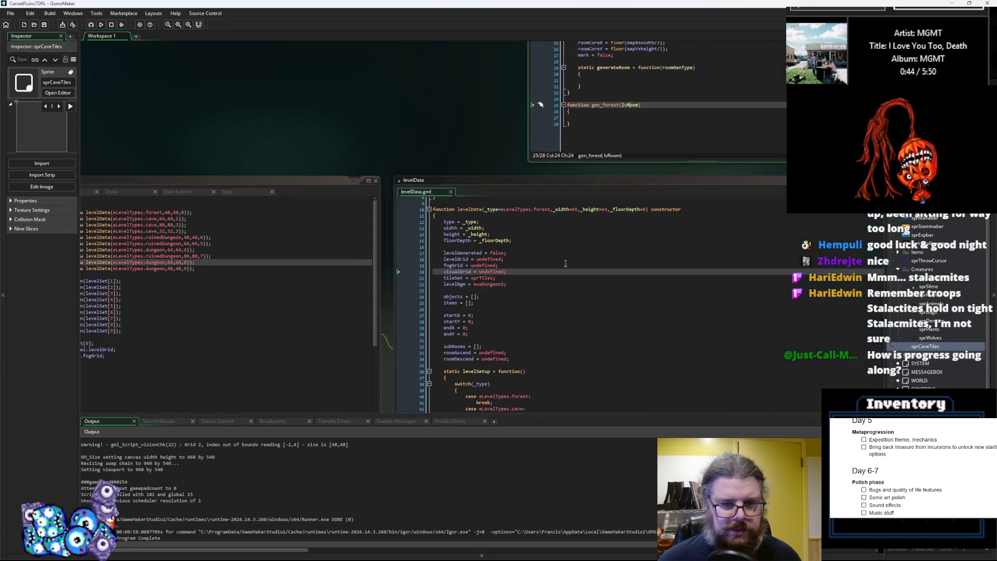
pyautogui.click(512, 308)
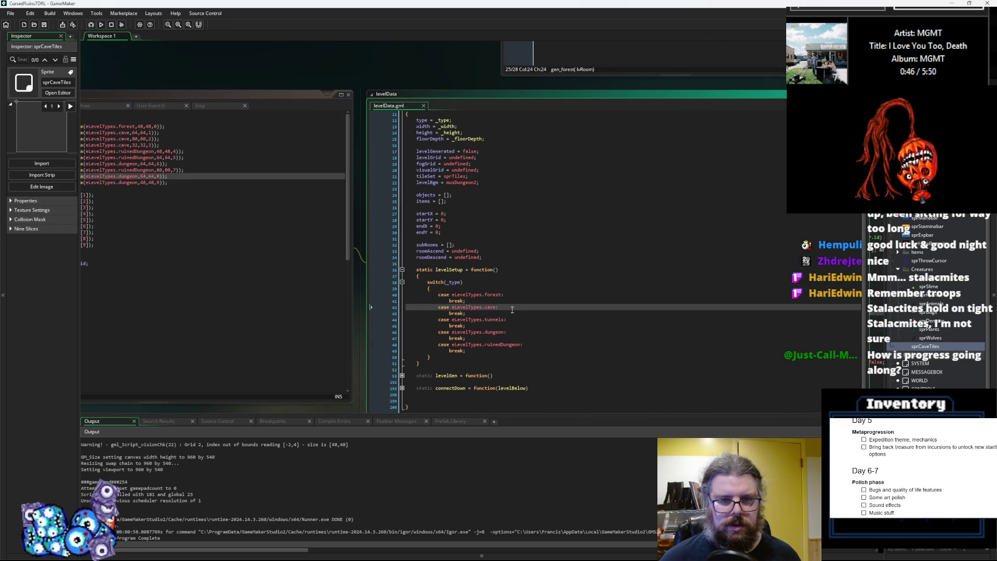
pyautogui.press('Return')
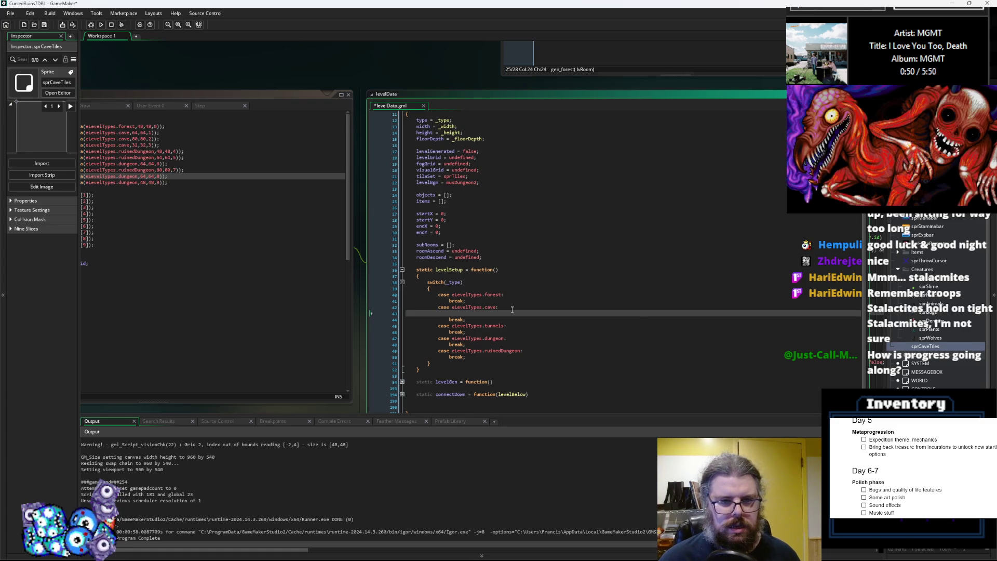
pyautogui.write('tileSet = sprCaveTiles;')
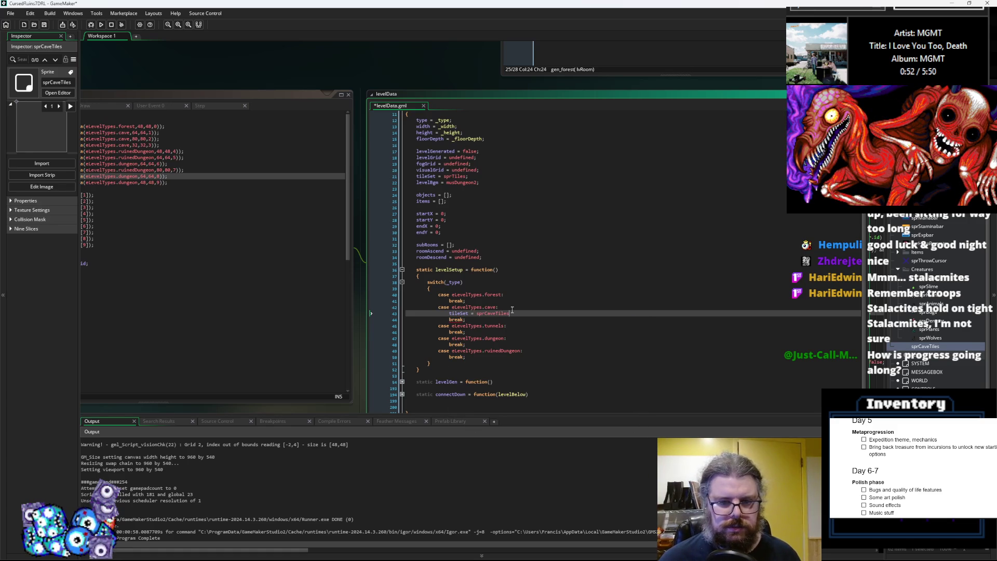
# - Add a levelSetup() call at the end of the levelData constructor
pyautogui.doubleClick(448, 271)
pyautogui.hotkey('ctrl', 'c')
pyautogui.scroll(-1, 487, 398)
pyautogui.click(528, 395)
pyautogui.hotkey('ctrl', 'v')
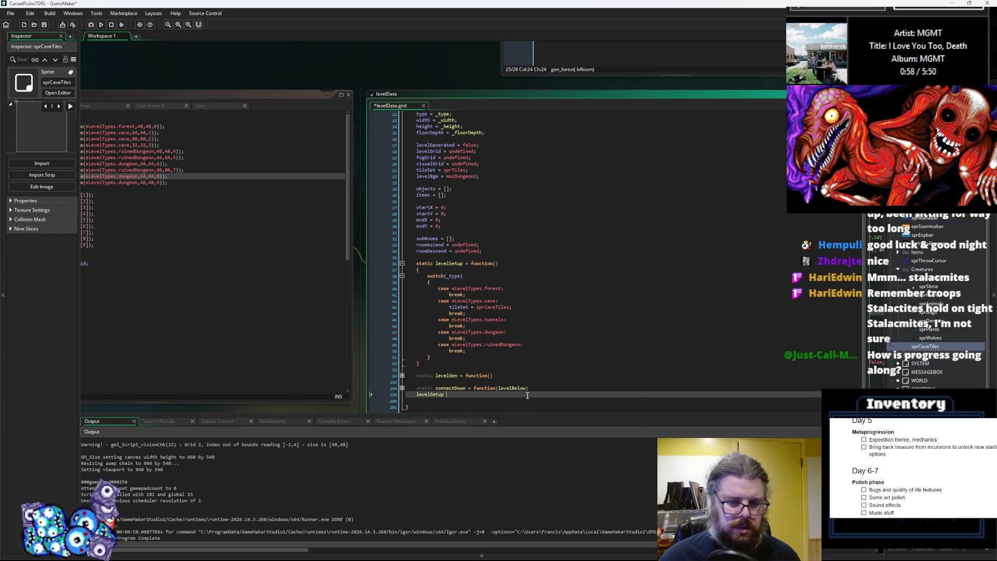
pyautogui.press('Return')
pyautogui.press('End')
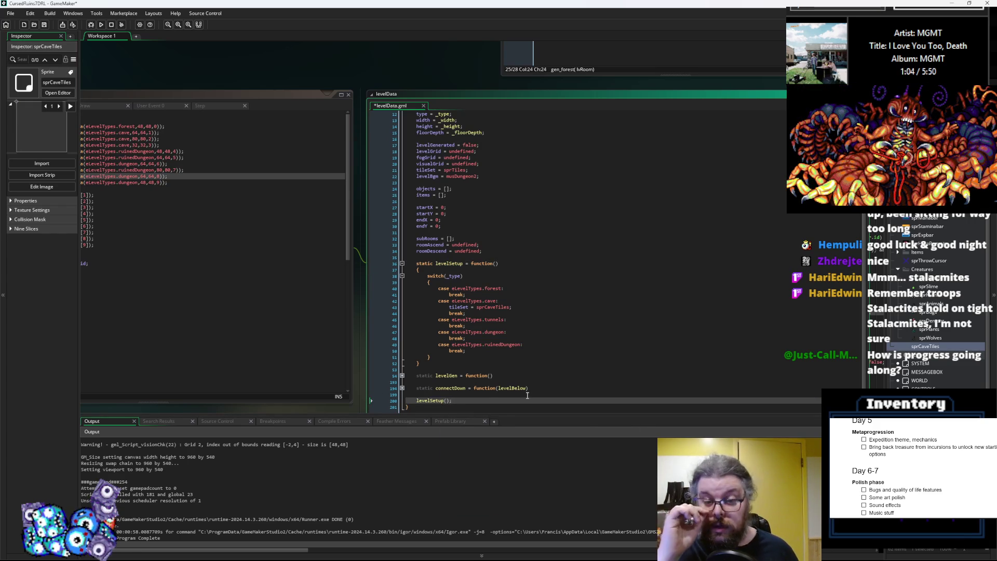
# - Paste a levelBgm assignment (musDungeon2) into the cave case and save the script
pyautogui.click(495, 174)
pyautogui.click(522, 306)
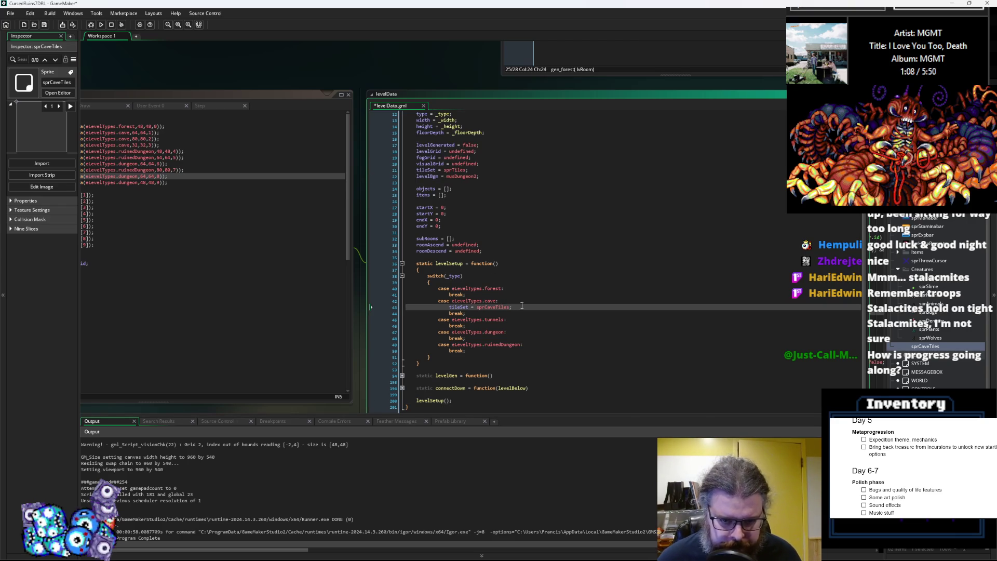
pyautogui.press('Return')
pyautogui.write('levelBgm = musDungeon2;')
pyautogui.click(44, 24)
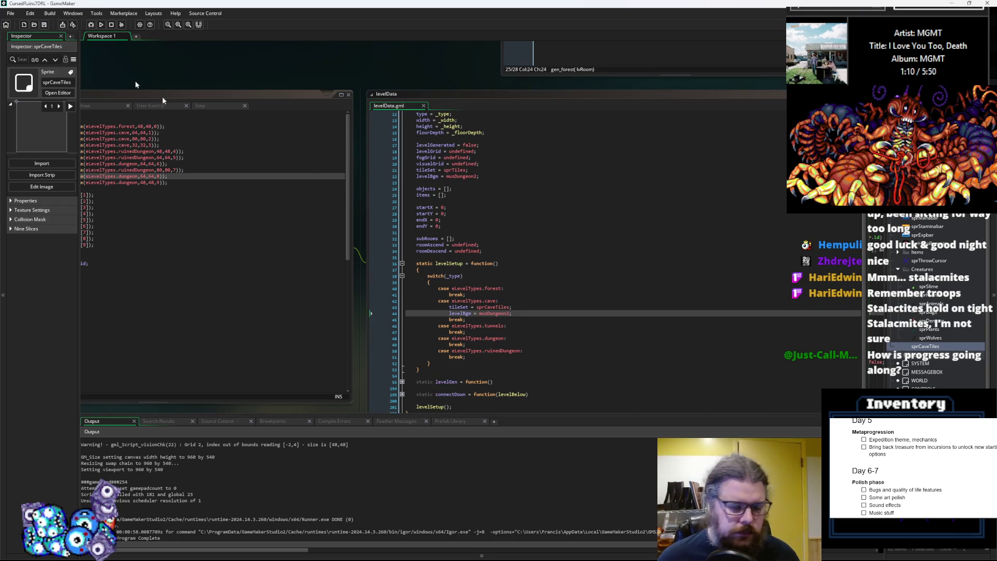
# - Add a themeTags = "" field below the sub-room fields
pyautogui.click(592, 282)
pyautogui.scroll(3, 447, 235)
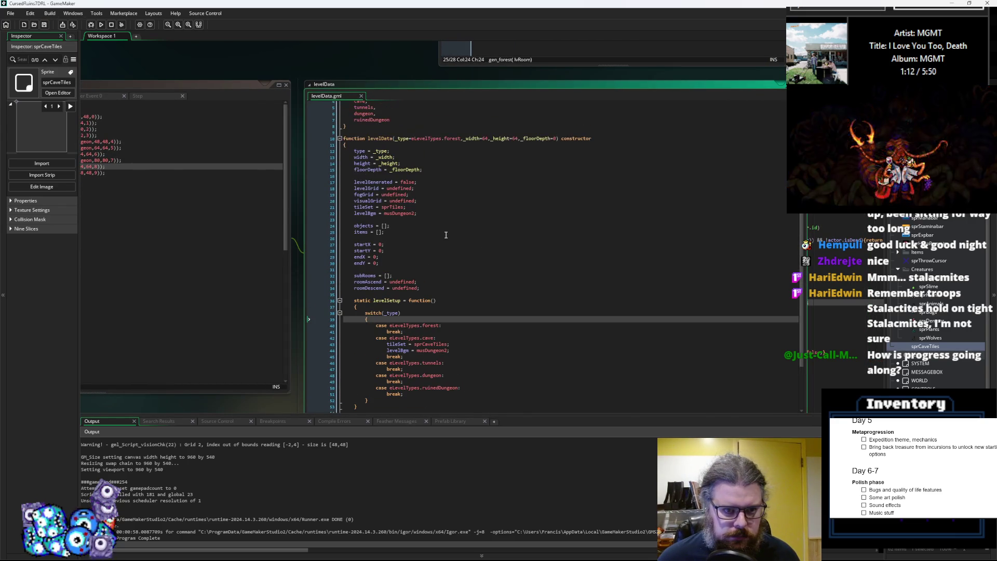
pyautogui.click(462, 294)
pyautogui.press('Return')
pyautogui.press('Return')
pyautogui.press('Up')
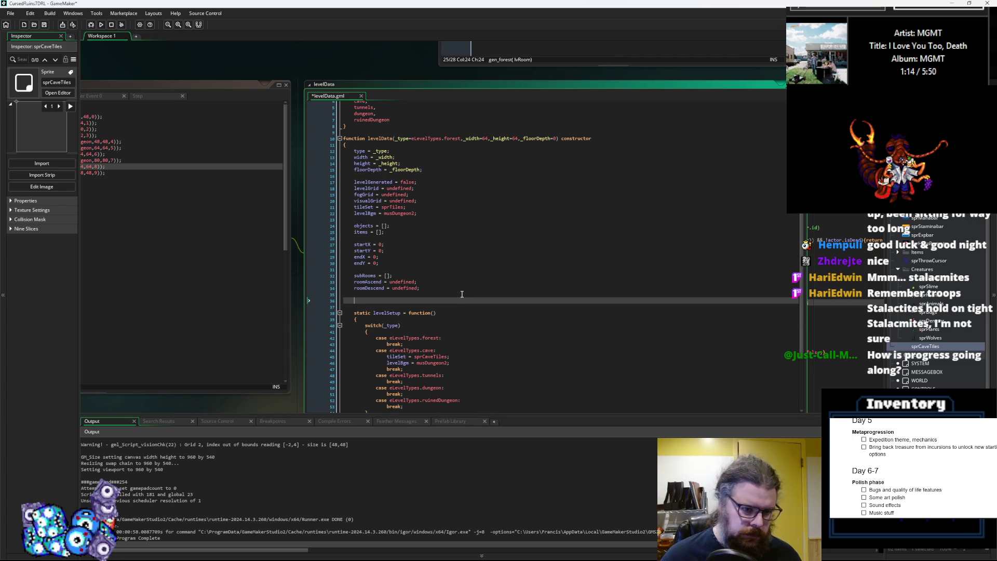
pyautogui.write('theme')
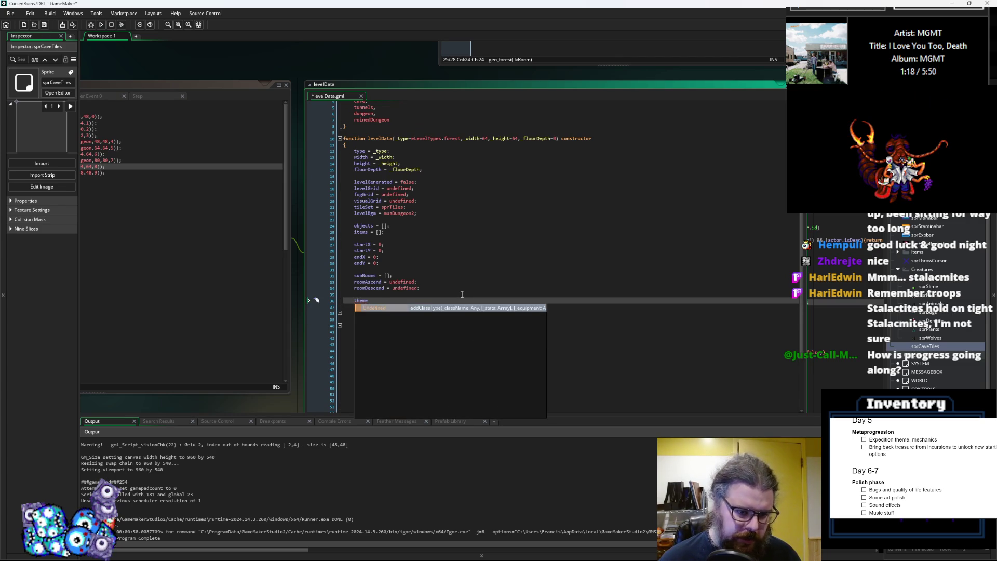
pyautogui.write('agf')
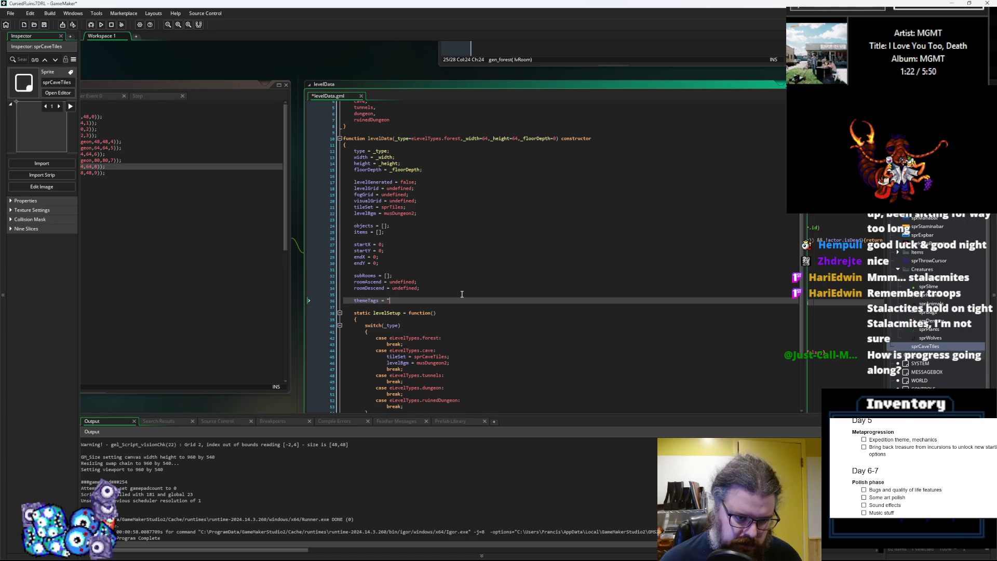
pyautogui.write('";')
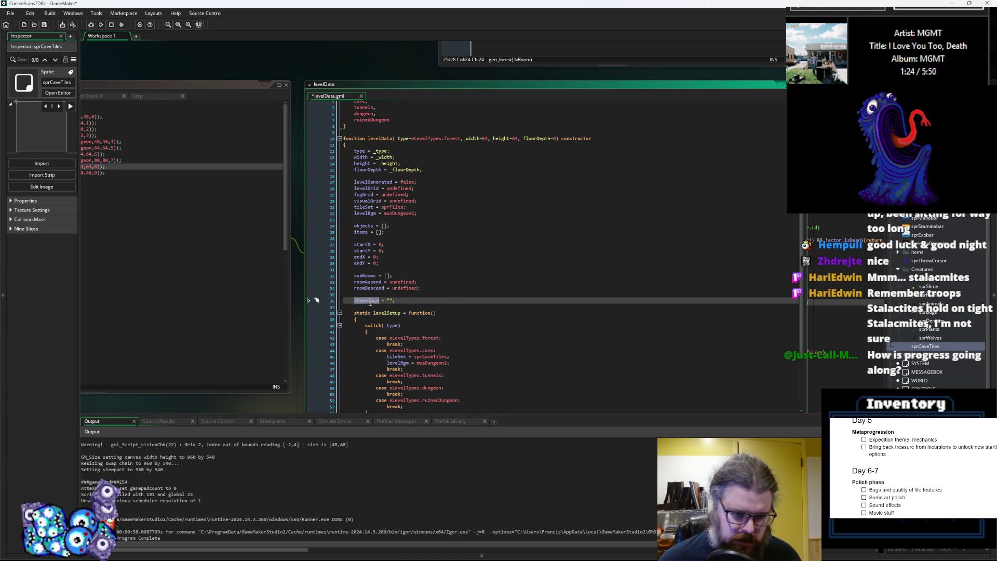
# - Set themeTags to "Caves" in the cave case and glance at the game data spreadsheet
pyautogui.click(469, 365)
pyautogui.press('Return')
pyautogui.write('themeTags+="Caves";')
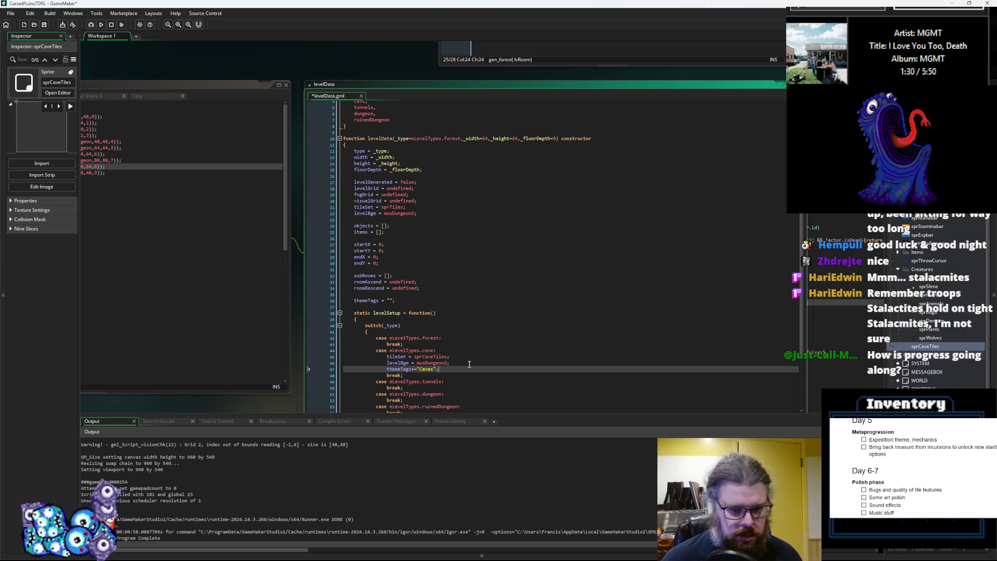
pyautogui.hotkey('alt', 'Tab')
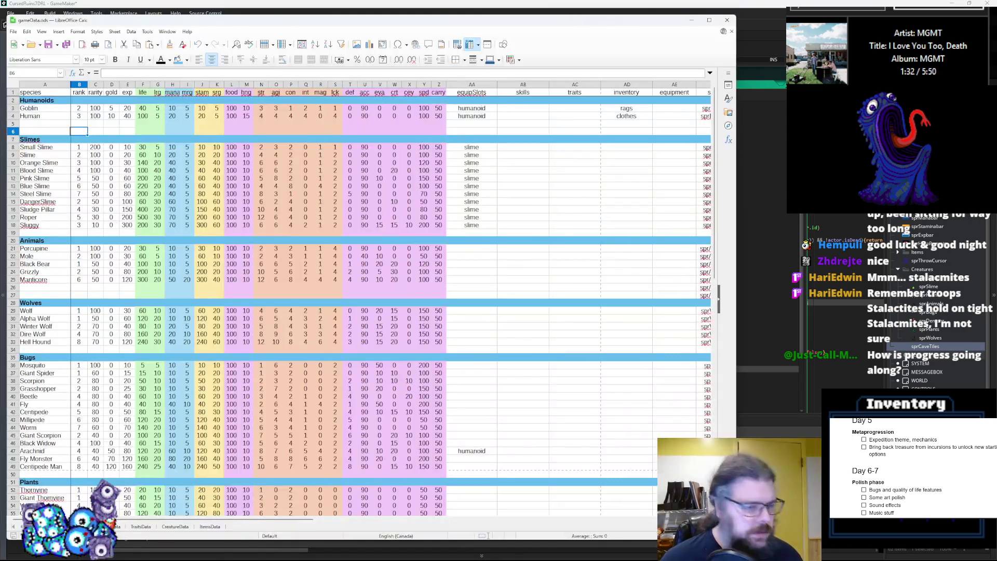
pyautogui.moveTo(312, 518)
pyautogui.mouseDown()
pyautogui.moveTo(449, 515)
pyautogui.moveTo(582, 529)
pyautogui.mouseUp()
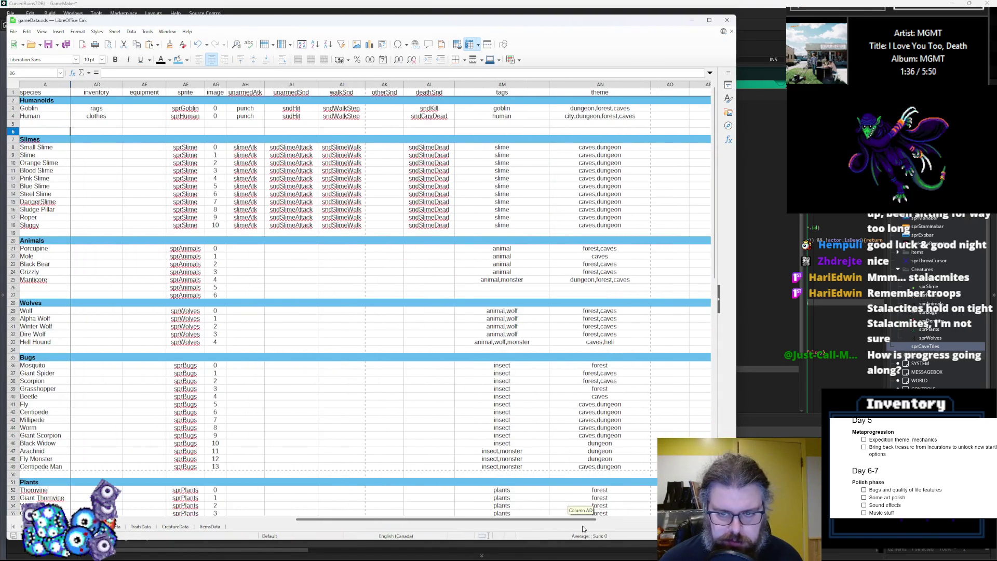
pyautogui.hotkey('alt', 'Tab')
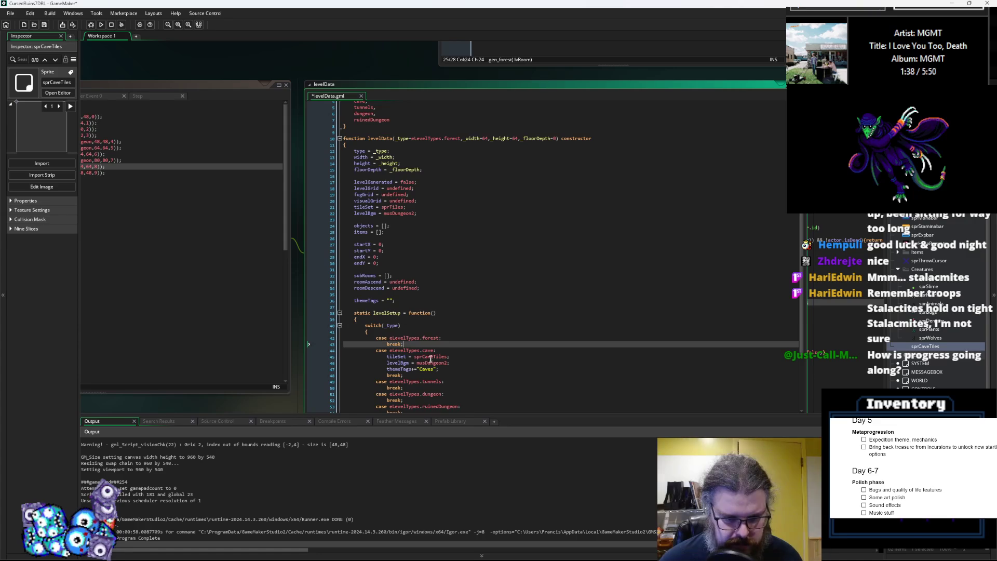
# - Change the cave theme tag to lowercase "caves" and save the levelData script
pyautogui.click(423, 369)
pyautogui.click(465, 365)
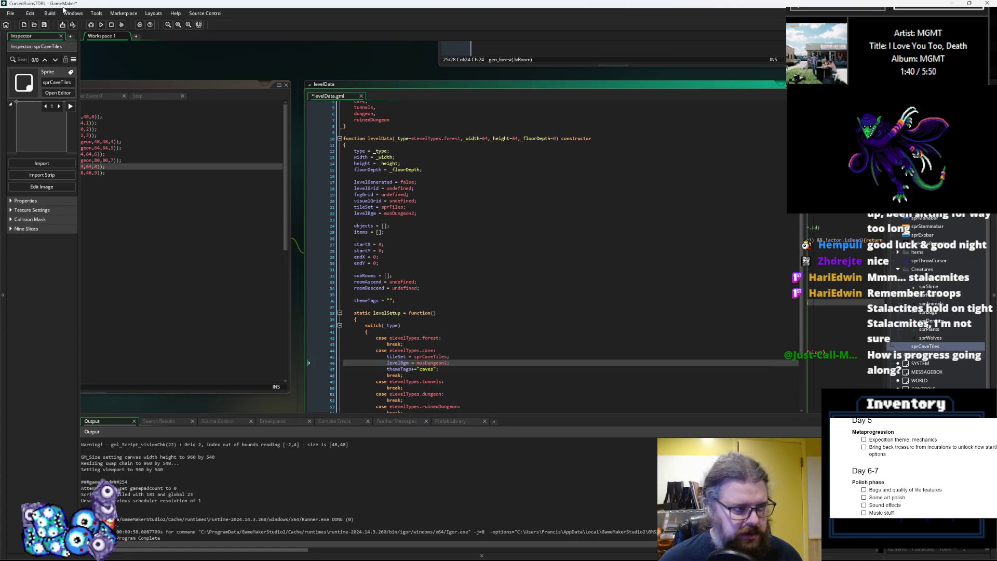
pyautogui.click(45, 25)
pyautogui.click(449, 250)
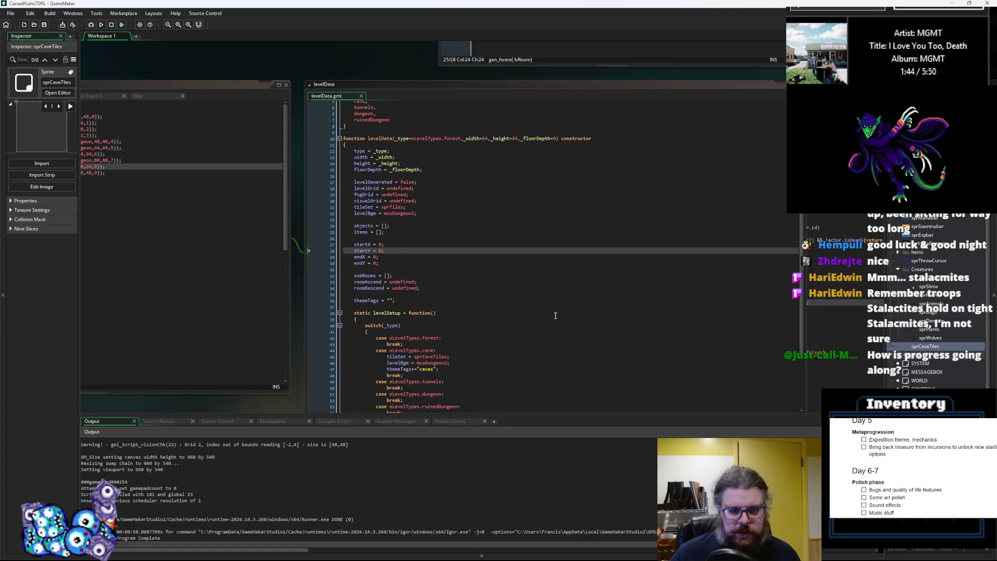
pyautogui.click(455, 312)
# - Open the WORLD object's Create event and run the game, which stops on a _type error
pyautogui.moveTo(455, 319); pyautogui.dragTo(579, 164)
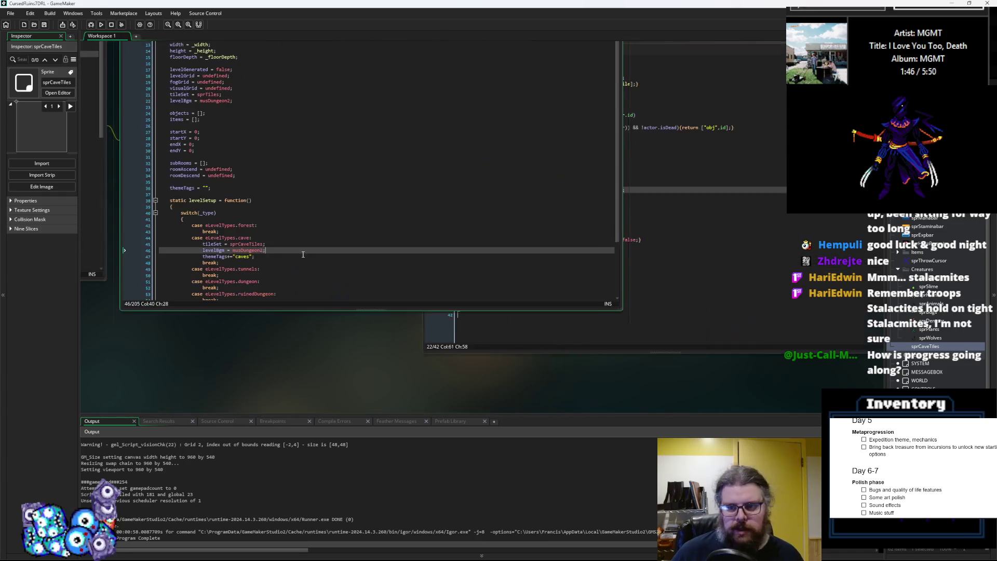
pyautogui.click(638, 308)
pyautogui.hotkey('ctrl', 'Tab')
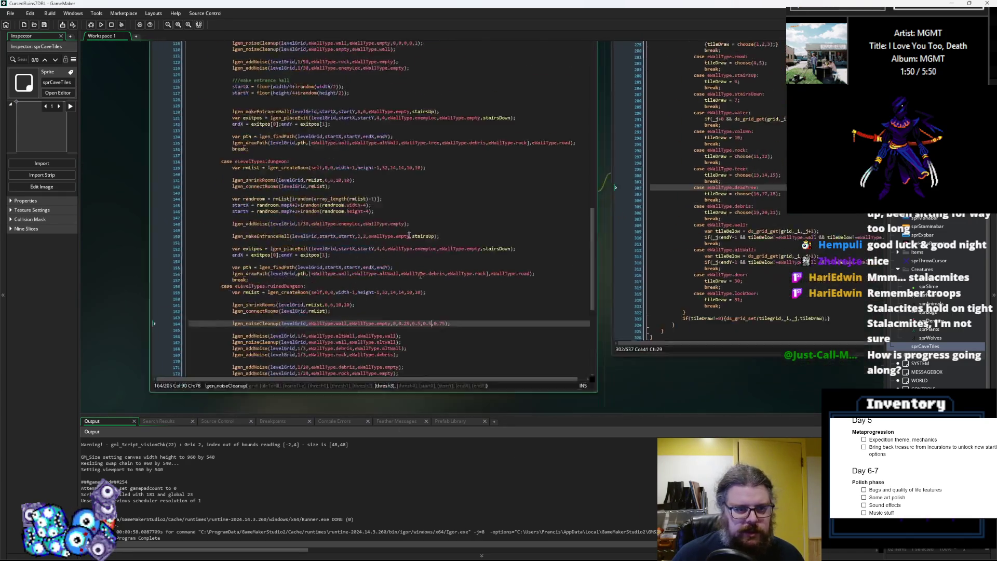
pyautogui.scroll(-10, 392, 278)
pyautogui.scroll(5, 516, 295)
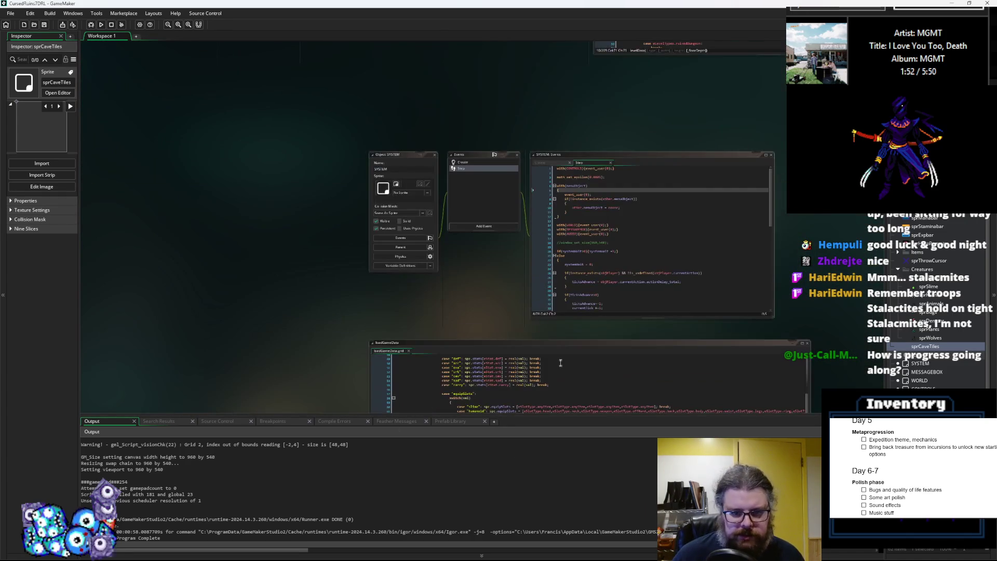
pyautogui.scroll(5, 483, 305)
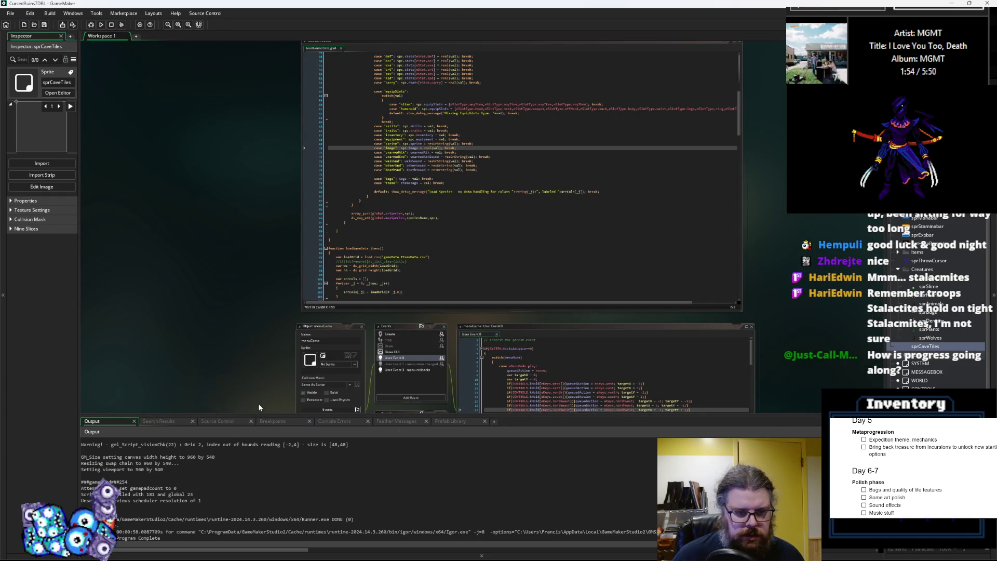
pyautogui.moveTo(259, 405); pyautogui.dragTo(167, 136)
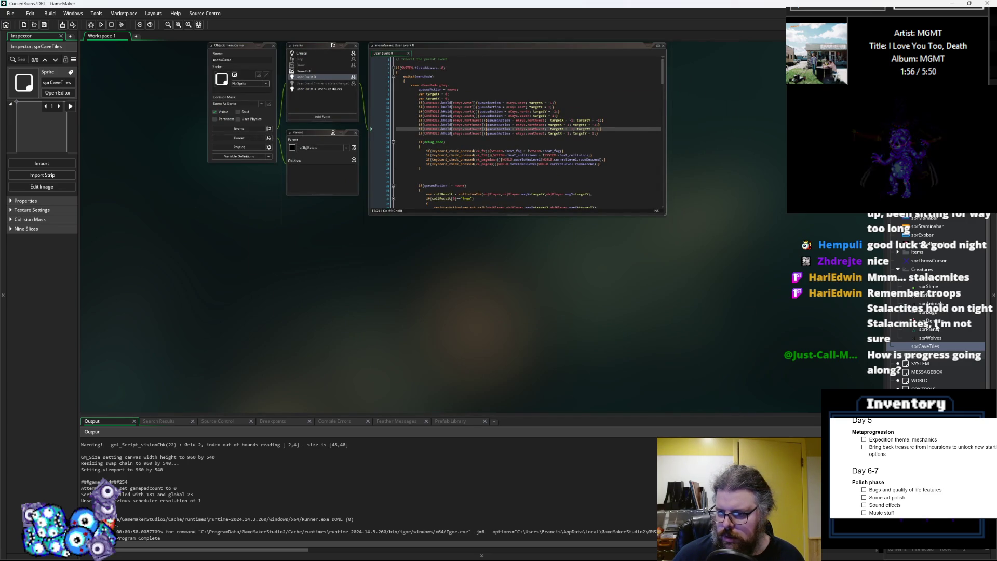
pyautogui.click(920, 381)
pyautogui.doubleClick(920, 380)
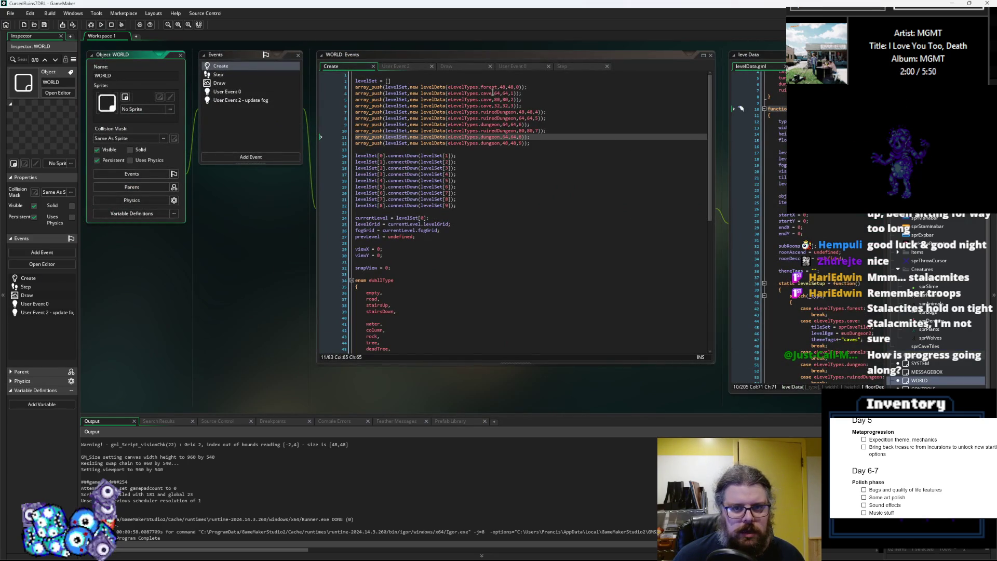
pyautogui.click(489, 94)
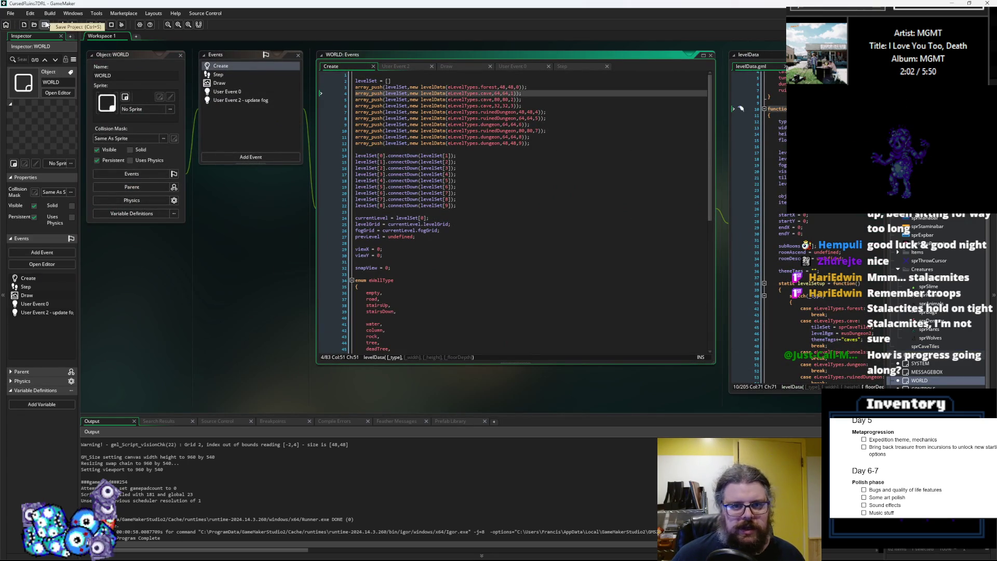
pyautogui.click(101, 24)
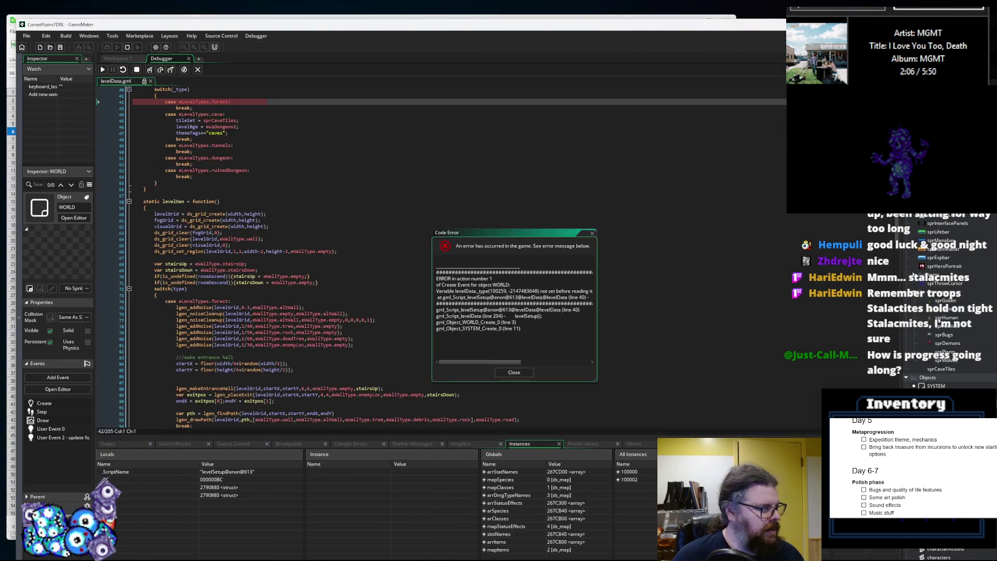
# - Inspect the unset _type value and its failing switch in the debugger
pyautogui.click(222, 232)
pyautogui.scroll(3, 181, 156)
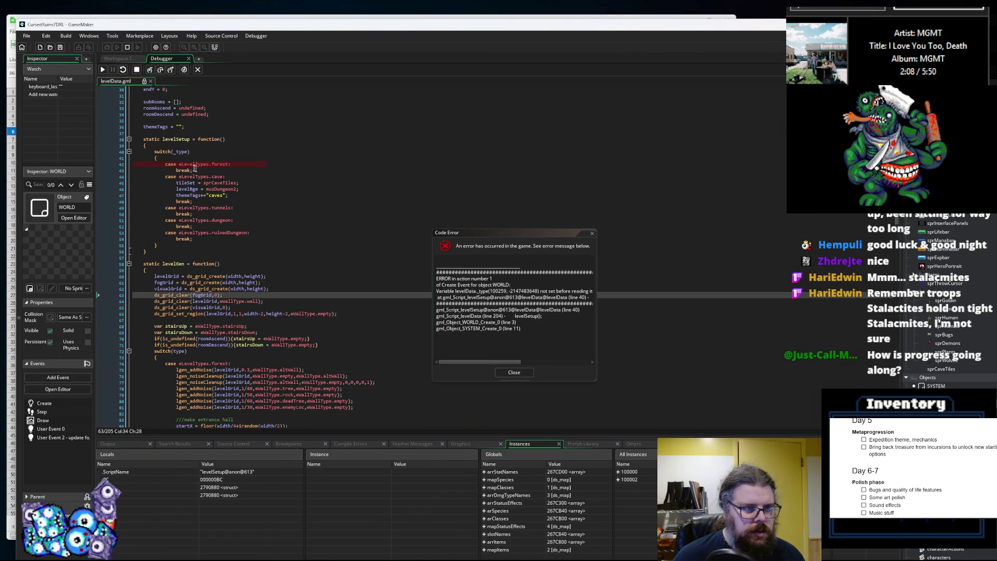
pyautogui.click(182, 152)
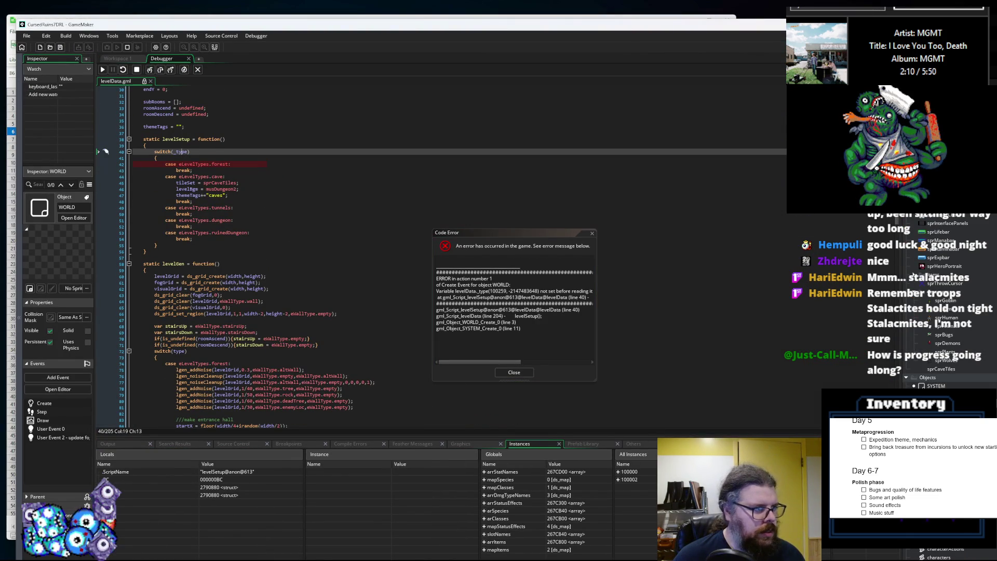
# - Dismiss the code error and close the debugger to return to the workspace
pyautogui.click(513, 372)
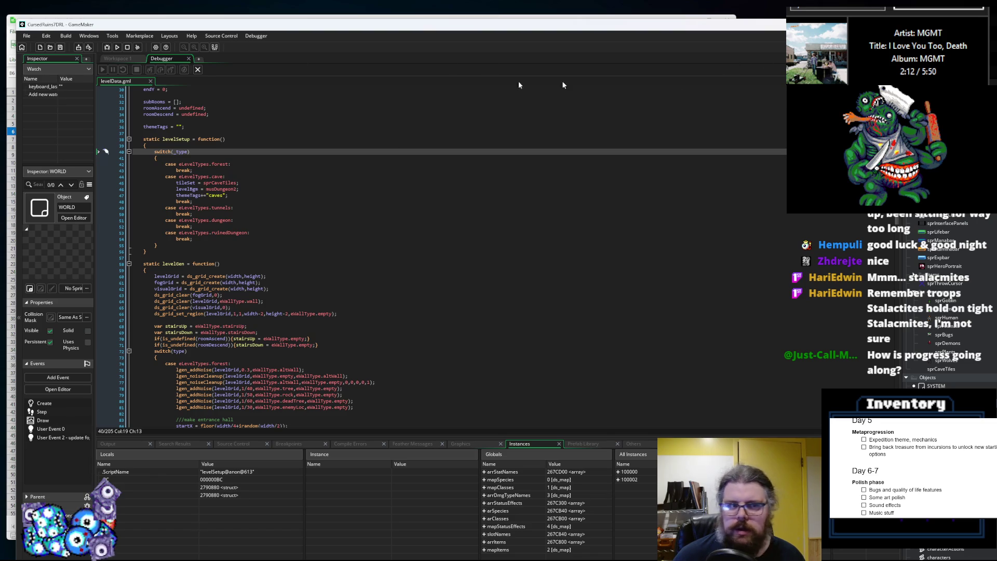
pyautogui.click(197, 71)
pyautogui.moveTo(615, 324)
pyautogui.mouseDown()
pyautogui.moveTo(503, 249)
pyautogui.moveTo(331, 273)
pyautogui.moveTo(555, 178)
pyautogui.moveTo(594, 211)
pyautogui.moveTo(628, 220)
pyautogui.moveTo(597, 156)
pyautogui.moveTo(646, 187)
pyautogui.moveTo(556, 199)
pyautogui.mouseUp()
pyautogui.scroll(-2, 557, 200)
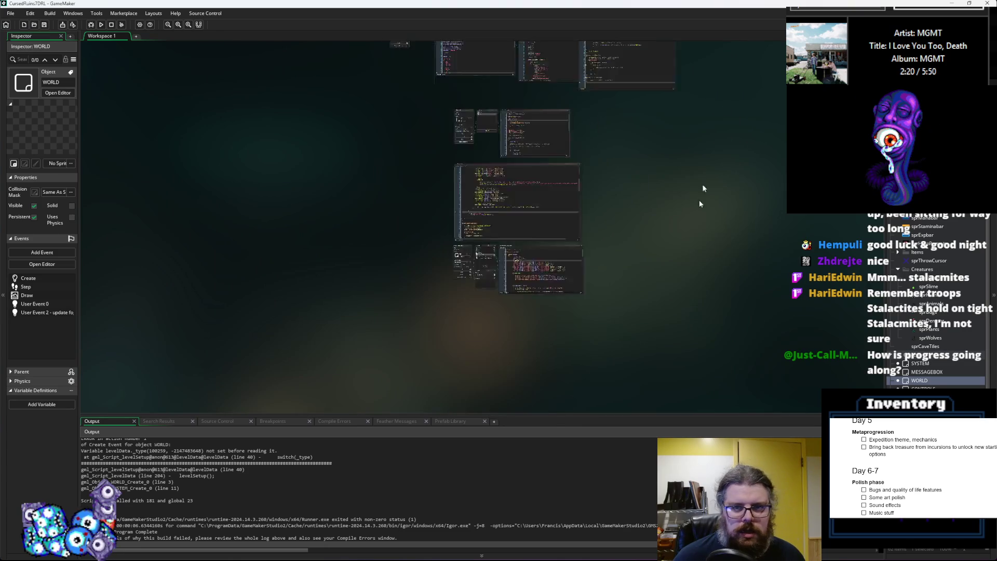
# - Review how the type property is assigned near the top of levelData
pyautogui.scroll(4, 646, 264)
pyautogui.scroll(1, 661, 397)
pyautogui.scroll(2, 578, 257)
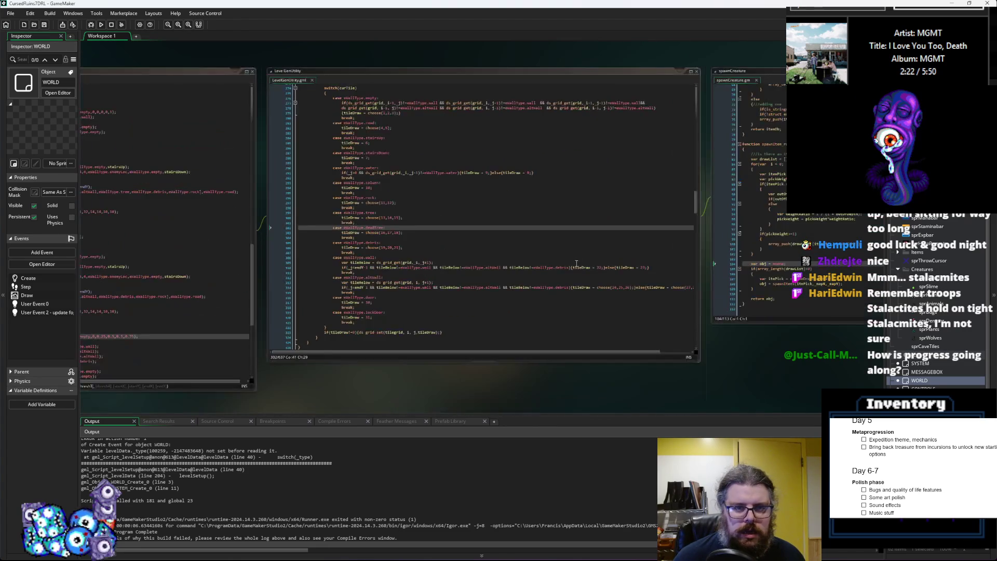
pyautogui.hscroll(-5, 576, 264)
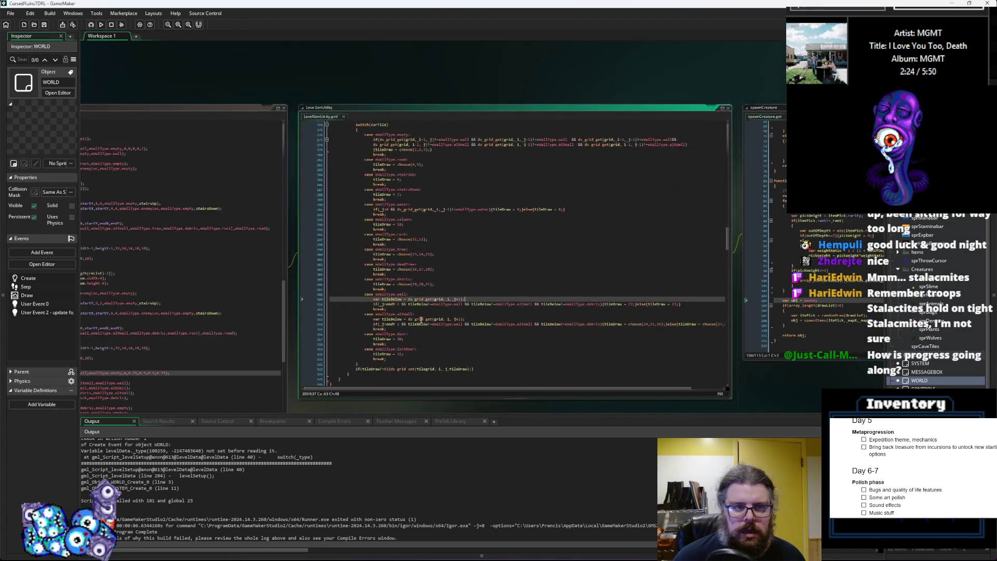
pyautogui.scroll(2, 399, 318)
pyautogui.scroll(3, 434, 268)
pyautogui.scroll(6, 434, 268)
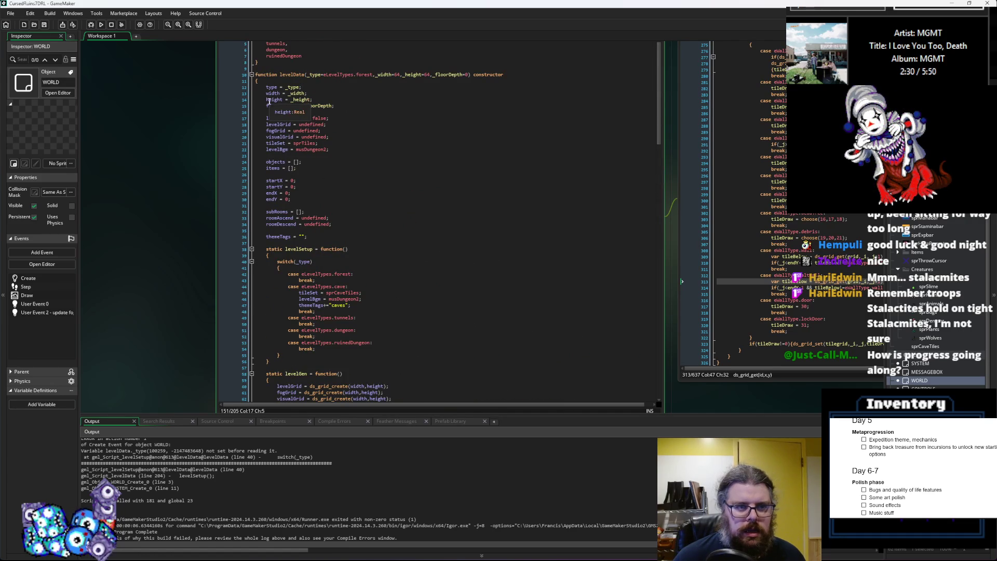
pyautogui.click(273, 86)
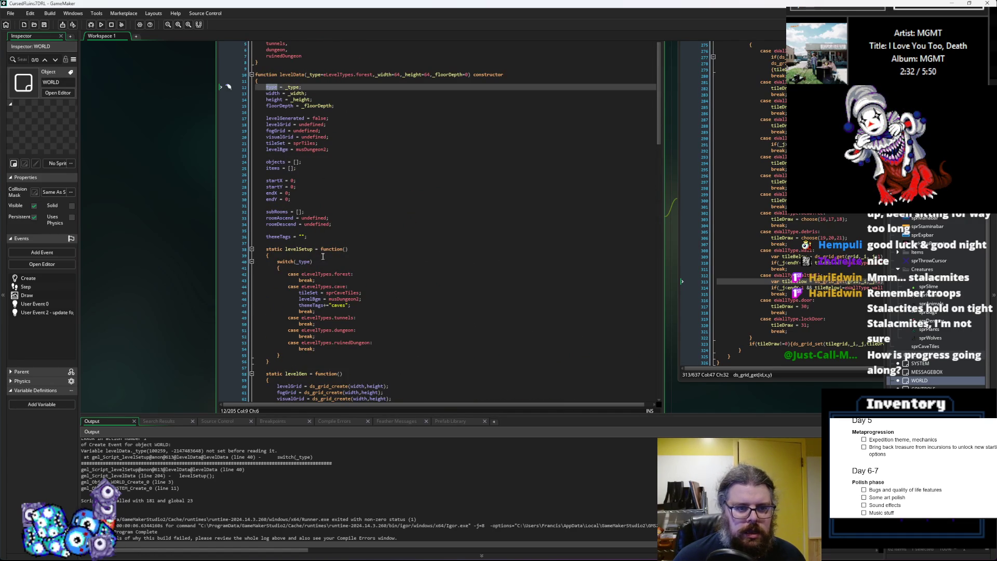
# - Change switch(_type) to switch(type) on line 40, then build and run the game
pyautogui.click(301, 262)
pyautogui.press('BackSpace')
pyautogui.press('Up')
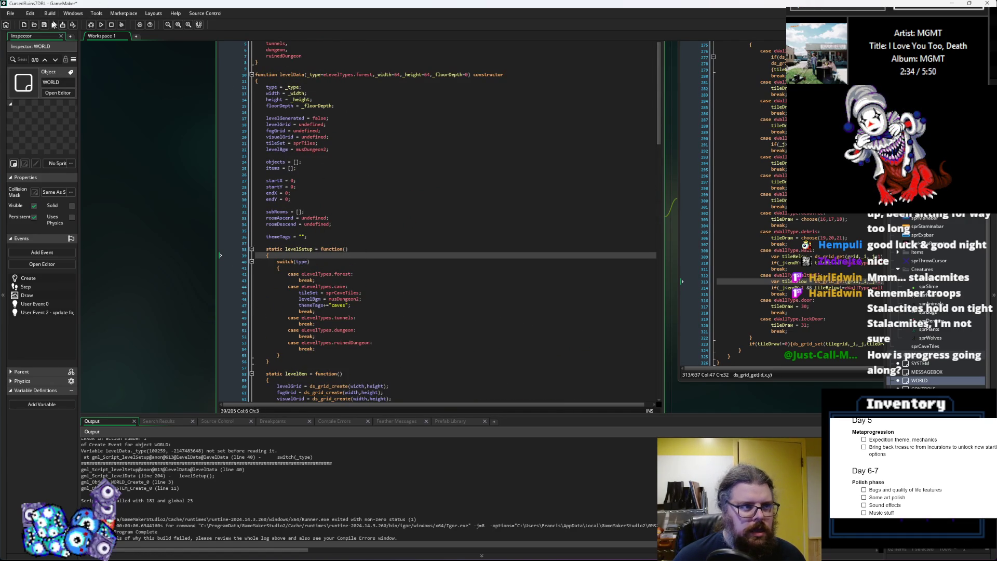
pyautogui.click(112, 25)
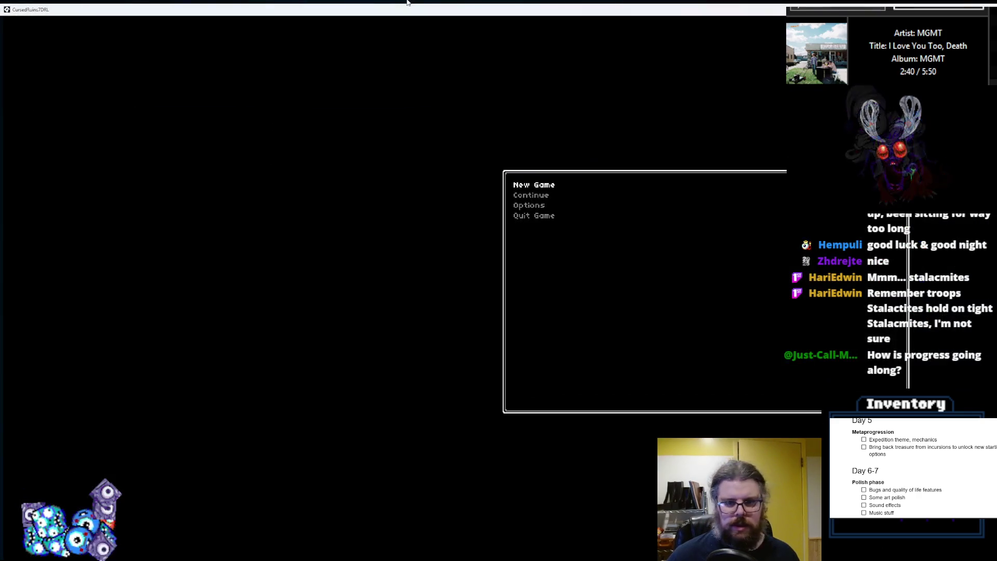
# - Start a new game, regenerate the level as a cave with r and reveal the map with m
pyautogui.press('Return')
pyautogui.press('Right')
pyautogui.press('Up')
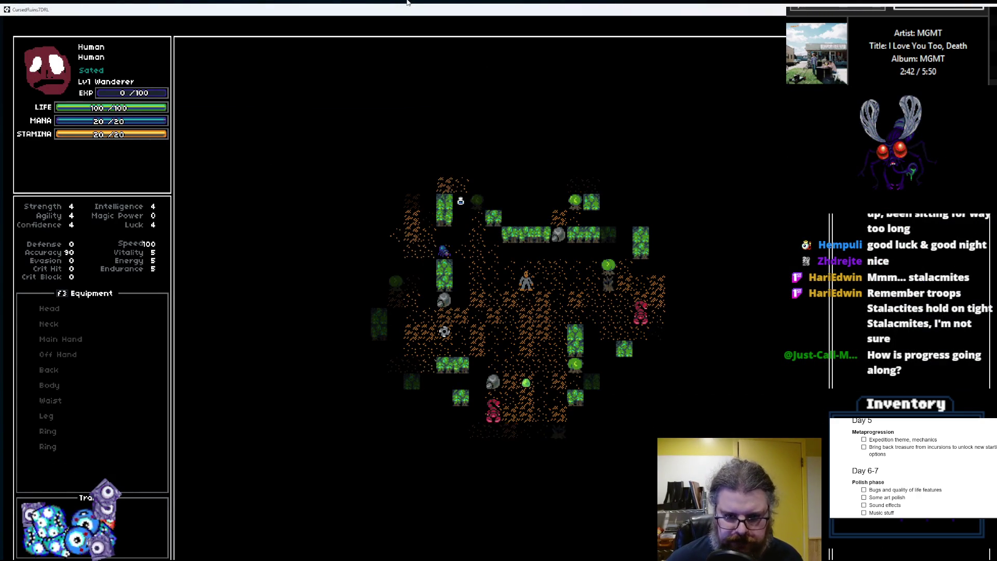
pyautogui.press('Up')
pyautogui.press('r')
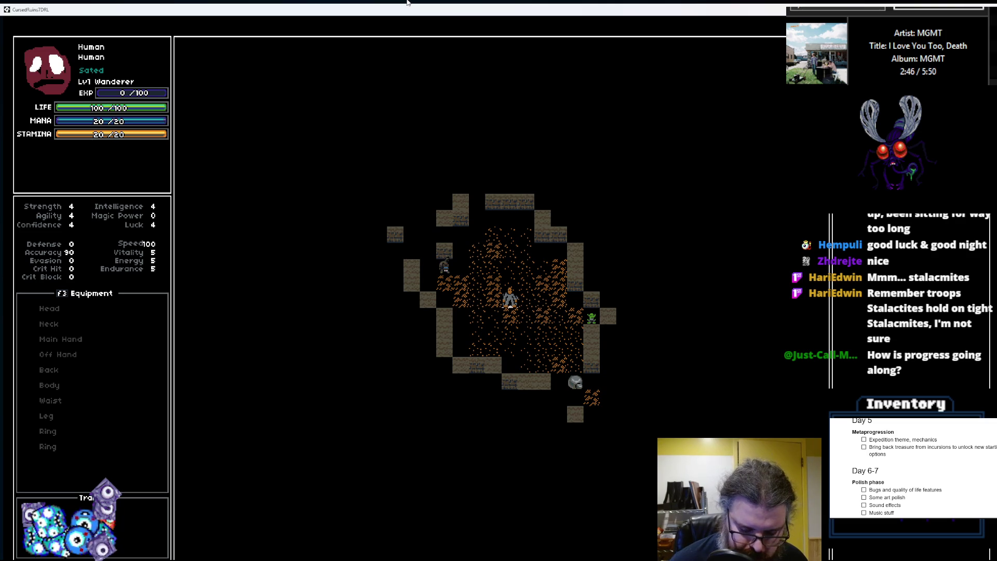
pyautogui.press('m')
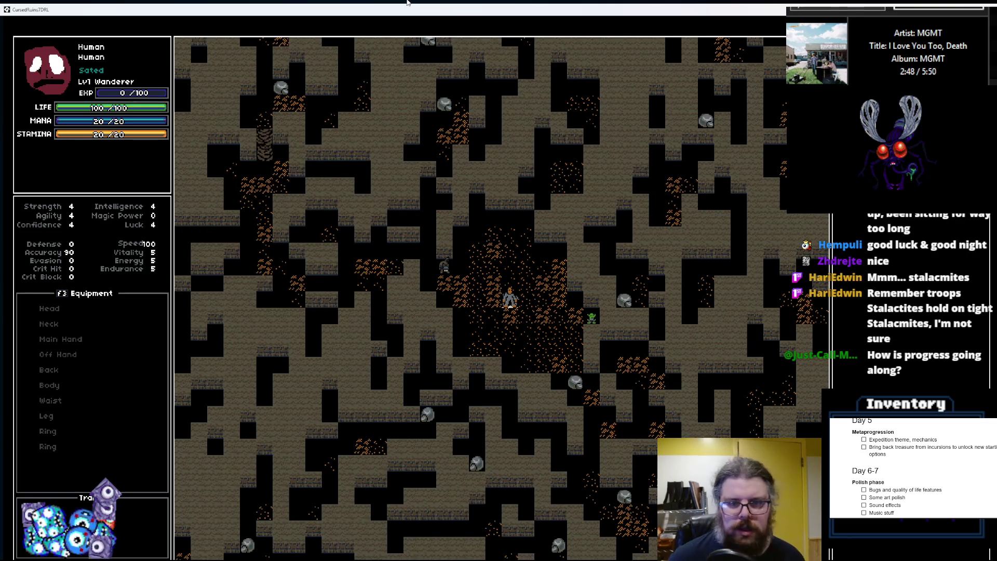
# - Walk the player off the stairs, then down and right through the cave
pyautogui.press('Right')
pyautogui.press('Right')
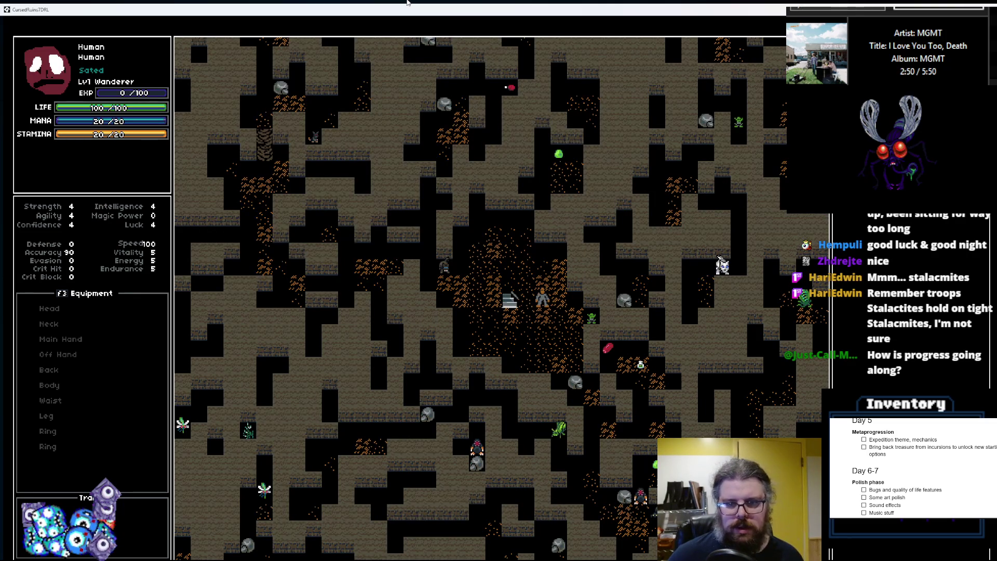
pyautogui.press('Down')
pyautogui.press('Down')
pyautogui.press('Down')
pyautogui.press('Right')
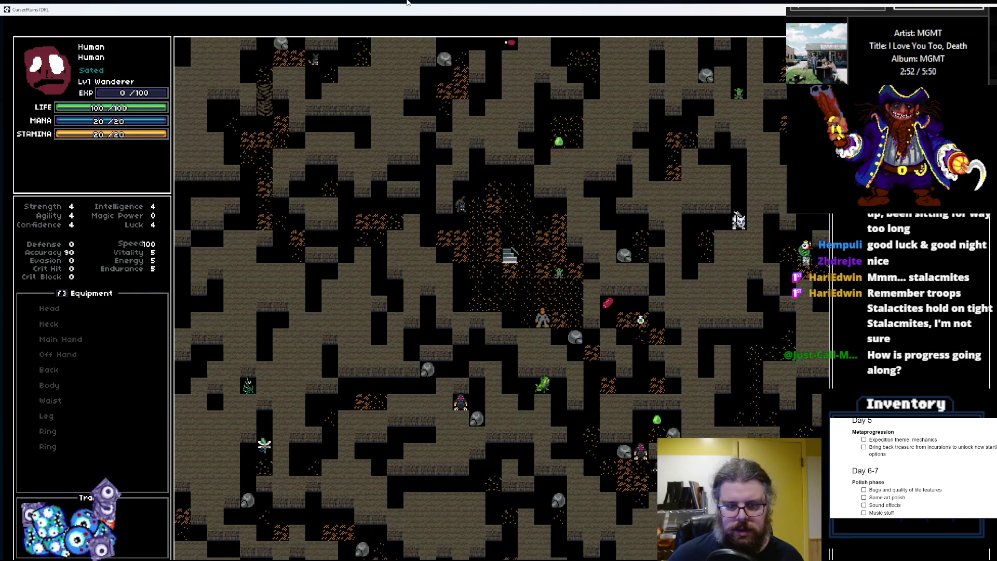
pyautogui.press('Down')
pyautogui.press('Down')
pyautogui.press('Down')
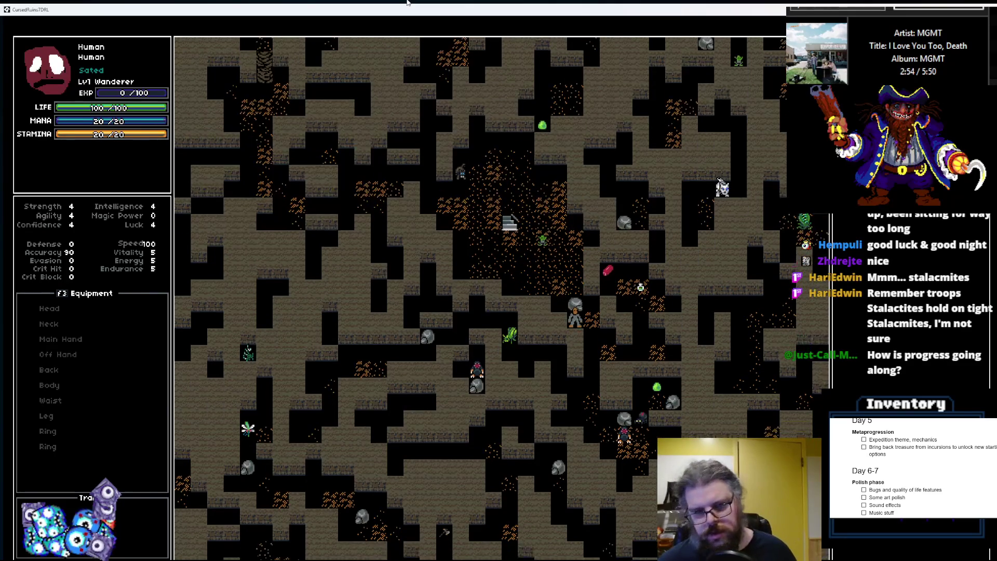
pyautogui.press('Down')
pyautogui.press('Down')
pyautogui.press('Down')
pyautogui.press('Right')
pyautogui.press('Right')
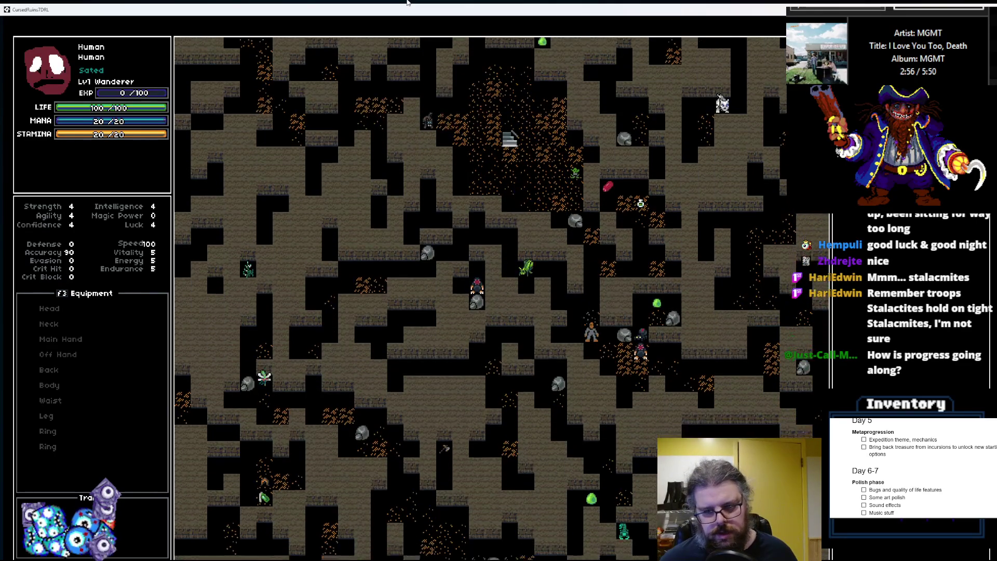
pyautogui.press('Right')
pyautogui.press('Right')
pyautogui.press('Right')
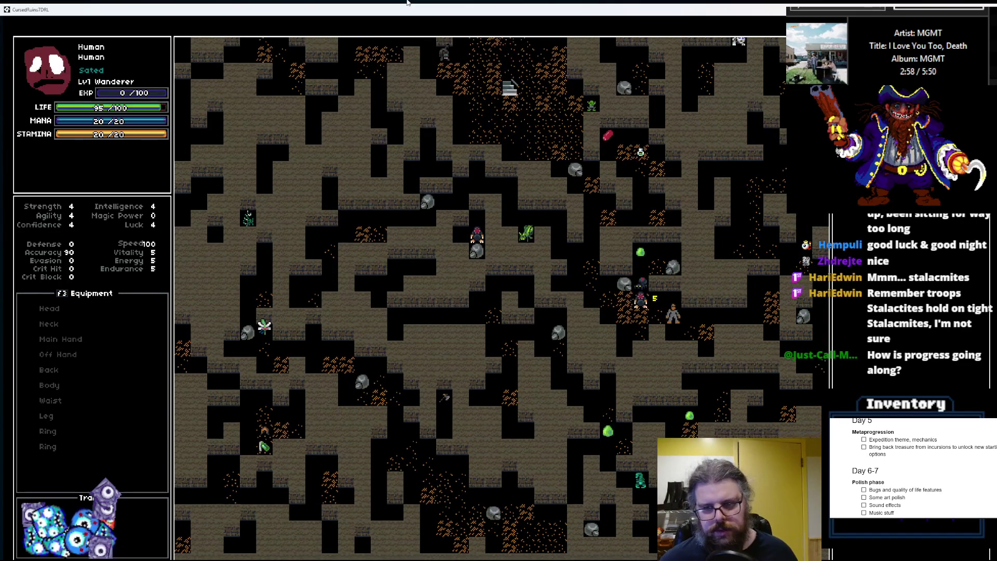
pyautogui.press('Right')
pyautogui.press('Right')
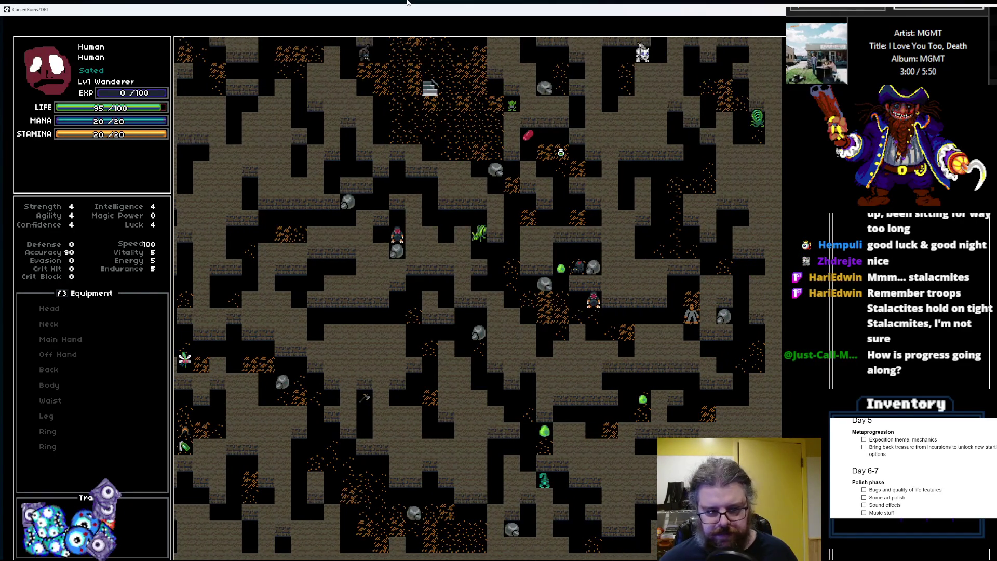
pyautogui.press('Down')
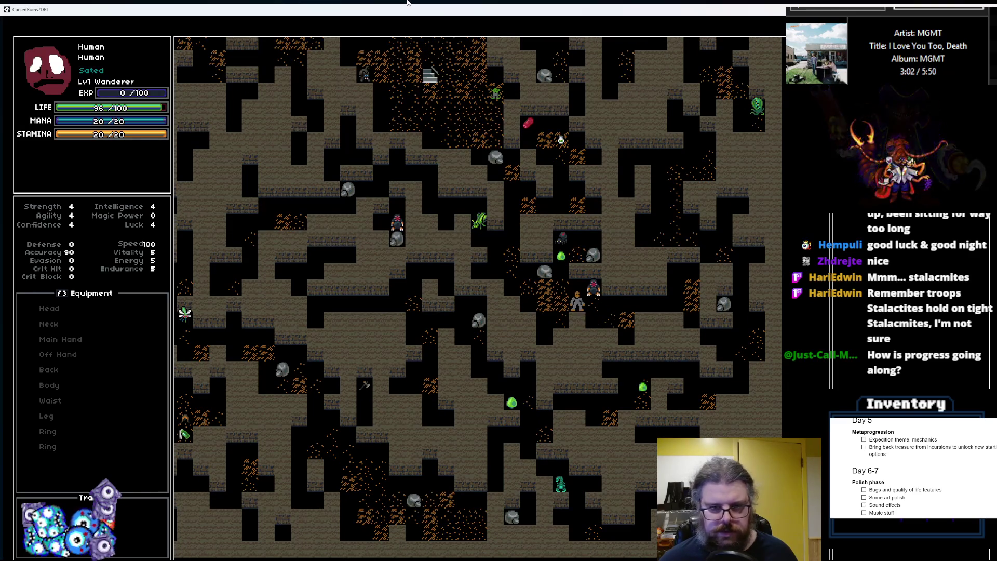
# - Walk the player back up and left through the cave, then restore the game window
pyautogui.press('Up')
pyautogui.press('Up')
pyautogui.press('Up')
pyautogui.press('Left')
pyautogui.press('Left')
pyautogui.press('Left')
pyautogui.press('Up')
pyautogui.press('Up')
pyautogui.press('Up')
pyautogui.press('Left')
pyautogui.press('Left')
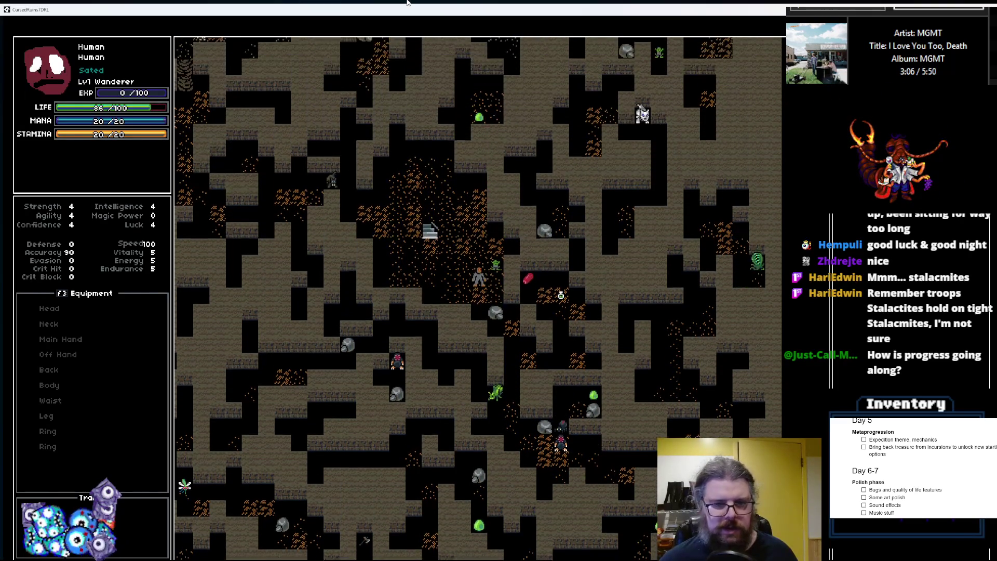
pyautogui.press('Up')
pyautogui.press('Left')
pyautogui.press('Left')
pyautogui.press('Up')
pyautogui.press('Up')
pyautogui.press('Up')
pyautogui.press('Left')
pyautogui.press('Left')
pyautogui.press('Left')
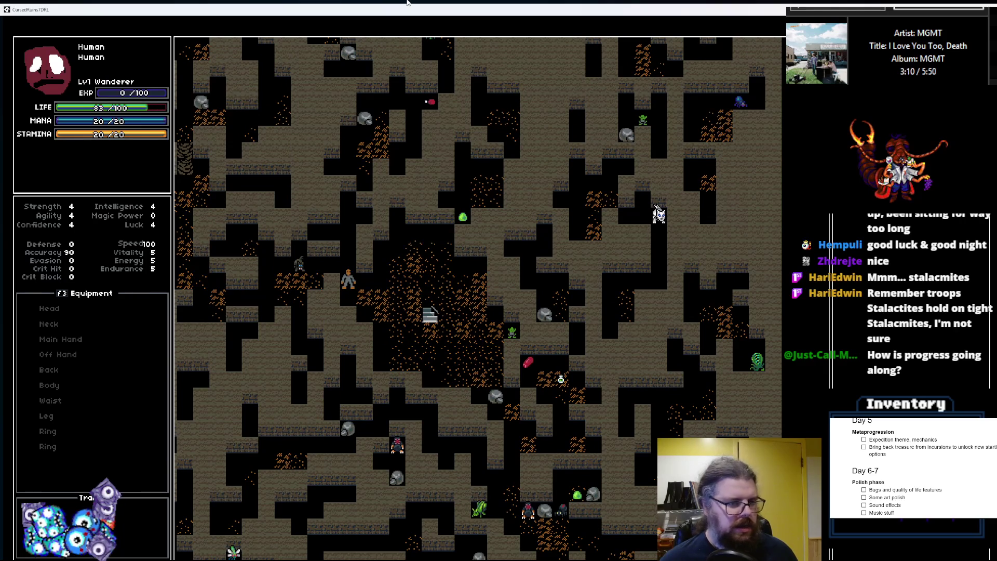
pyautogui.press('Up')
pyautogui.press('Up')
pyautogui.press('Up')
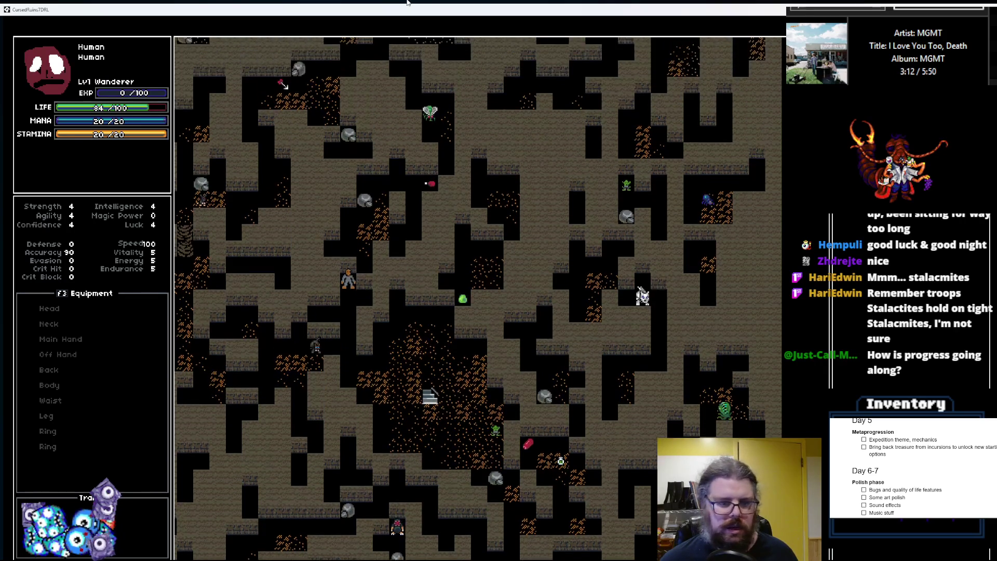
pyautogui.press('Down')
pyautogui.press('Down')
pyautogui.press('Down')
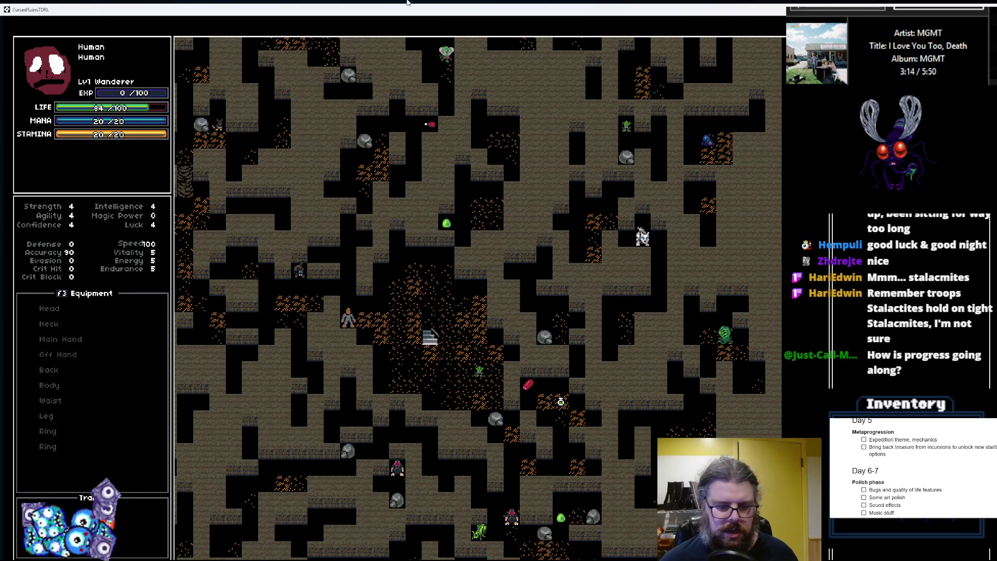
pyautogui.press('Right')
pyautogui.doubleClick(463, 13)
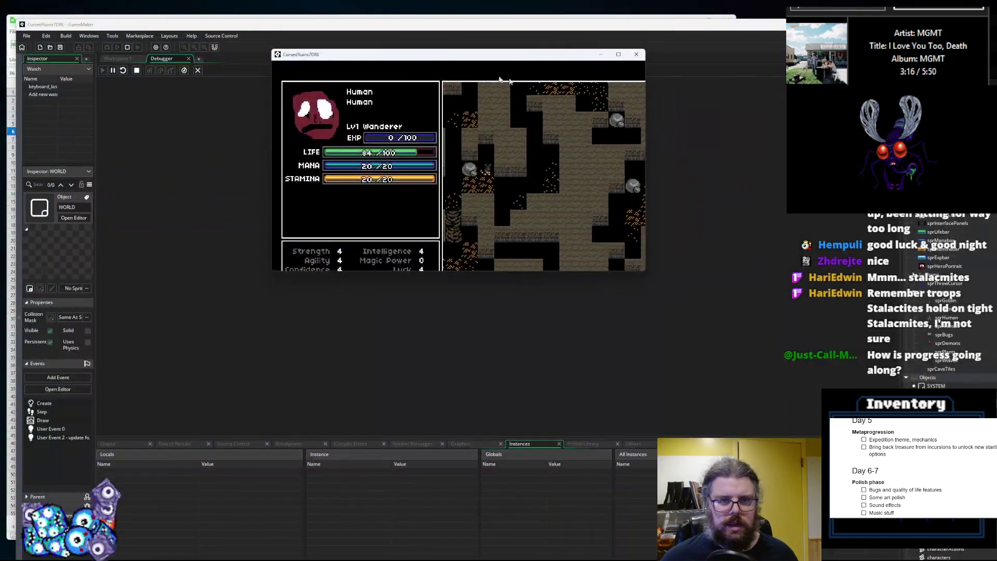
# - Close the game and bring up the cave generation code in an enlarged editor
pyautogui.click(637, 54)
pyautogui.click(197, 70)
pyautogui.click(399, 230)
pyautogui.scroll(-15, 446, 293)
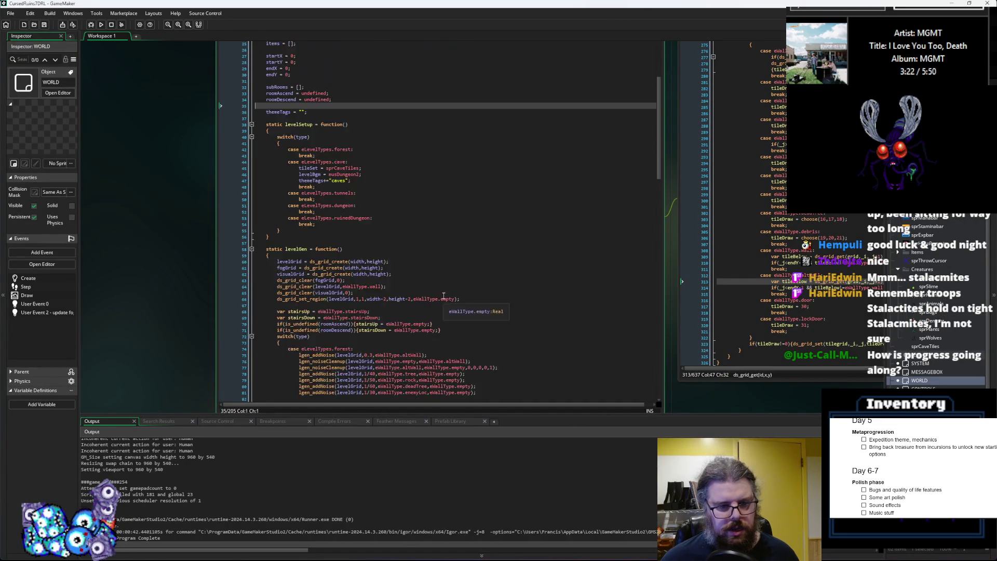
pyautogui.click(407, 296)
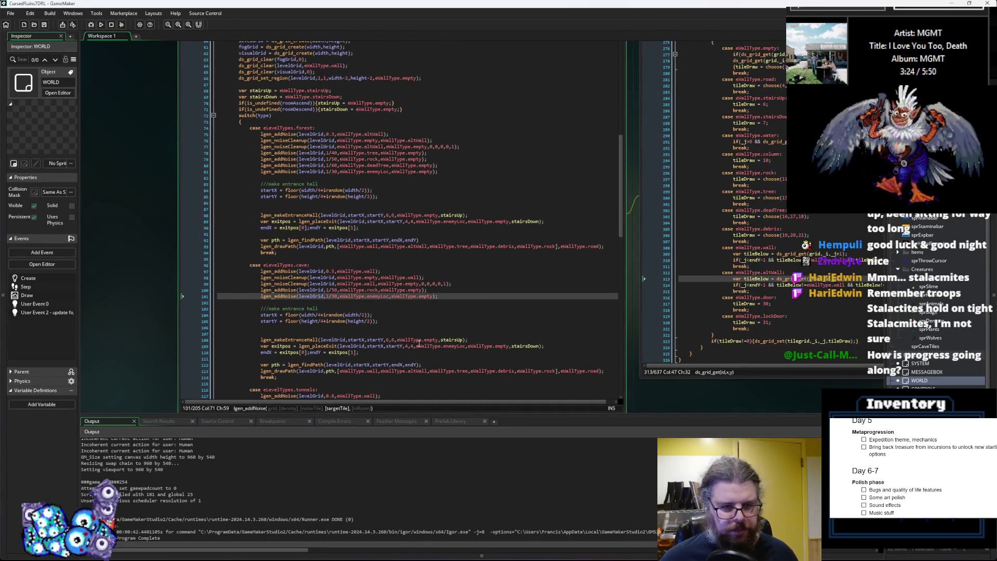
pyautogui.moveTo(404, 413); pyautogui.dragTo(405, 469)
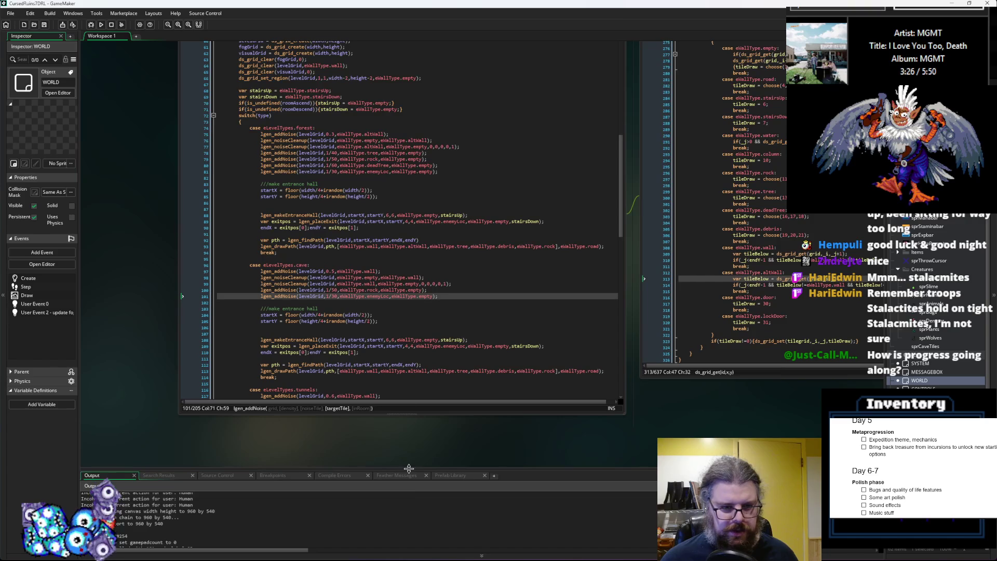
pyautogui.click(414, 347)
pyautogui.scroll(-1, 423, 355)
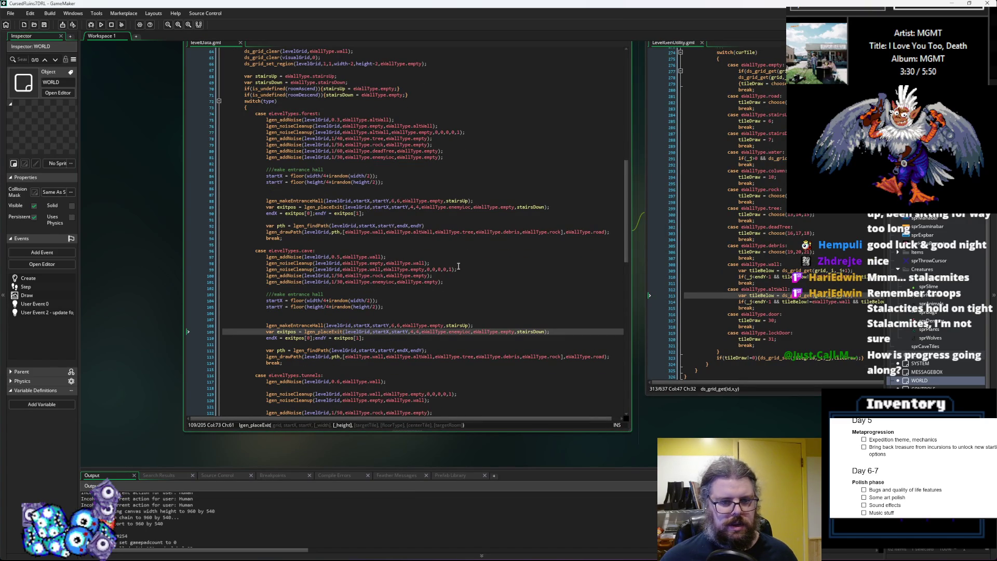
# - Paste a copy of the lgen_noiseCleanup call above the existing one on line 98
pyautogui.click(442, 269)
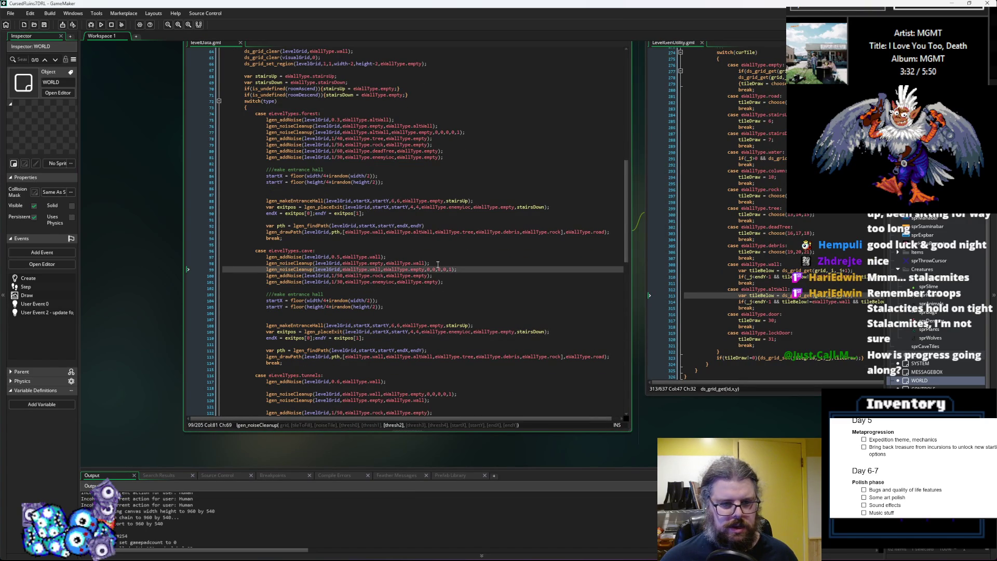
pyautogui.keyDown('ctrl'); pyautogui.scroll(1, 438, 264); pyautogui.keyUp('ctrl')
pyautogui.click(408, 257)
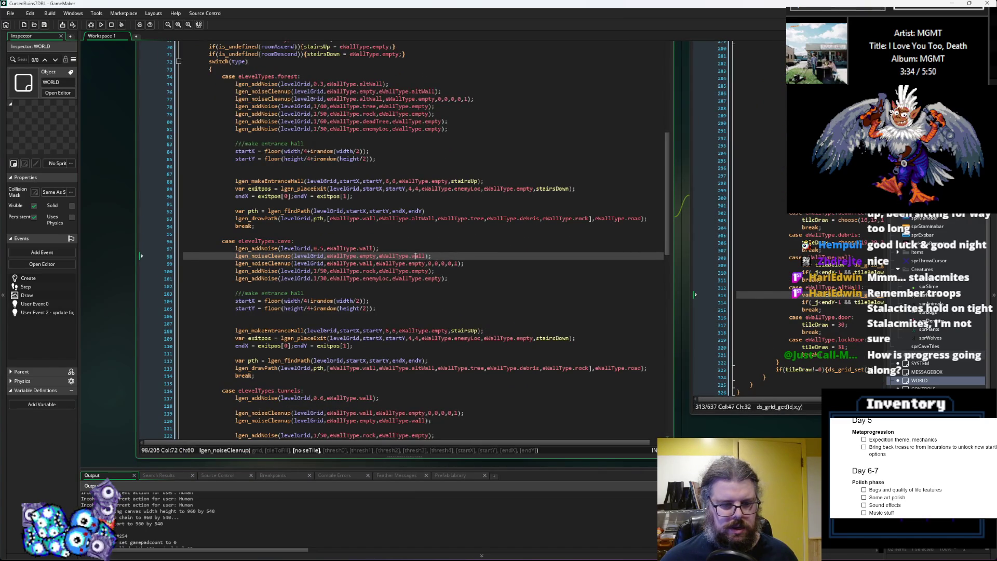
pyautogui.click(368, 247)
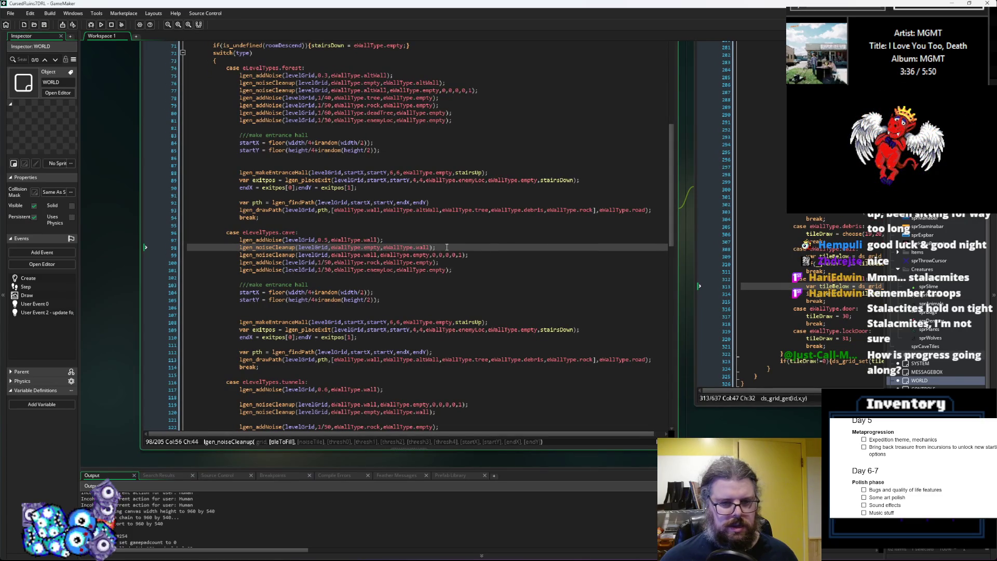
pyautogui.moveTo(447, 247); pyautogui.dragTo(240, 248)
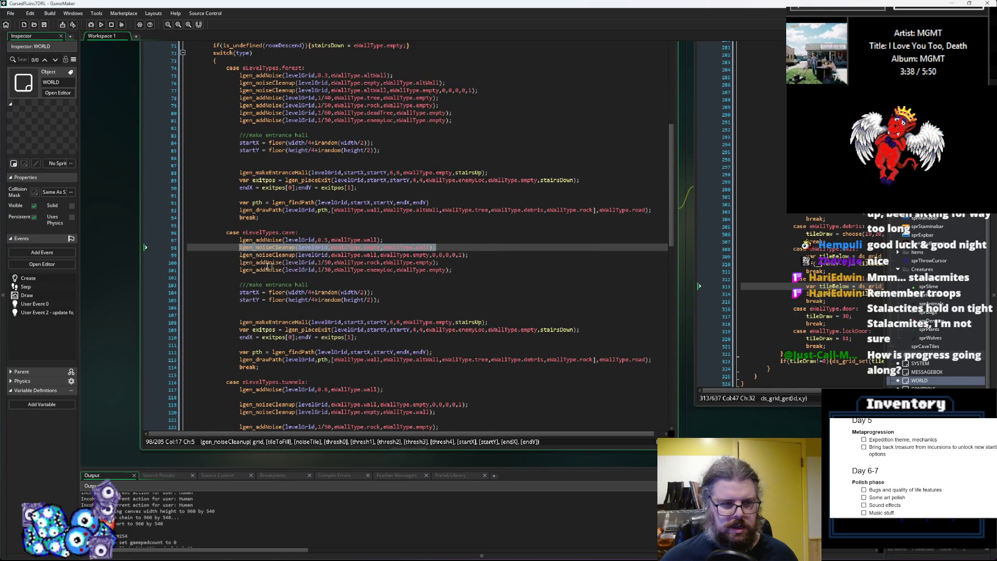
pyautogui.click(240, 248)
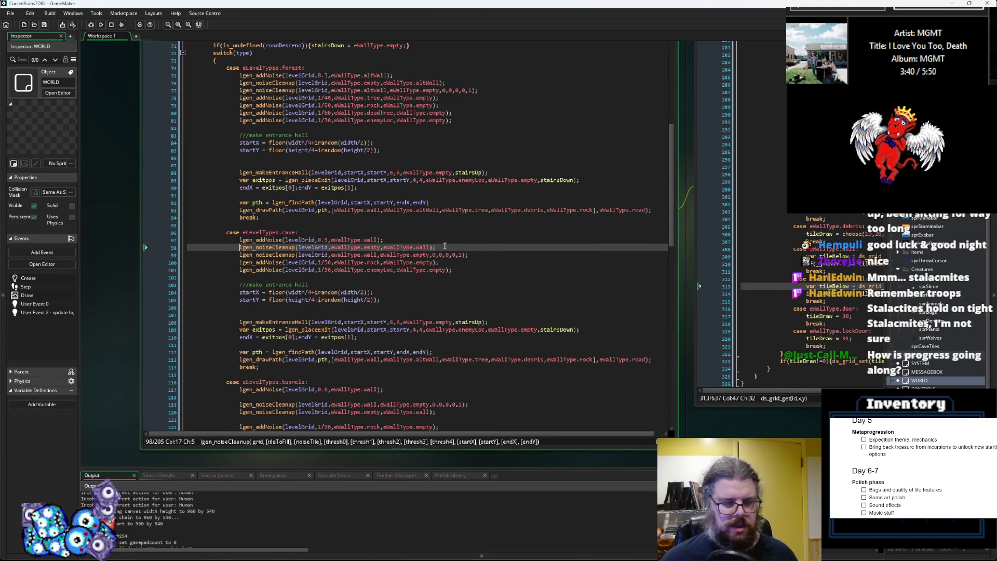
pyautogui.press('Return')
pyautogui.press('Return')
pyautogui.press('Up')
pyautogui.write('lgen_noiseCleanup(levelGrid,eWallType.empty,eWallType.wall);')
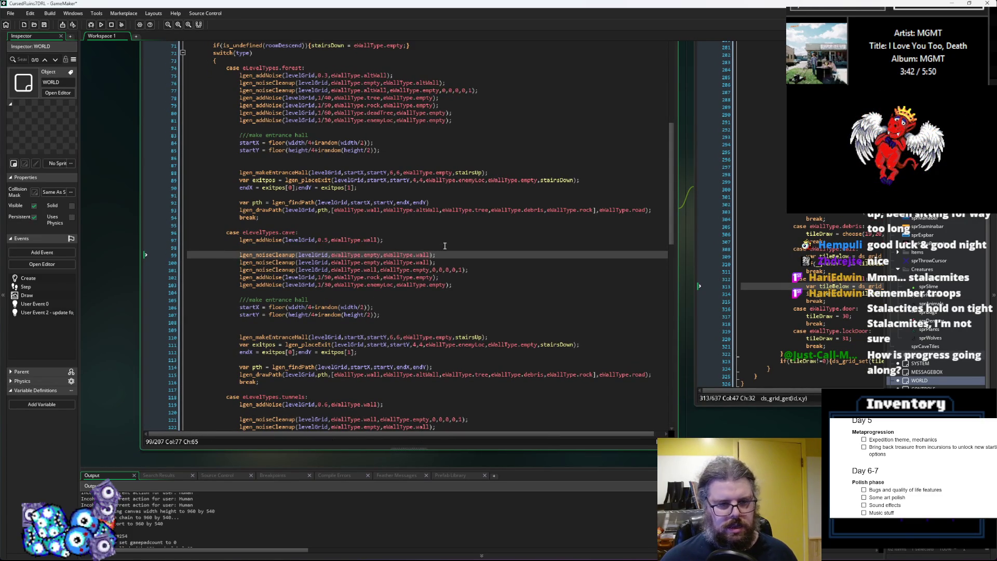
# - Make the new cleanup turn walls into empty with thresholds 0, 0.1, 0.25, 0.75, 1, and save
pyautogui.click(469, 270)
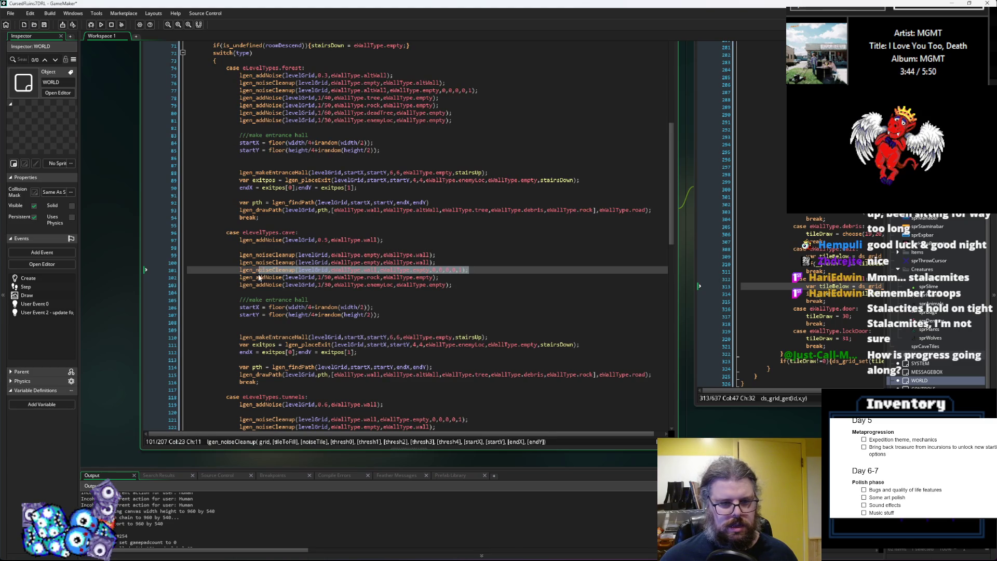
pyautogui.click(430, 255)
pyautogui.hotkey('shift', 'Home')
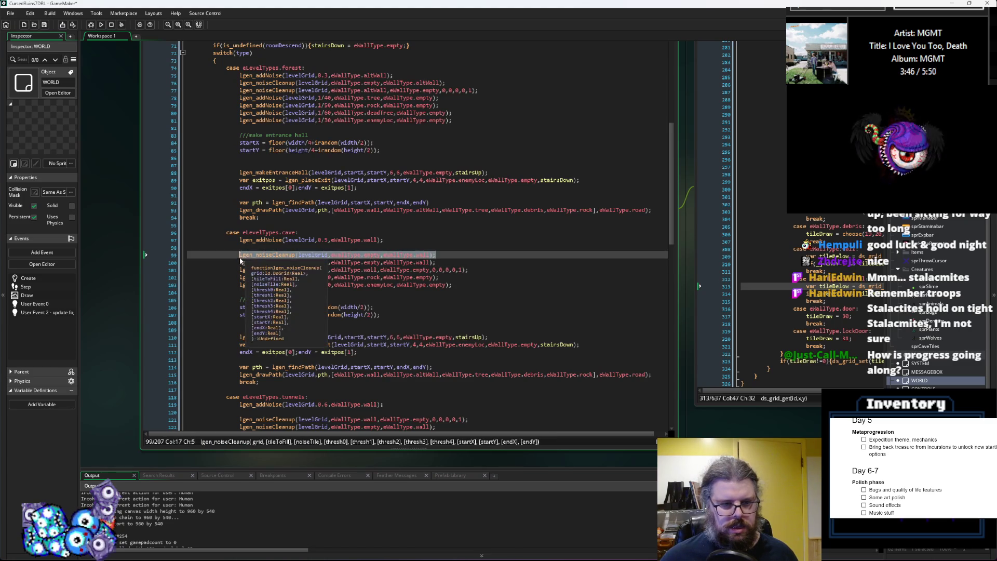
pyautogui.hotkey('ctrl', 'v')
pyautogui.click(375, 254)
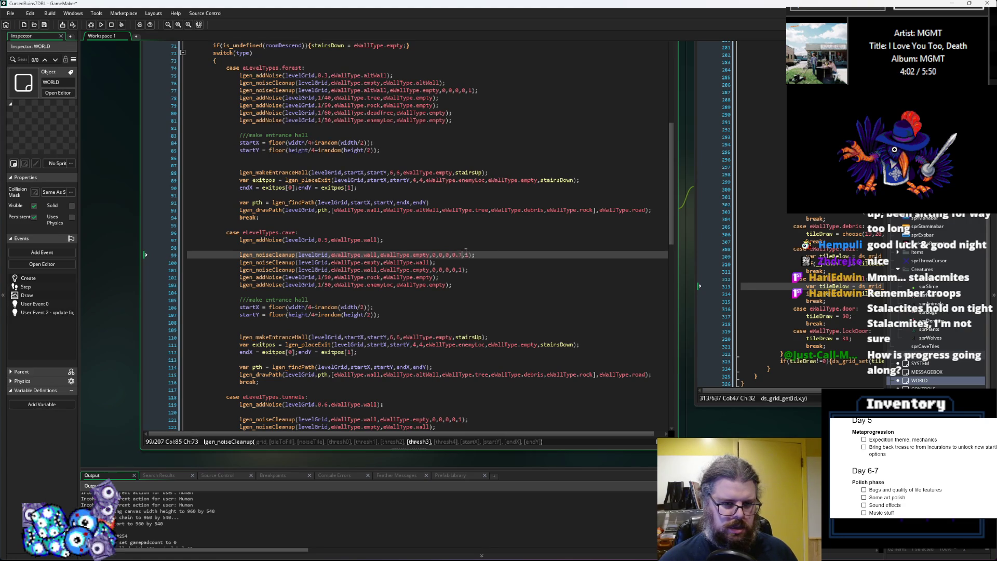
pyautogui.press('Left')
pyautogui.press('Left')
pyautogui.press('Left')
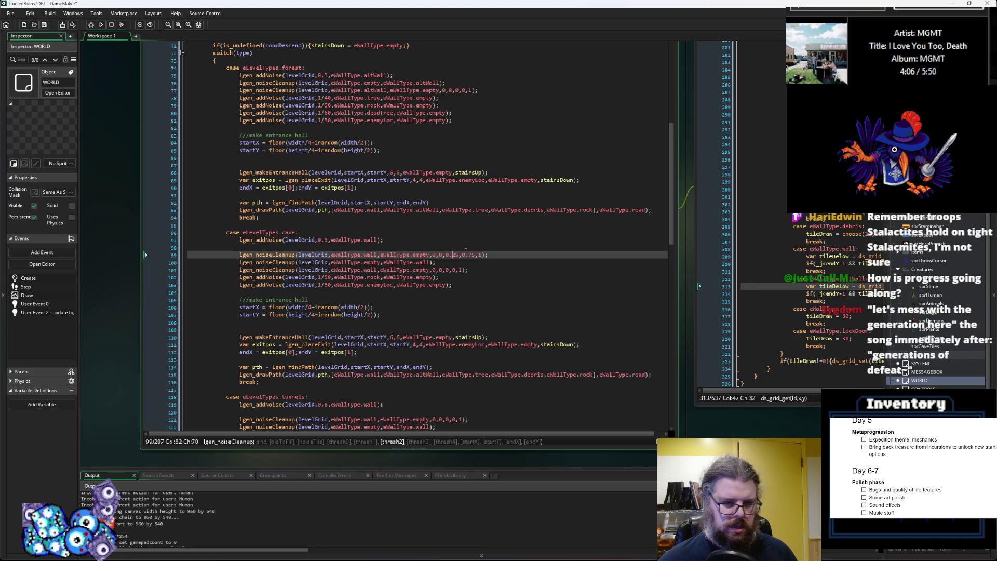
pyautogui.press('Left')
pyautogui.write('.1')
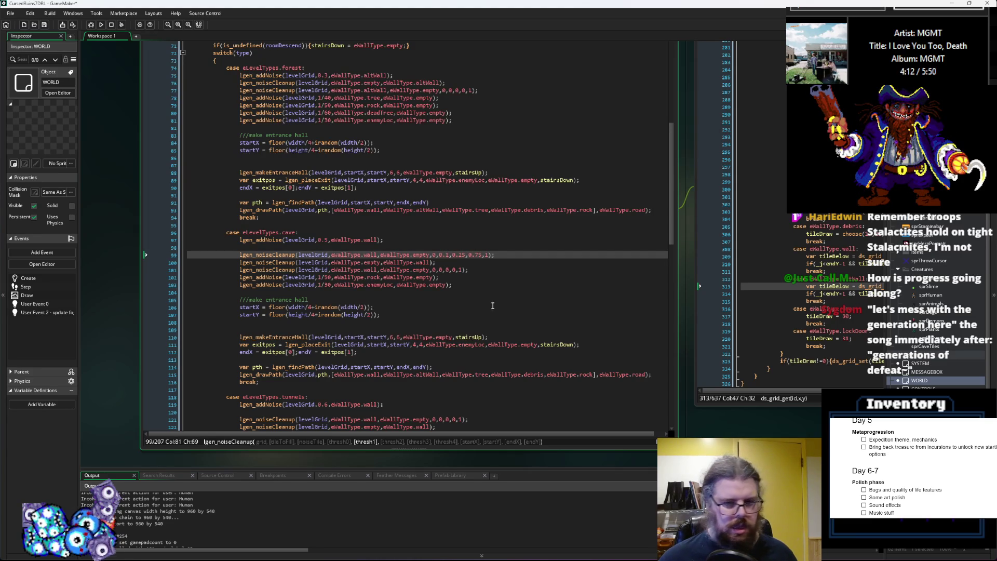
pyautogui.click(481, 273)
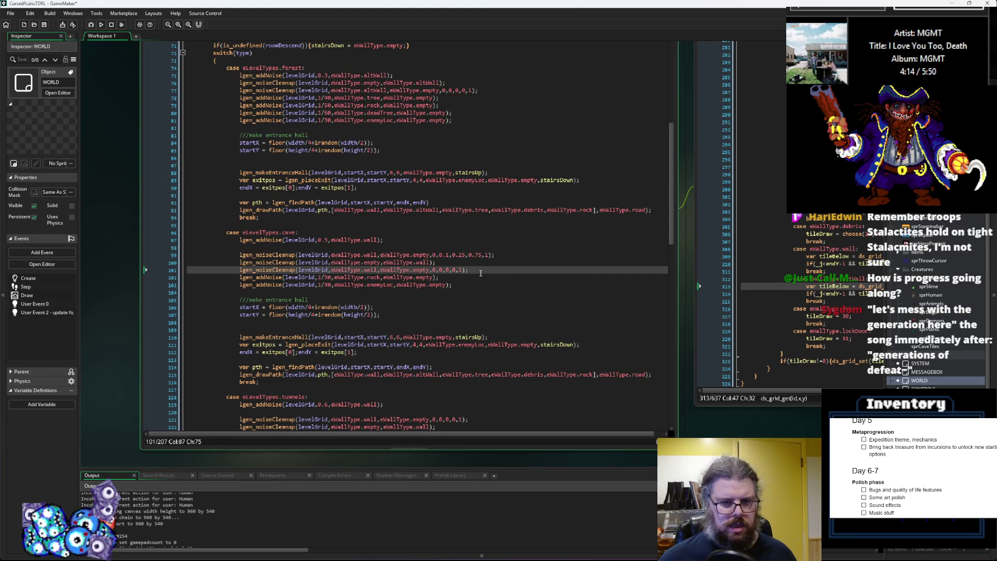
pyautogui.click(481, 263)
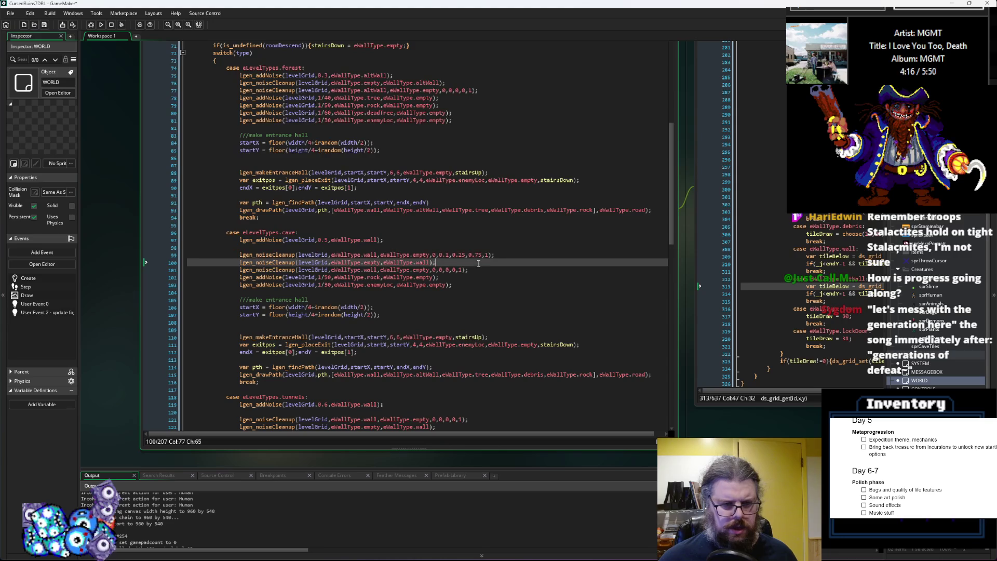
pyautogui.click(45, 25)
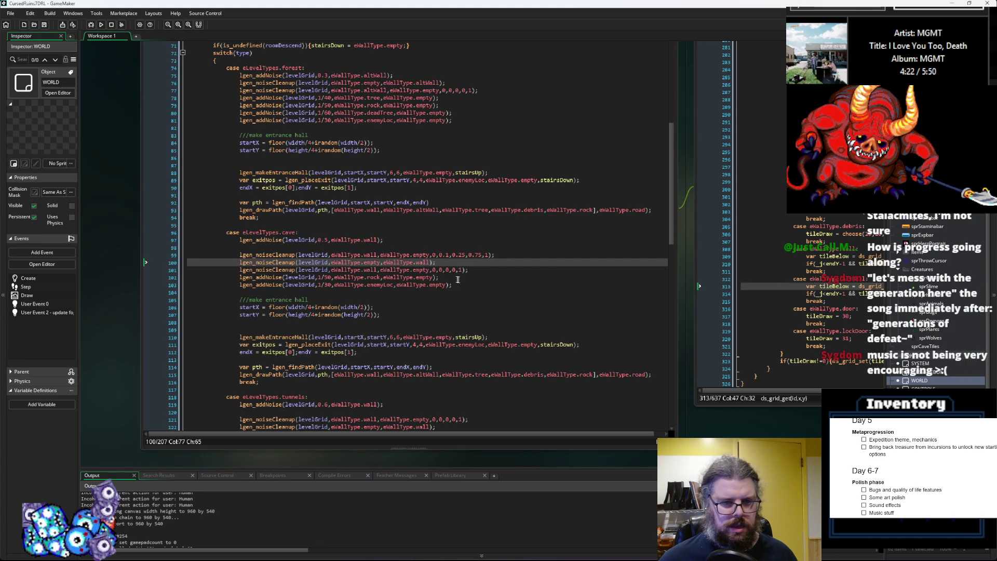
# - Duplicate the cave rock noise line and change the copy to tree noise
pyautogui.click(239, 277)
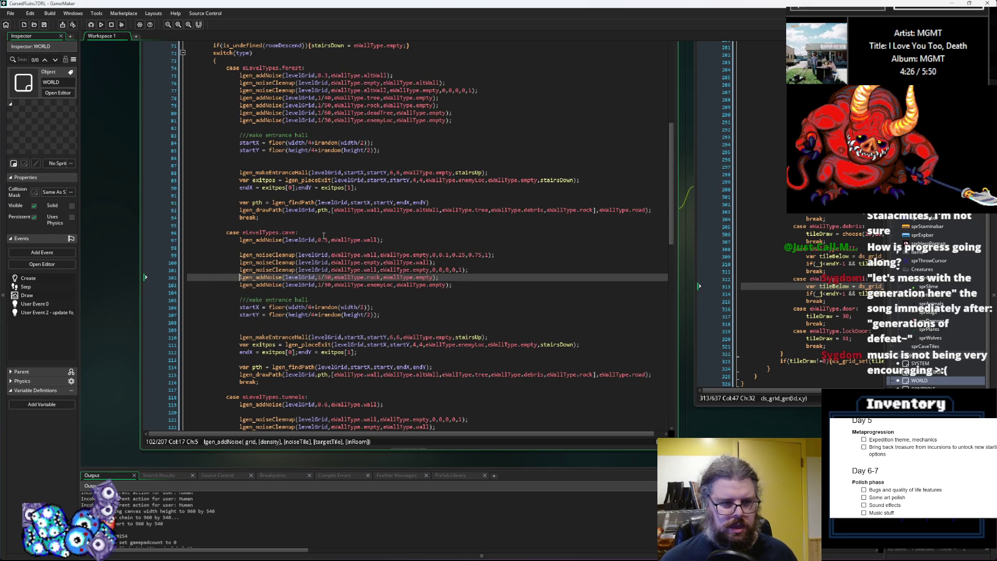
pyautogui.hotkey('ctrl', 'd')
pyautogui.press('End')
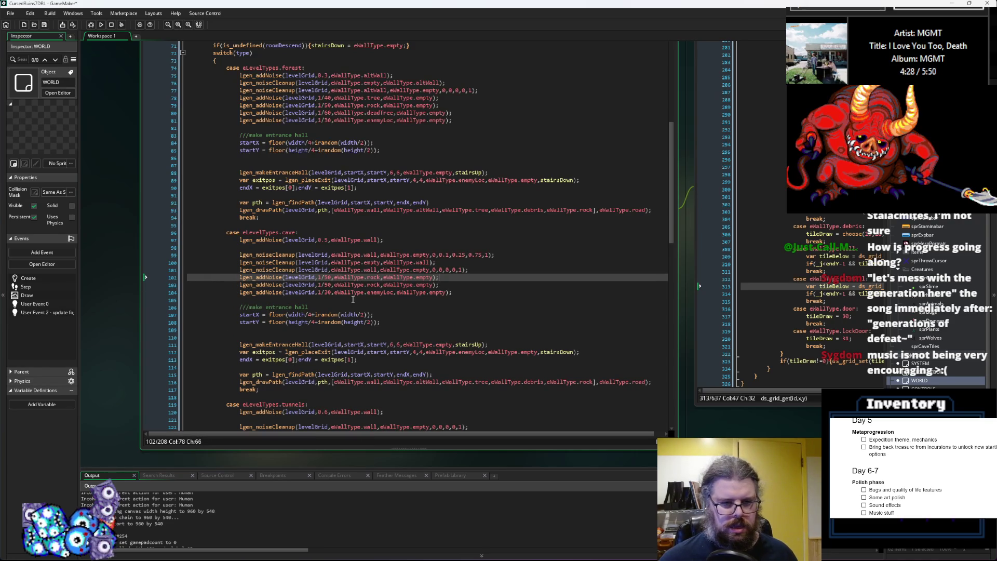
pyautogui.click(327, 277)
pyautogui.press('BackSpace')
pyautogui.write('4')
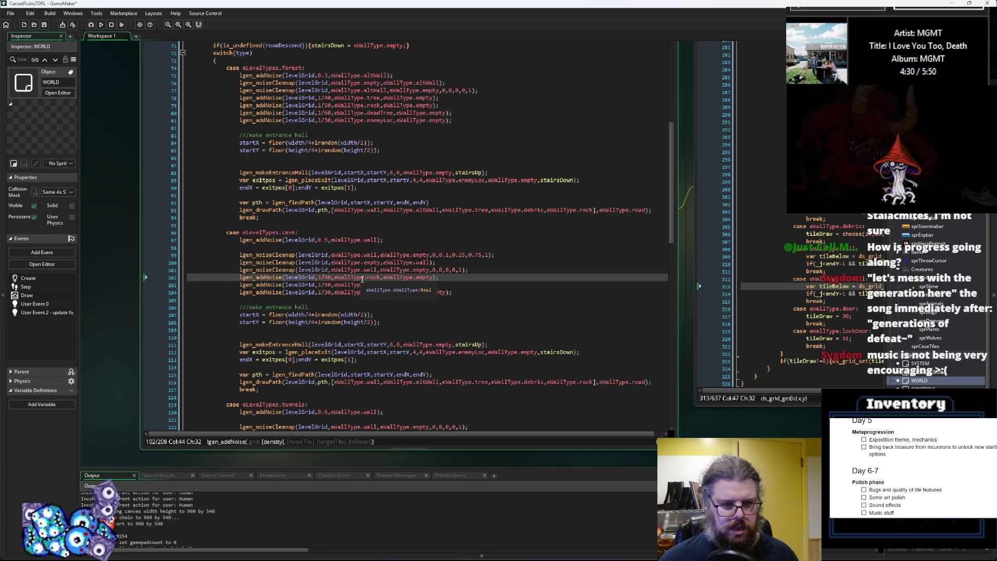
pyautogui.doubleClick(374, 278)
pyautogui.press('BackSpace')
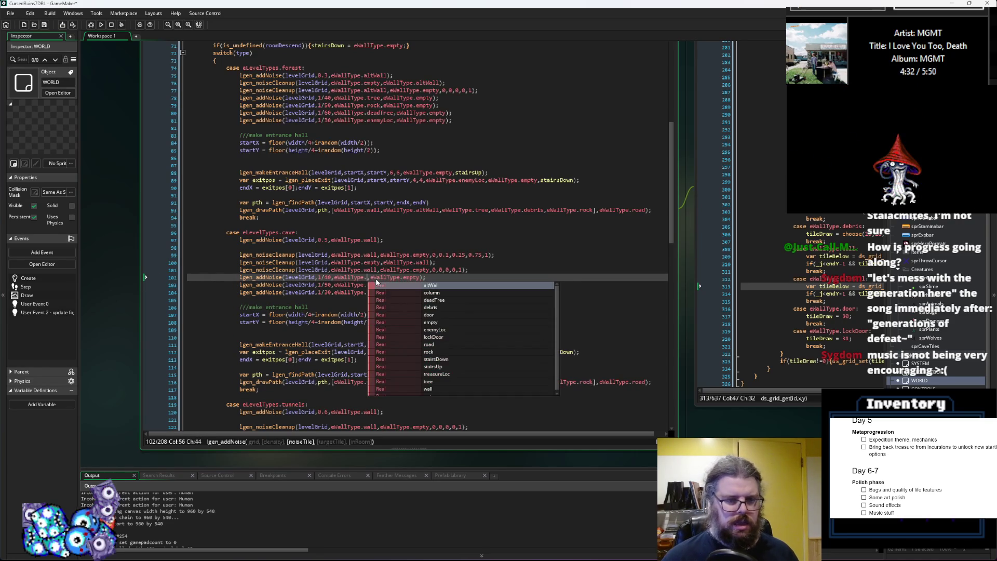
pyautogui.write('tree')
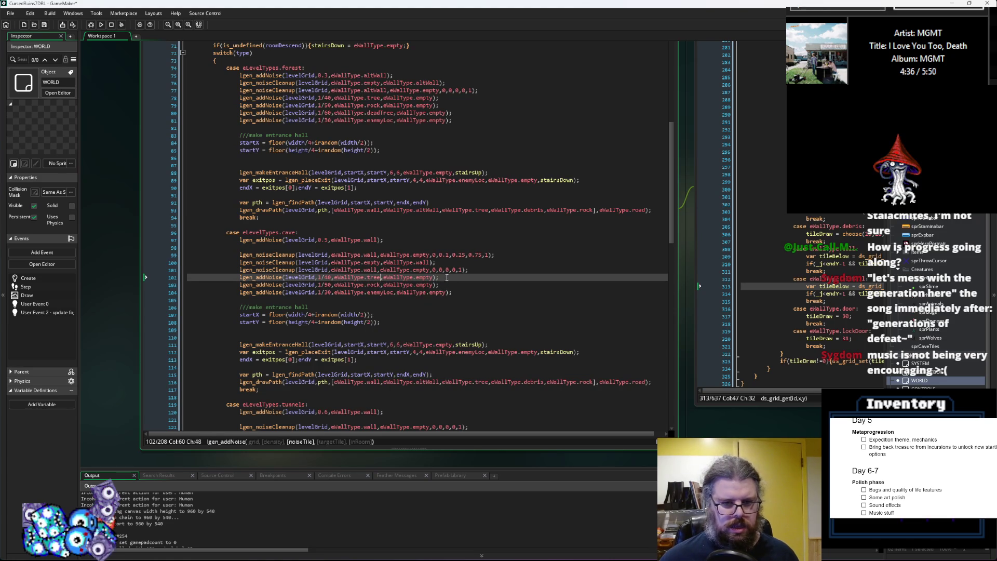
# - Add a deadTree noise line and set the tree and deadTree densities to 1/50
pyautogui.click(470, 277)
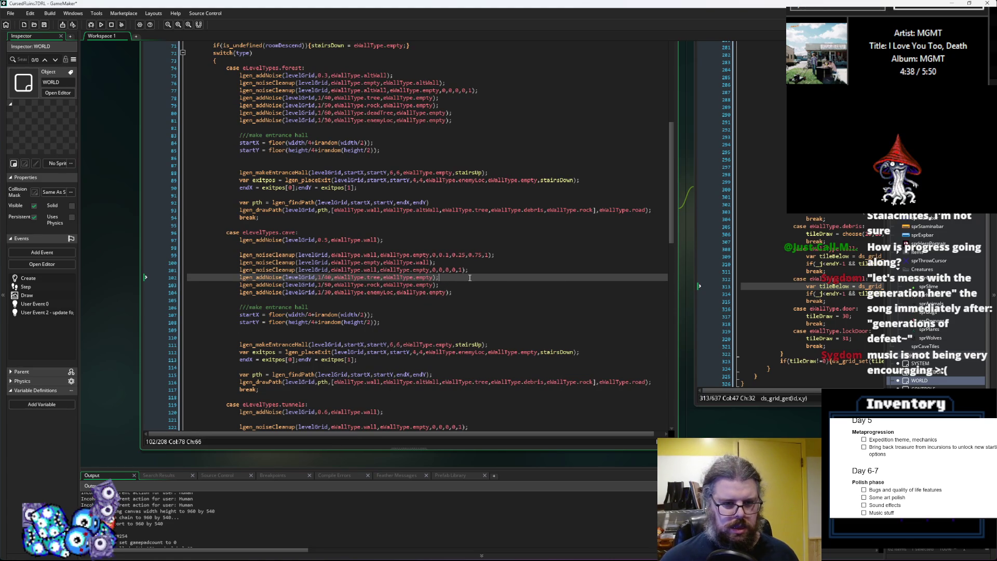
pyautogui.hotkey('ctrl', 'd')
pyautogui.doubleClick(372, 285)
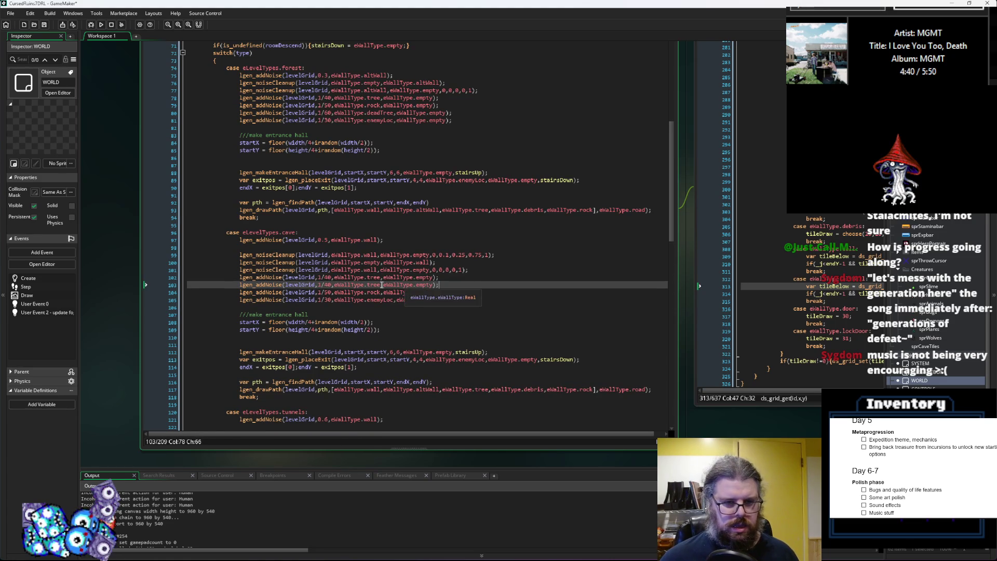
pyautogui.write('dea')
pyautogui.click(431, 293)
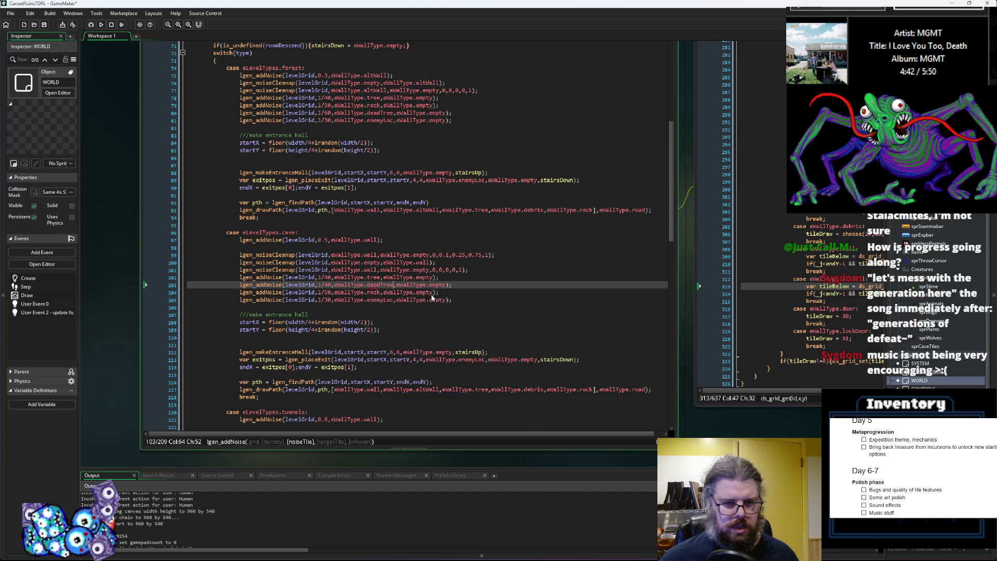
pyautogui.click(455, 276)
pyautogui.click(331, 285)
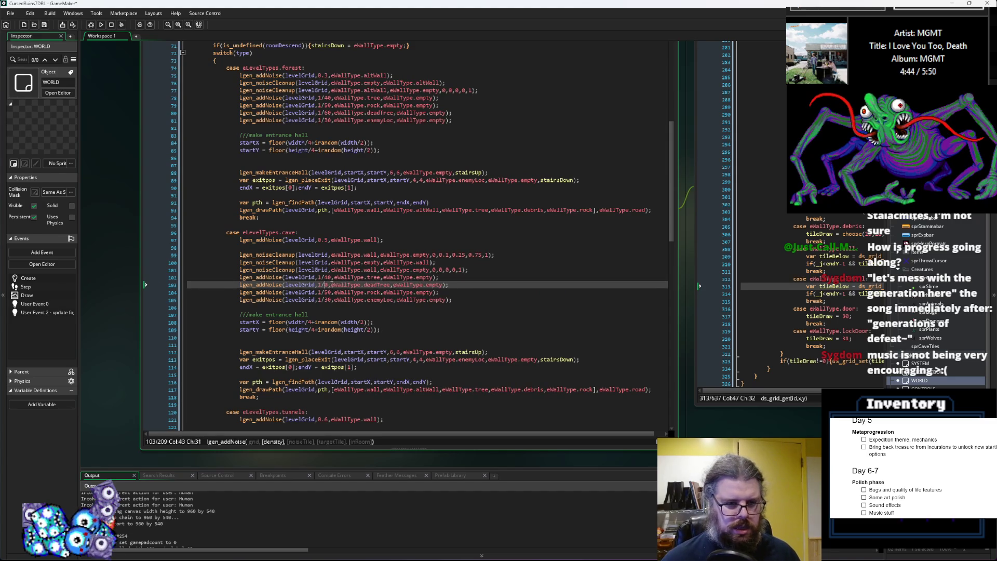
pyautogui.write('5')
pyautogui.press('Up')
pyautogui.press('BackSpace')
pyautogui.write('5')
pyautogui.press('Down')
pyautogui.press('Down')
pyautogui.press('Up')
pyautogui.press('Up')
pyautogui.press('Down')
pyautogui.press('Down')
pyautogui.press('Down')
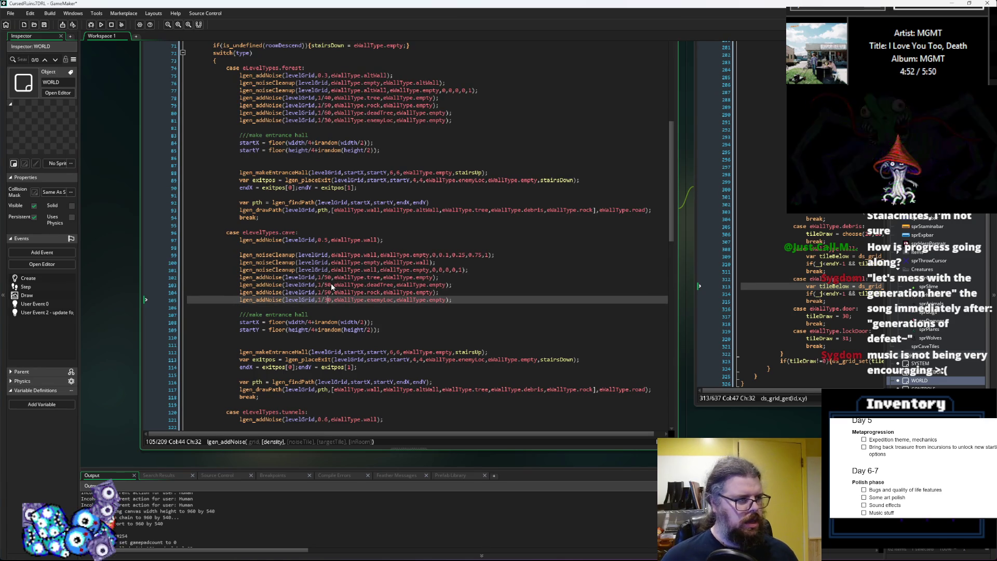
# - Separate the enemy line with a blank line, change forest enemyLoc 1/30 to 1/40, and save
pyautogui.click(469, 293)
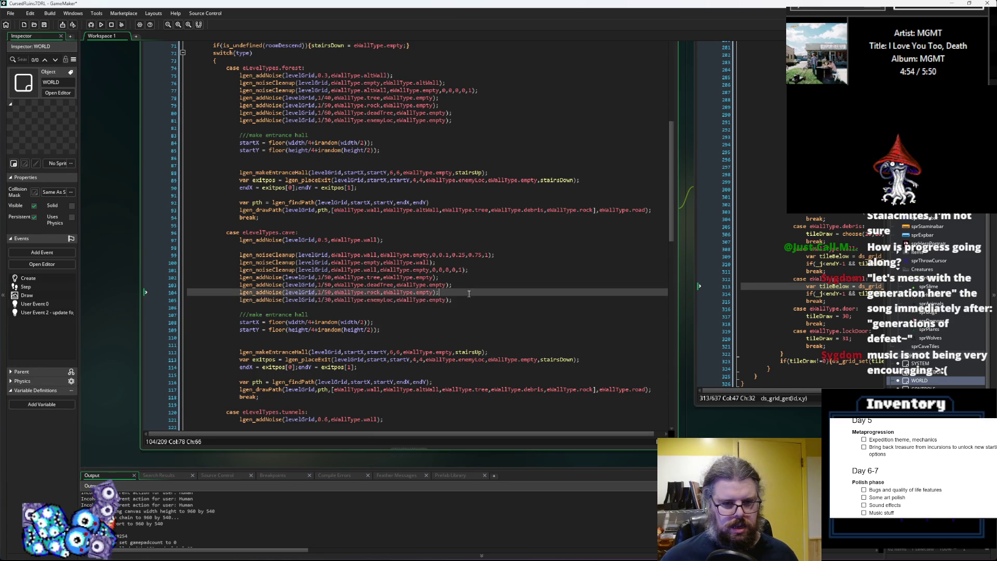
pyautogui.press('Return')
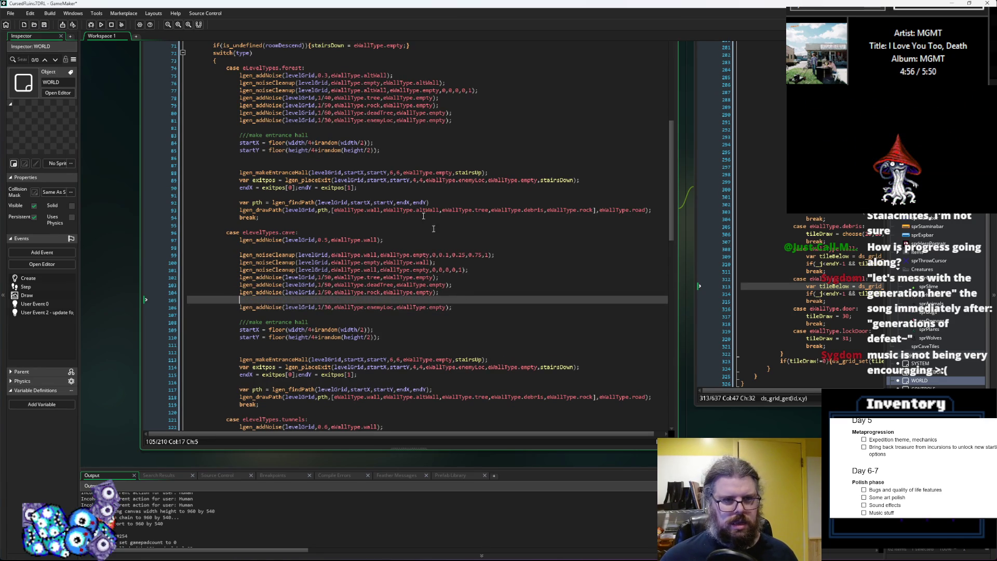
pyautogui.click(327, 120)
pyautogui.press('BackSpace')
pyautogui.write('4')
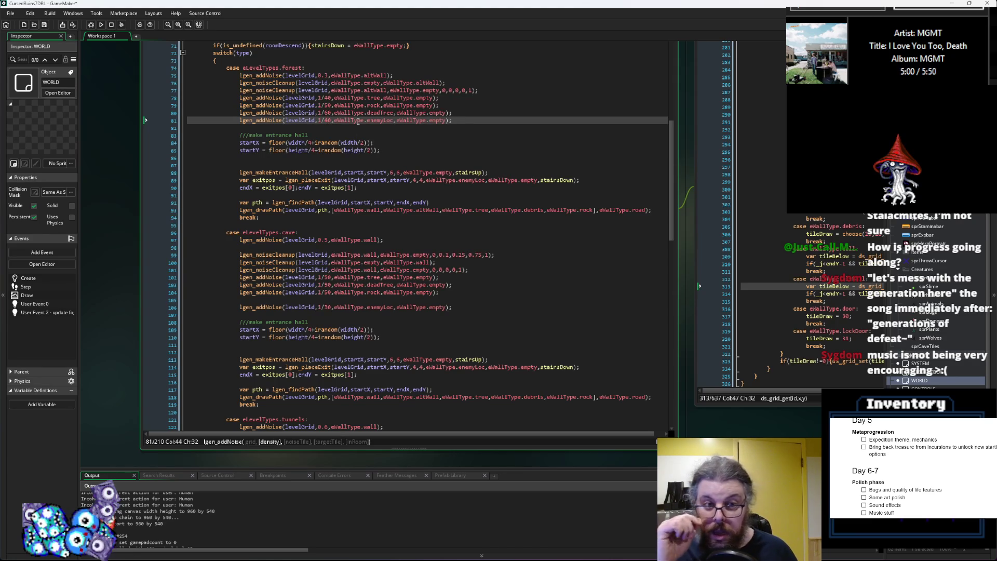
pyautogui.click(494, 306)
pyautogui.scroll(-3, 493, 305)
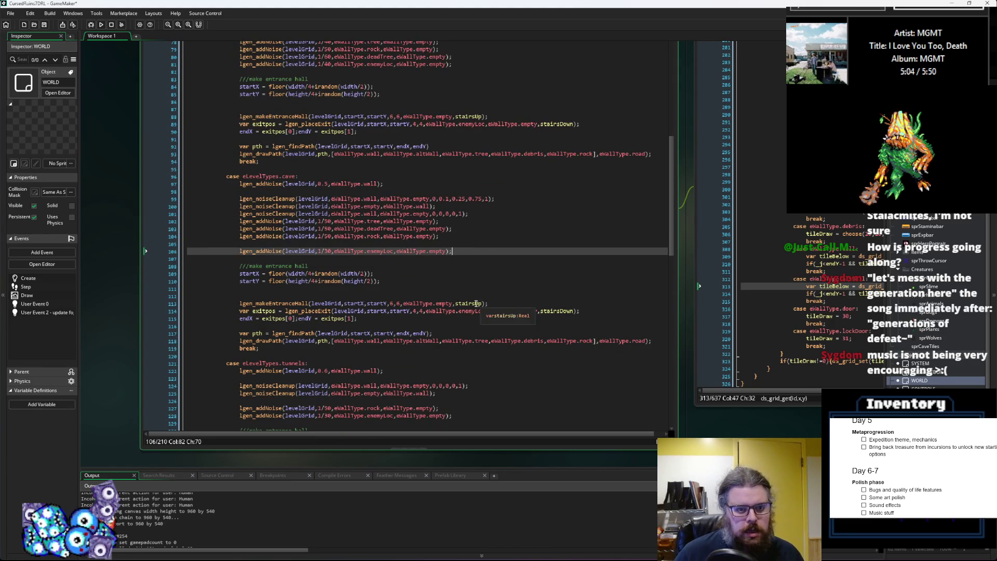
pyautogui.click(44, 26)
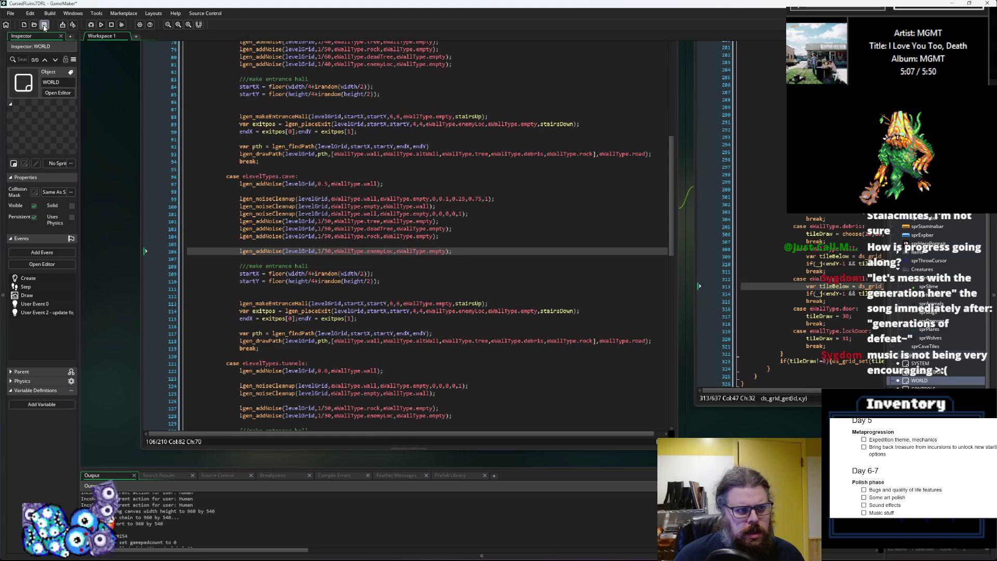
# - Run the game, start a new game, generate a fresh cave and reveal the whole map
pyautogui.click(90, 26)
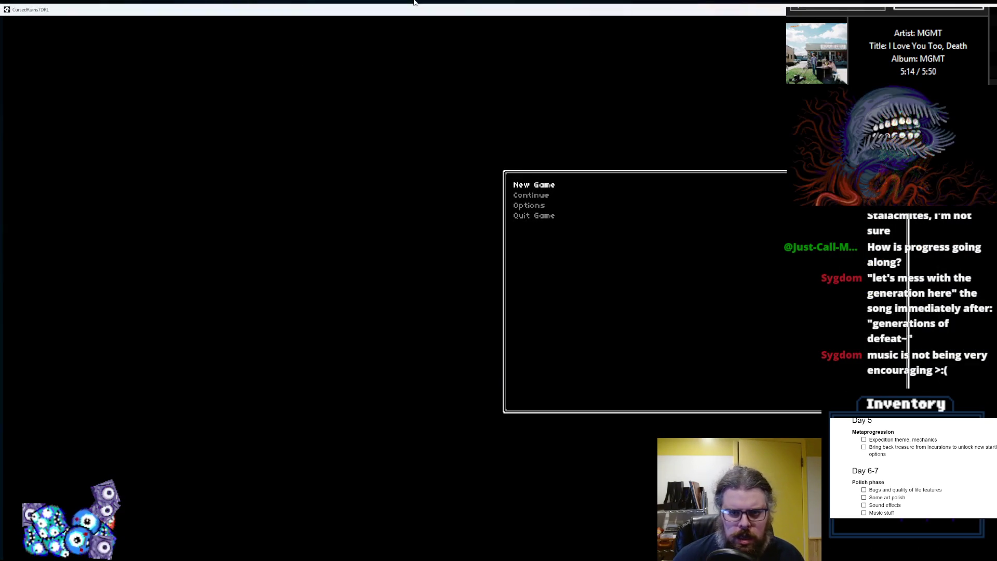
pyautogui.press('Return')
pyautogui.press('r')
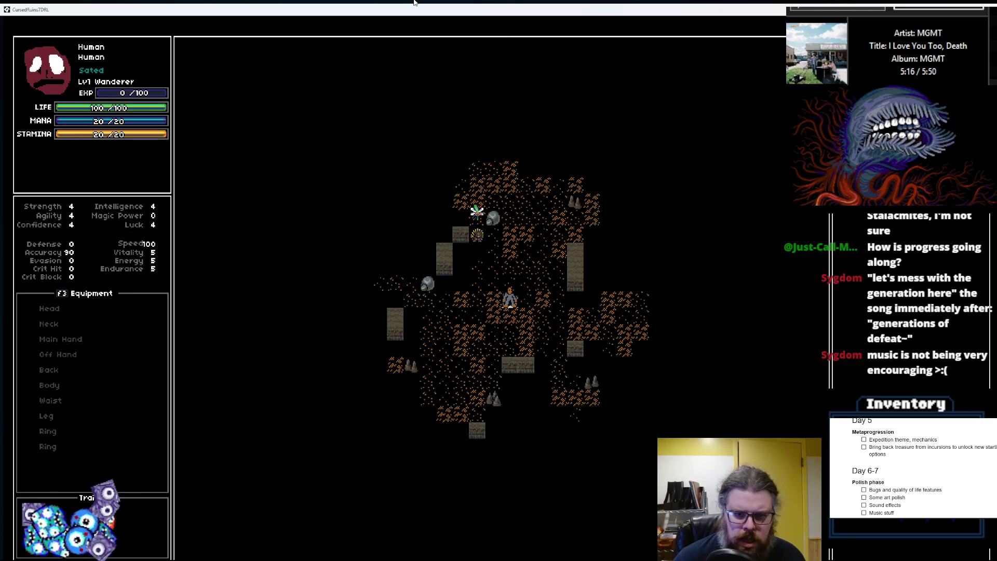
pyautogui.press('Left')
pyautogui.press('Down')
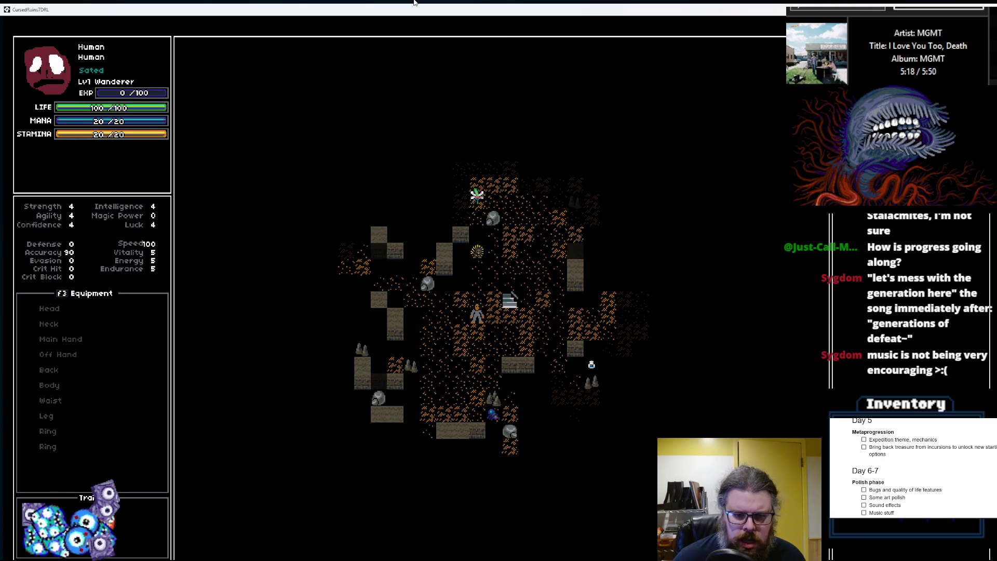
pyautogui.press('Down')
pyautogui.press('m')
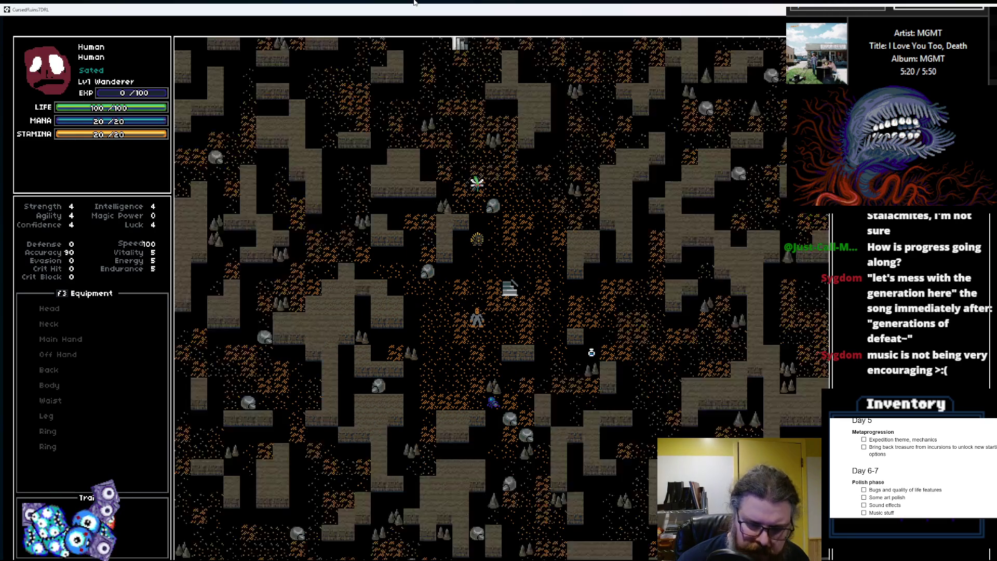
pyautogui.press('Left')
pyautogui.press('Left')
# - Walk the player down, up-right and left-up around the revealed cave
pyautogui.press('Down')
pyautogui.press('Down')
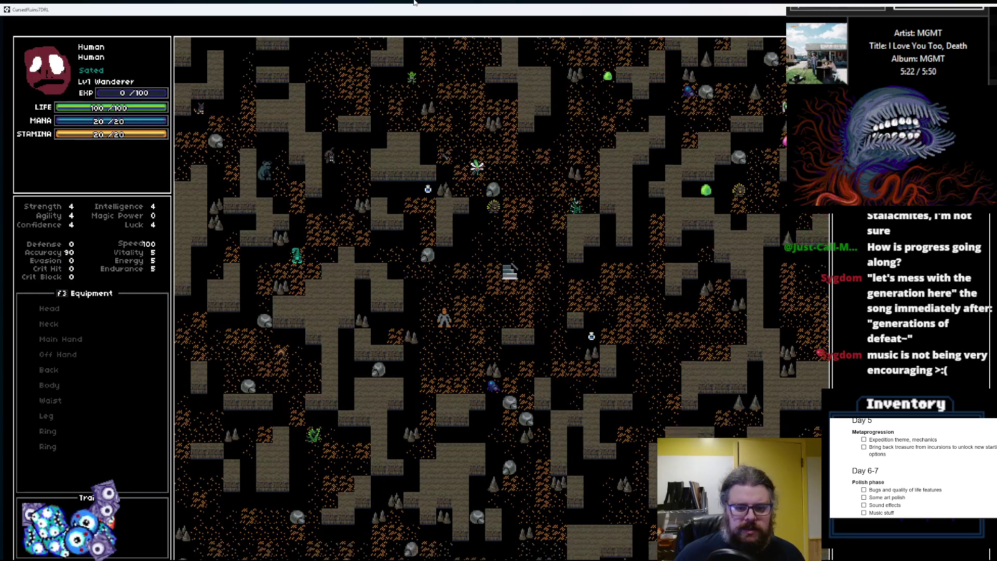
pyautogui.press('Up')
pyautogui.press('Up')
pyautogui.press('Up')
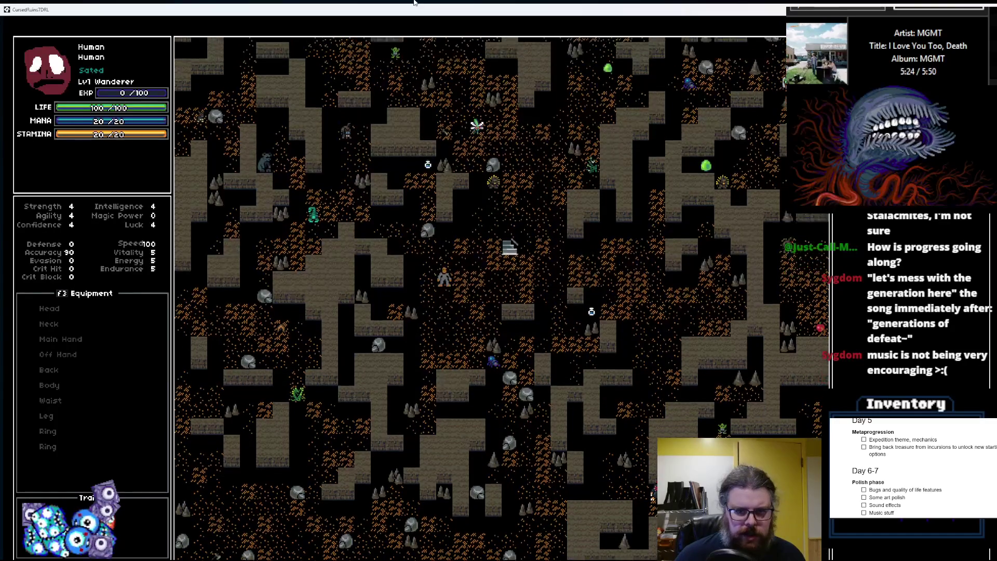
pyautogui.press('Right')
pyautogui.press('Right')
pyautogui.press('Down')
pyautogui.press('Down')
pyautogui.press('Down')
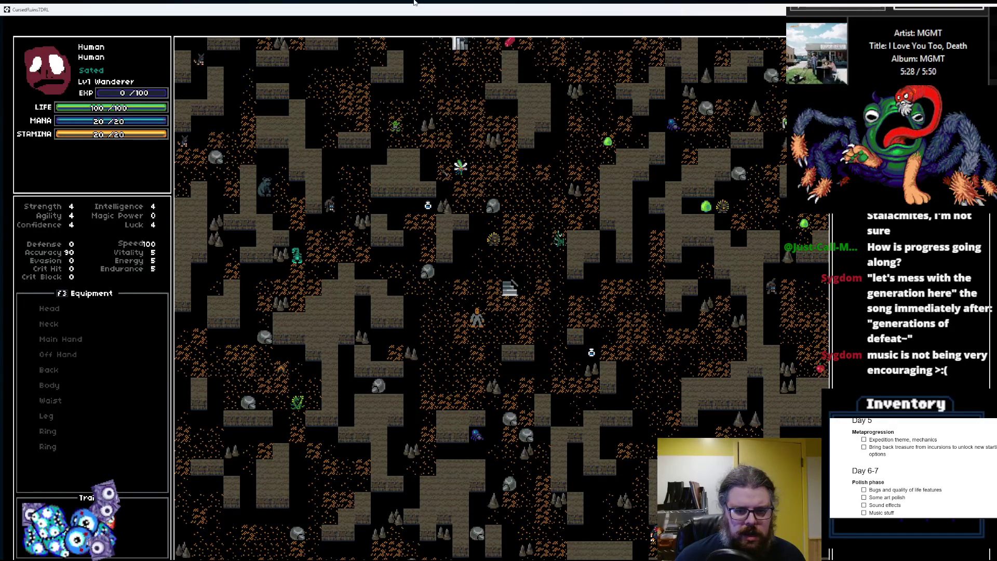
pyautogui.press('Left')
pyautogui.press('Left')
pyautogui.press('Left')
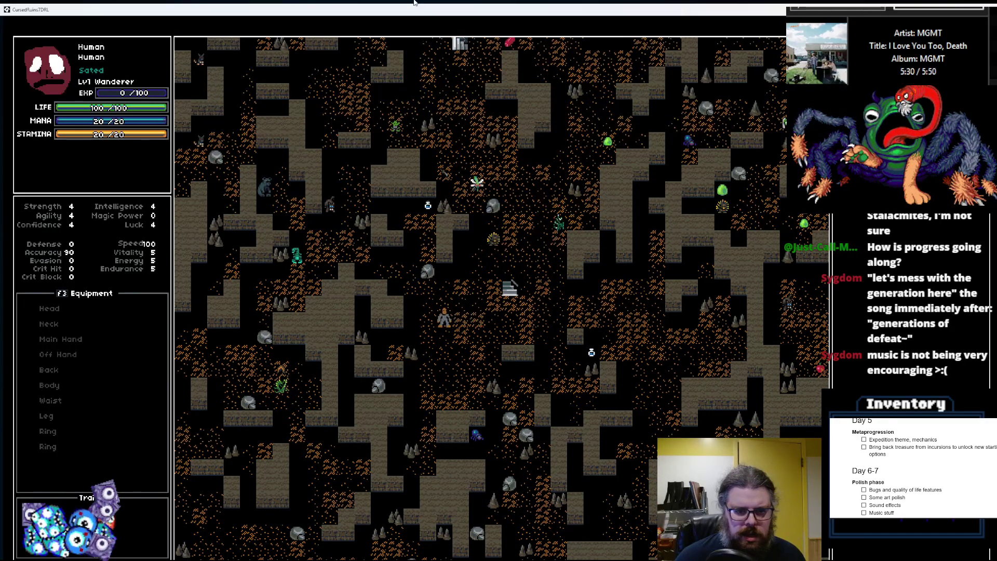
pyautogui.press('Up')
pyautogui.press('Up')
pyautogui.press('Left')
pyautogui.press('Left')
pyautogui.press('Up')
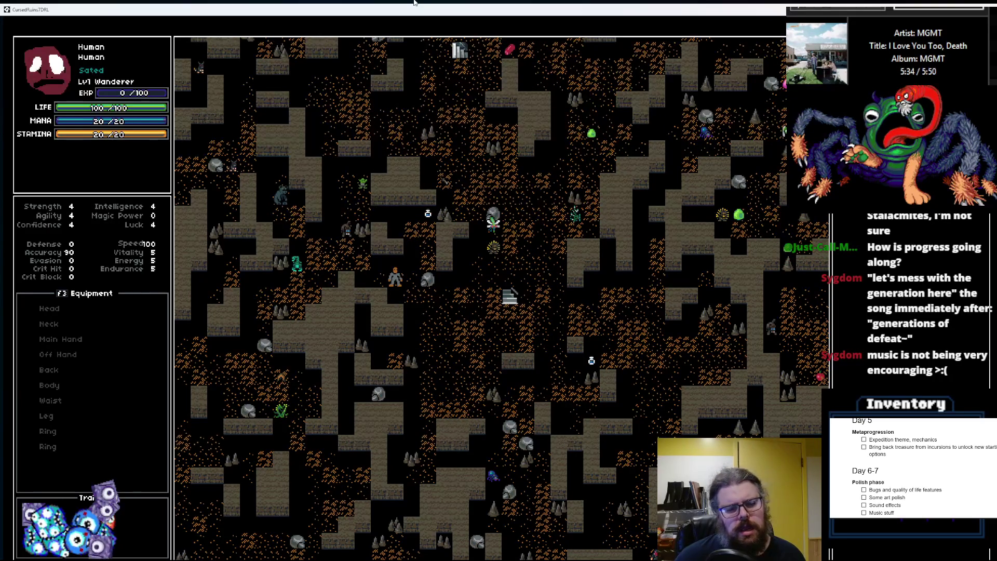
pyautogui.press('Down')
pyautogui.press('Right')
pyautogui.press('Right')
pyautogui.press('Down')
pyautogui.press('Down')
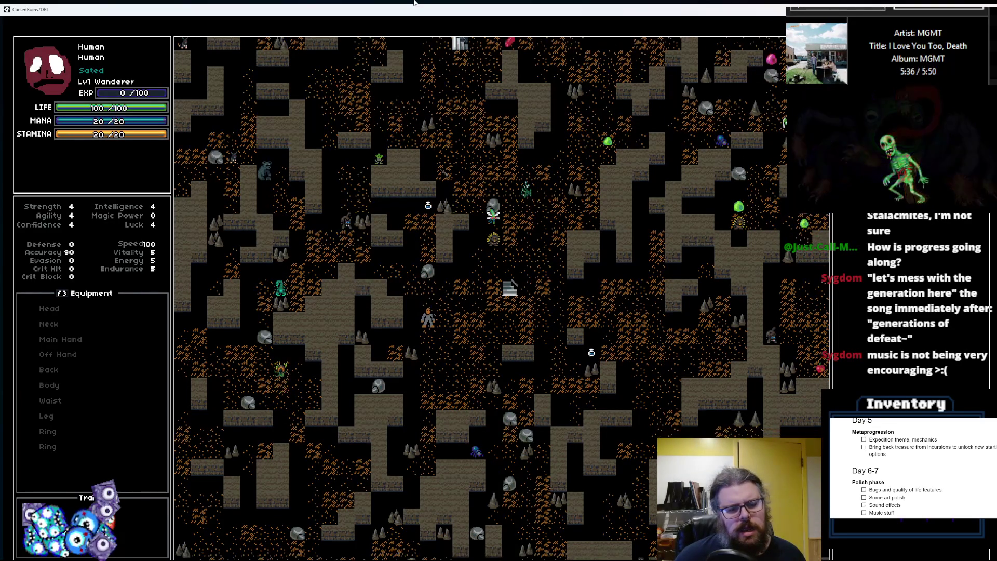
# - Walk the player further down and left, ending with diagonal keypad moves
pyautogui.press('Down')
pyautogui.press('Down')
pyautogui.press('Down')
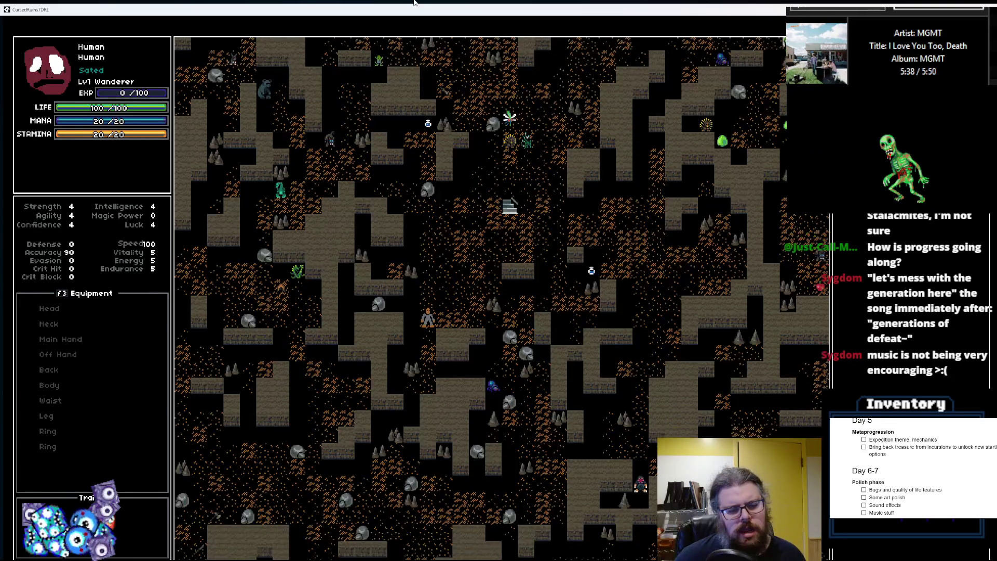
pyautogui.press('Down')
pyautogui.press('Down')
pyautogui.press('Down')
pyautogui.press('Left')
pyautogui.press('Down')
pyautogui.press('Down')
pyautogui.press('Left')
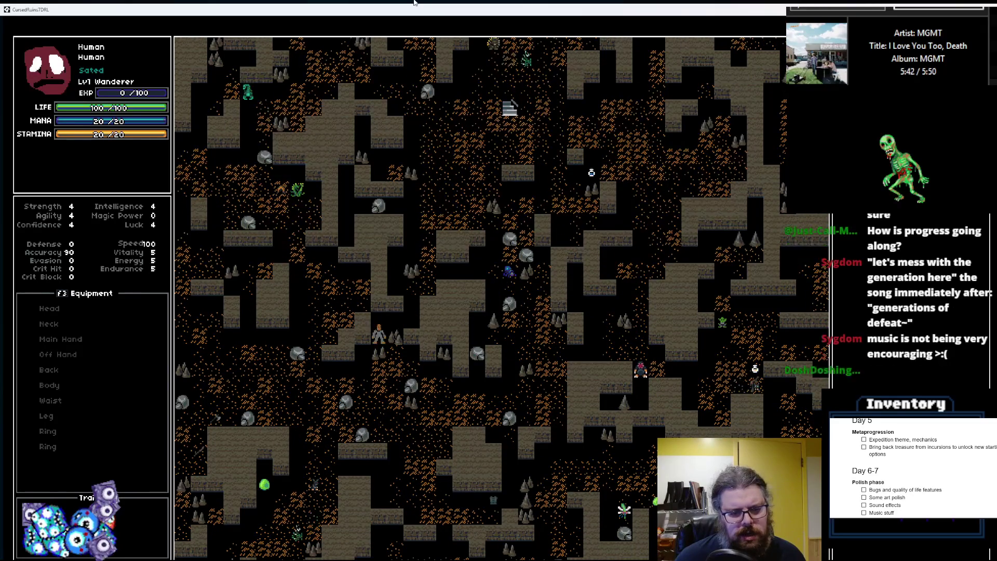
pyautogui.press('Down')
pyautogui.press('Left')
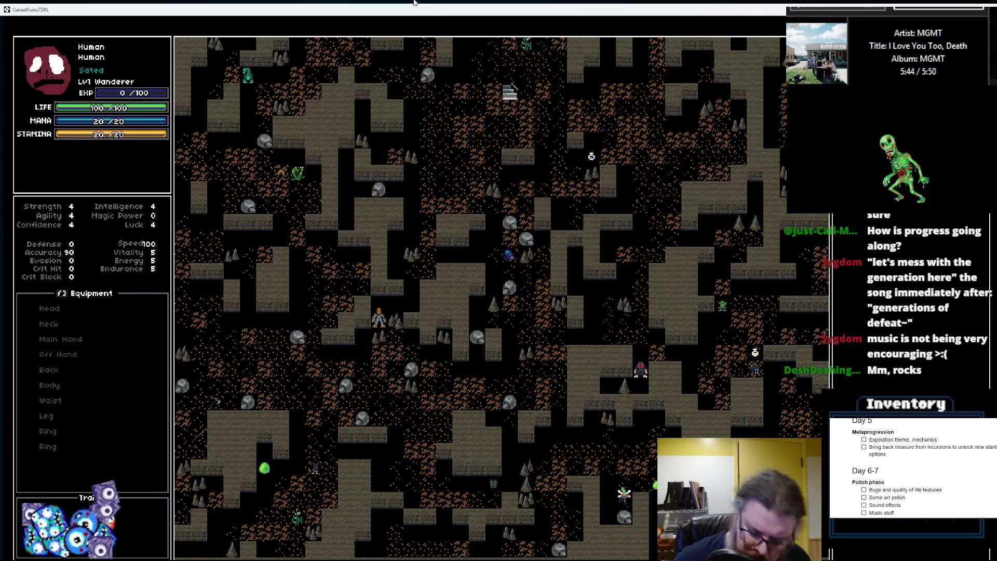
pyautogui.press('KP_3')
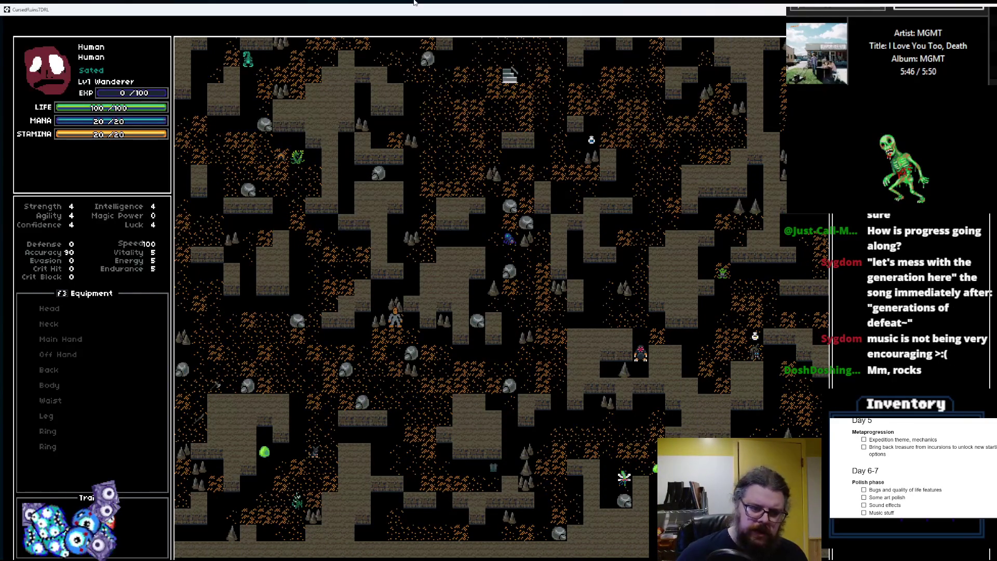
pyautogui.press('KP_1')
pyautogui.press('Left')
pyautogui.press('Left')
pyautogui.press('Left')
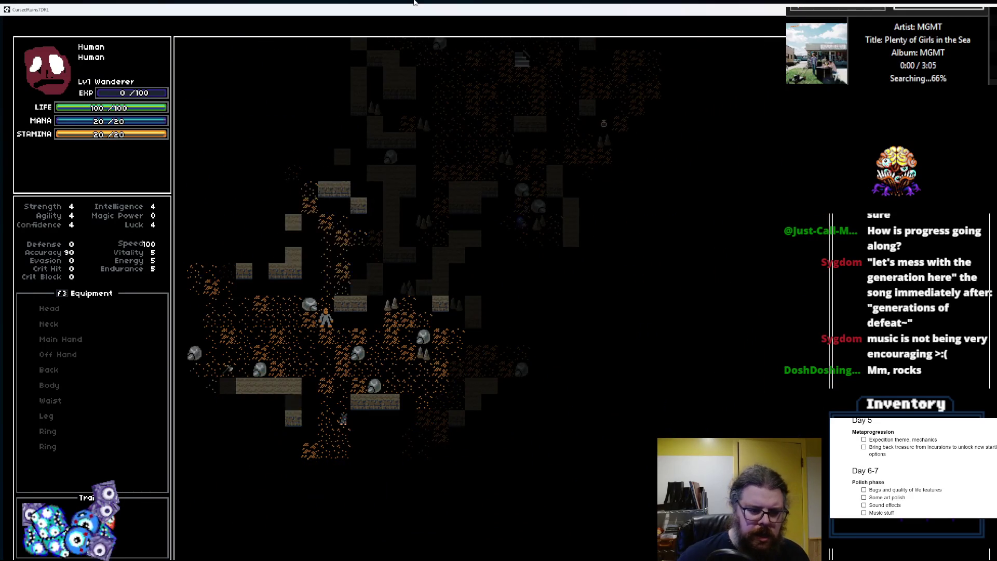
# - Hide the map reveal and explore left and up through the fog-covered cave corridor
pyautogui.press('Left')
pyautogui.press('Left')
pyautogui.press('Left')
pyautogui.press('Left')
pyautogui.press('Left')
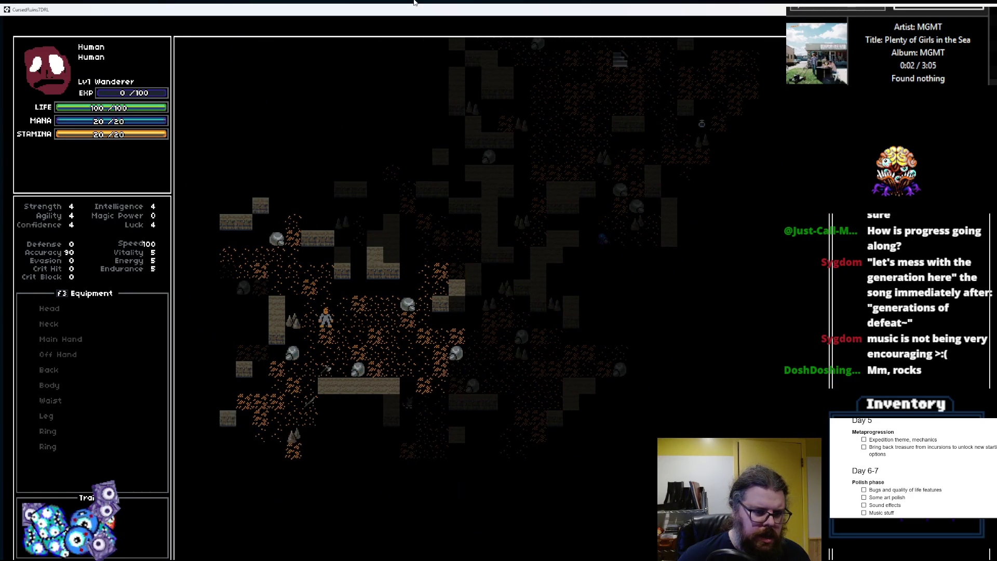
pyautogui.press('KP_7')
pyautogui.press('KP_7')
pyautogui.press('Left')
pyautogui.press('Left')
pyautogui.press('Left')
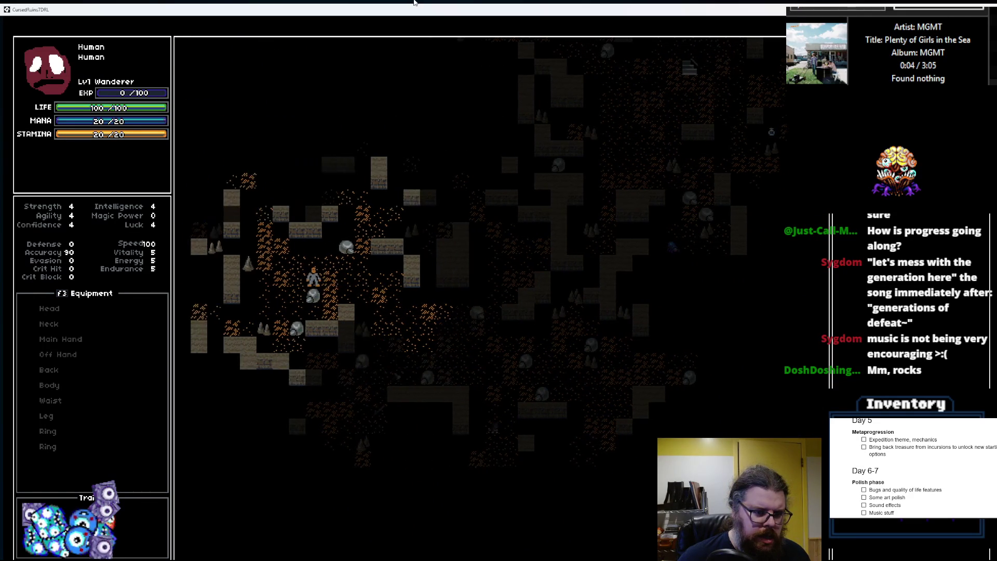
pyautogui.press('KP_7')
pyautogui.press('KP_7')
pyautogui.press('KP_7')
pyautogui.press('KP_7')
pyautogui.press('KP_7')
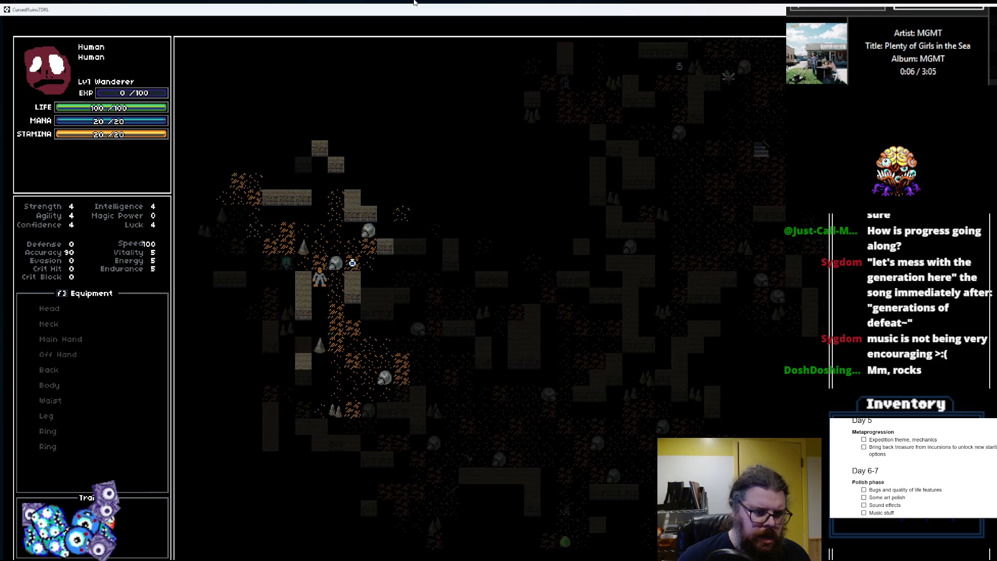
pyautogui.press('Left')
pyautogui.press('Left')
pyautogui.press('Left')
pyautogui.press('Left')
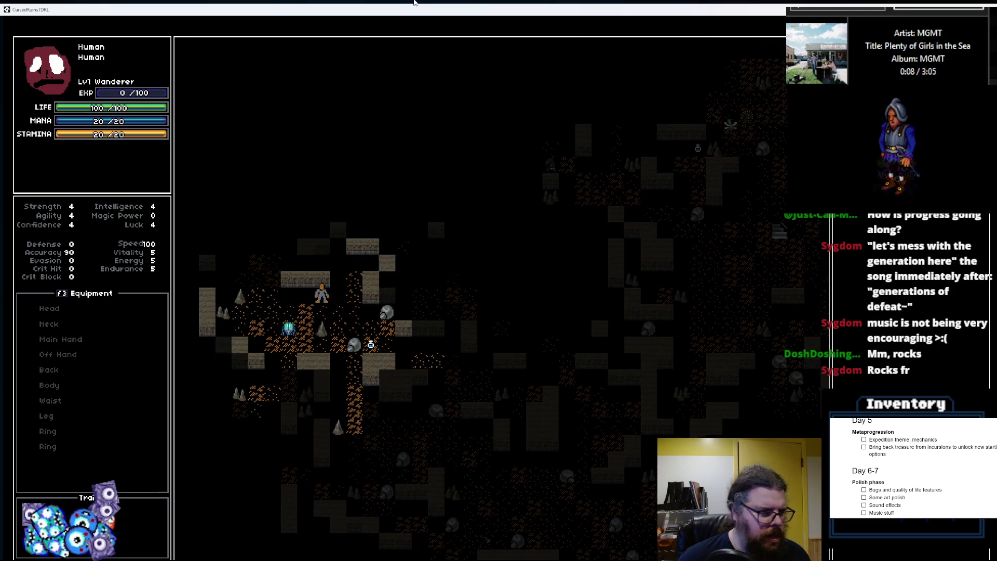
pyautogui.press('Up')
pyautogui.press('KP_7')
pyautogui.press('KP_7')
pyautogui.press('Left')
pyautogui.press('Left')
pyautogui.press('KP_9')
pyautogui.press('Up')
pyautogui.press('Up')
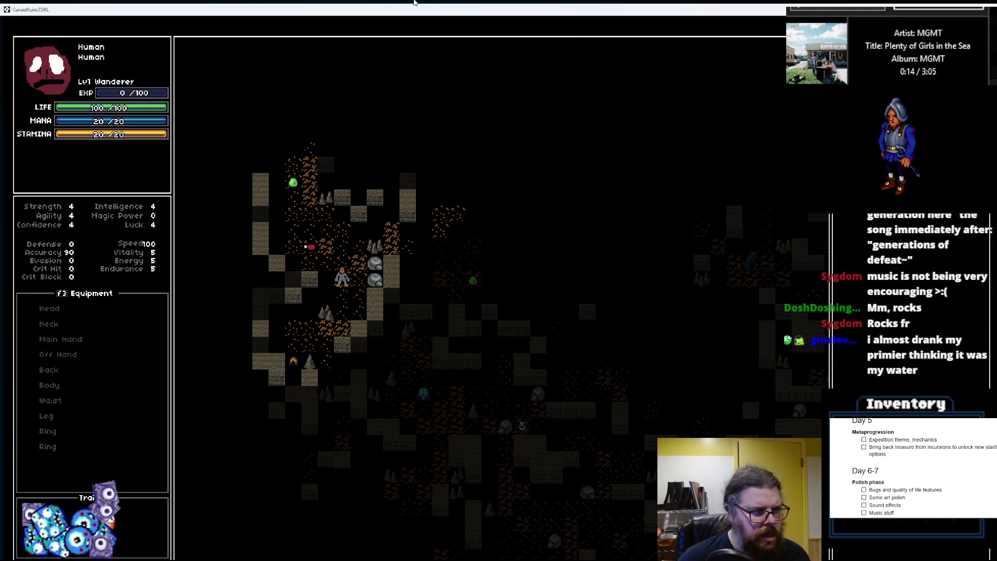
pyautogui.press('KP_7')
pyautogui.press('KP_7')
pyautogui.press('Up')
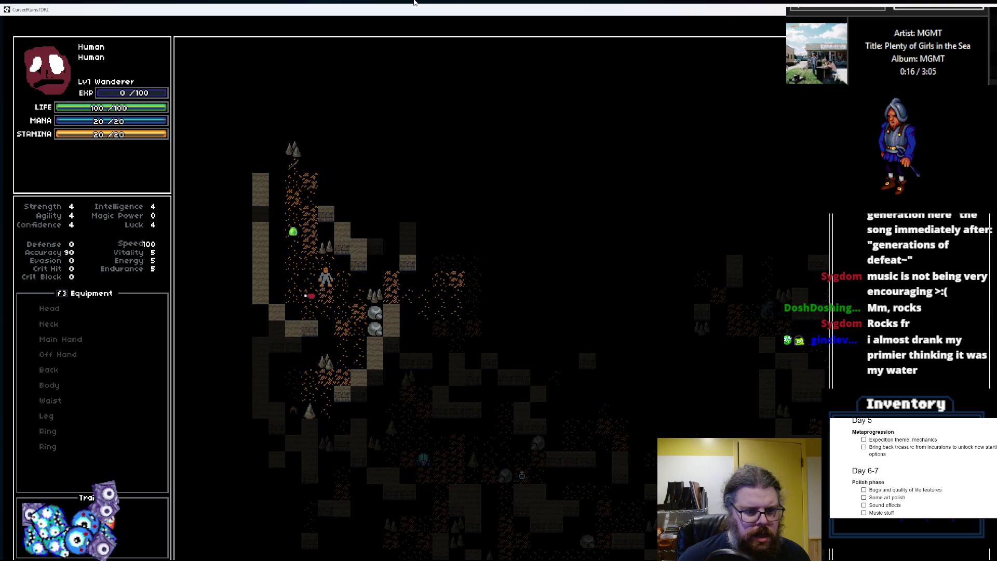
pyautogui.press('Up')
pyautogui.press('Up')
pyautogui.press('Up')
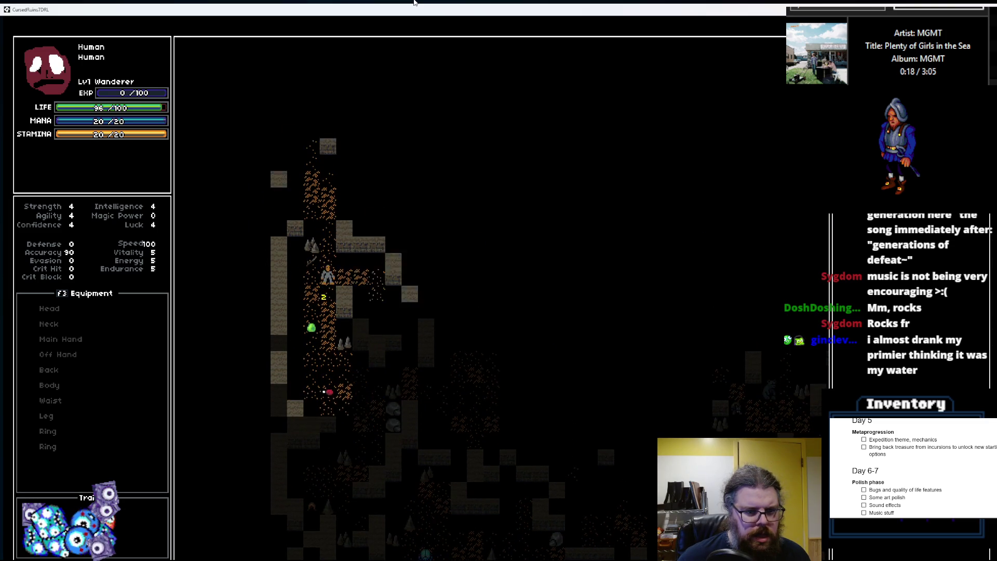
pyautogui.press('Up')
pyautogui.press('Up')
pyautogui.press('Up')
pyautogui.press('KP_7')
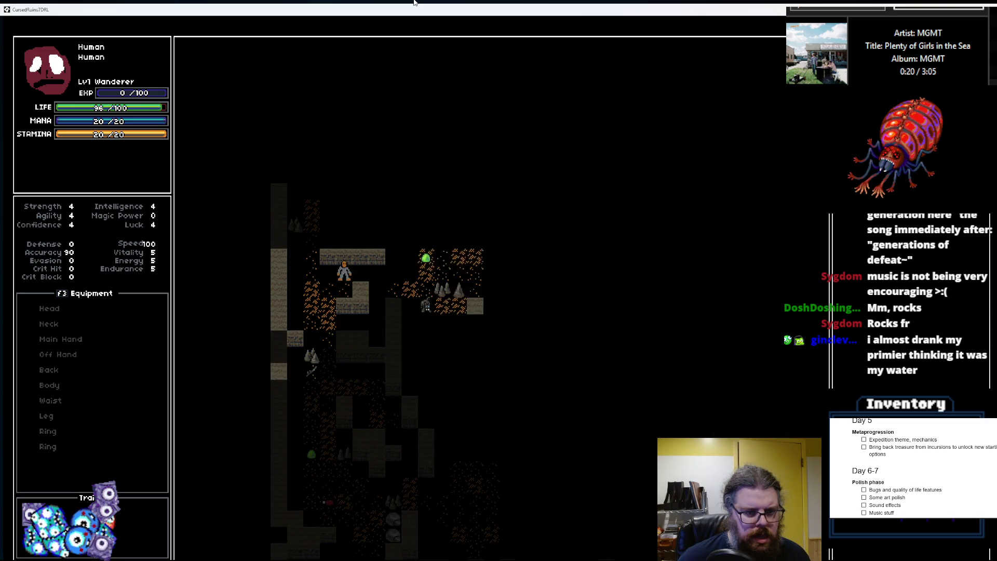
pyautogui.press('Up')
pyautogui.press('Up')
pyautogui.press('Up')
pyautogui.press('KP_7')
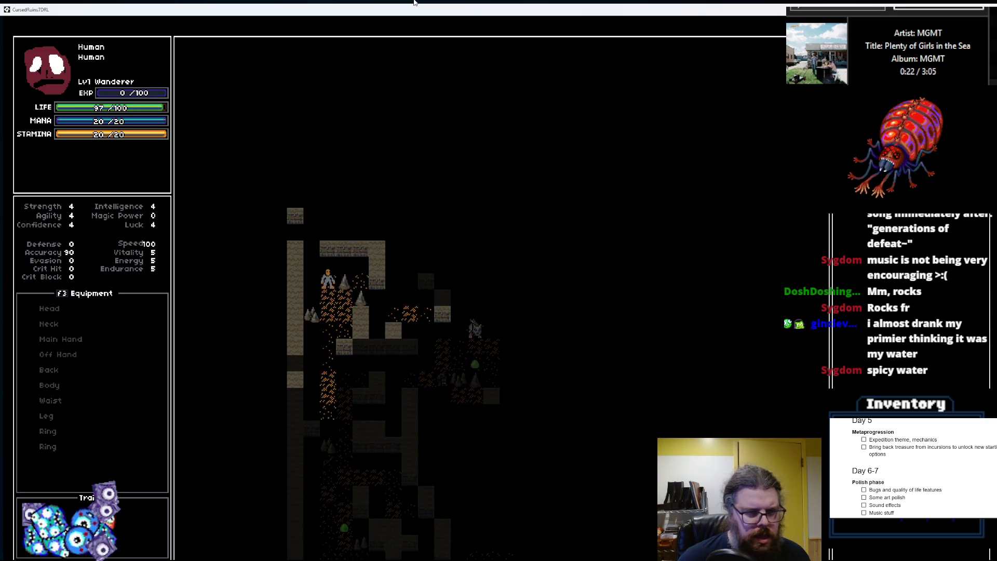
# - Head down and right to fight the wolf and other monsters, then restore the game to a window
pyautogui.press('KP_3')
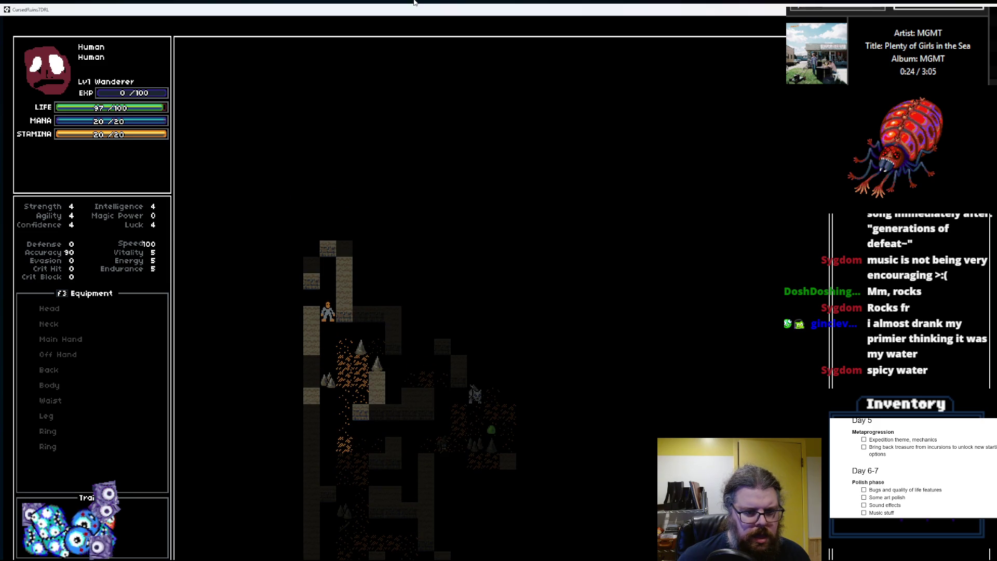
pyautogui.press('KP_3')
pyautogui.press('Down')
pyautogui.press('Down')
pyautogui.press('Down')
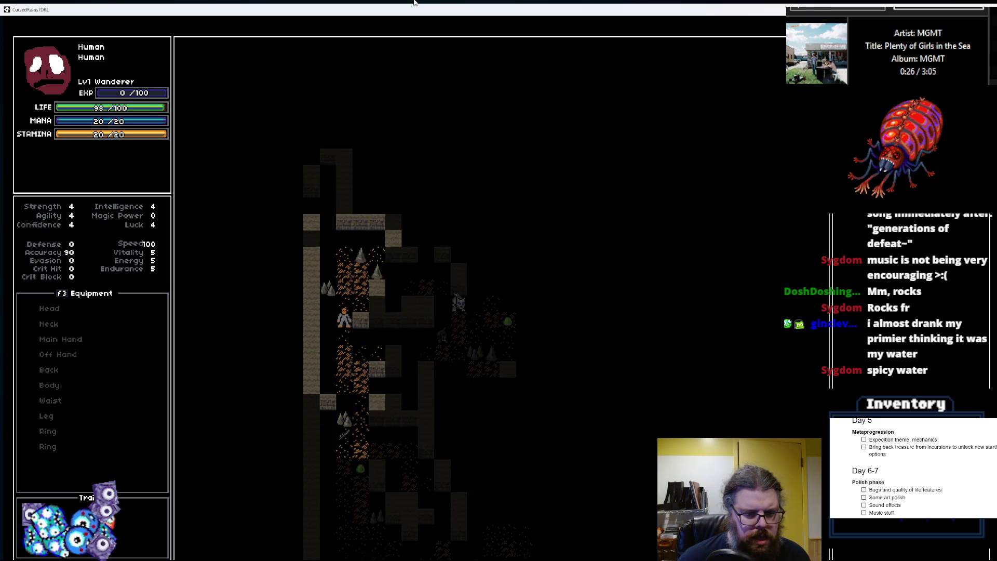
pyautogui.press('Right')
pyautogui.press('Right')
pyautogui.press('Right')
pyautogui.press('KP_3')
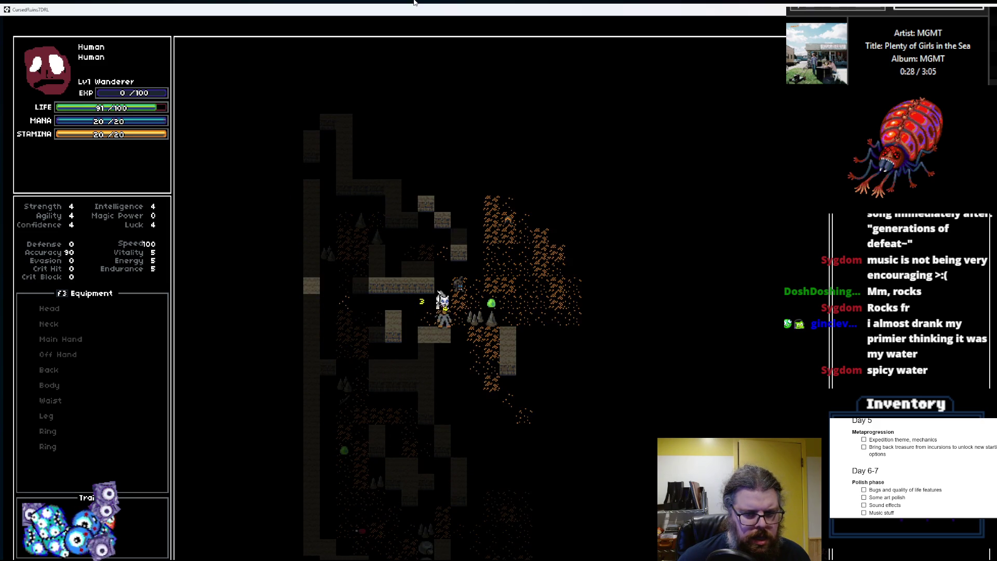
pyautogui.press('Right')
pyautogui.press('Right')
pyautogui.press('Right')
pyautogui.press('KP_9')
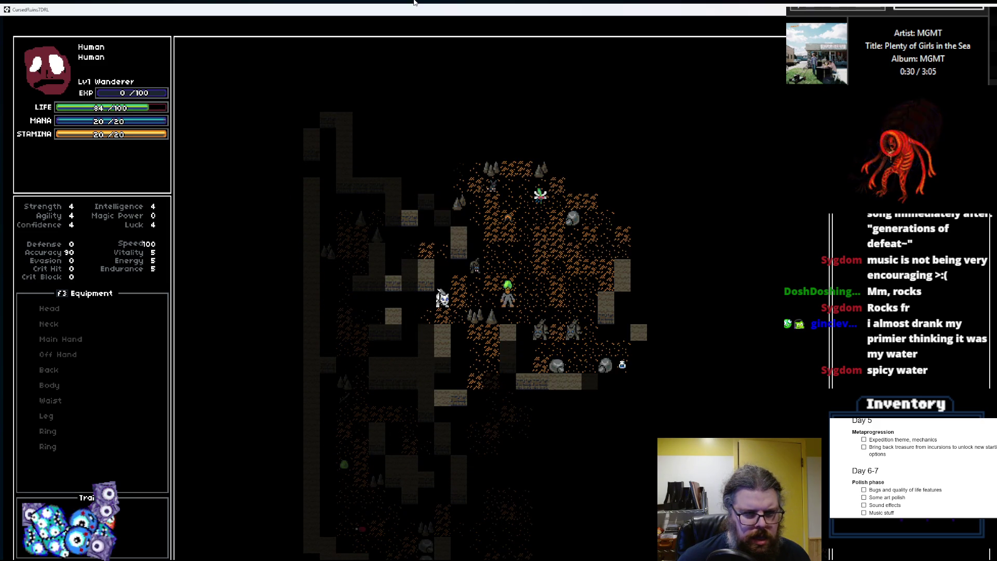
pyautogui.press('Right')
pyautogui.press('Right')
pyautogui.press('Right')
pyautogui.press('KP_9')
pyautogui.press('KP_9')
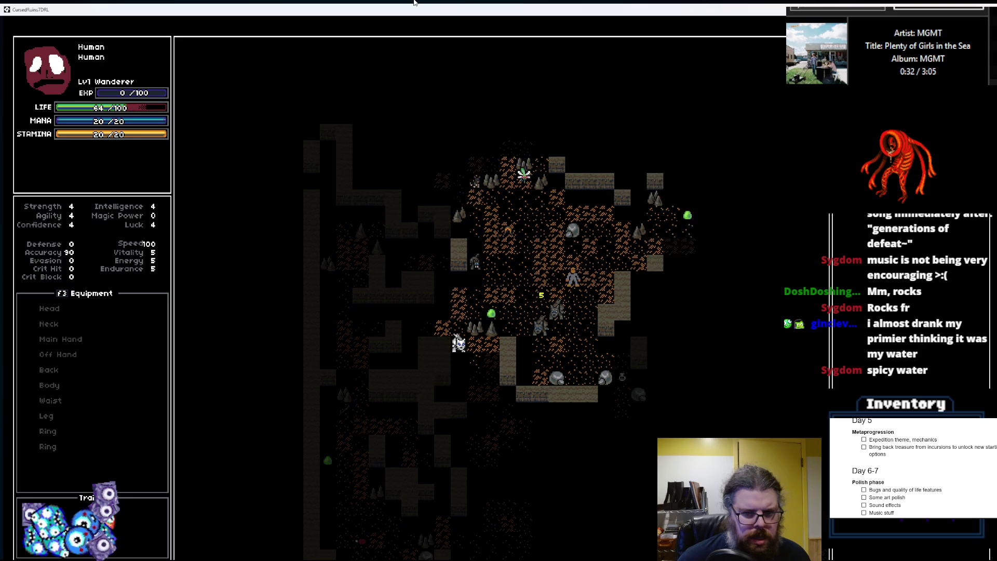
pyautogui.press('KP_9')
pyautogui.press('KP_9')
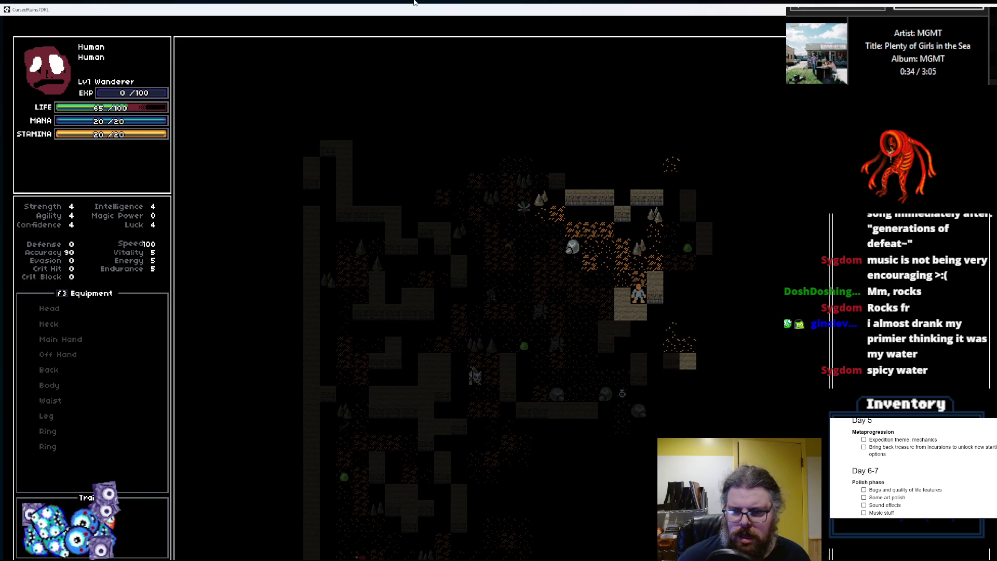
pyautogui.press('Left')
pyautogui.press('Left')
pyautogui.press('Left')
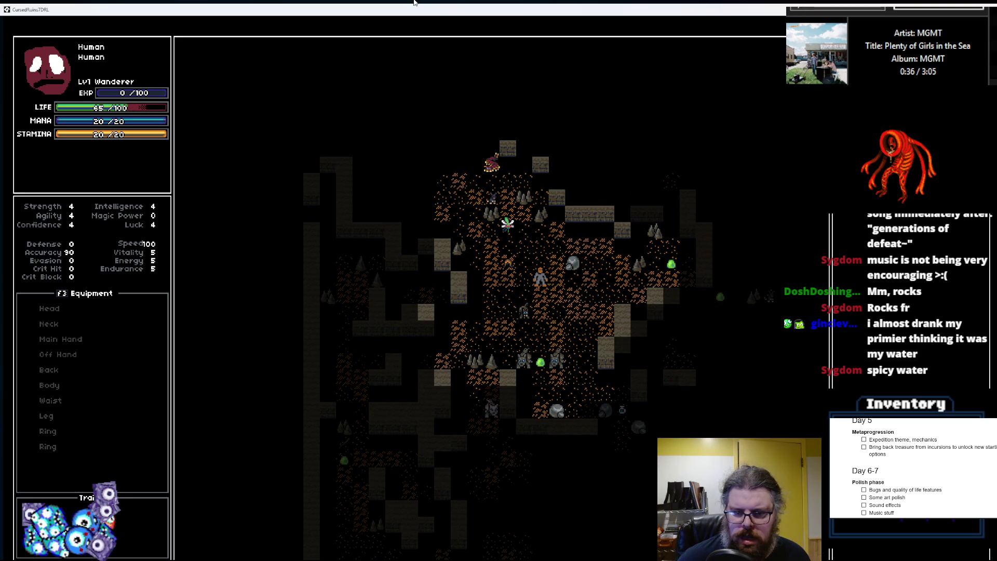
pyautogui.press('Up')
pyautogui.press('Up')
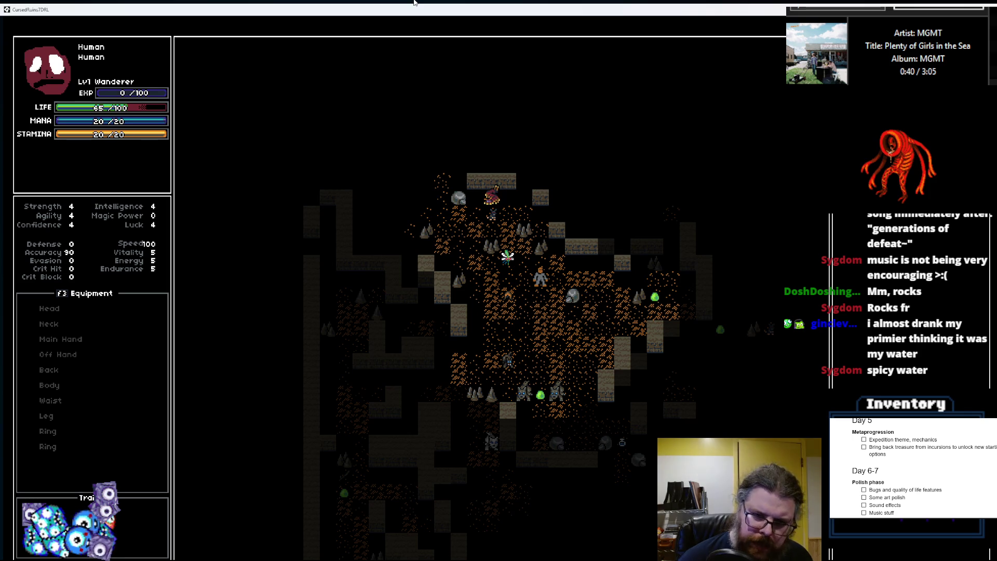
pyautogui.doubleClick(408, 13)
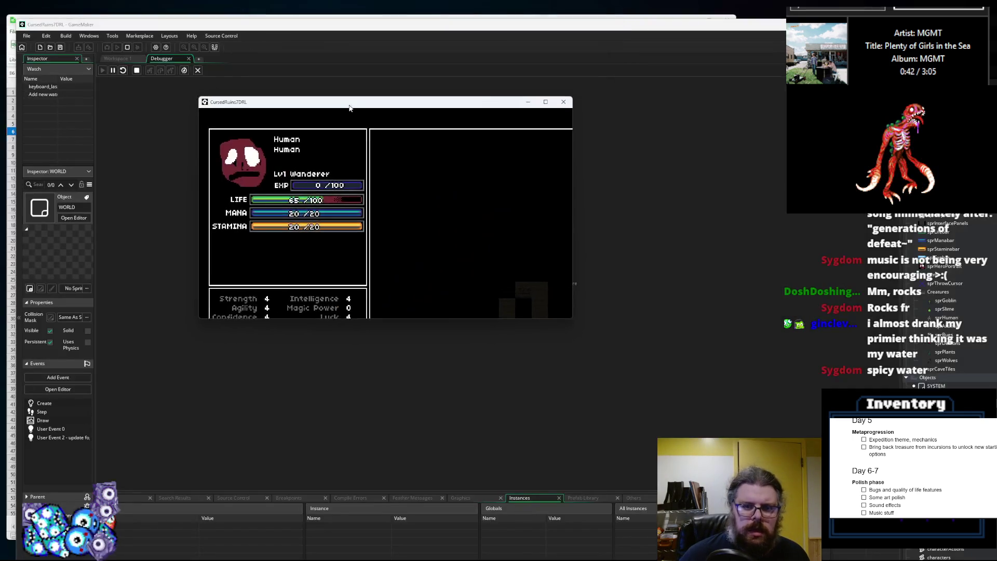
# - Close the running game and the debugger to return to the script
pyautogui.click(564, 102)
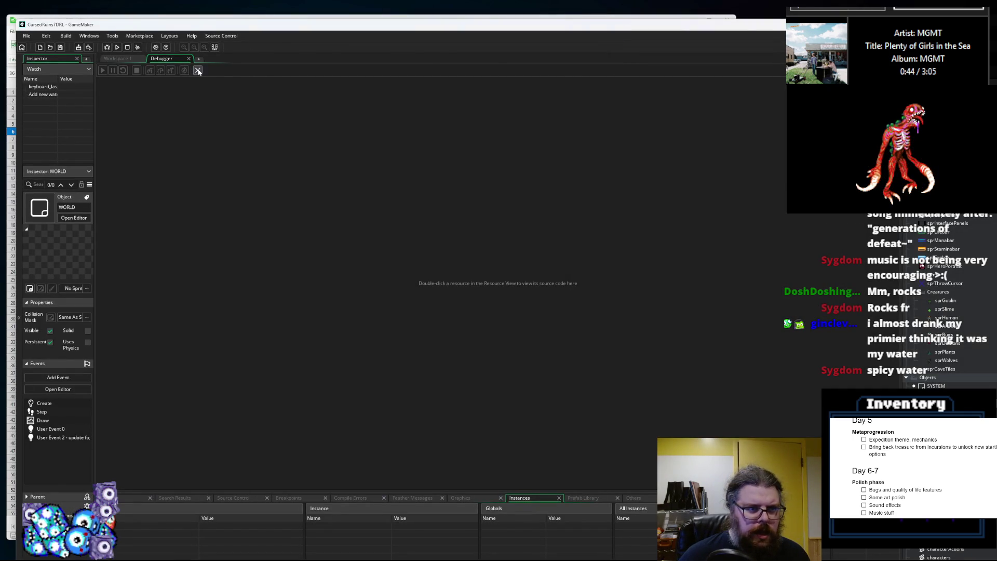
pyautogui.click(198, 72)
pyautogui.click(416, 243)
# - Select the dungeon case's rmList lgen_createRoom line, then return to the top of the cave case
pyautogui.click(375, 192)
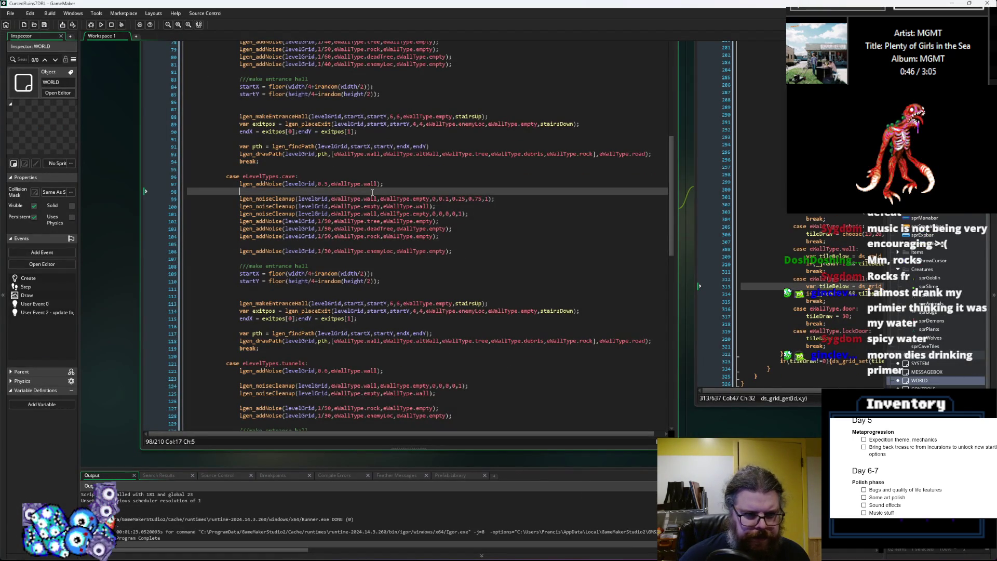
pyautogui.scroll(-3, 367, 198)
pyautogui.scroll(-5, 366, 198)
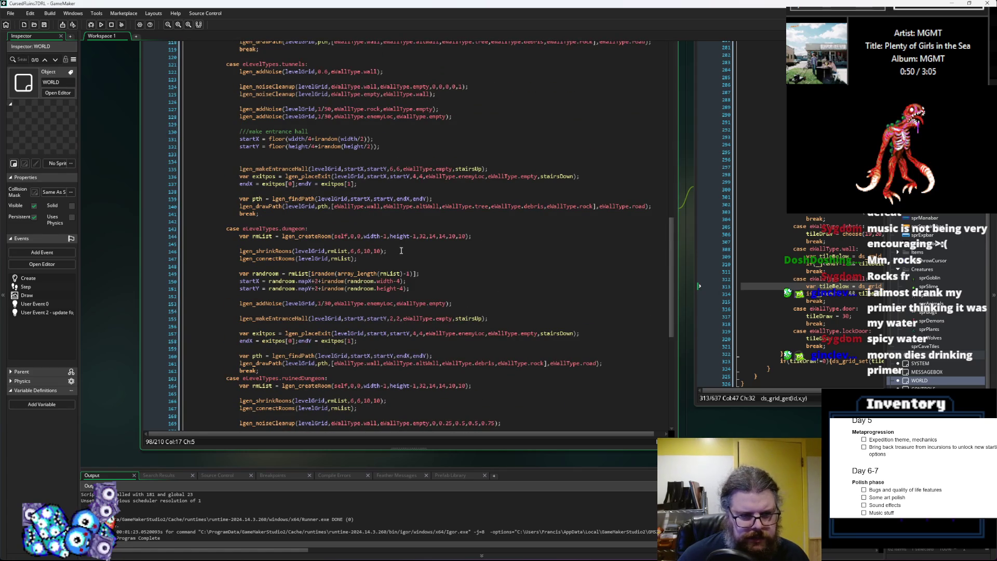
pyautogui.scroll(-3, 401, 250)
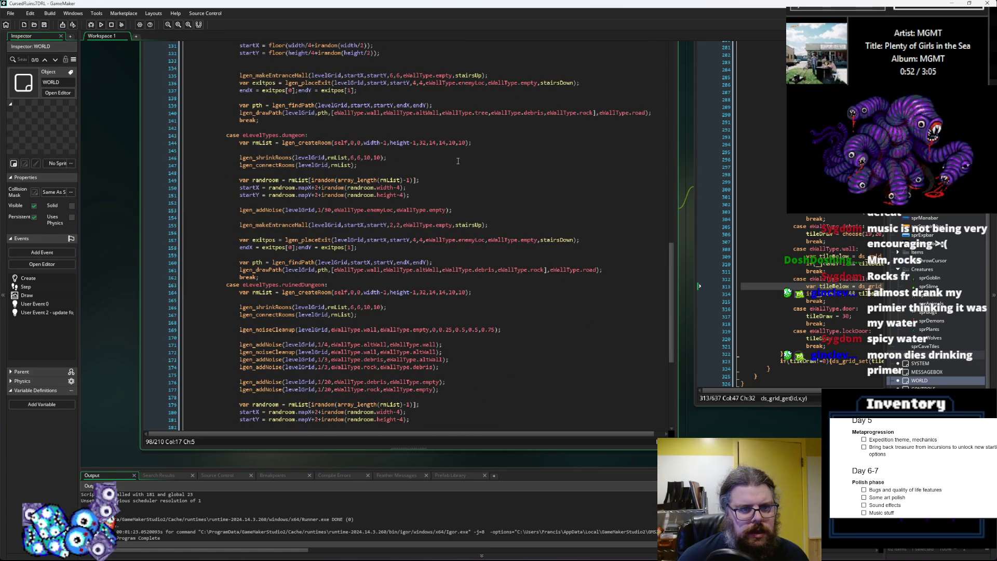
pyautogui.moveTo(495, 147); pyautogui.dragTo(238, 143)
pyautogui.hotkey('ctrl', 'c')
pyautogui.scroll(5, 318, 206)
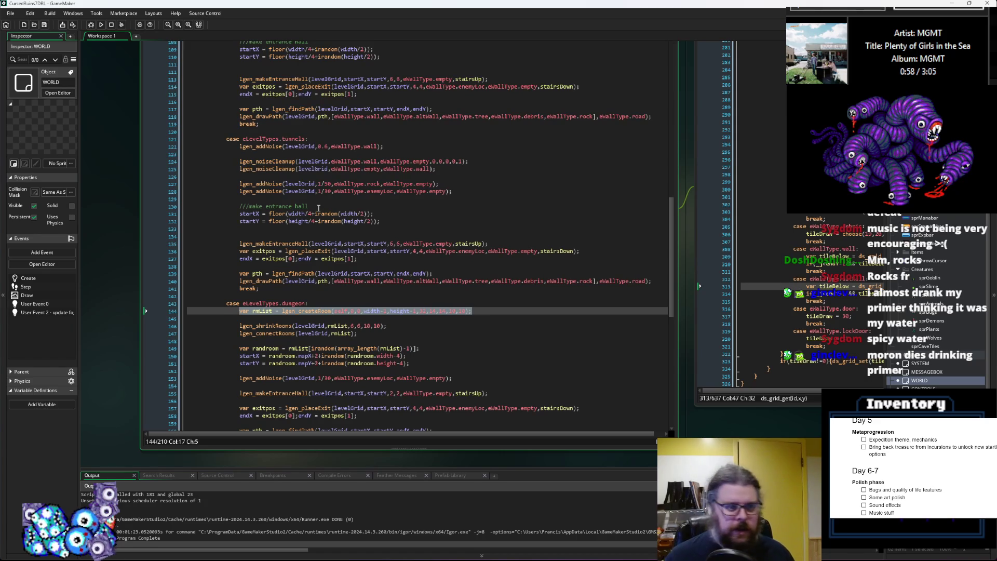
pyautogui.scroll(1, 319, 209)
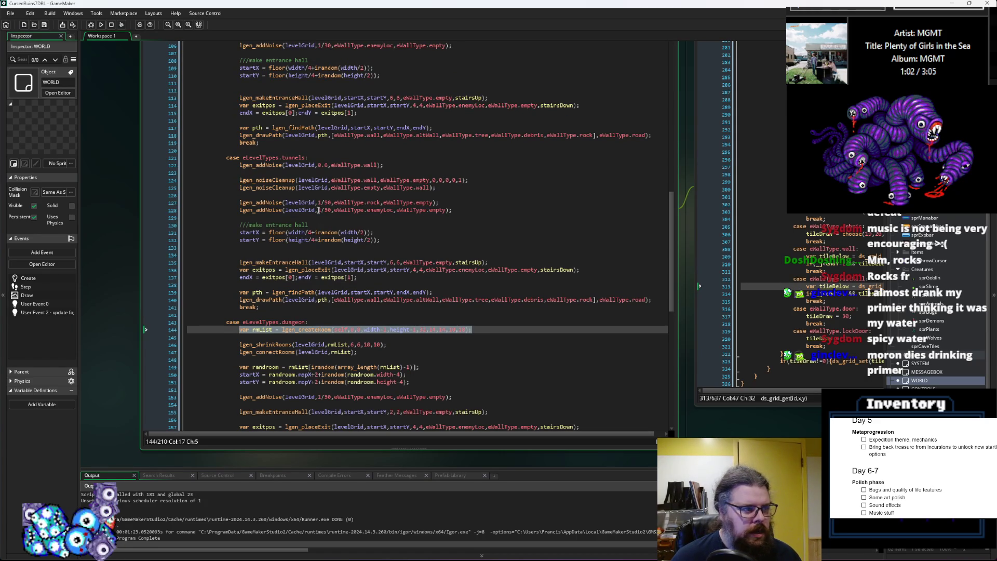
pyautogui.scroll(5, 319, 210)
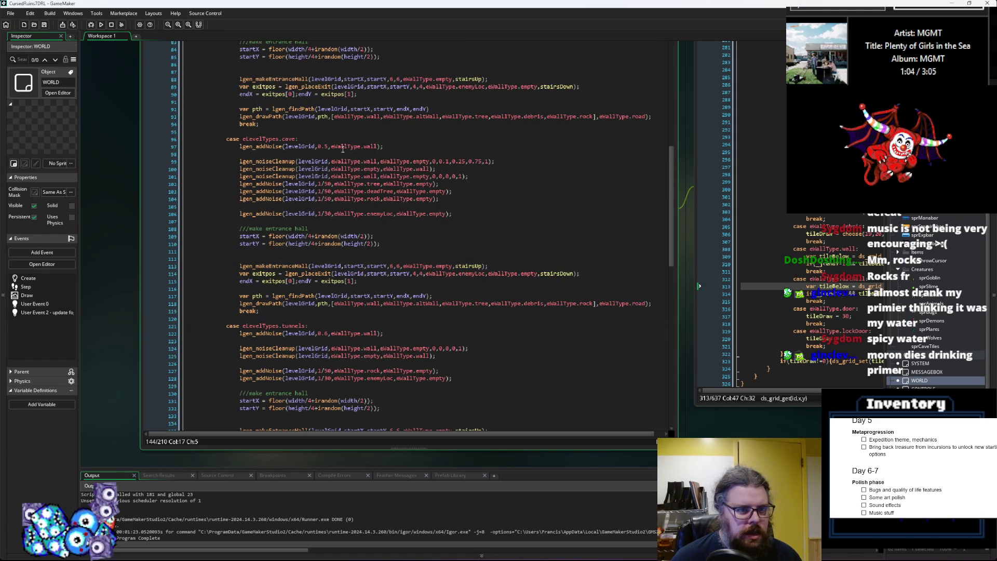
pyautogui.click(273, 153)
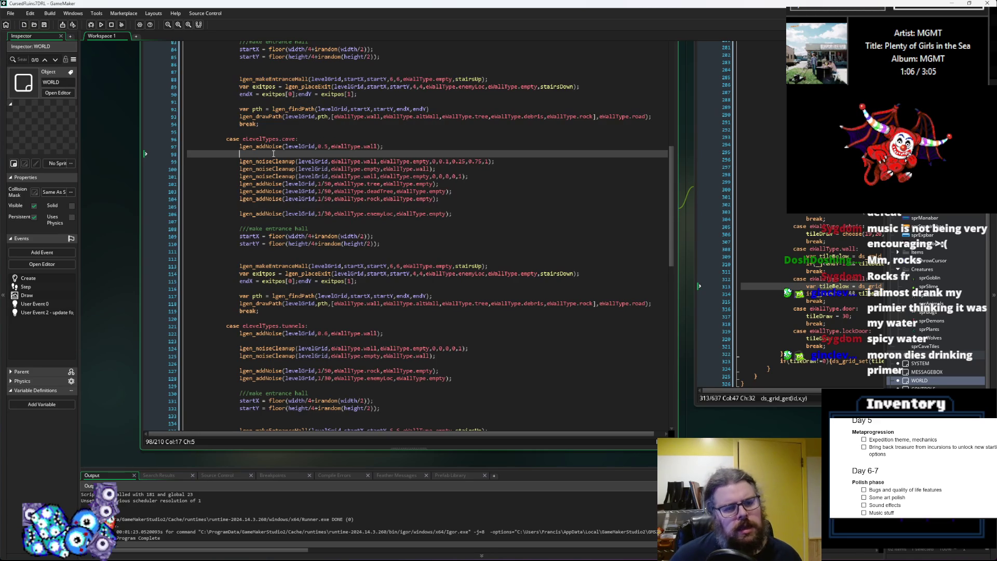
# - Paste the rmList room-creation line at the top of the cave case
pyautogui.press('Up')
pyautogui.press('Return')
pyautogui.press('Return')
pyautogui.press('Return')
pyautogui.press('Up')
pyautogui.press('Up')
pyautogui.hotkey('ctrl', 'v')
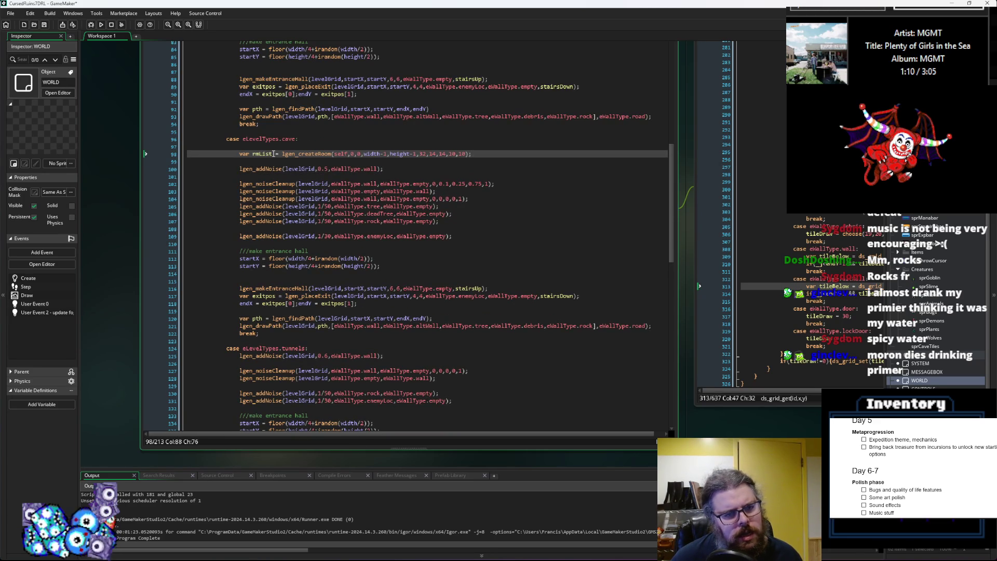
pyautogui.click(266, 169)
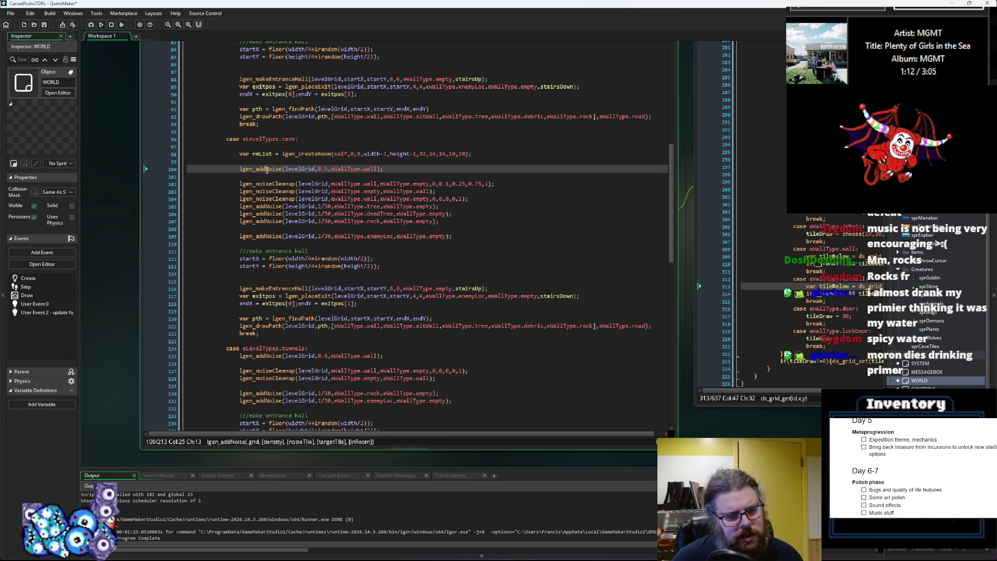
pyautogui.click(373, 162)
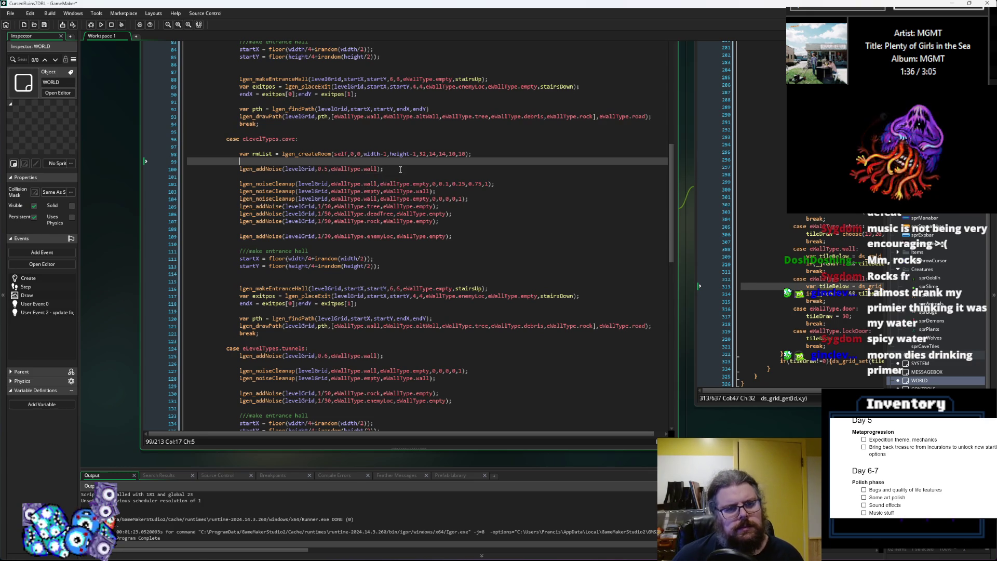
# - Copy the wall-to-empty lgen_noiseCleanup line into a new line below rmList
pyautogui.click(401, 170)
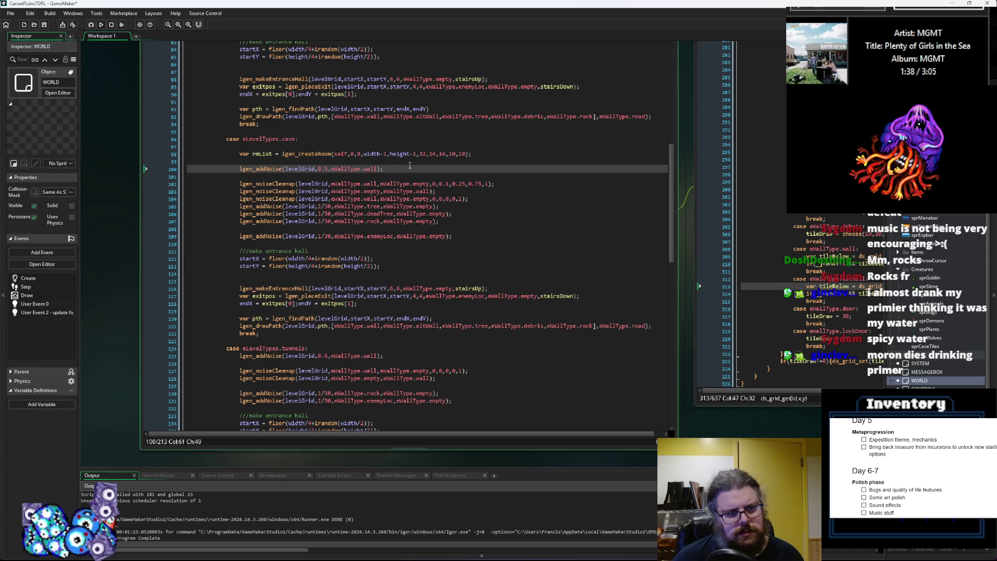
pyautogui.click(410, 165)
pyautogui.click(496, 153)
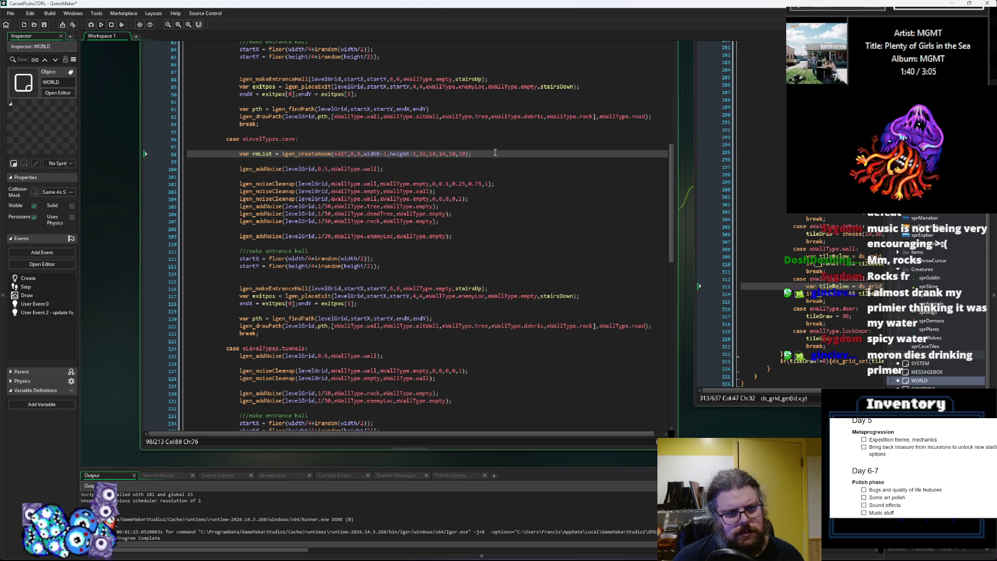
pyautogui.press('Return')
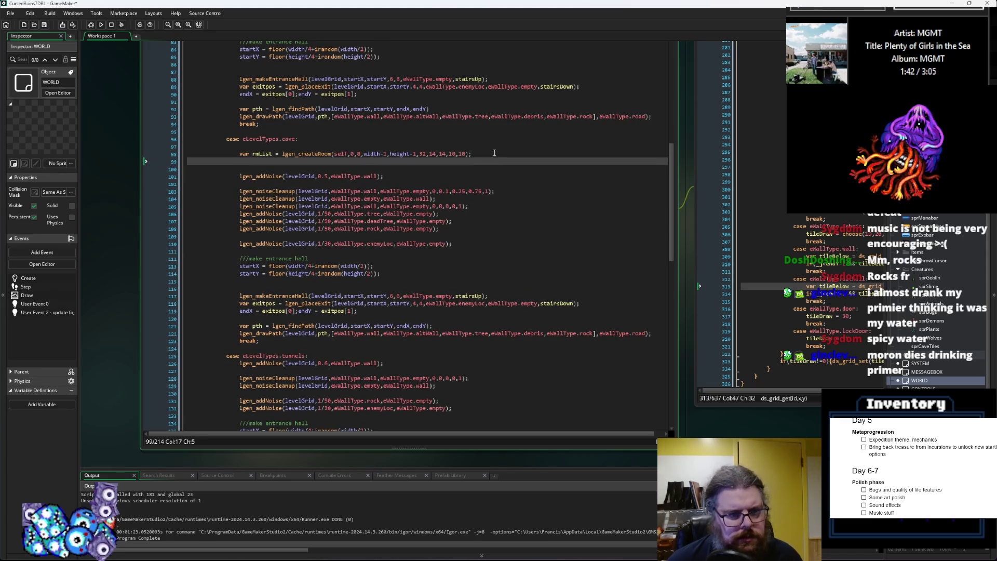
pyautogui.click(514, 191)
pyautogui.moveTo(487, 194); pyautogui.dragTo(240, 191)
pyautogui.hotkey('ctrl', 'c')
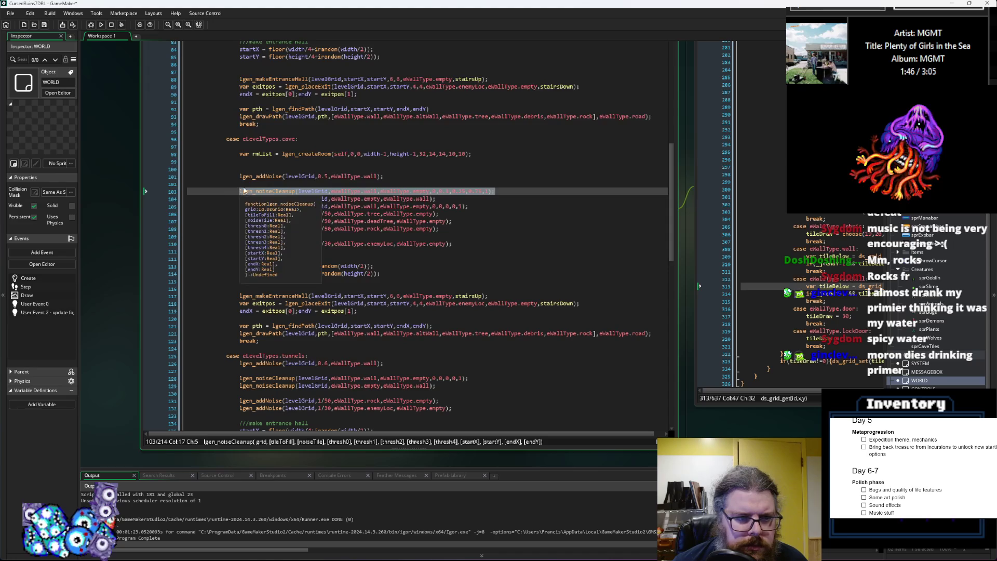
pyautogui.click(257, 161)
pyautogui.hotkey('ctrl', 'v')
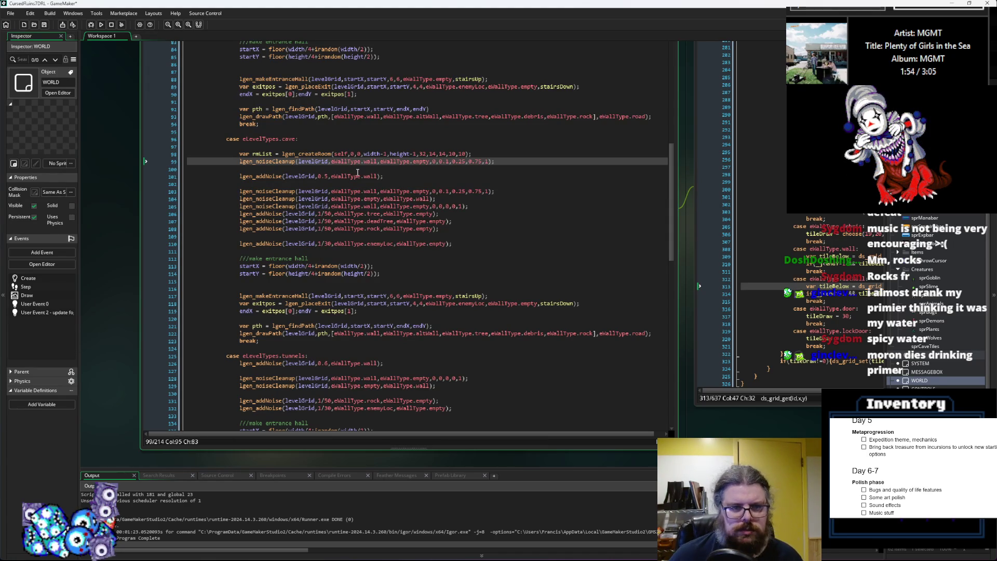
# - Change the wall noise density from 0.5 to 0.25 and start a debug run
pyautogui.click(325, 176)
pyautogui.write('2')
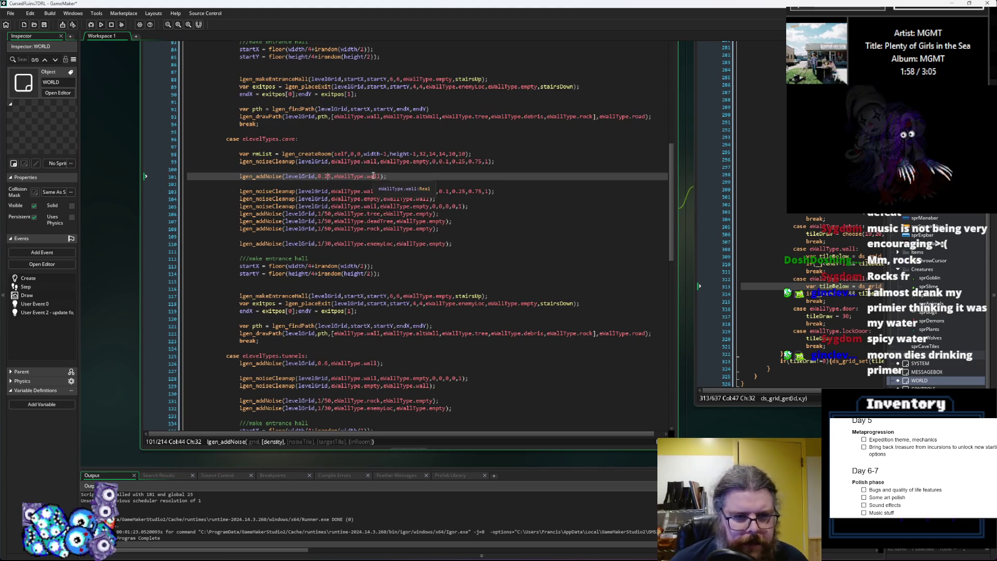
pyautogui.click(92, 25)
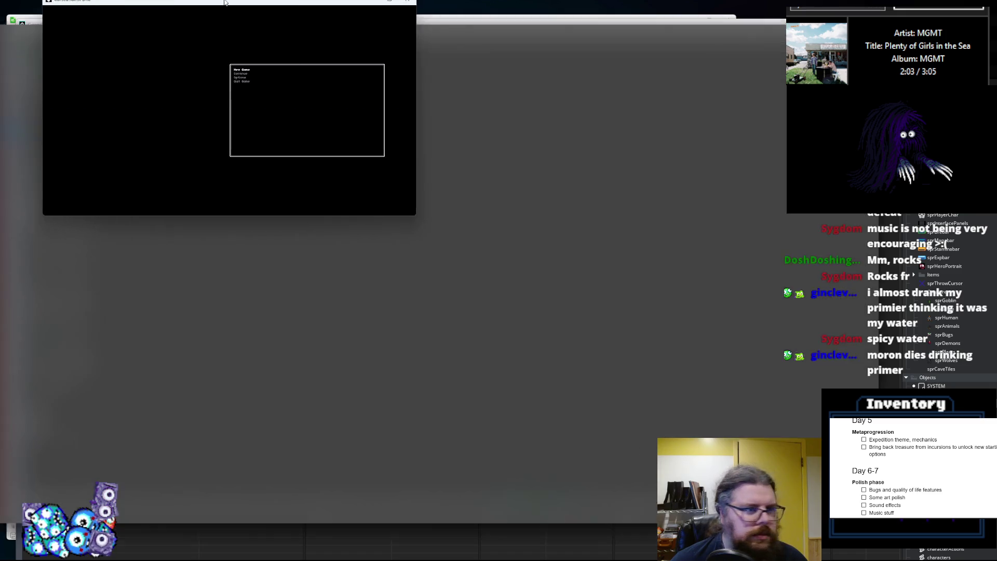
# - Maximize the game, start a new game, and reveal the whole generated cave map
pyautogui.doubleClick(225, 2)
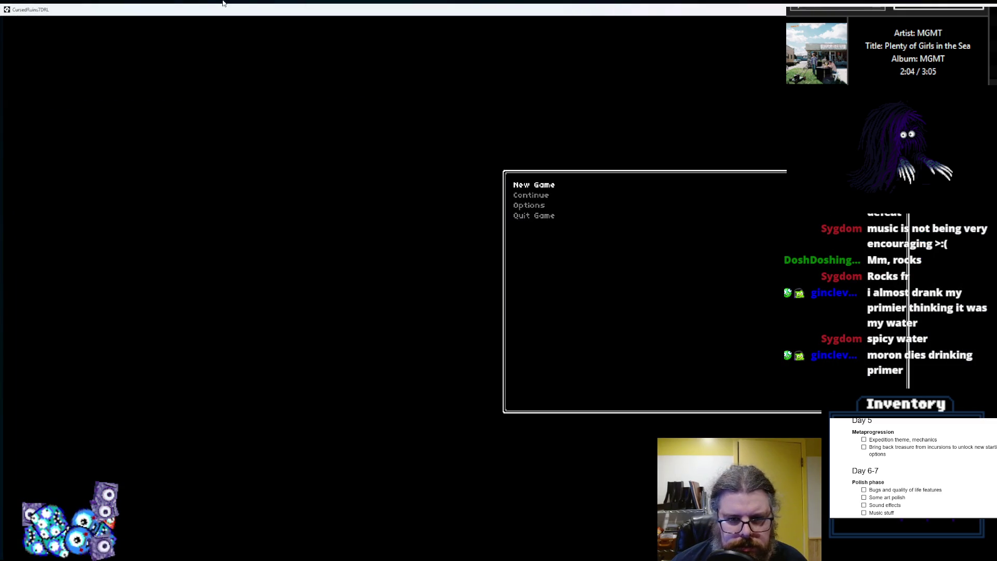
pyautogui.press('Return')
pyautogui.press('r')
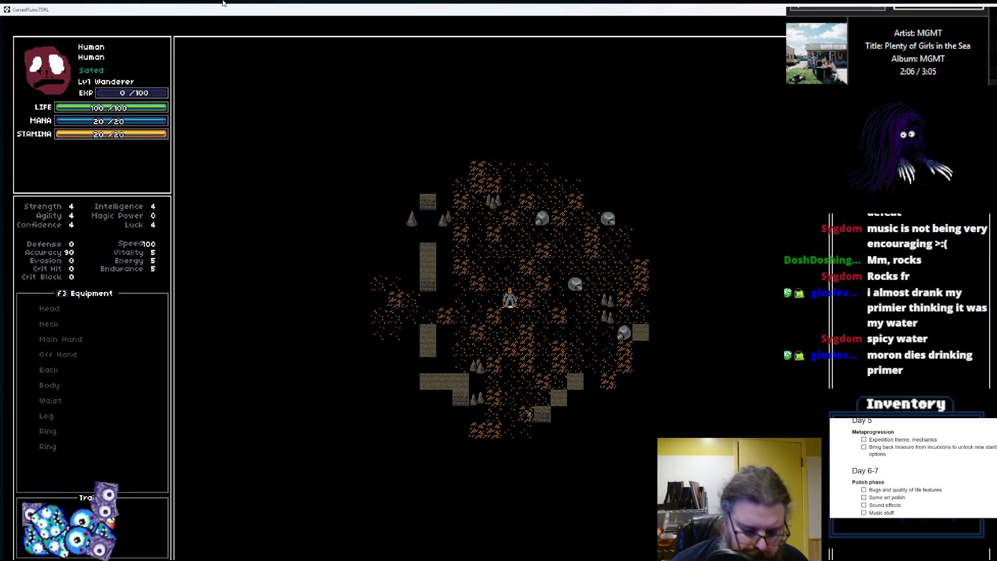
pyautogui.press('m')
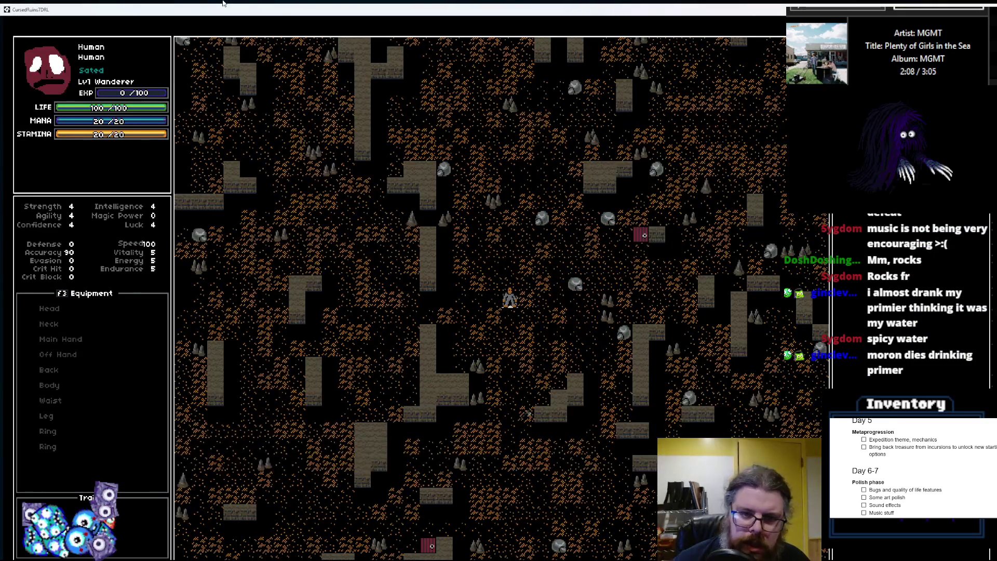
pyautogui.press('Up')
# - Walk the character up and left through the rocky cave, then restore the game window
pyautogui.press('Up')
pyautogui.press('Up')
pyautogui.press('Up')
pyautogui.press('Left')
pyautogui.press('Left')
pyautogui.press('Left')
pyautogui.press('Up')
pyautogui.press('Up')
pyautogui.press('Up')
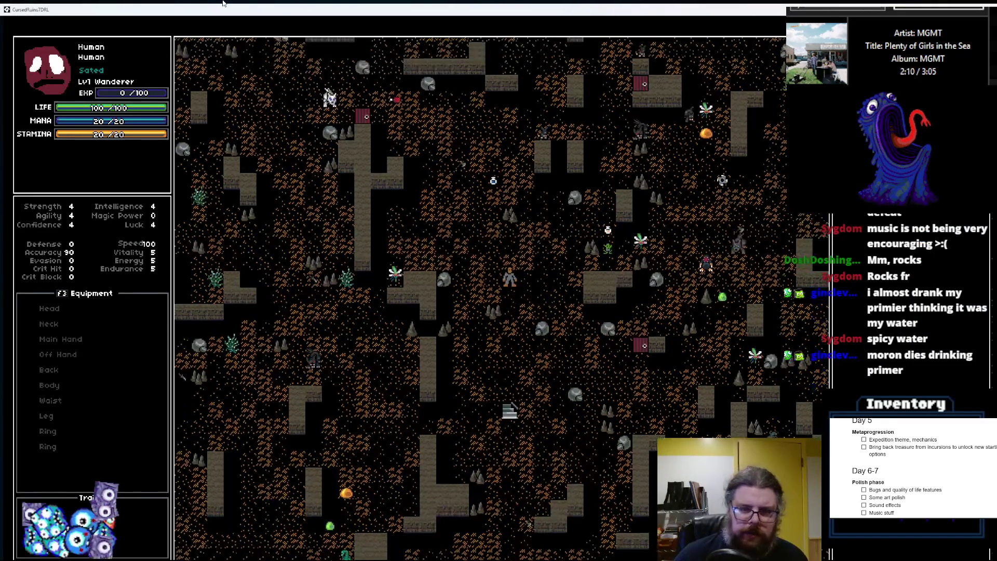
pyautogui.press('Up')
pyautogui.press('Up')
pyautogui.press('Up')
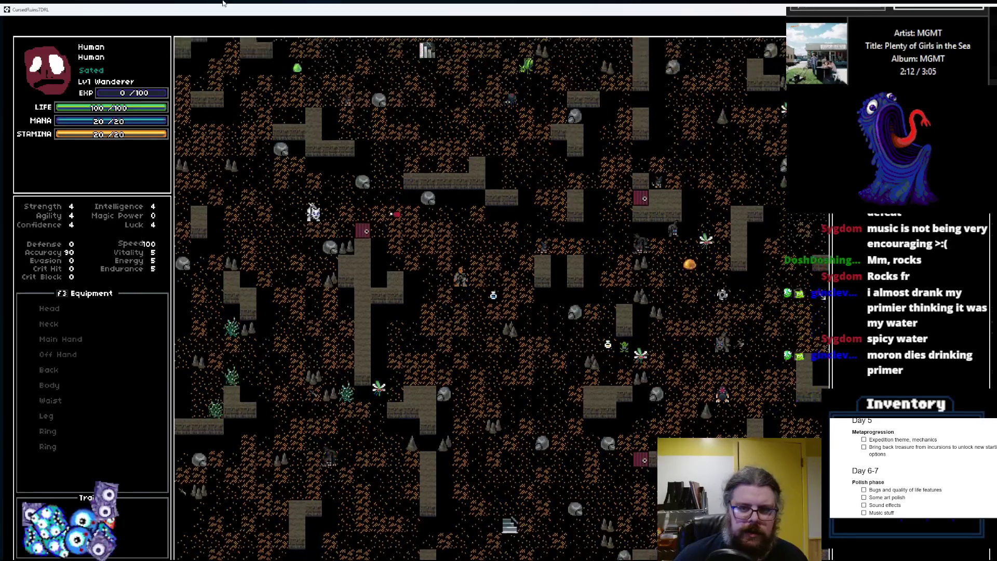
pyautogui.press('Up')
pyautogui.press('Up')
pyautogui.press('Up')
pyautogui.press('Left')
pyautogui.press('Left')
pyautogui.press('Left')
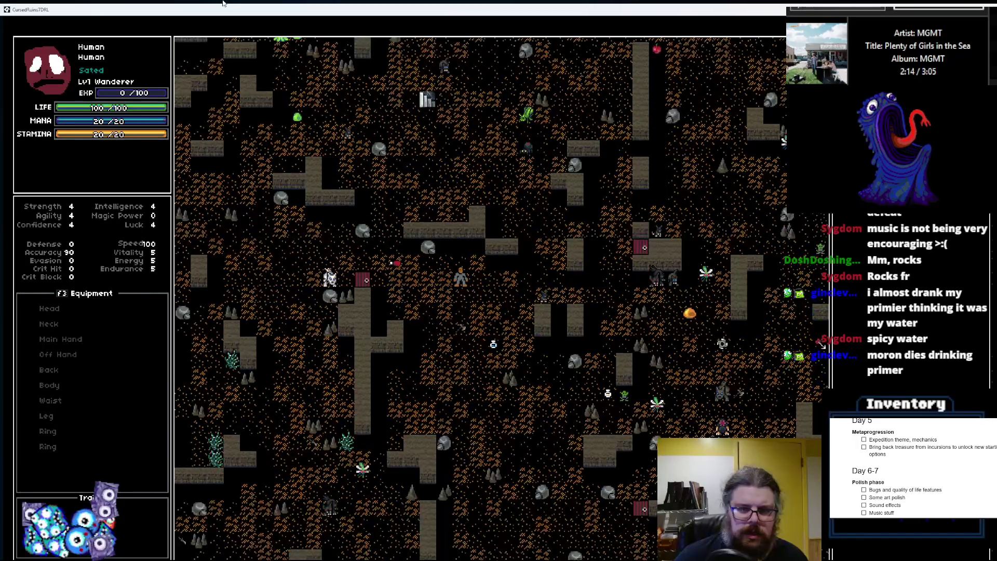
pyautogui.press('Up')
pyautogui.press('Up')
pyautogui.press('Up')
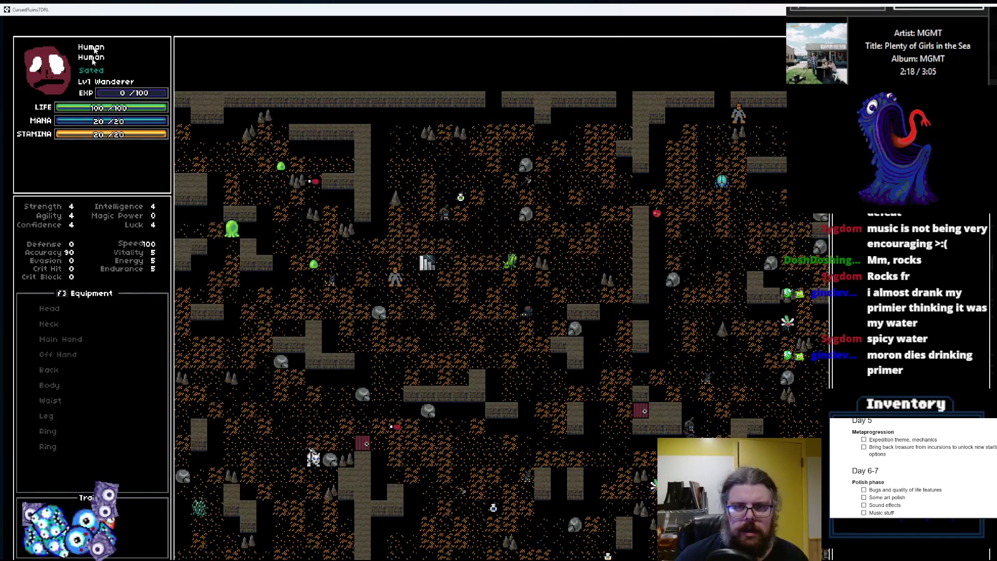
pyautogui.moveTo(152, 11); pyautogui.dragTo(152, 71)
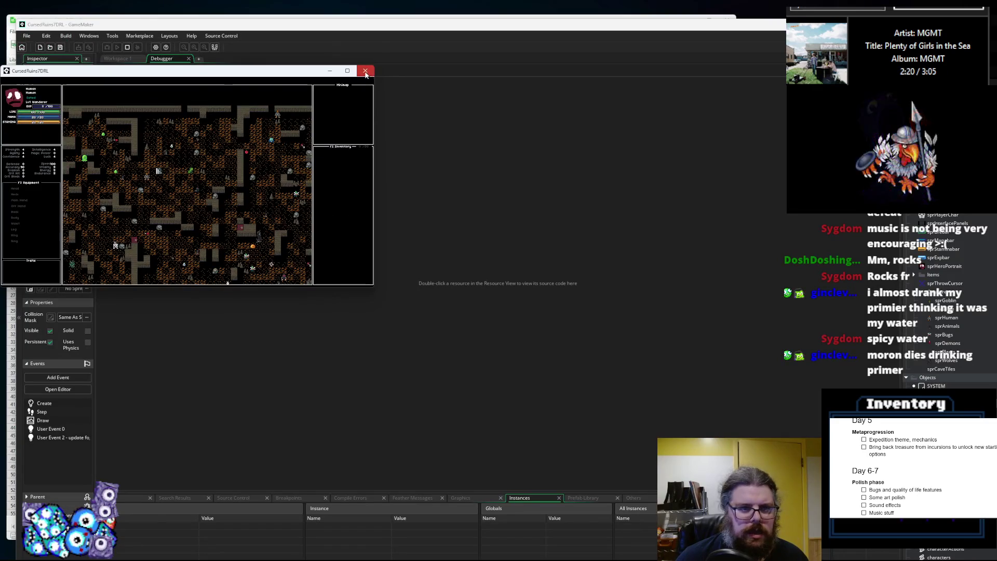
# - Close the game and the debugger, returning to the cave case code
pyautogui.click(364, 67)
pyautogui.click(198, 71)
pyautogui.click(394, 221)
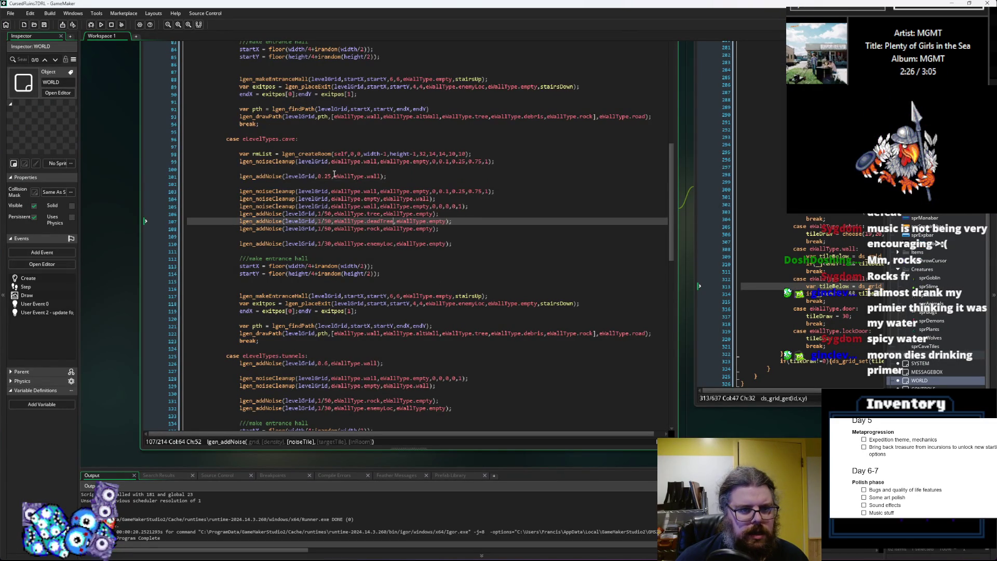
# - Review the lgen_createRoom width parameters on the rmList line and the new cleanup line
pyautogui.click(483, 154)
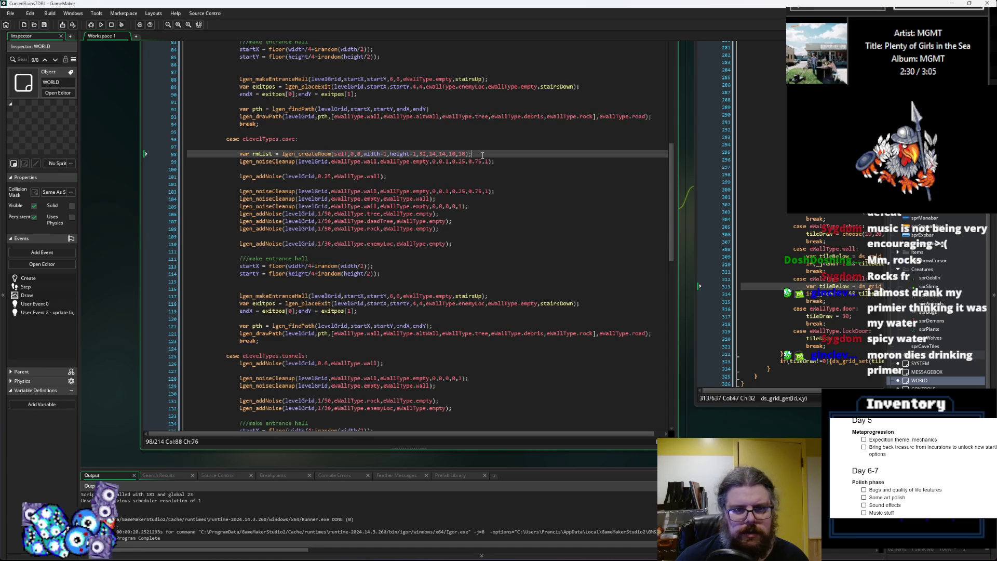
pyautogui.click(451, 154)
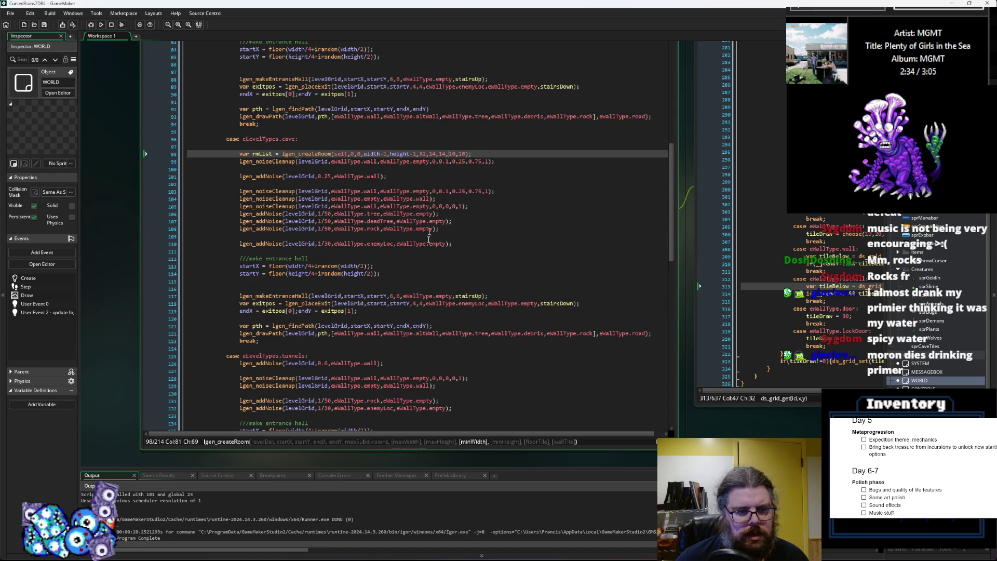
pyautogui.scroll(7, 431, 333)
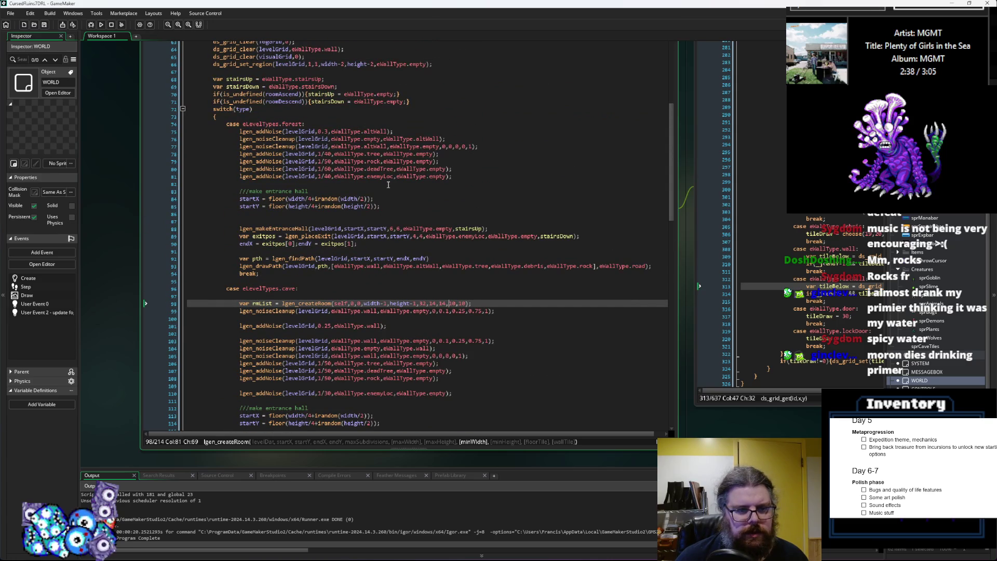
pyautogui.scroll(-13, 405, 158)
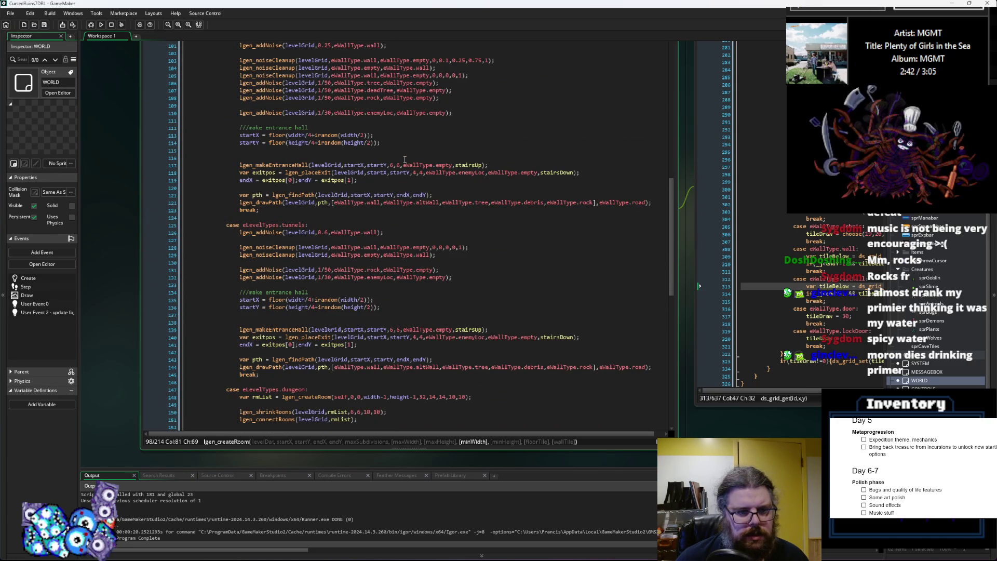
pyautogui.scroll(-1, 404, 160)
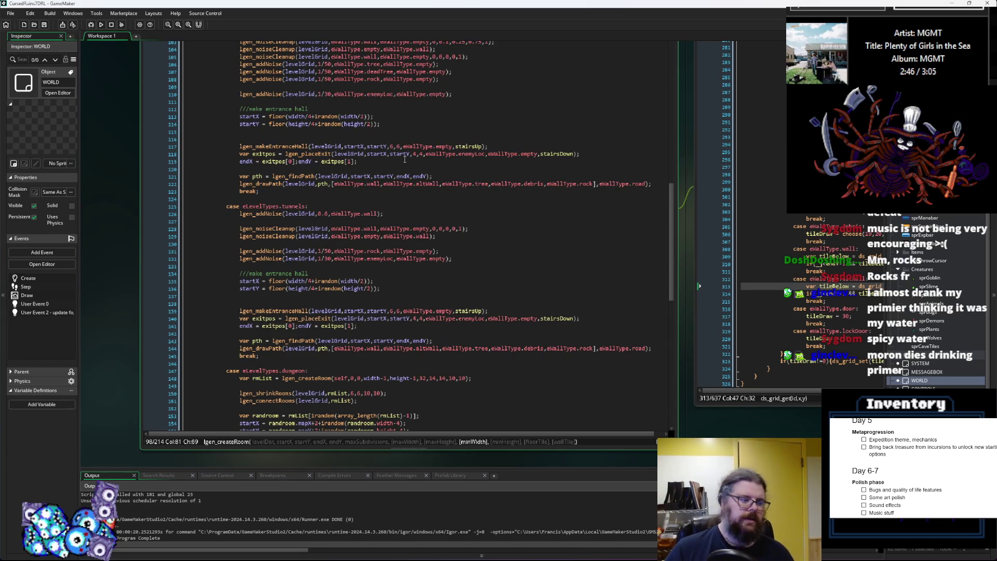
pyautogui.scroll(3, 407, 196)
pyautogui.scroll(5, 407, 197)
pyautogui.click(521, 162)
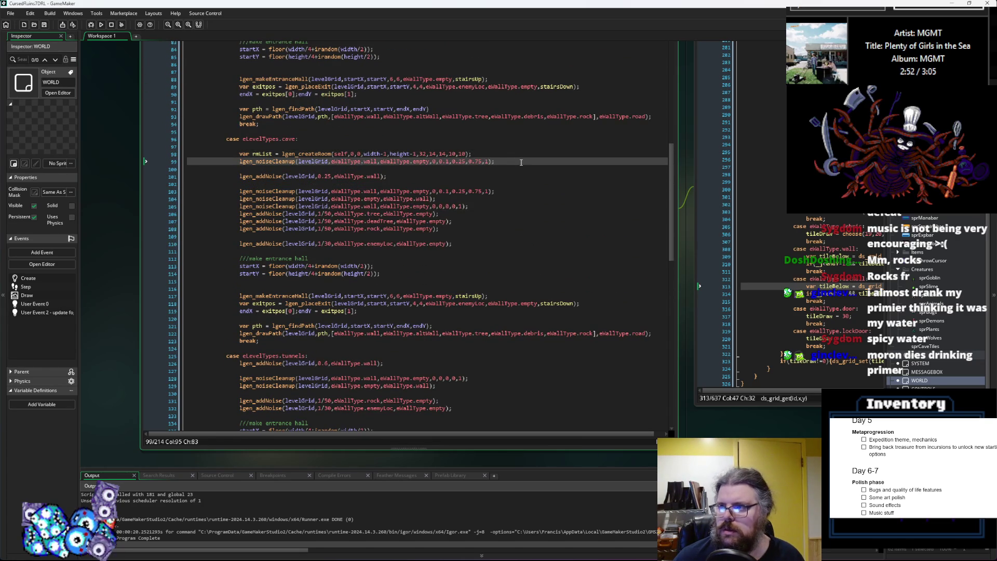
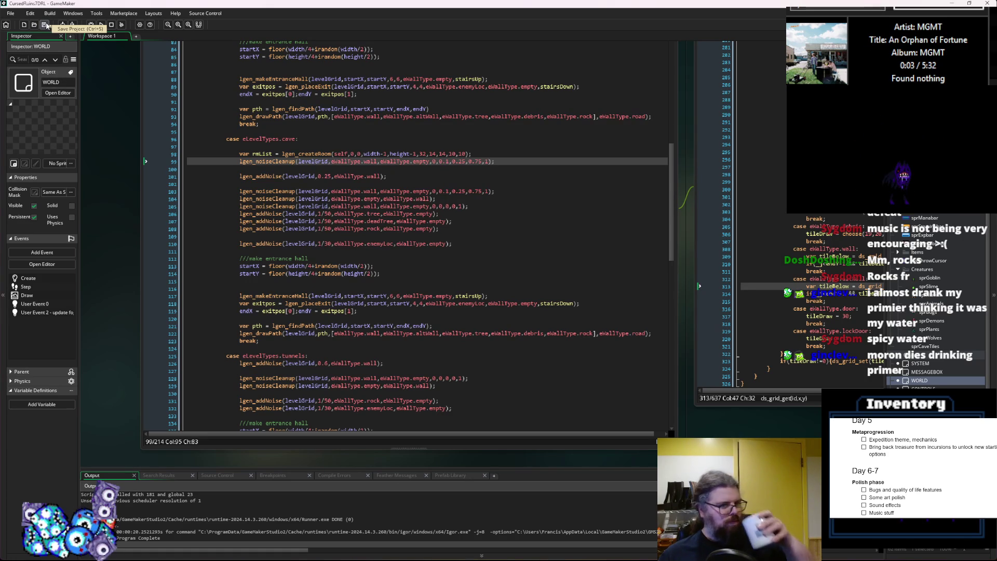
# - Comment out the first lgen_noiseCleanup line with // and run the game in debug mode
pyautogui.click(237, 161)
pyautogui.write('//')
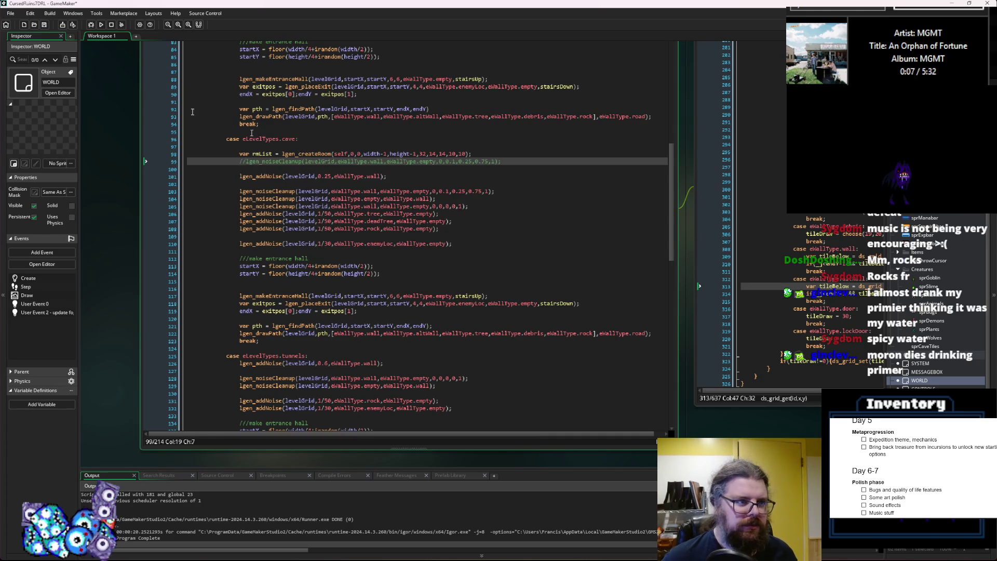
pyautogui.click(89, 24)
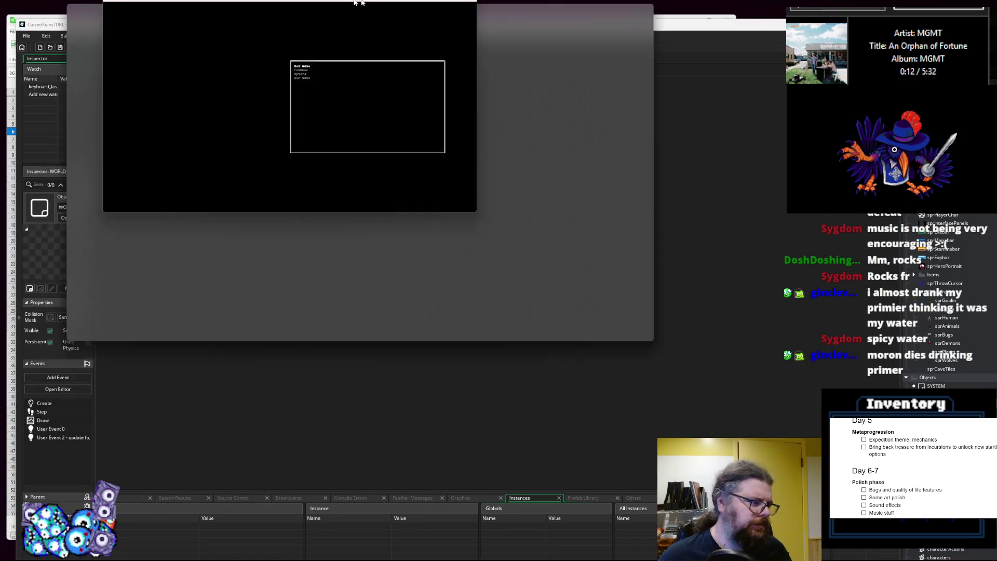
pyautogui.doubleClick(351, 1)
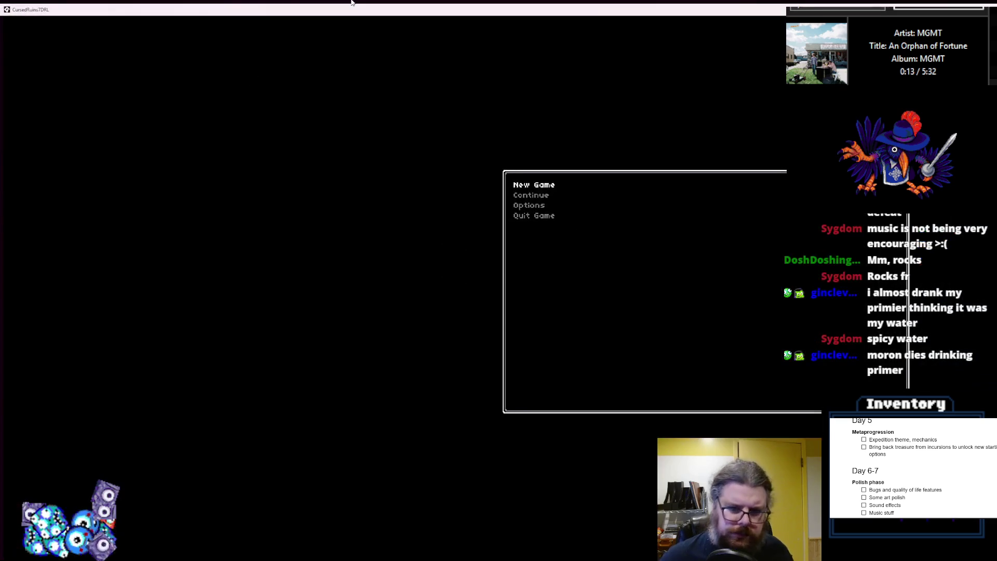
pyautogui.press('Return')
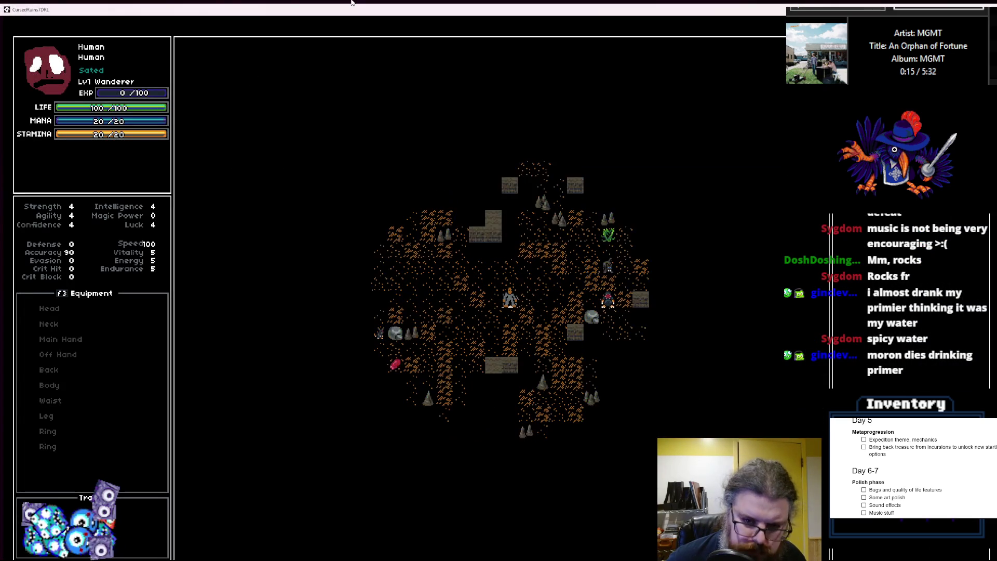
pyautogui.press('F1')
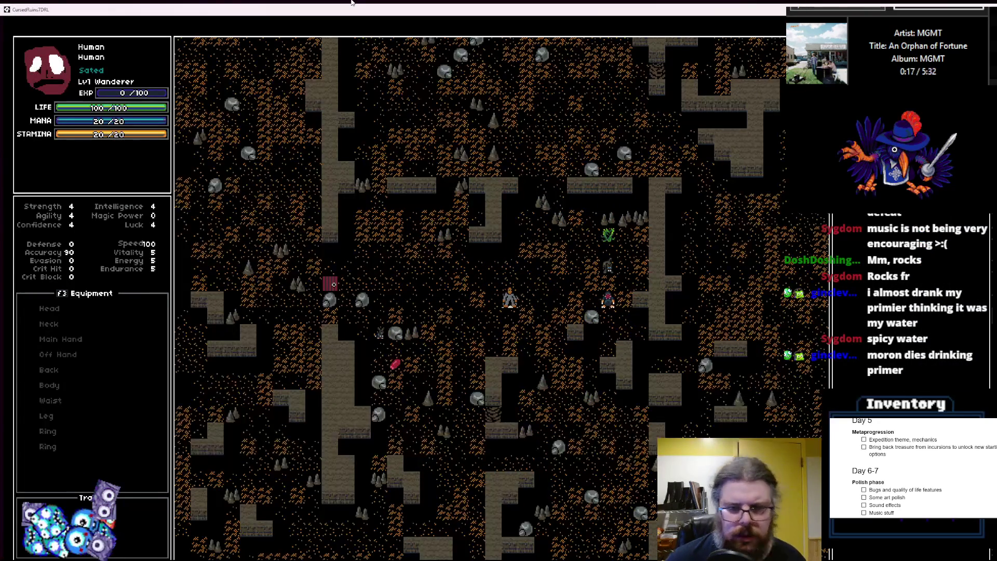
pyautogui.press('Left')
pyautogui.press('Left')
pyautogui.press('Left')
pyautogui.press('Left')
pyautogui.press('Left')
pyautogui.press('Left')
pyautogui.press('Up')
pyautogui.press('Up')
pyautogui.press('Up')
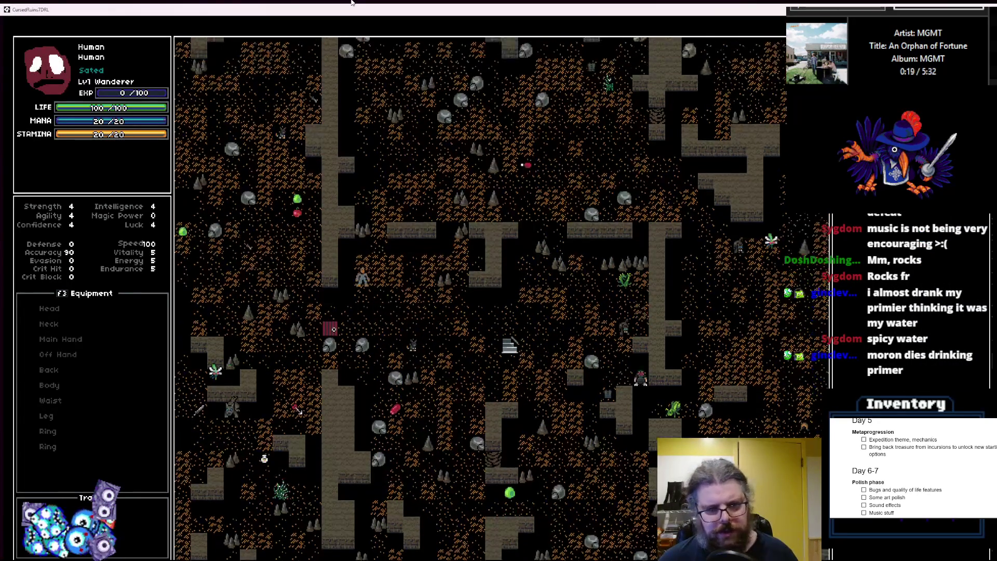
pyautogui.press('Up')
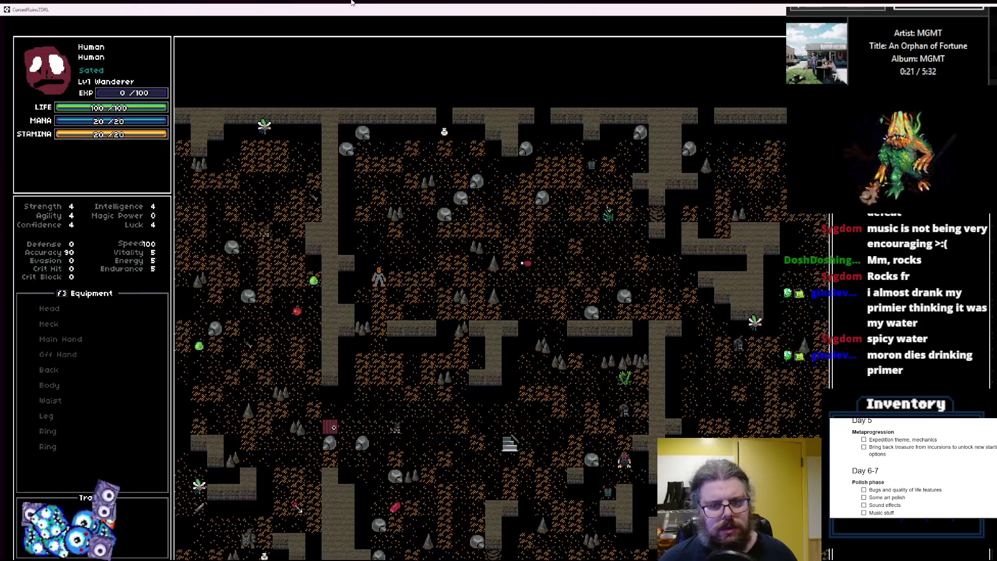
pyautogui.press('Up')
pyautogui.press('Left')
pyautogui.press('Left')
pyautogui.press('Left')
pyautogui.press('Down')
pyautogui.press('Down')
pyautogui.press('Down')
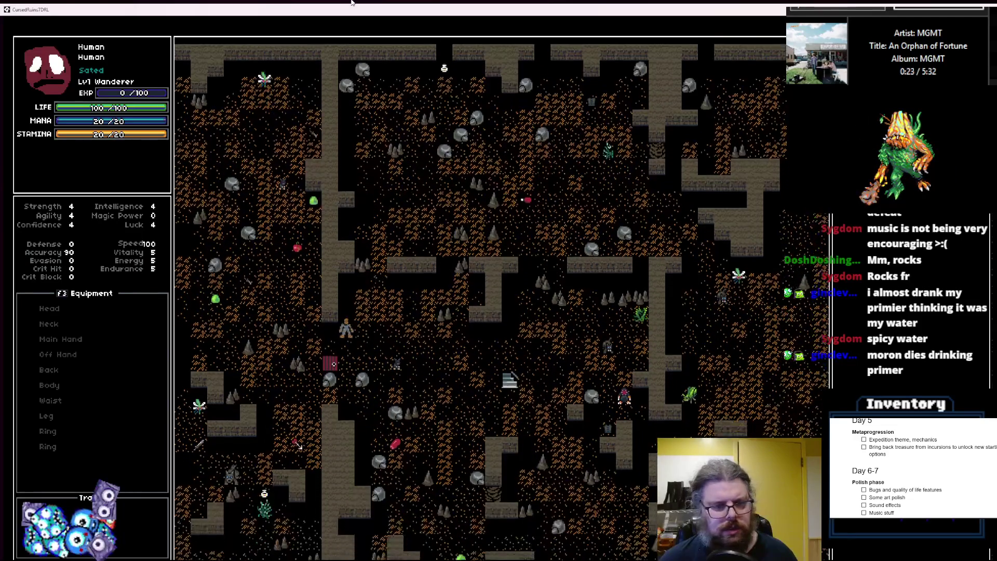
pyautogui.press('Up')
pyautogui.press('Up')
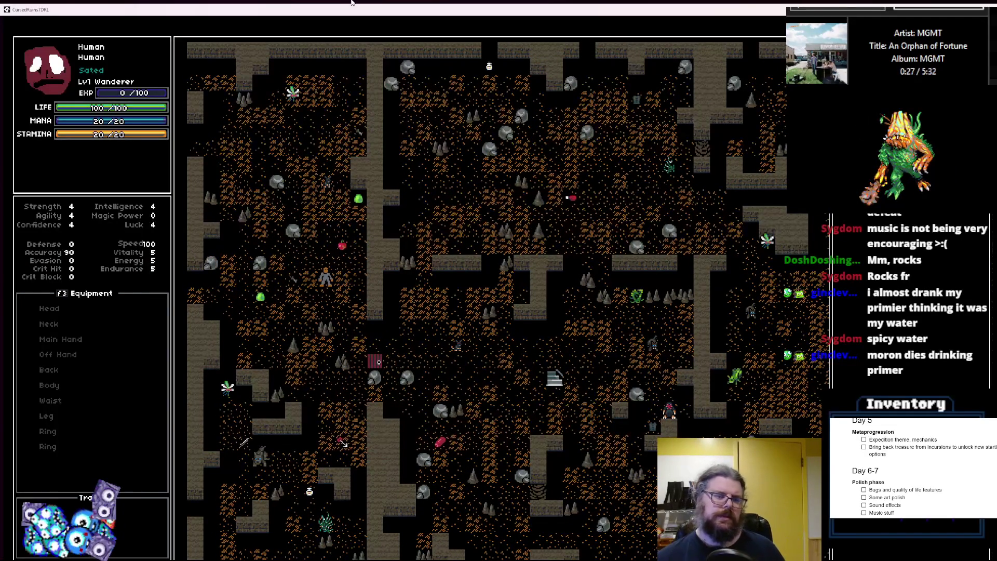
pyautogui.press('Down')
pyautogui.press('Down')
pyautogui.press('Down')
pyautogui.press('Right')
pyautogui.press('Right')
pyautogui.press('Right')
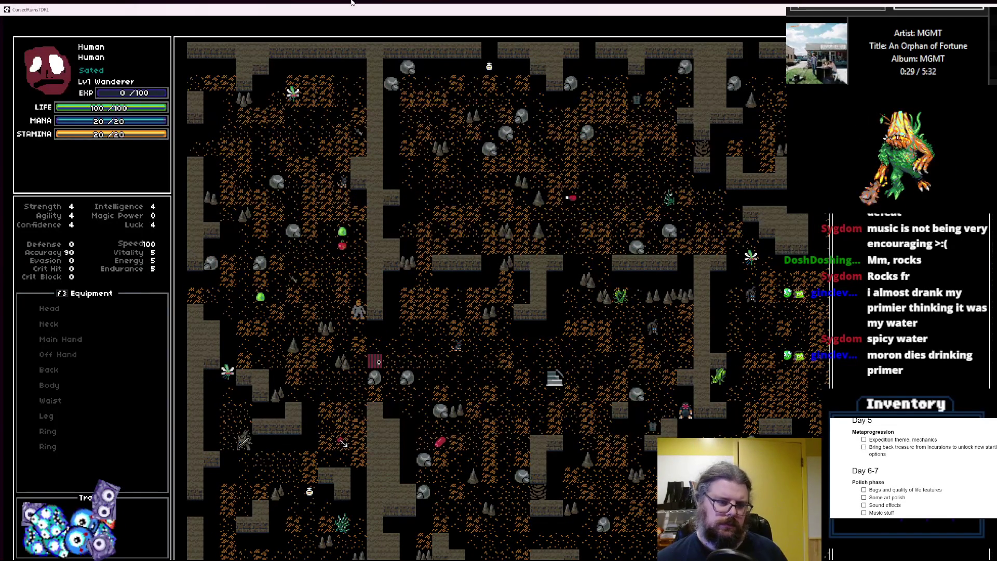
pyautogui.press('Right')
pyautogui.press('Right')
pyautogui.press('Right')
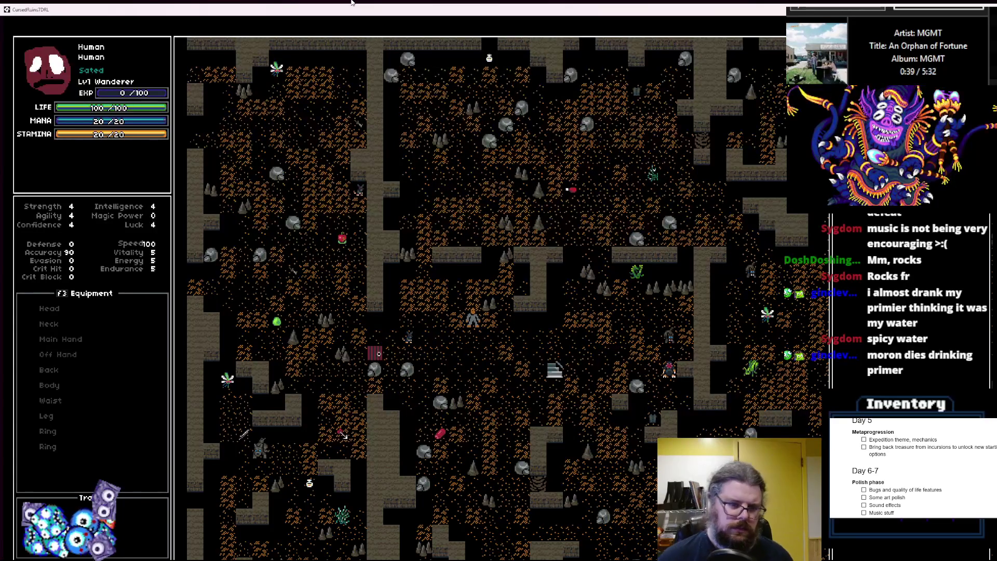
pyautogui.press('Down')
pyautogui.press('Right')
pyautogui.press('Right')
pyautogui.press('Right')
pyautogui.press('Right')
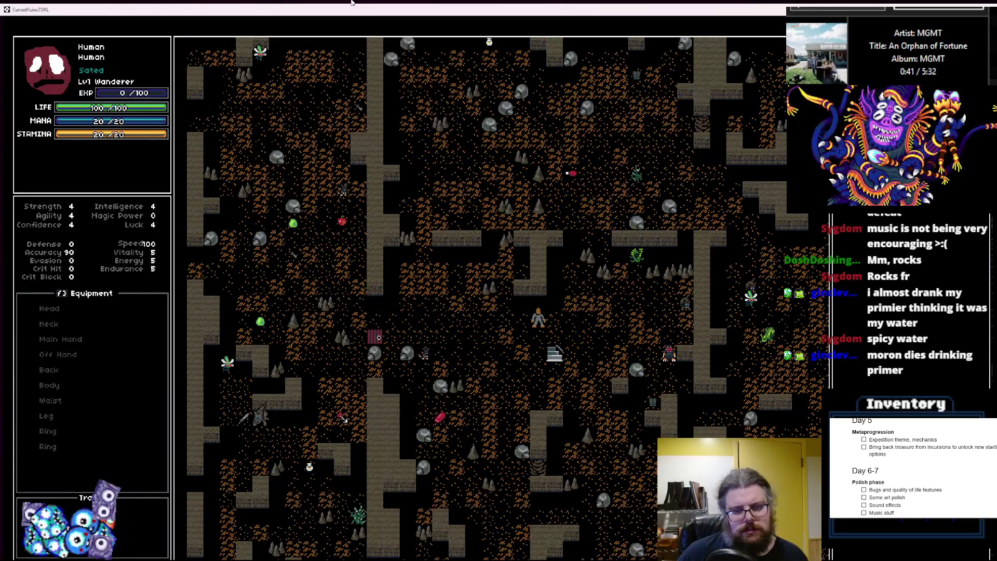
pyautogui.press('Right')
pyautogui.press('Right')
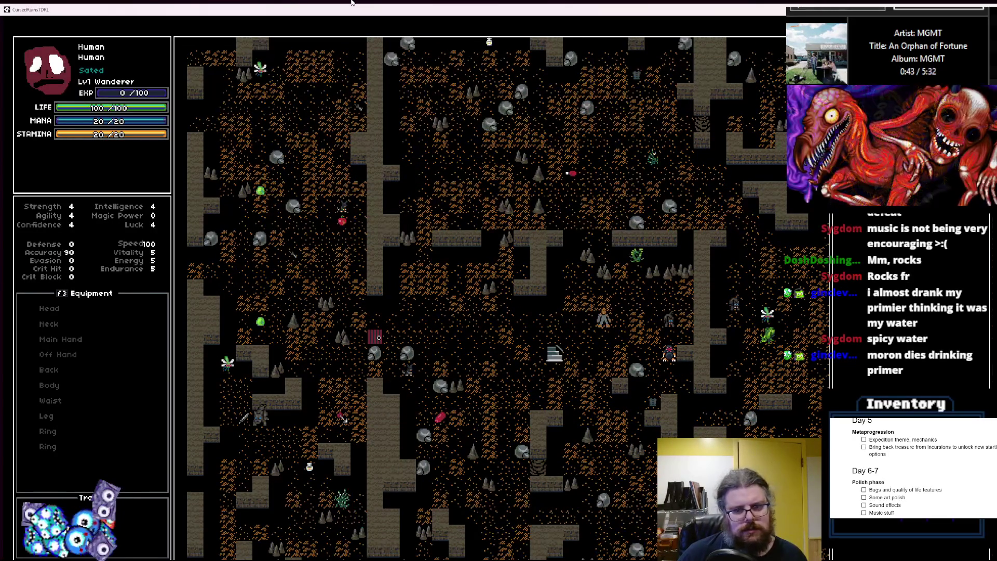
pyautogui.press('Up')
pyautogui.press('Up')
pyautogui.press('Up')
pyautogui.press('Up')
pyautogui.press('Up')
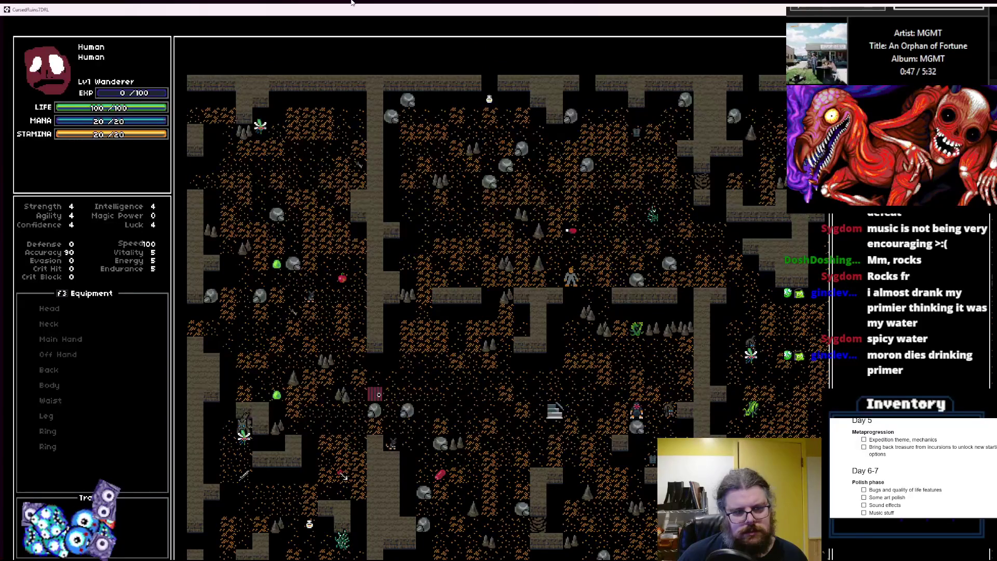
pyautogui.press('Down')
pyautogui.press('Down')
pyautogui.press('Down')
pyautogui.press('Left')
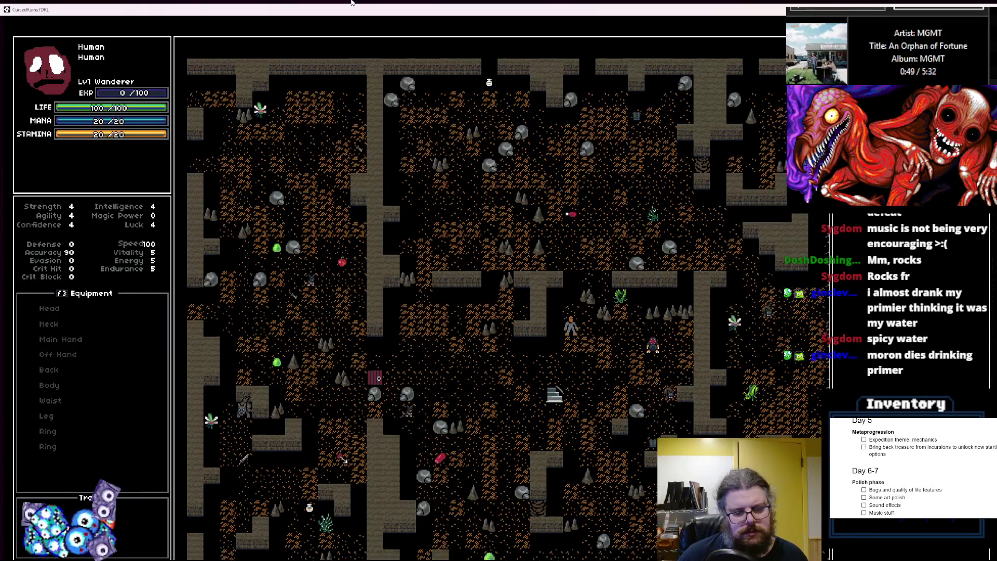
pyautogui.press('Up')
pyautogui.press('Left')
pyautogui.press('Left')
pyautogui.press('Left')
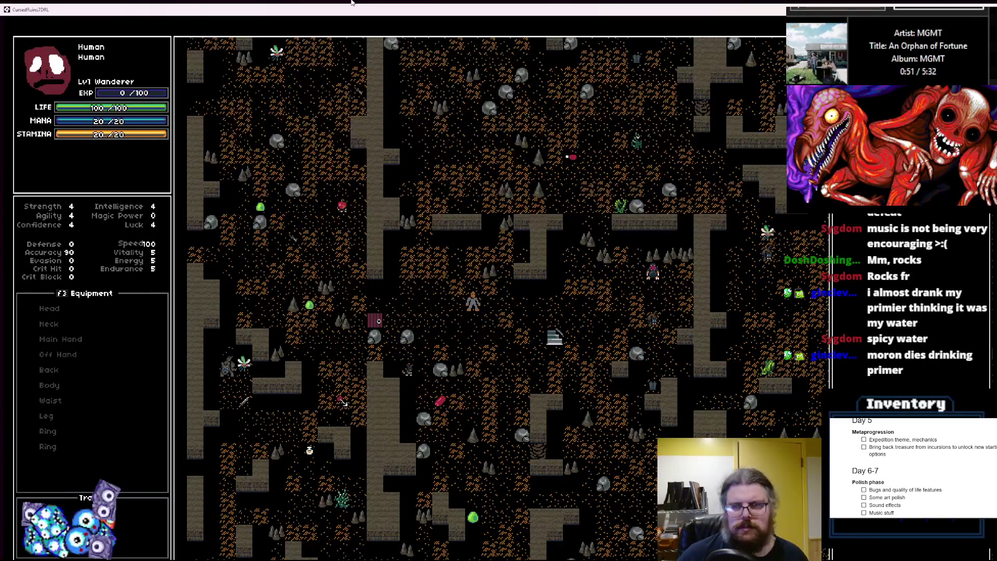
pyautogui.press('Escape')
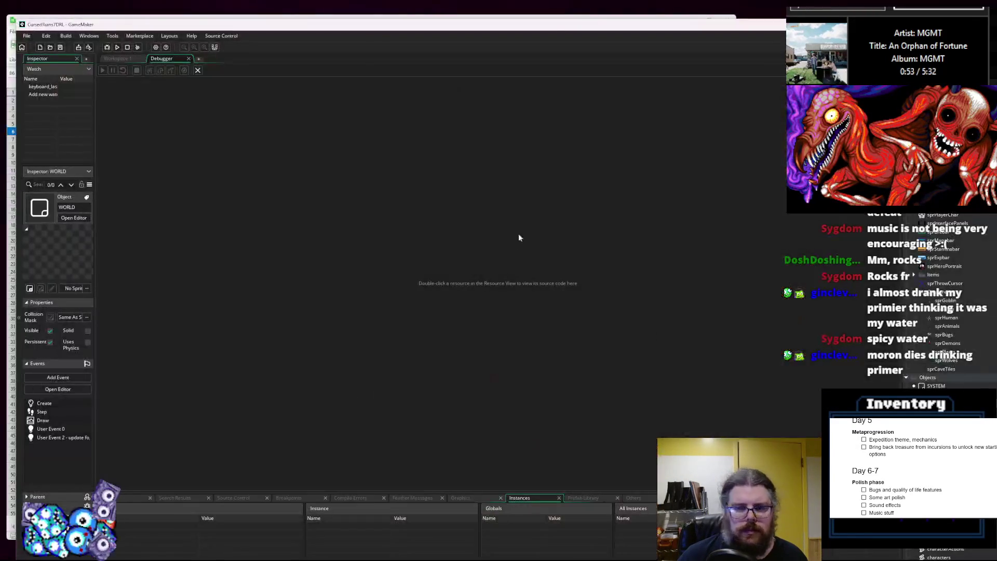
# - Return to the code and re-enable the first lgen_noiseCleanup line
pyautogui.click(198, 71)
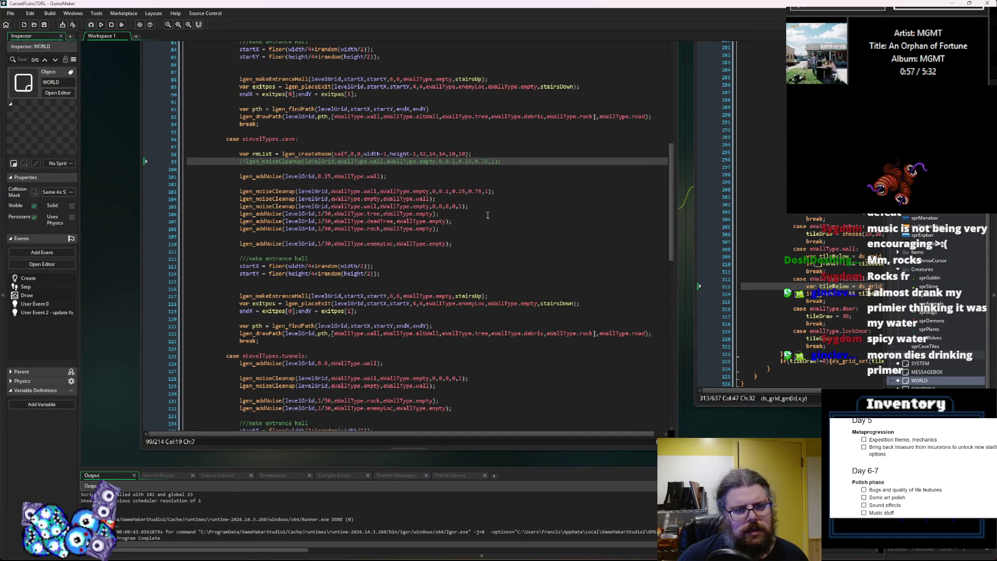
pyautogui.click(403, 176)
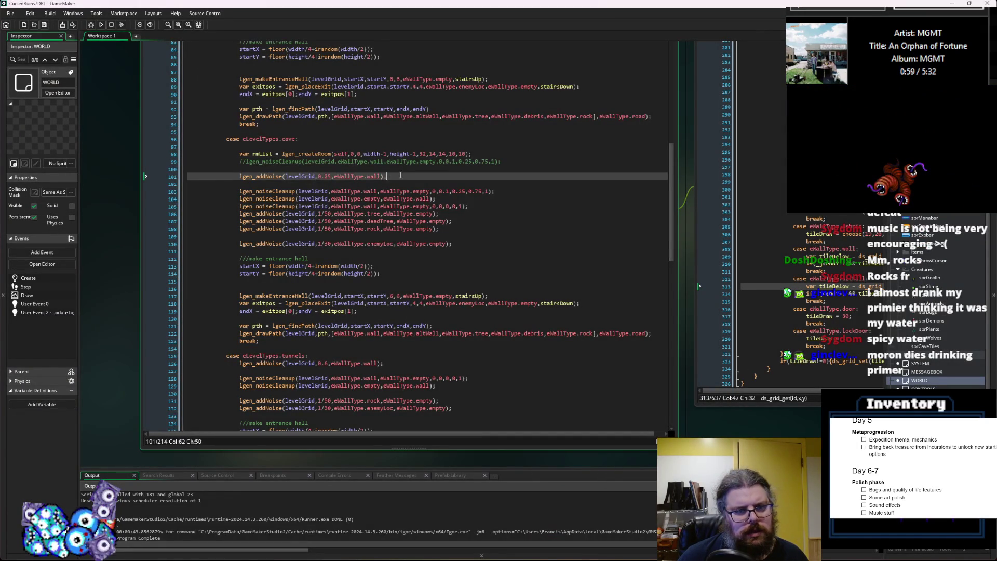
pyautogui.click(337, 175)
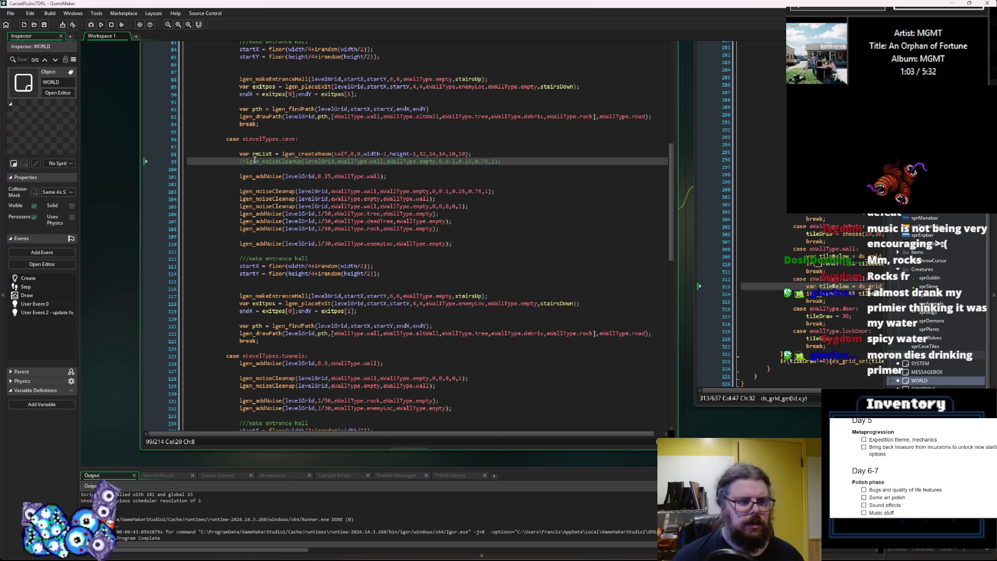
pyautogui.press('BackSpace')
pyautogui.press('BackSpace')
# - Change the cleanup call's thresh1 argument from 0.1 to 0.75
pyautogui.click(434, 161)
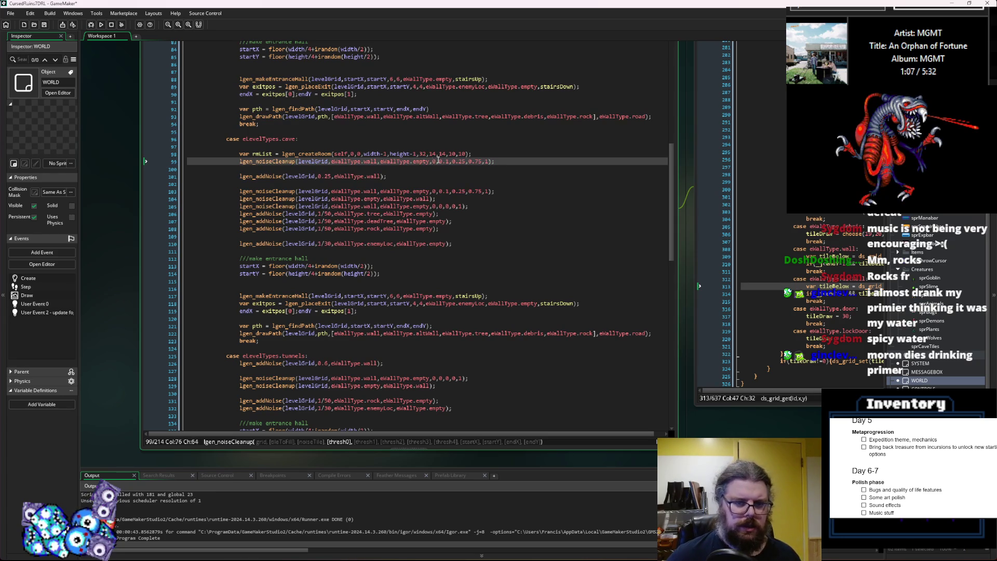
pyautogui.press('Right')
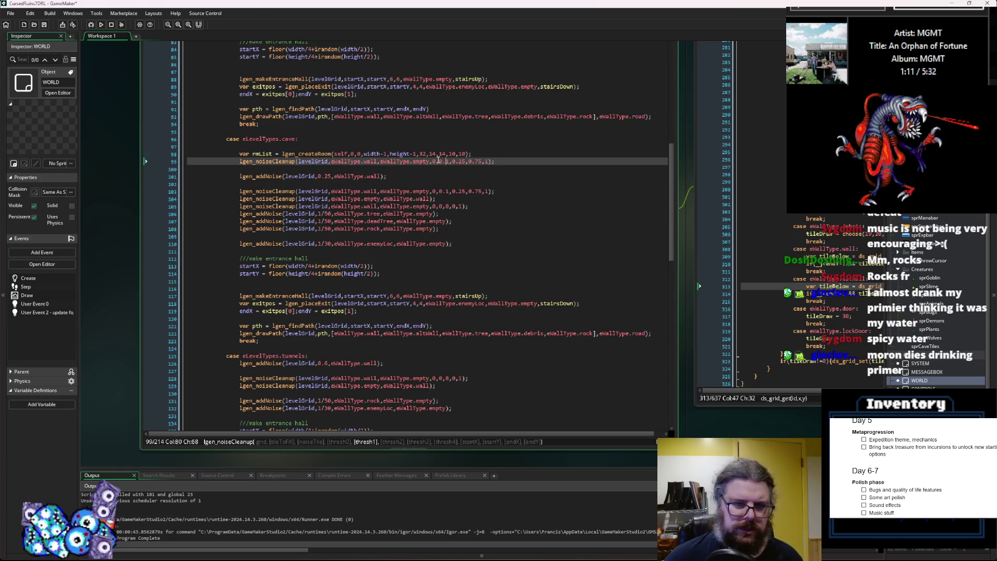
pyautogui.press('BackSpace')
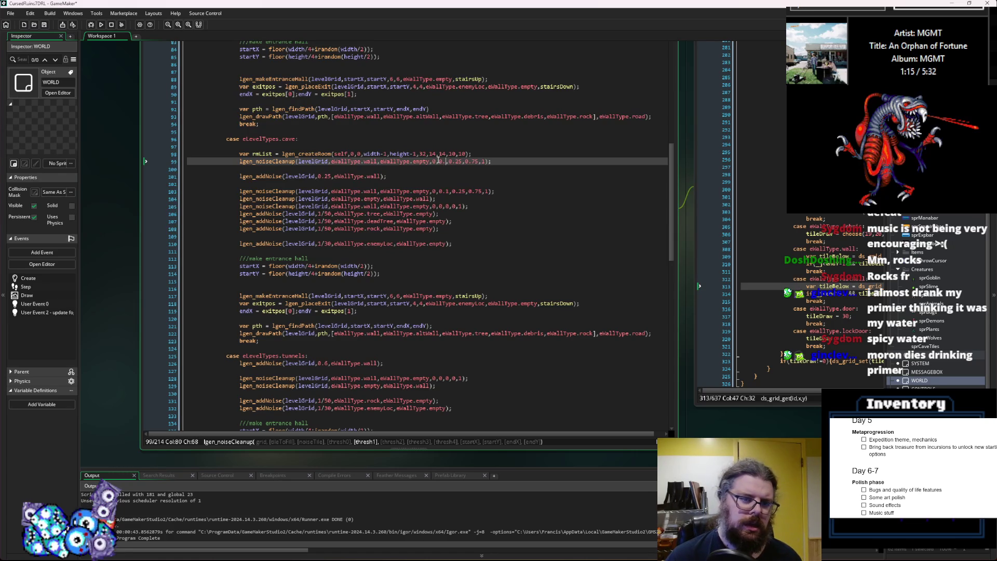
pyautogui.write('75')
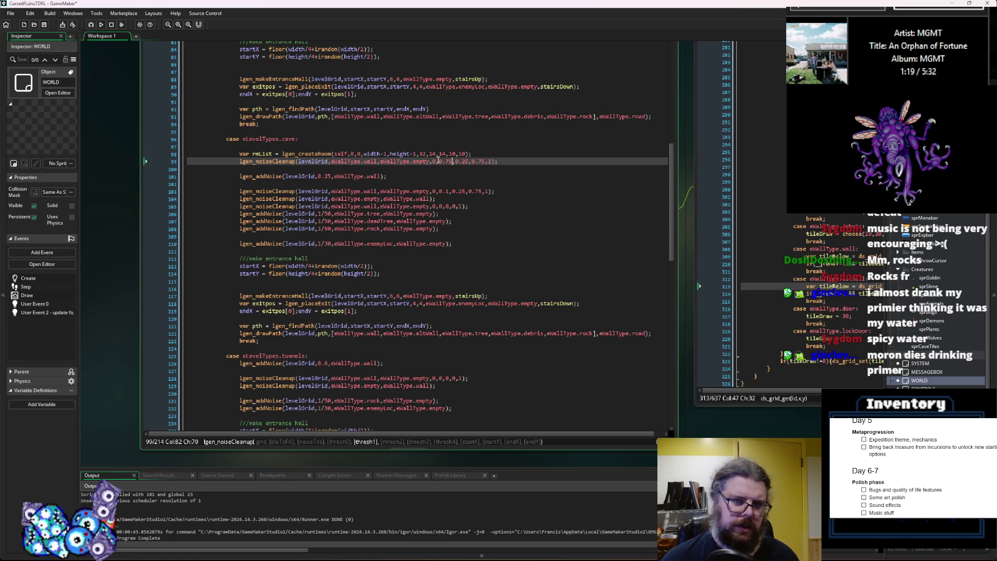
pyautogui.press('BackSpace')
pyautogui.press('BackSpace')
pyautogui.write('5')
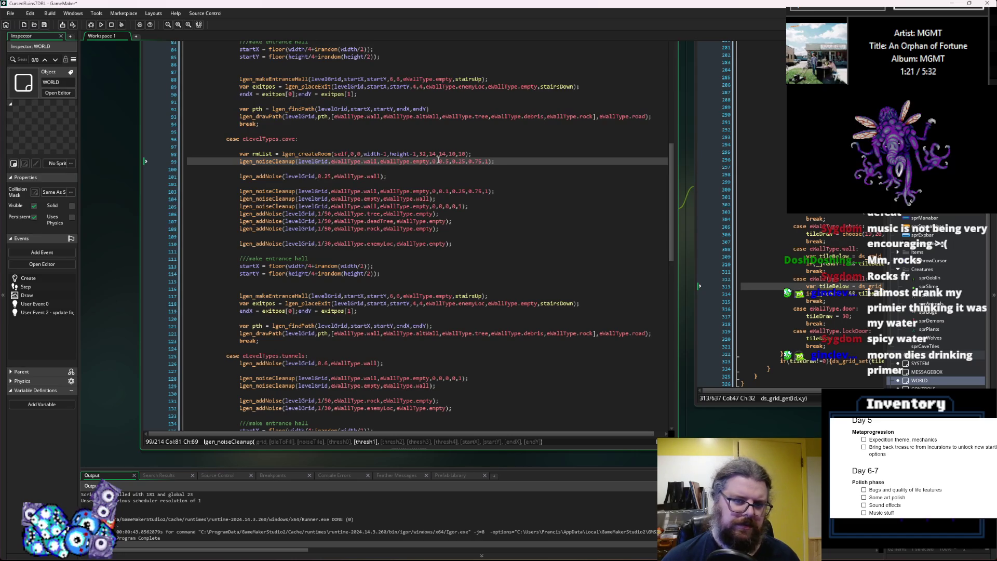
pyautogui.press('Right')
pyautogui.press('Right')
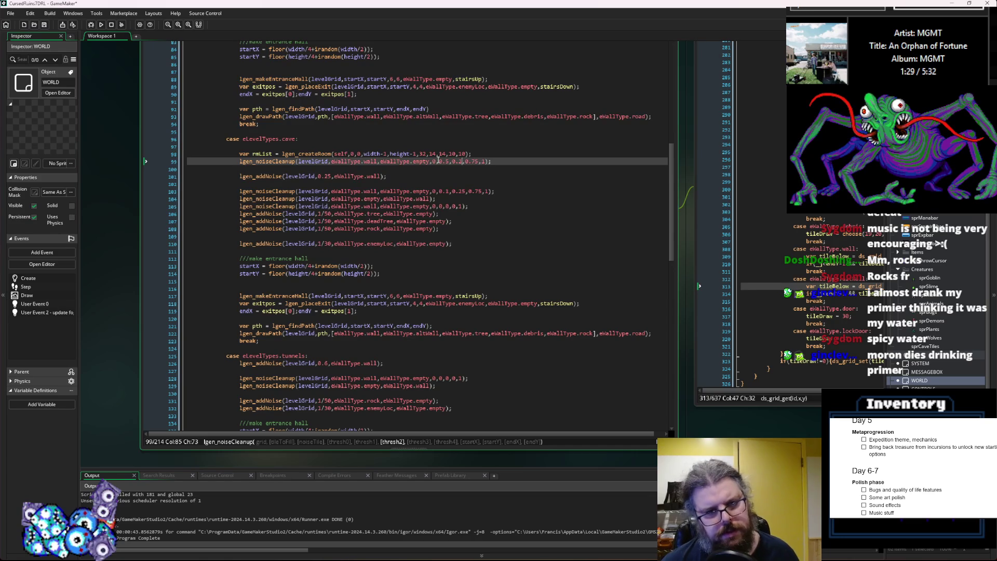
pyautogui.press('Right')
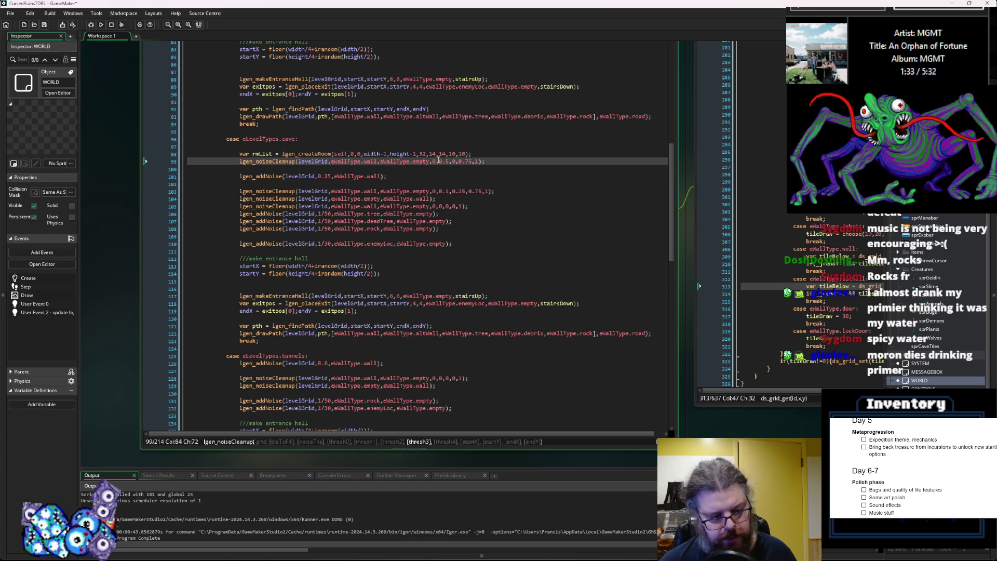
pyautogui.press('Right')
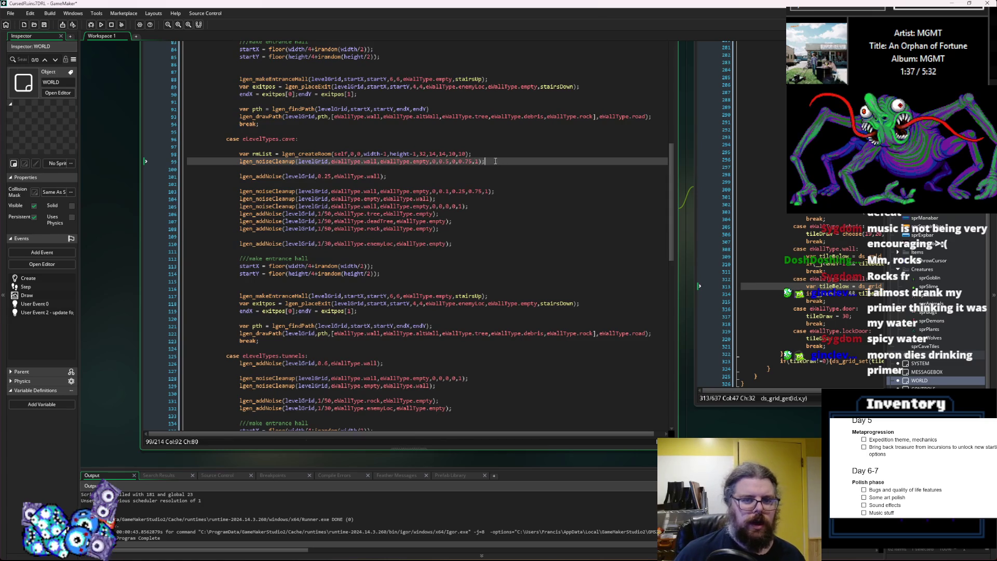
# - Paste a duplicate lgen_noiseCleanup line below, save, and run the game
pyautogui.click(263, 170)
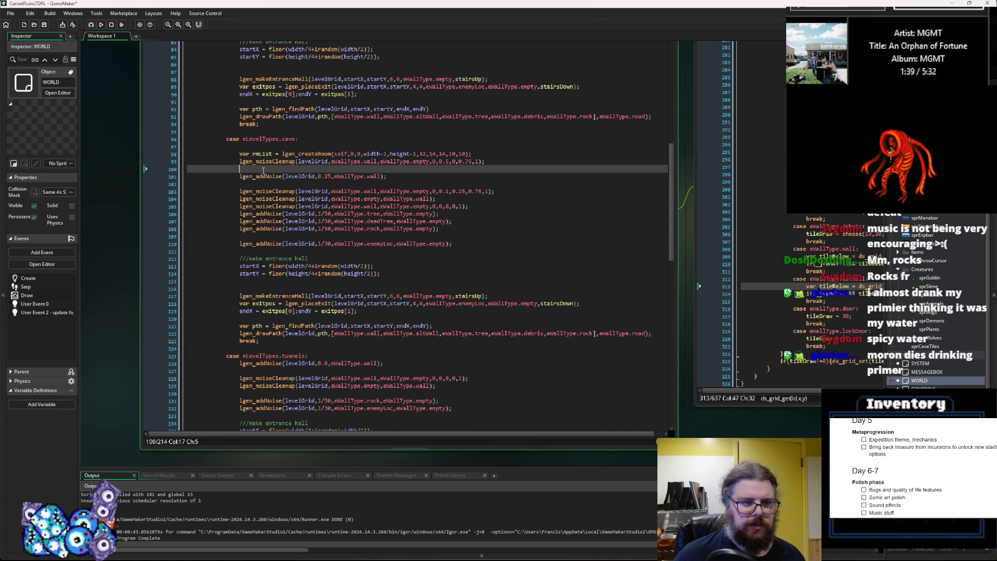
pyautogui.write('lgen_noiseCleanup(levelGrid,eWallType.wall,eWallType.empty,0,0.5,0,0.75,1);')
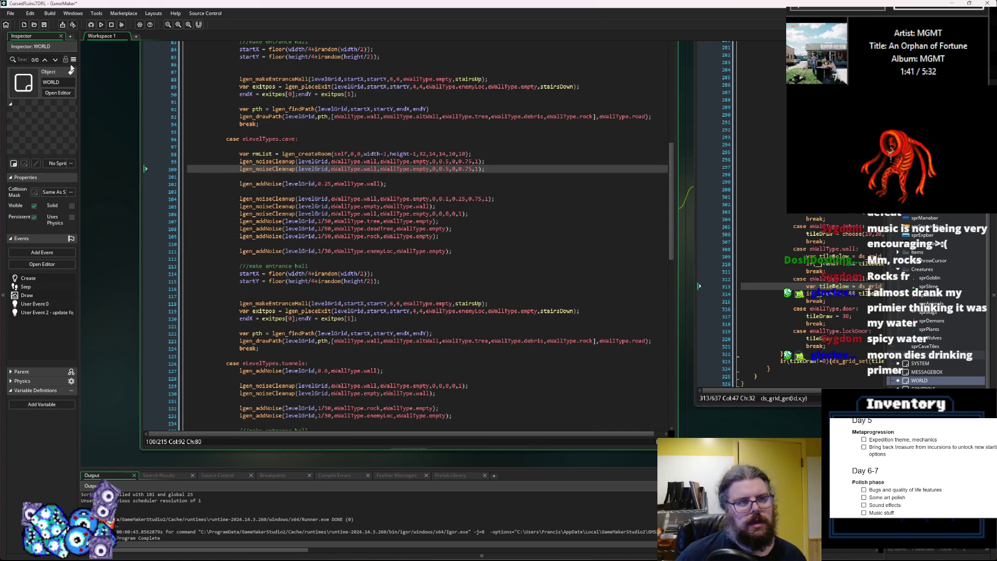
pyautogui.click(45, 25)
pyautogui.click(91, 25)
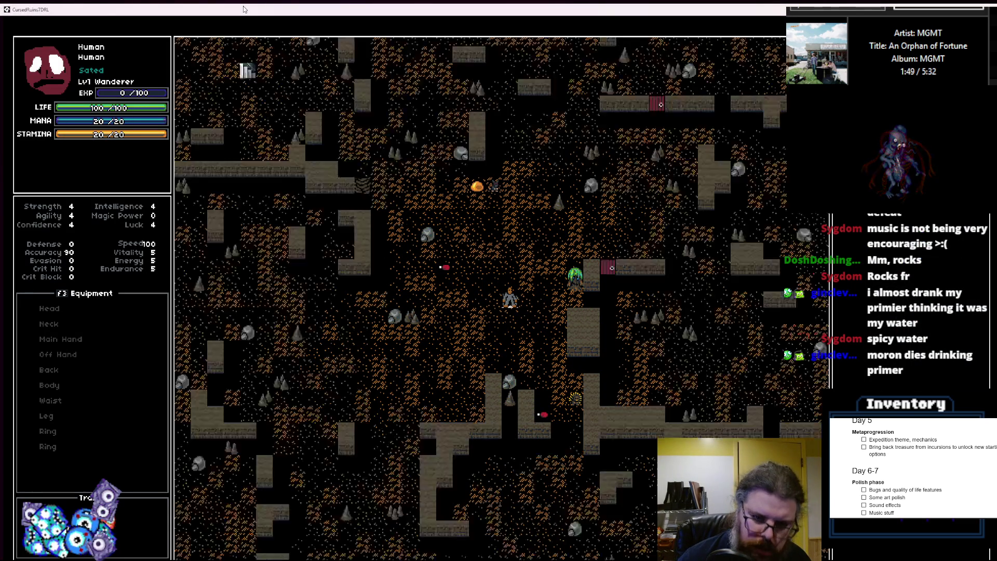
pyautogui.press('Left')
pyautogui.press('Left')
pyautogui.press('Left')
pyautogui.press('Left')
pyautogui.press('Up')
pyautogui.press('Up')
pyautogui.press('Up')
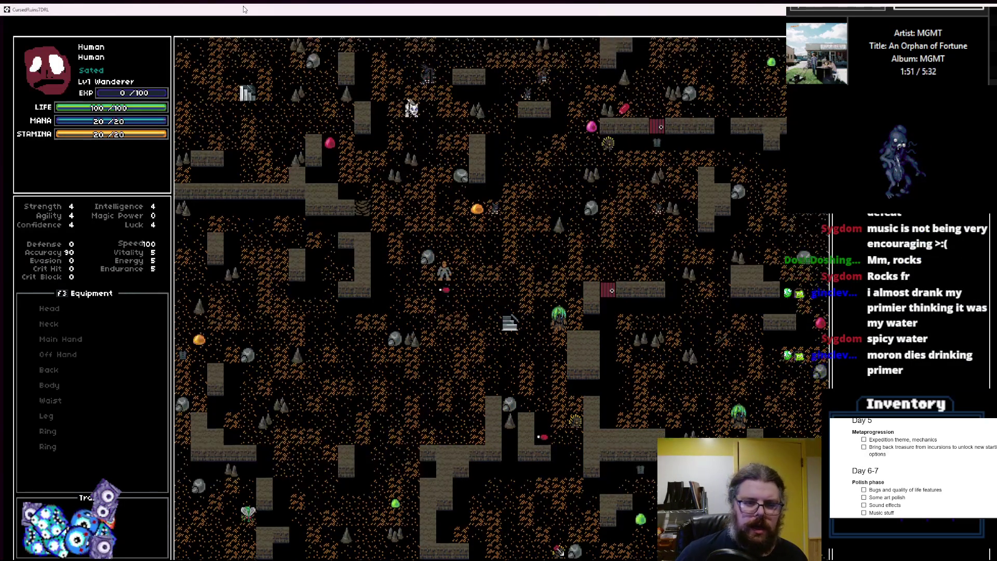
pyautogui.press('Up')
pyautogui.press('Up')
pyautogui.press('Up')
pyautogui.press('Left')
pyautogui.press('Left')
pyautogui.press('Left')
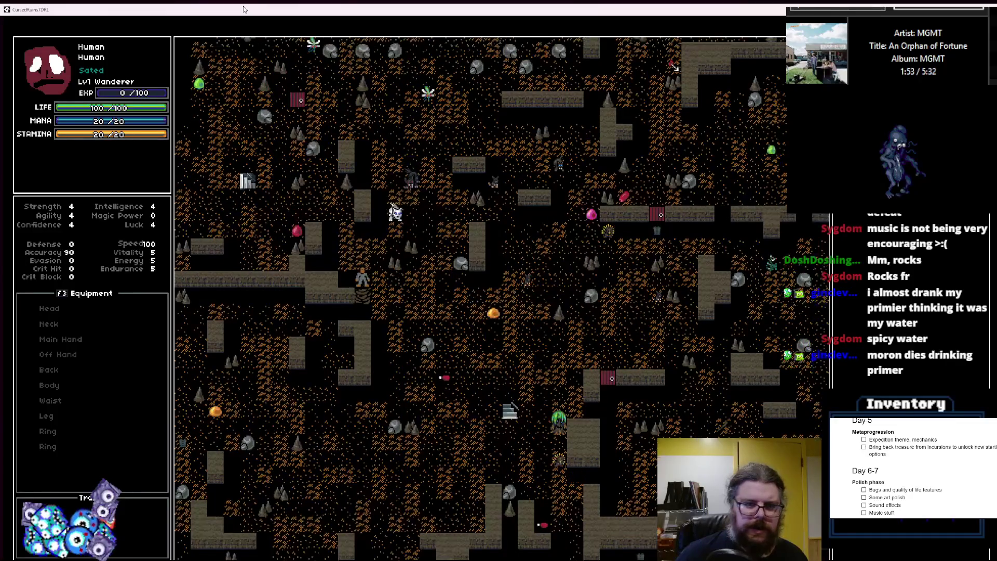
pyautogui.press('Down')
pyautogui.press('Down')
pyautogui.press('Down')
pyautogui.press('Right')
pyautogui.press('Right')
pyautogui.press('Right')
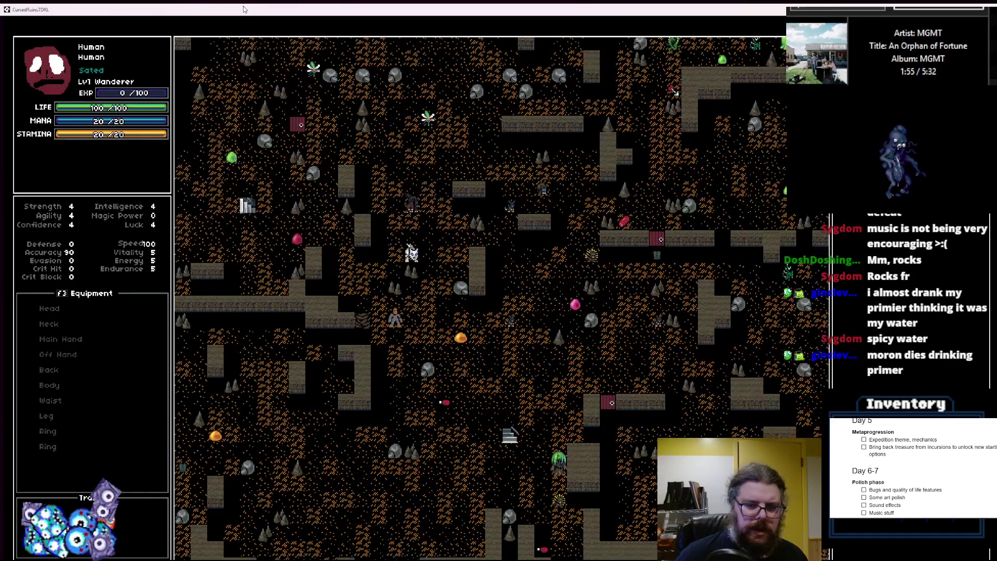
pyautogui.moveTo(332, 13); pyautogui.dragTo(298, 91)
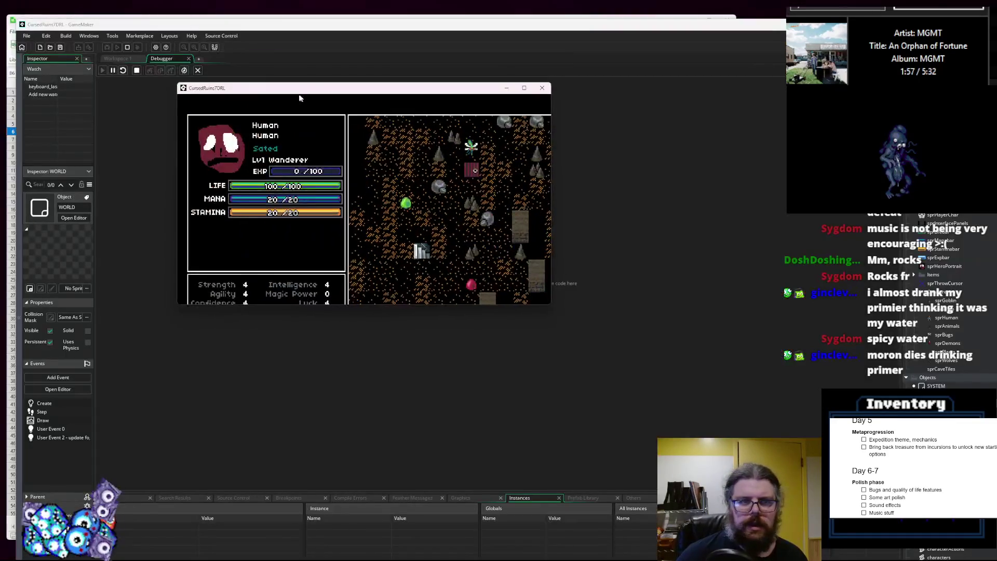
pyautogui.click(543, 90)
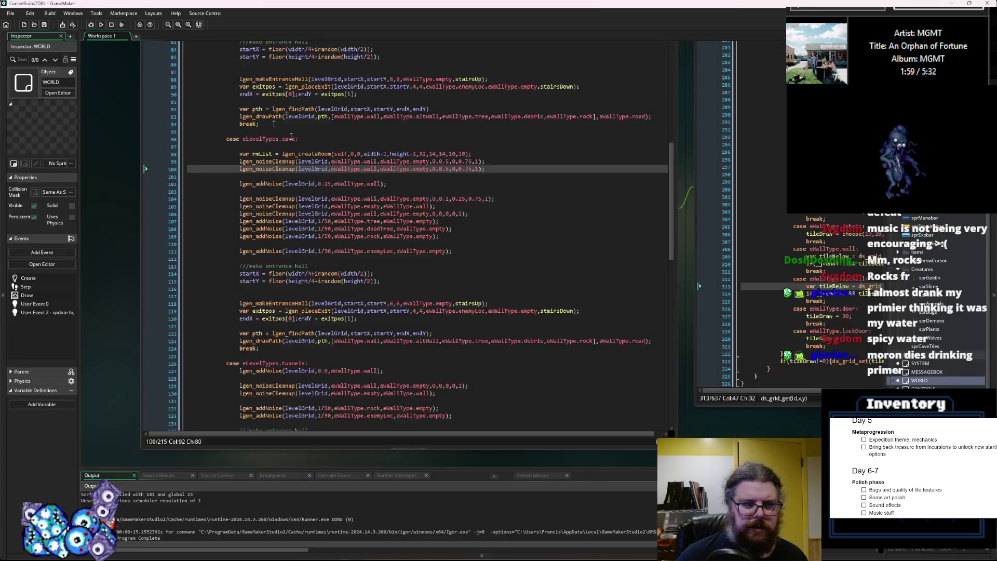
# - Make both cleanup lines use eWallType.empty as fill tile and eWallType.wall as noise tile
pyautogui.click(366, 161)
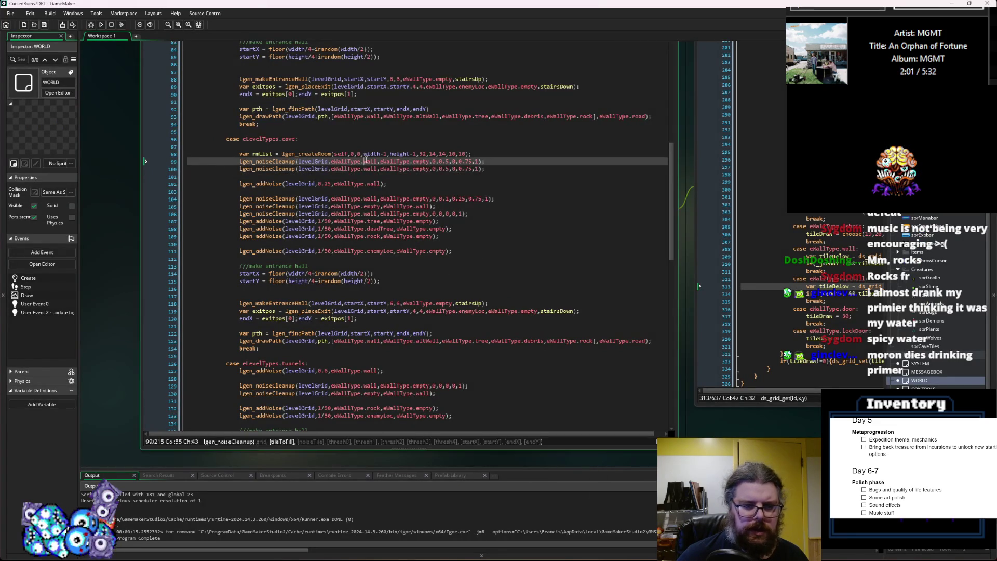
pyautogui.doubleClick(420, 161)
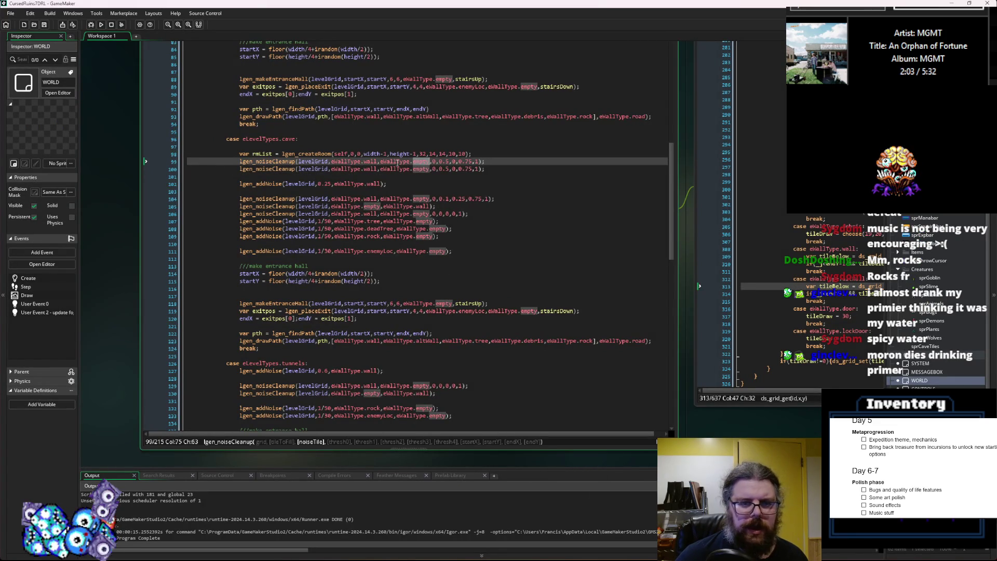
pyautogui.hotkey('ctrl', 'c')
pyautogui.doubleClick(370, 161)
pyautogui.hotkey('ctrl', 'v')
pyautogui.click(425, 161)
pyautogui.doubleClick(425, 161)
pyautogui.write('wall')
pyautogui.click(371, 161)
pyautogui.doubleClick(371, 169)
pyautogui.hotkey('ctrl', 'v')
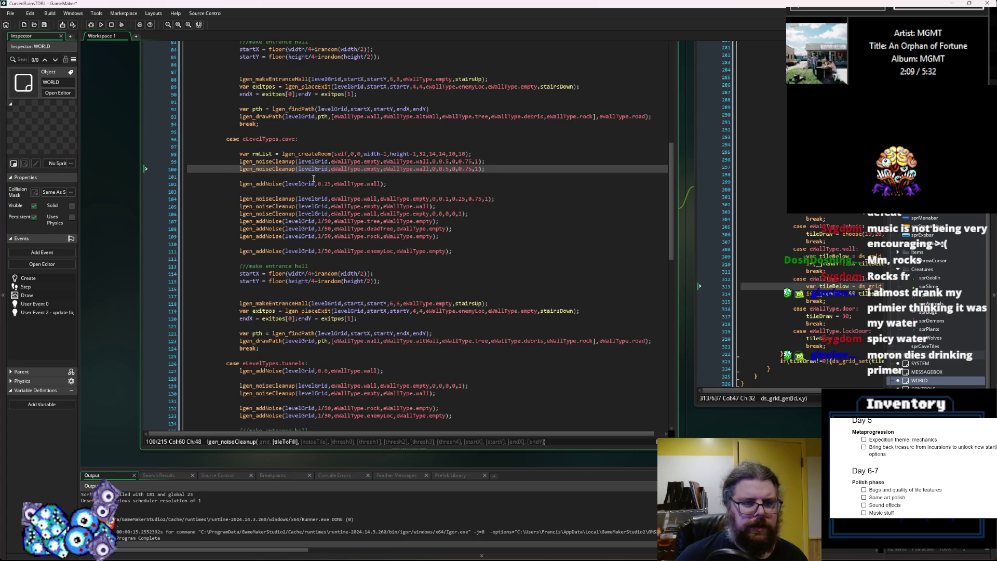
# - Comment out the lgen_addNoise line with // and run the game again
pyautogui.press('Down')
pyautogui.press('Down')
pyautogui.press('Home')
pyautogui.write('//')
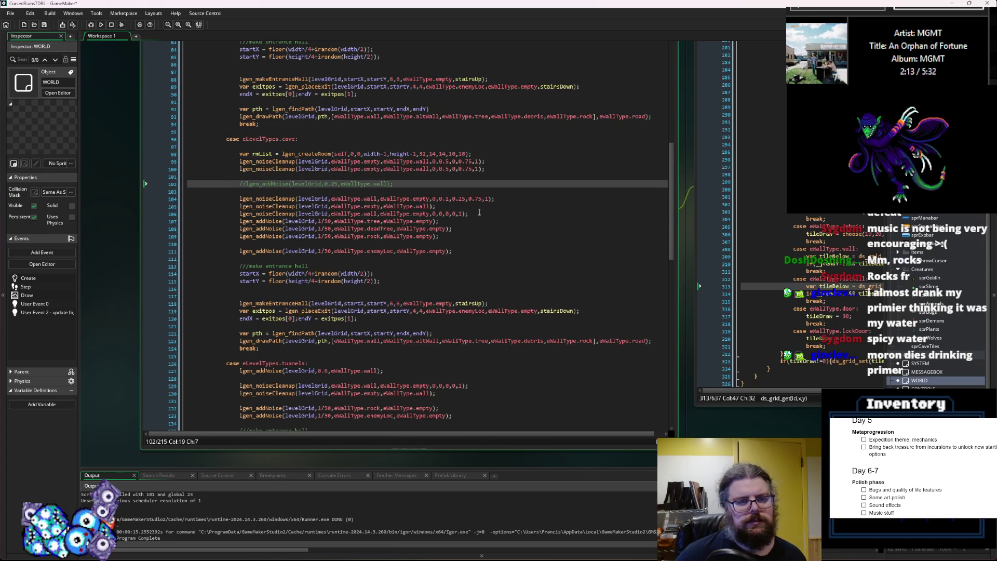
pyautogui.click(479, 213)
pyautogui.click(91, 25)
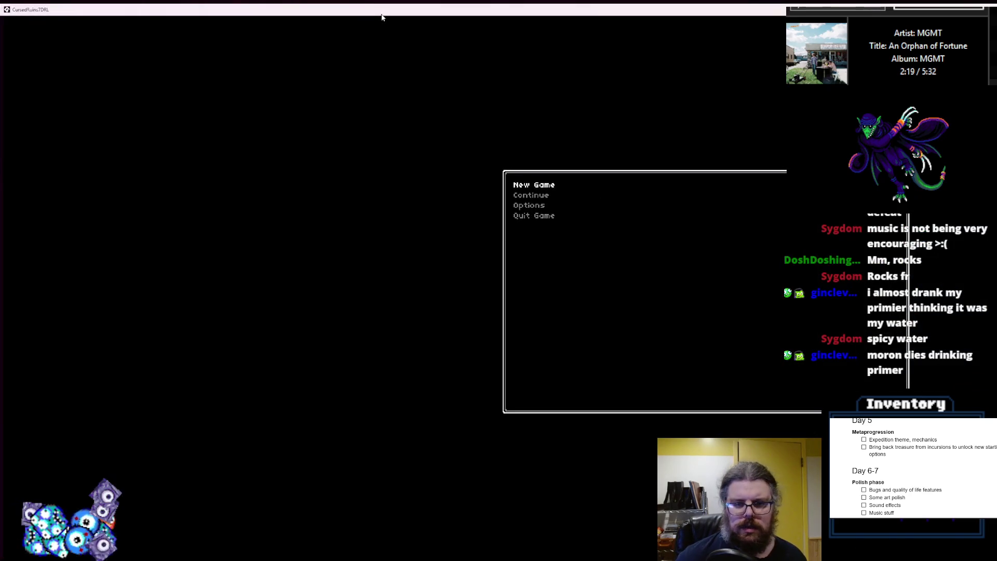
# - Start a new game, reveal the cave map with M, and walk the player around
pyautogui.press('Return')
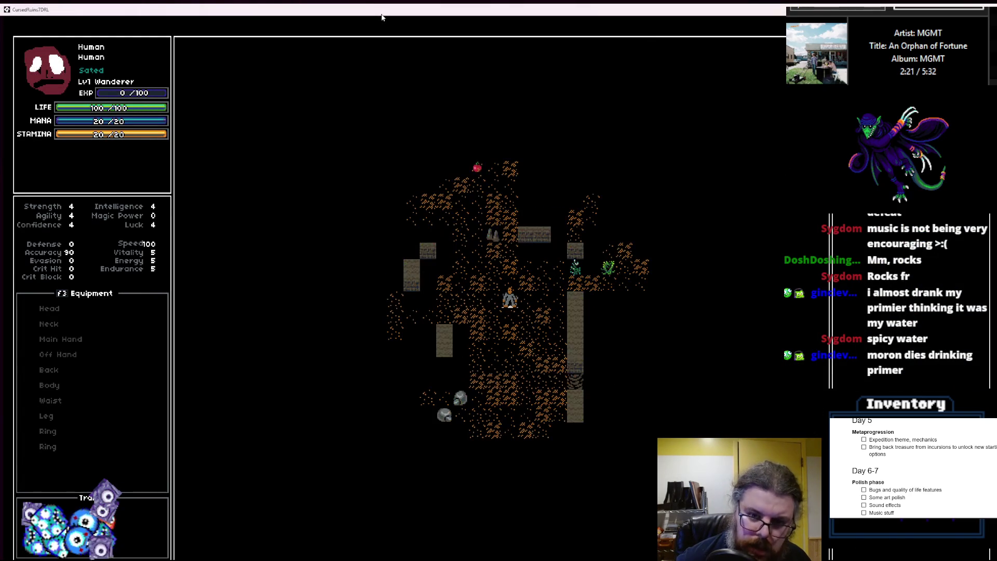
pyautogui.press('m')
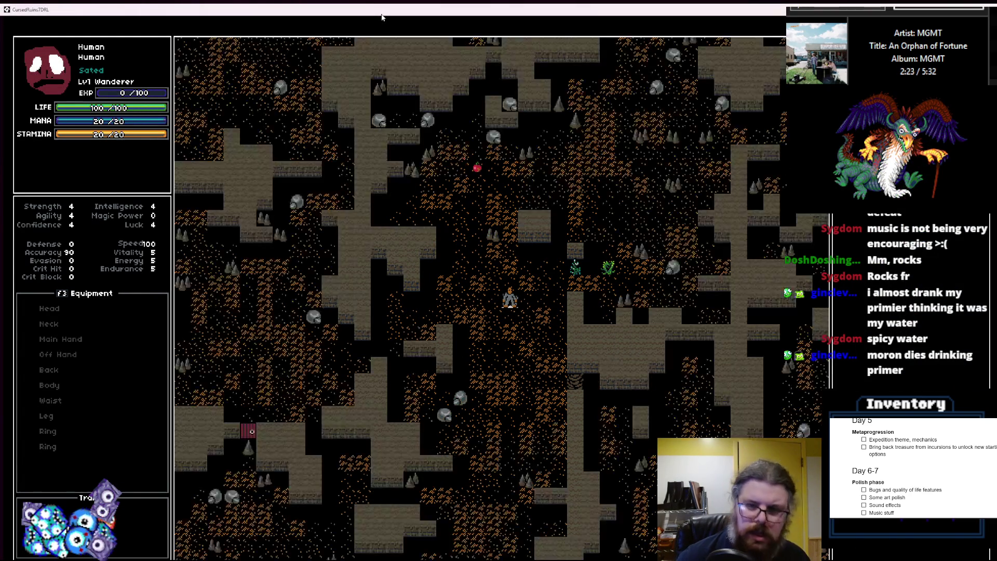
pyautogui.press('Left')
pyautogui.press('Left')
pyautogui.press('Up')
pyautogui.press('Up')
pyautogui.press('Up')
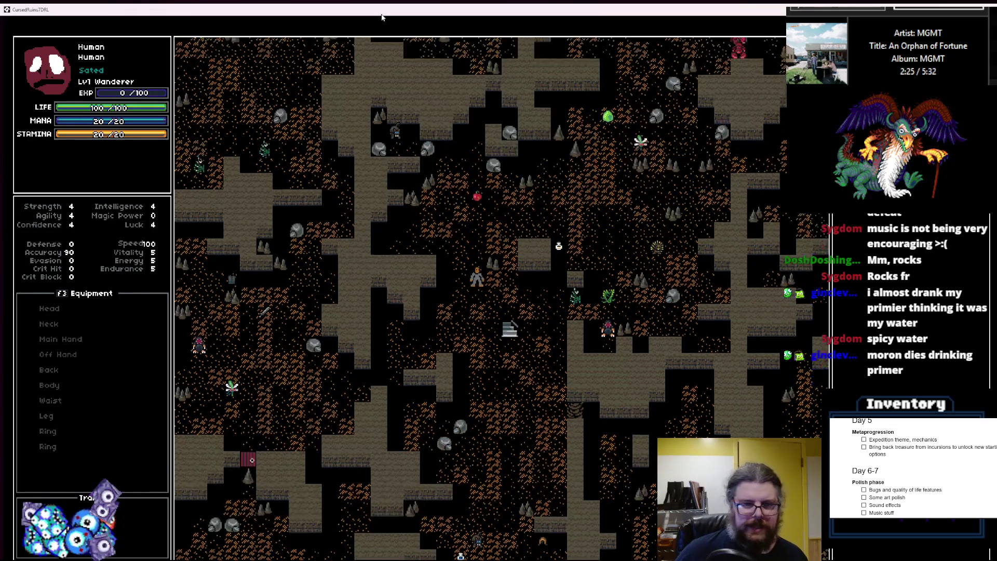
pyautogui.press('Up')
pyautogui.press('Up')
pyautogui.press('Up')
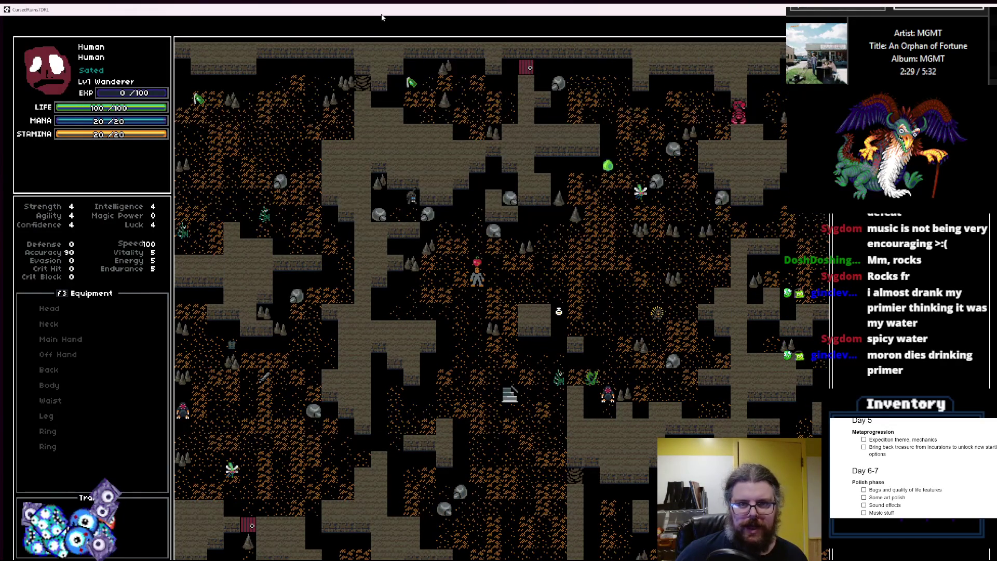
pyautogui.press('Down')
pyautogui.press('Down')
pyautogui.press('Down')
pyautogui.press('Left')
pyautogui.press('Left')
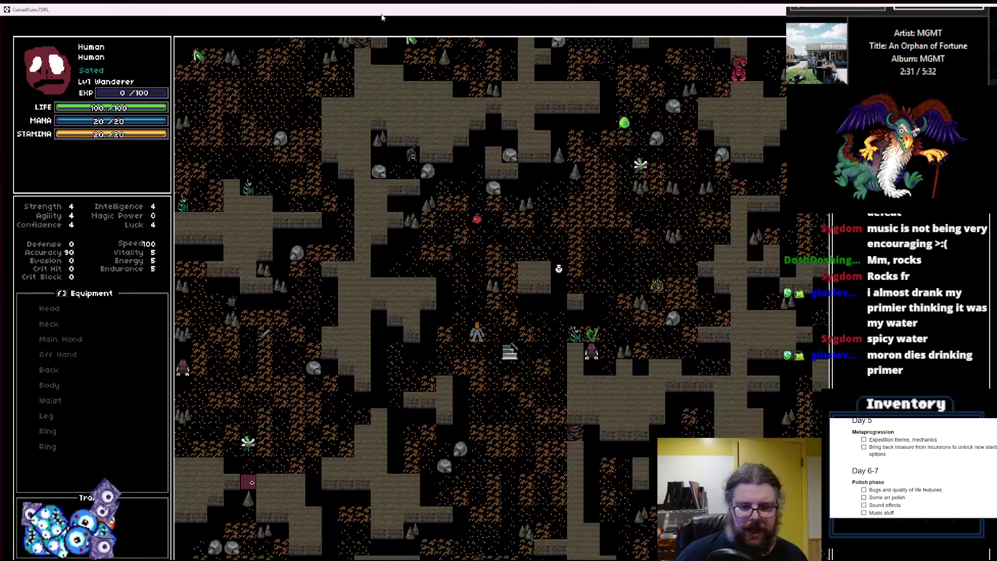
pyautogui.press('Down')
pyautogui.press('Down')
pyautogui.press('Down')
pyautogui.press('Left')
pyautogui.press('Left')
pyautogui.press('Left')
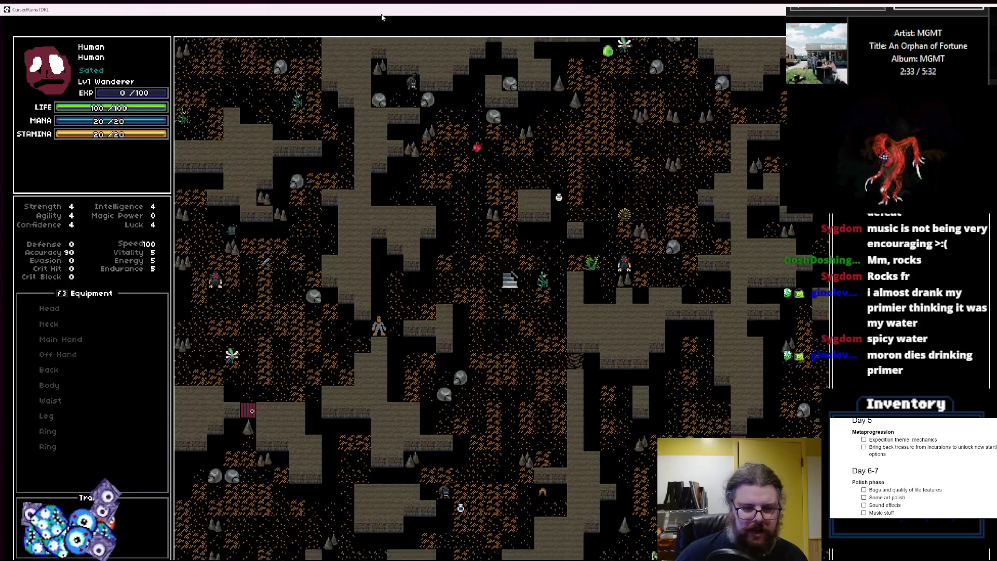
pyautogui.press('Left')
pyautogui.press('Left')
pyautogui.press('Left')
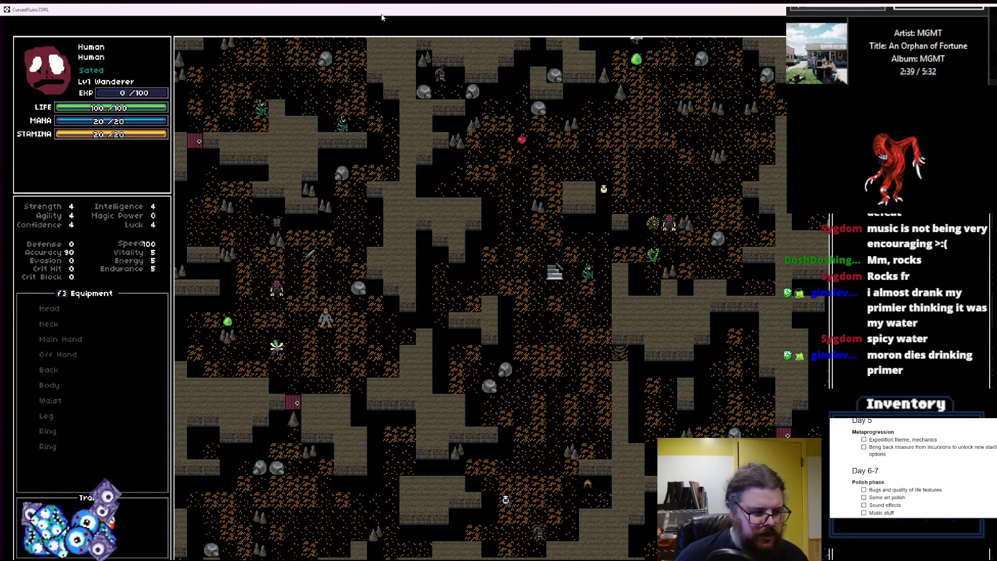
pyautogui.press('Up')
pyautogui.press('Up')
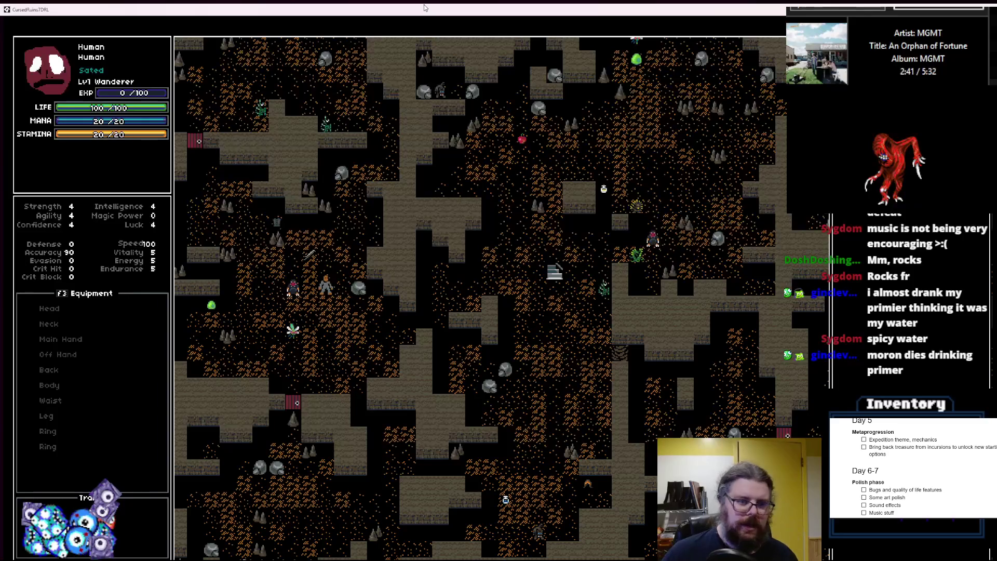
pyautogui.press('Up')
pyautogui.press('Up')
pyautogui.press('Up')
pyautogui.press('Right')
pyautogui.press('Right')
pyautogui.press('Right')
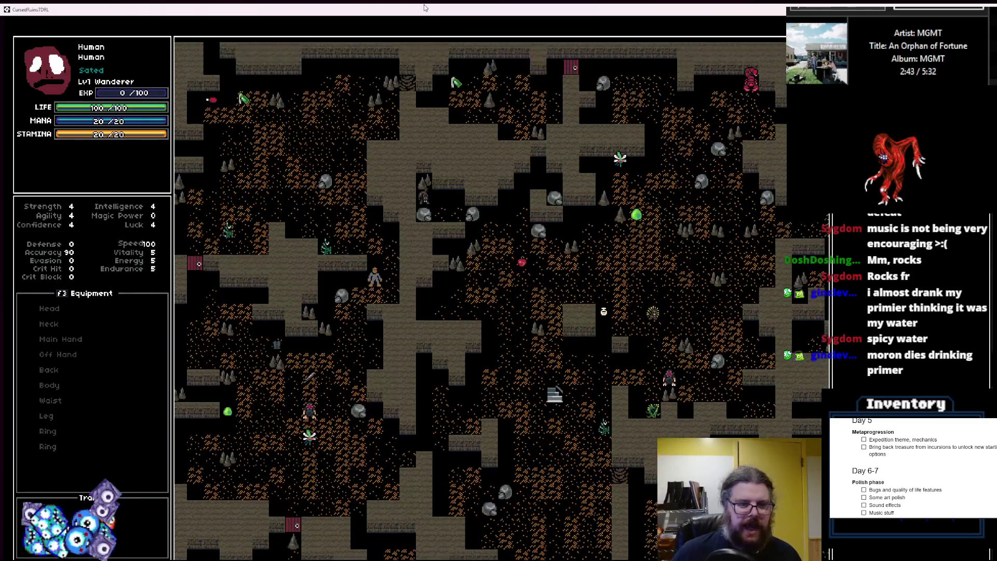
pyautogui.press('Up')
pyautogui.press('Up')
pyautogui.press('Up')
pyautogui.press('Left')
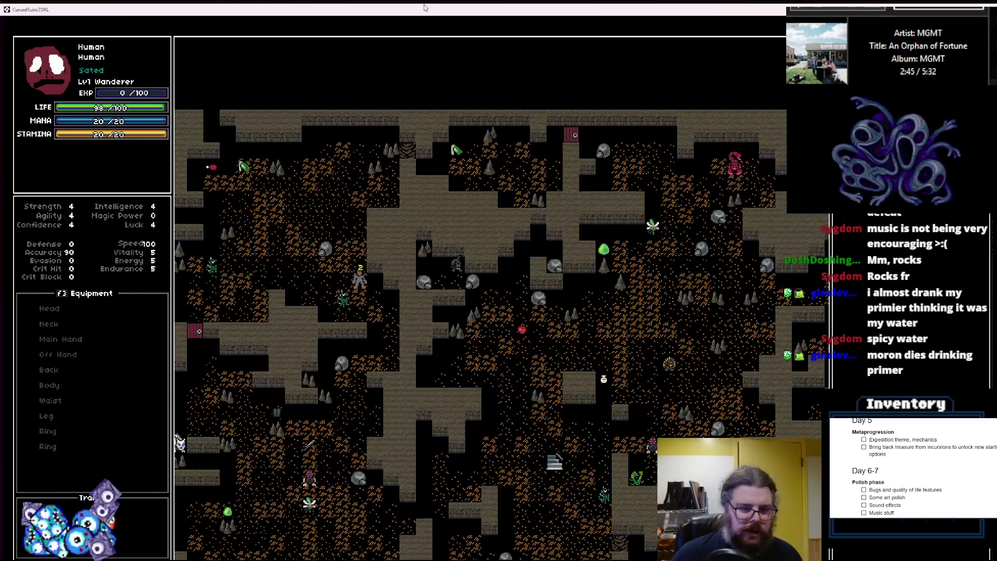
pyautogui.press('Up')
pyautogui.press('Up')
pyautogui.press('Up')
pyautogui.press('Left')
pyautogui.press('Left')
pyautogui.press('Left')
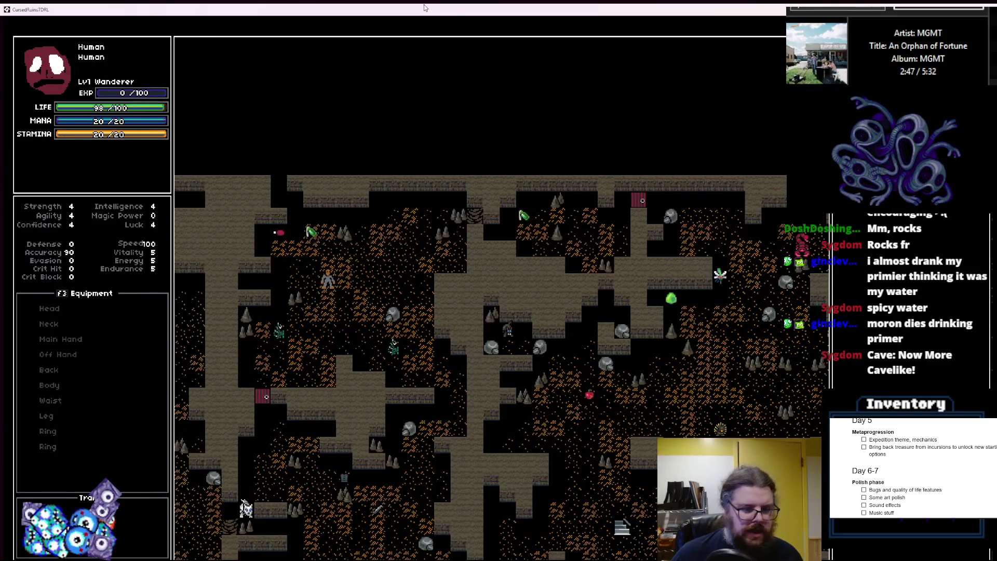
pyautogui.press('Down')
pyautogui.press('Down')
pyautogui.press('Down')
pyautogui.press('Left')
pyautogui.press('Left')
pyautogui.press('Left')
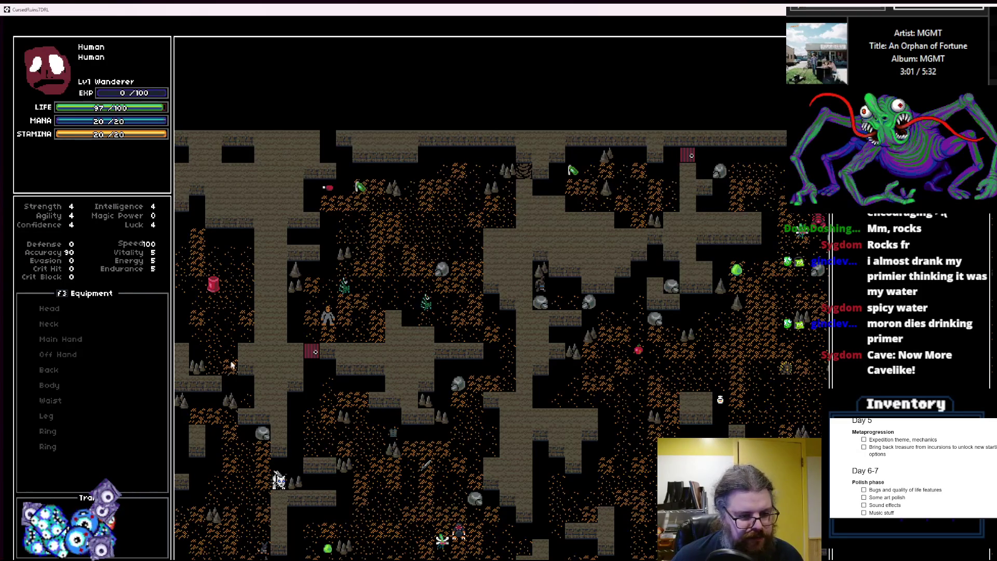
# - Attack a nearby monster, walk down-right through the cave, then quit with Escape
pyautogui.press('Up')
pyautogui.press('Right')
pyautogui.press('Right')
pyautogui.press('Right')
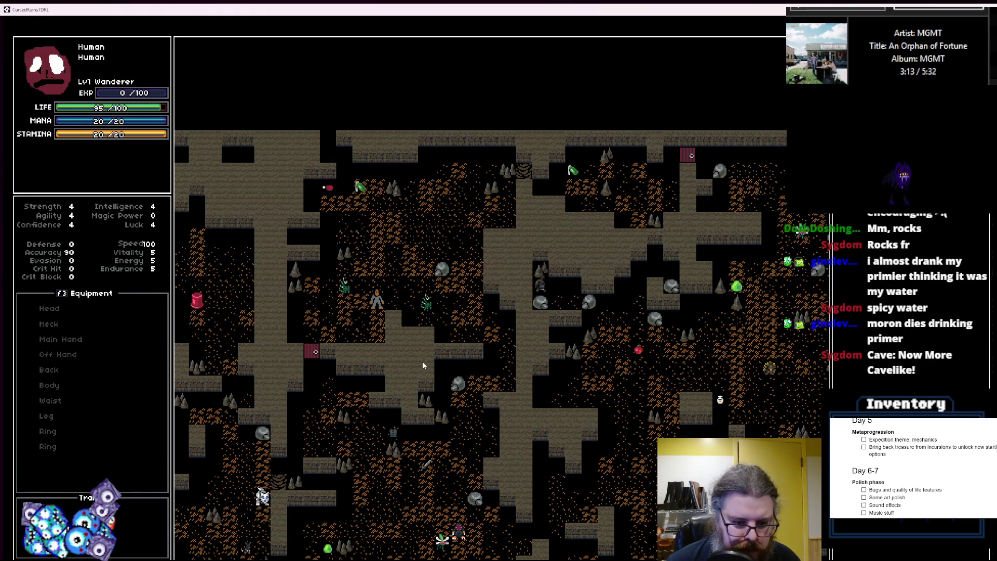
pyautogui.press('Left')
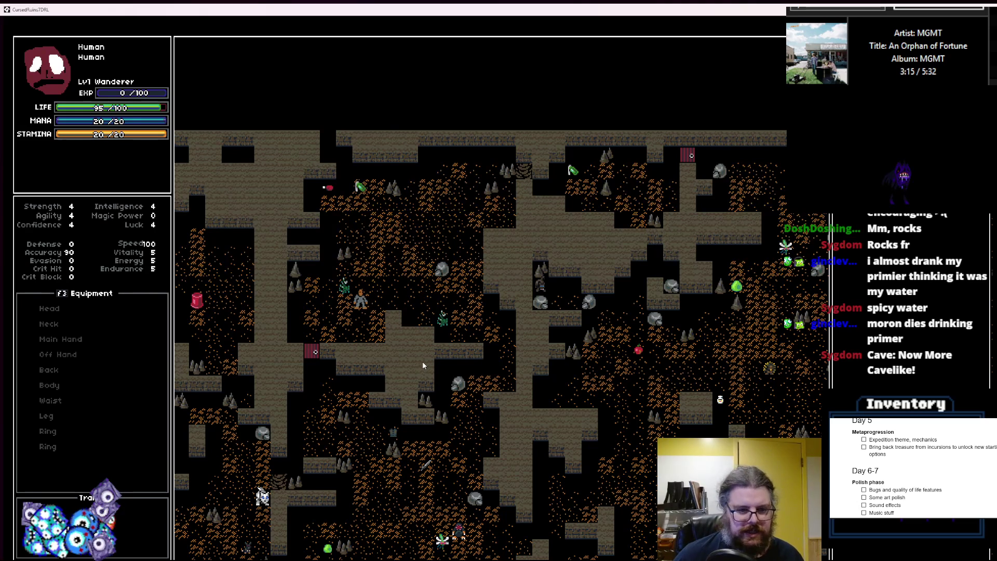
pyautogui.press('KP_1')
pyautogui.press('KP_1')
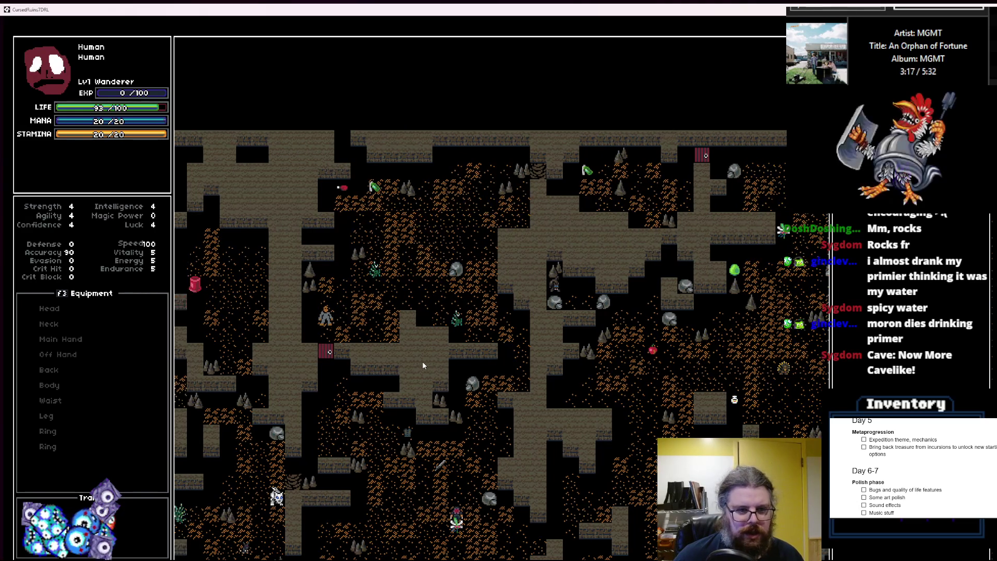
pyautogui.press('KP_9')
pyautogui.press('Right')
pyautogui.press('KP_9')
pyautogui.press('KP_8')
pyautogui.press('KP_8')
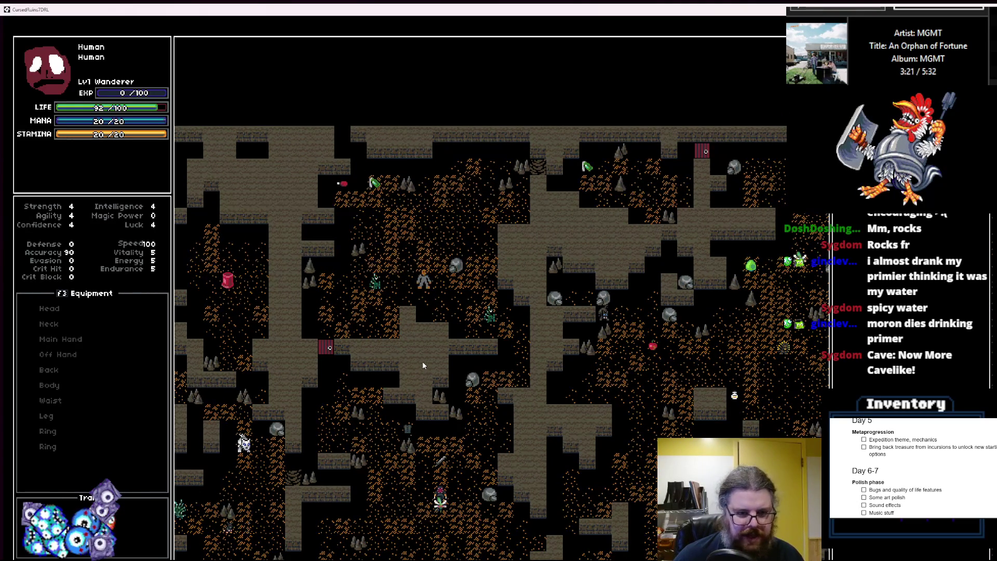
pyautogui.press('Down')
pyautogui.press('Right')
pyautogui.press('Right')
pyautogui.press('Down')
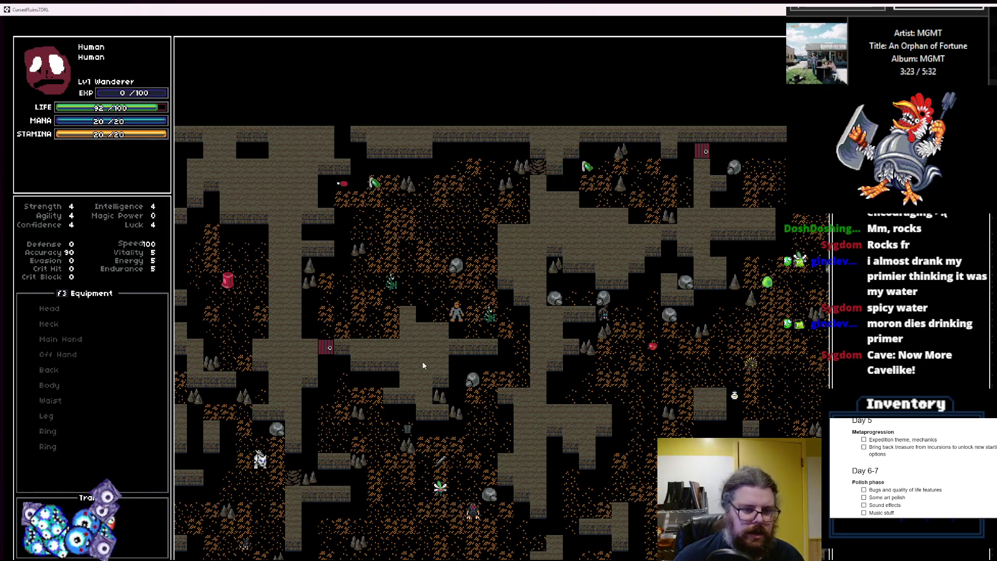
pyautogui.press('Down')
pyautogui.press('Right')
pyautogui.press('Right')
pyautogui.press('KP_3')
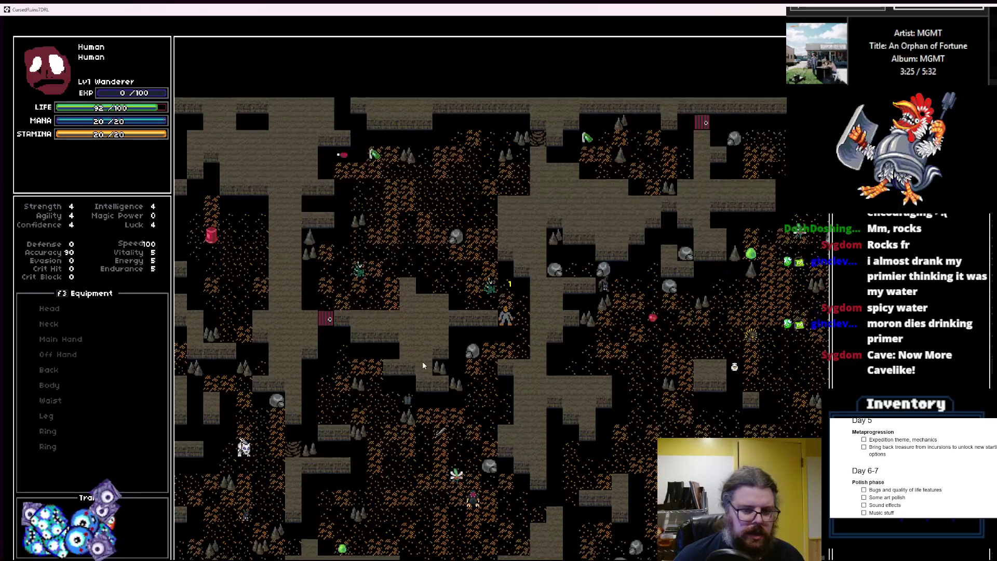
pyautogui.press('Down')
pyautogui.press('Down')
pyautogui.press('Down')
pyautogui.press('Down')
pyautogui.press('Down')
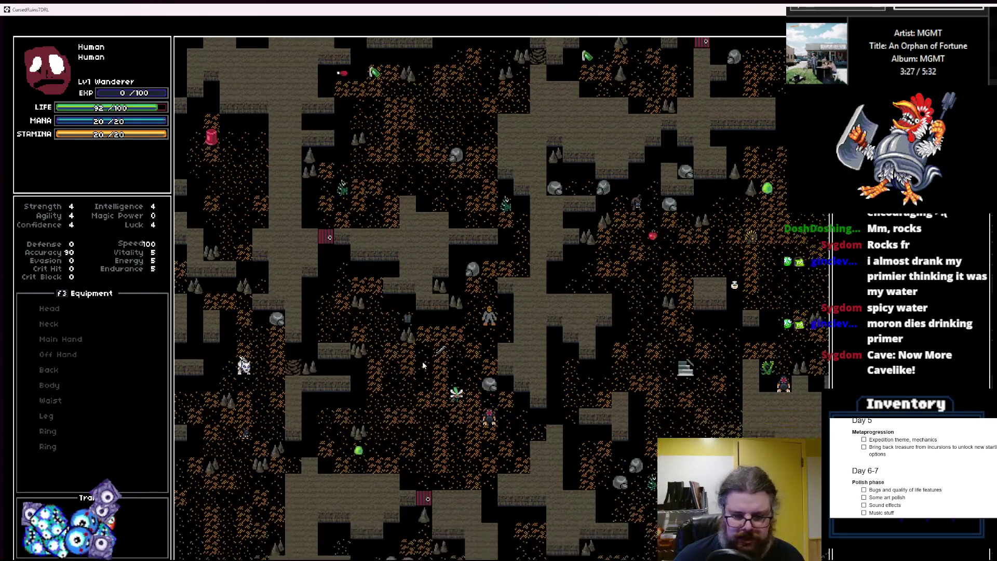
pyautogui.press('KP_1')
pyautogui.press('KP_1')
pyautogui.press('KP_1')
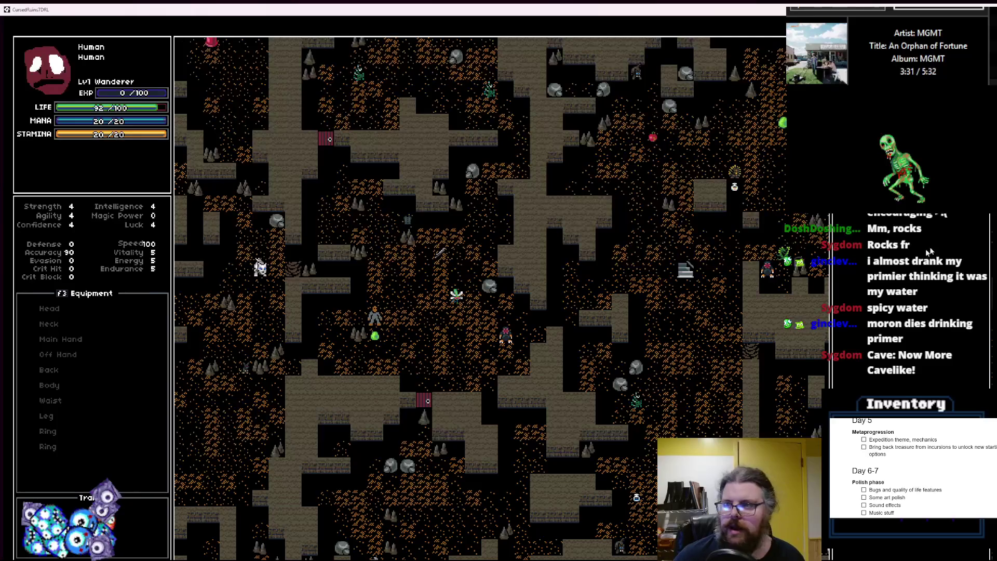
pyautogui.press('Escape')
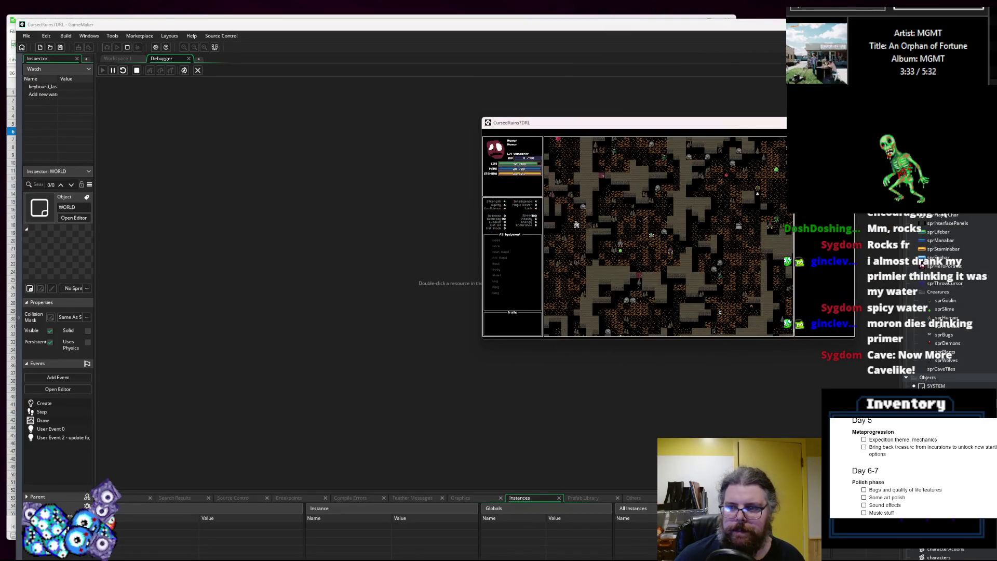
# - Copy line 100's lgen_noiseCleanup call into line 101, launch the game, and start a new game
pyautogui.click(196, 70)
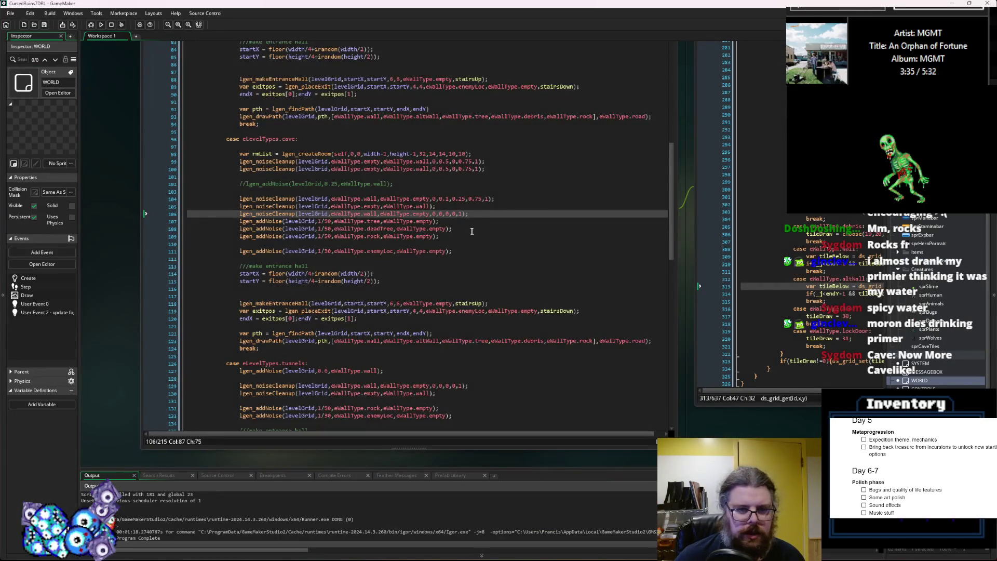
pyautogui.click(505, 198)
pyautogui.moveTo(488, 169); pyautogui.dragTo(248, 170)
pyautogui.hotkey('ctrl', 'c')
pyautogui.press('Down')
pyautogui.hotkey('ctrl', 'v')
pyautogui.click(91, 25)
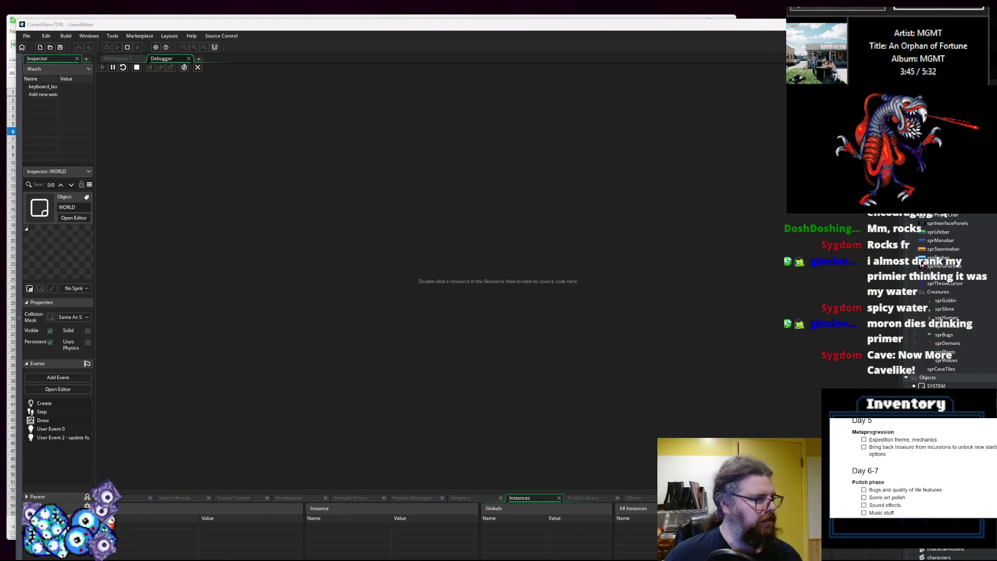
pyautogui.press('Return')
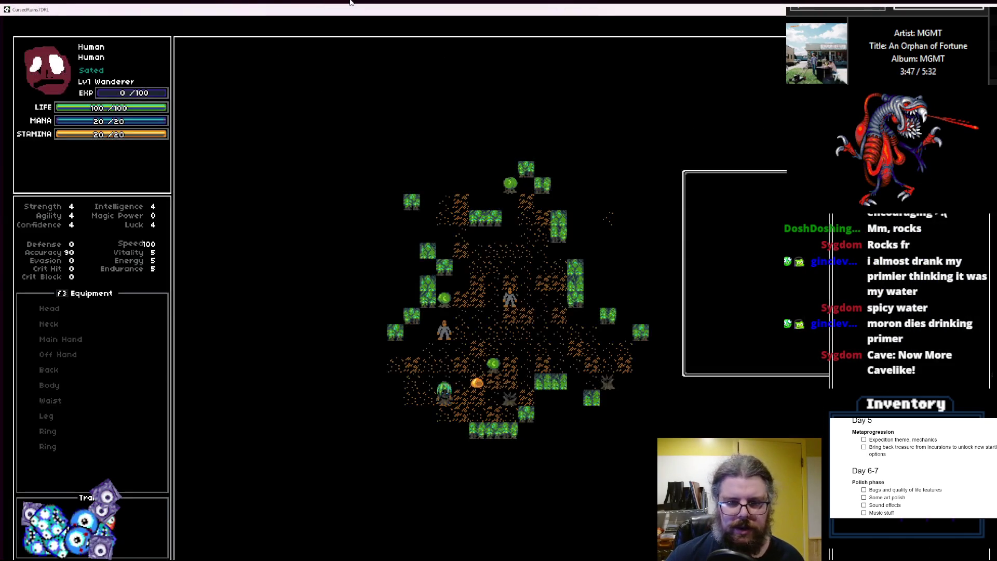
# - Reveal the map with F1, generate a new cave with F2, step off the stairs, and close the game
pyautogui.press('F1')
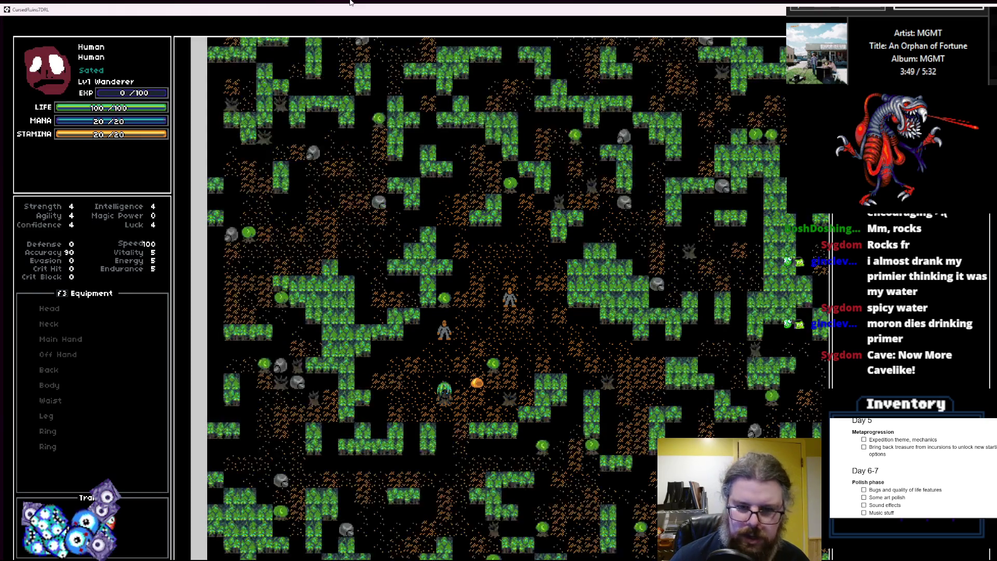
pyautogui.press('F2')
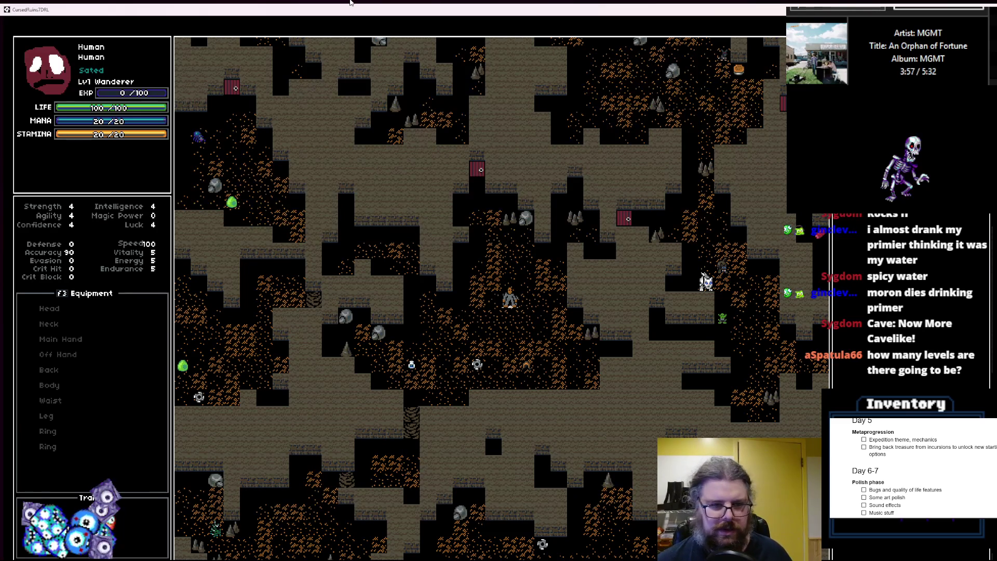
pyautogui.press('Down')
pyautogui.press('Down')
pyautogui.press('Down')
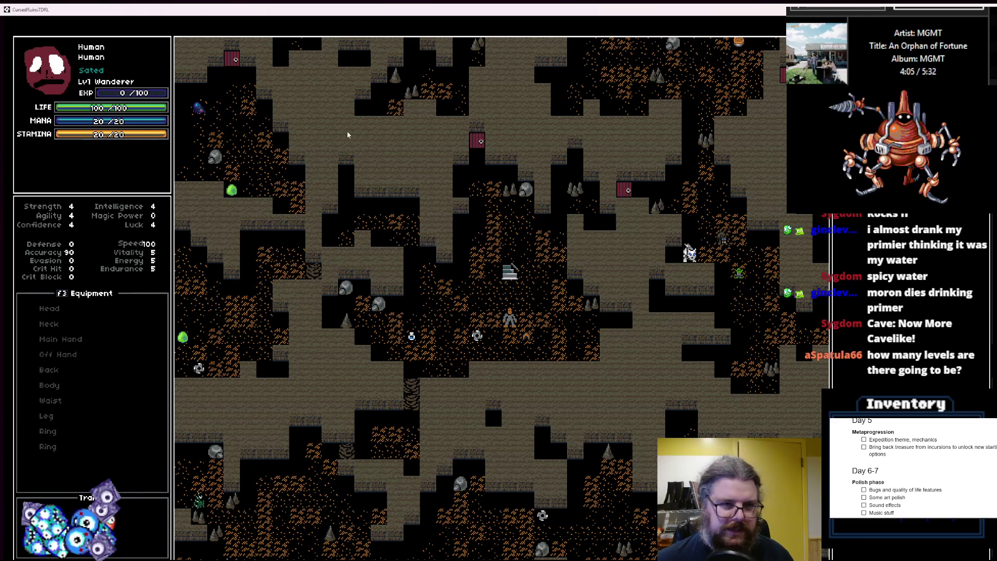
pyautogui.doubleClick(350, 10)
pyautogui.click(562, 97)
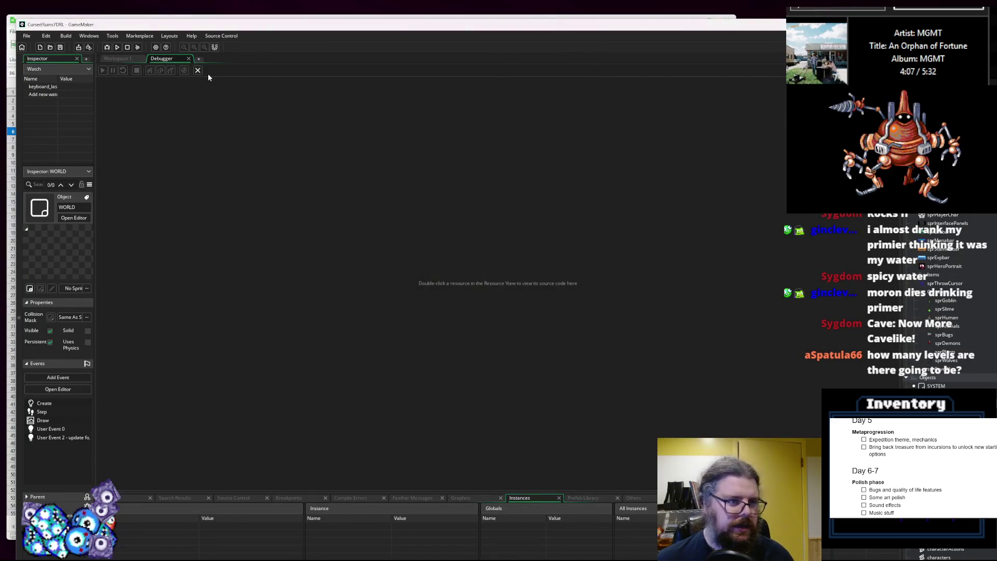
# - Change '0,0.75,1' to '0,0,1' on cleanup lines 99–101 and rebuild the game
pyautogui.click(445, 162)
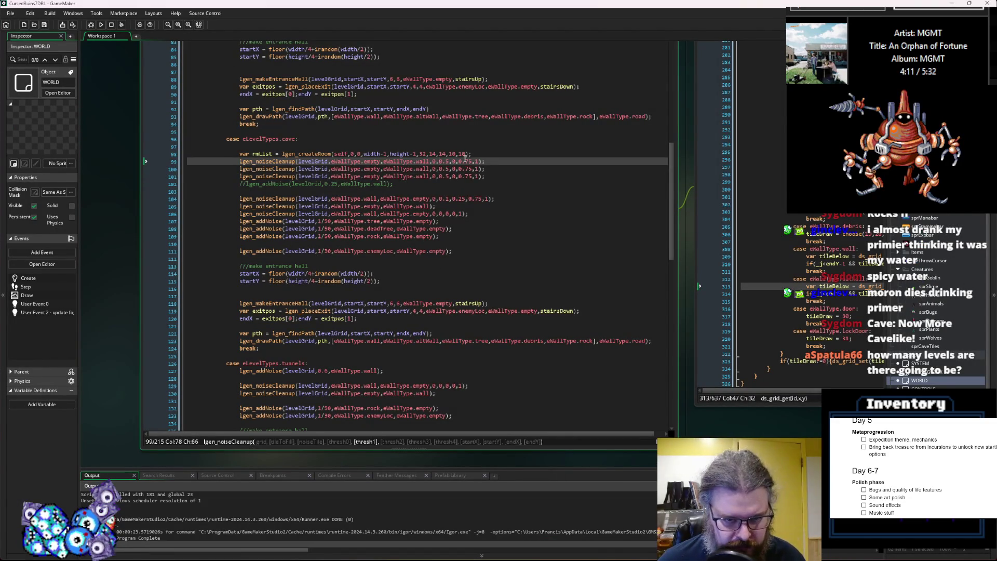
pyautogui.click(472, 162)
pyautogui.hotkey('ctrl', 'z')
pyautogui.click(505, 170)
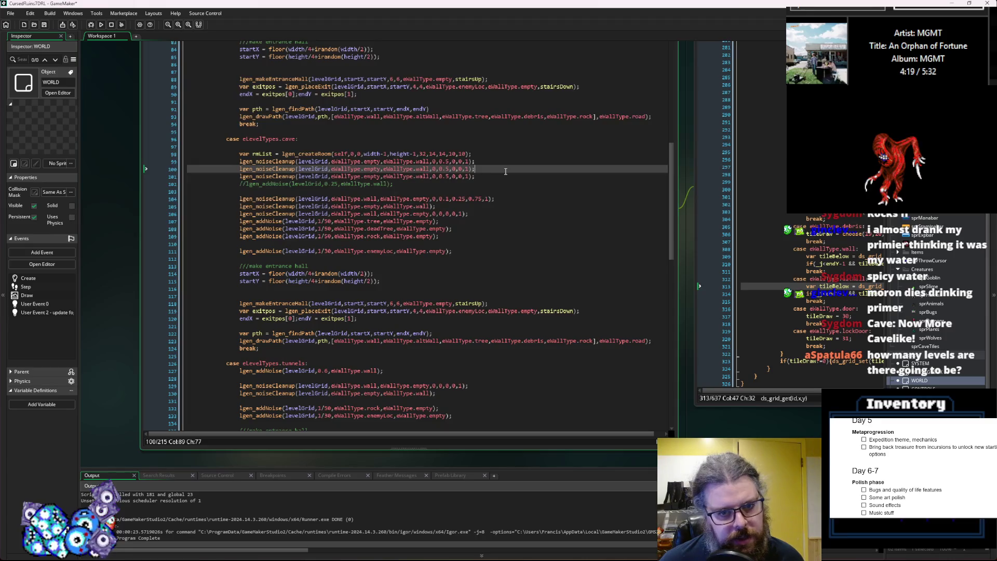
pyautogui.click(462, 162)
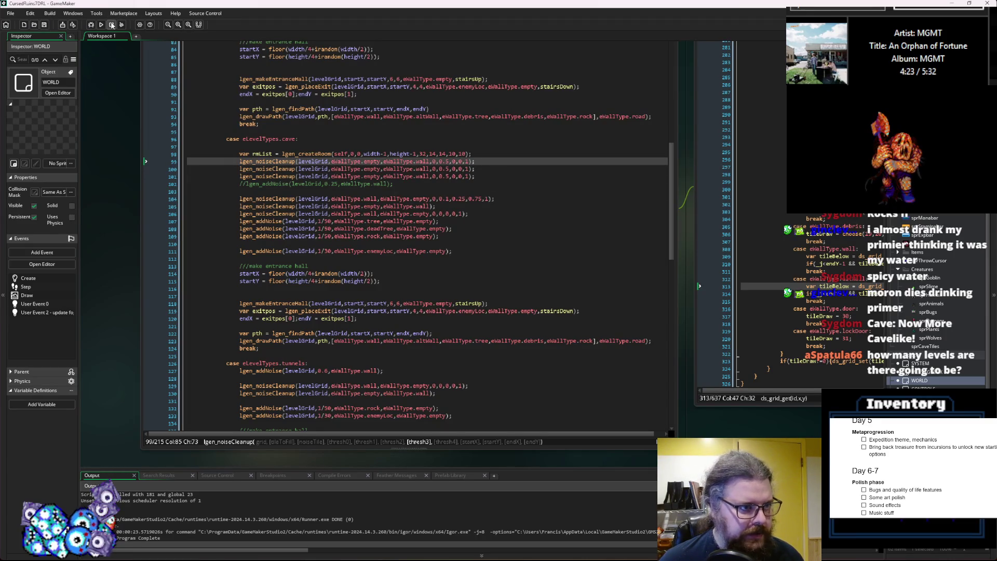
pyautogui.click(91, 25)
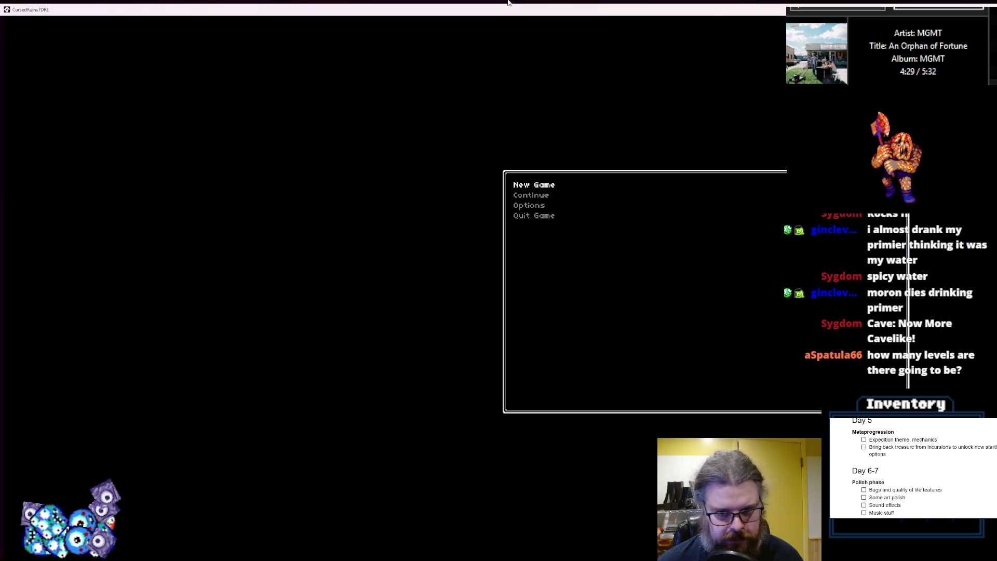
# - Start a new game, jump to a new cave level, reveal the map, and walk up then down-right
pyautogui.press('Return')
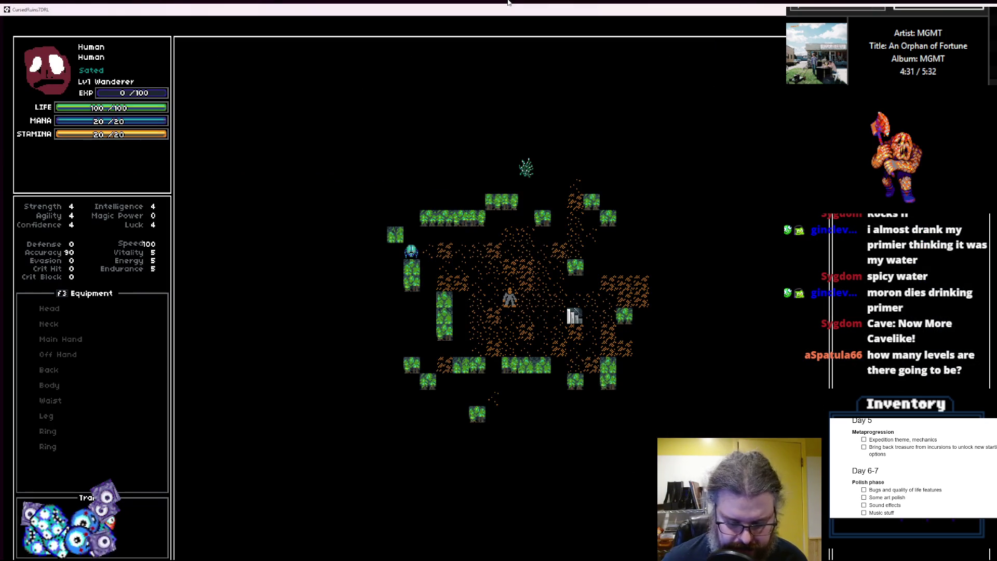
pyautogui.hotkey('shift', '.')
pyautogui.press('F1')
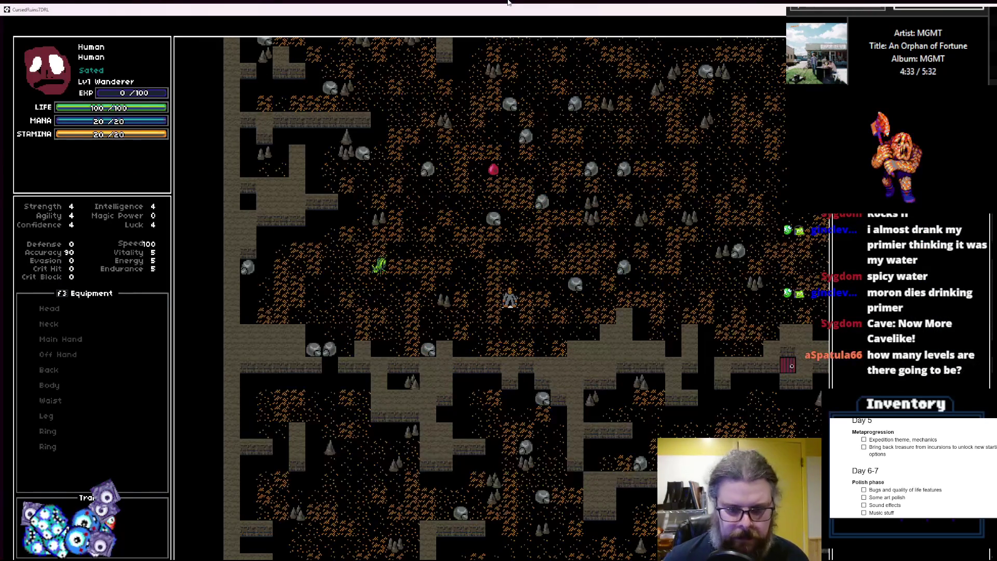
pyautogui.press('Up')
pyautogui.press('Up')
pyautogui.press('Up')
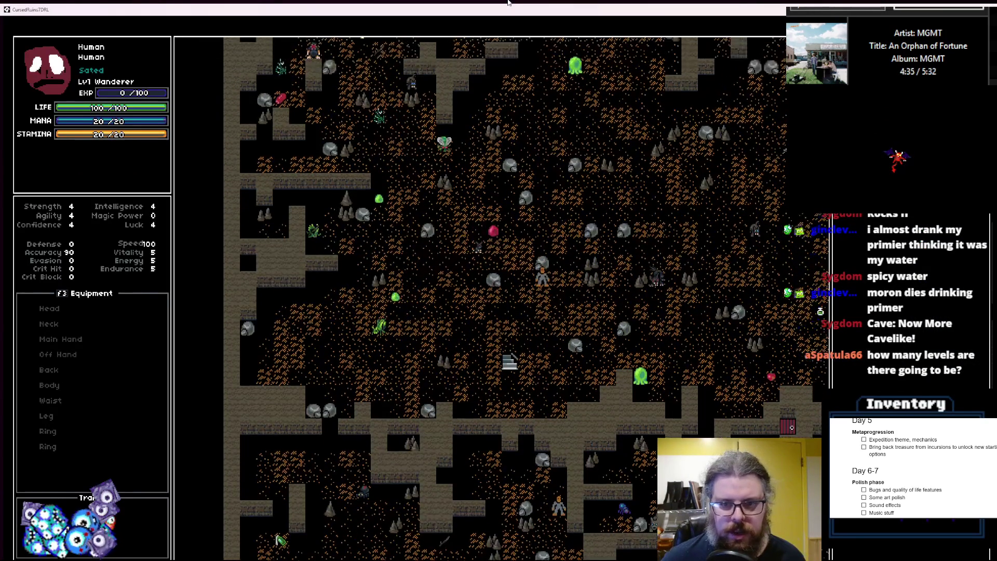
pyautogui.press('Up')
pyautogui.press('Up')
pyautogui.press('Up')
pyautogui.press('Right')
pyautogui.press('Right')
pyautogui.press('Up')
pyautogui.press('Up')
pyautogui.press('Up')
pyautogui.press('Left')
pyautogui.press('Left')
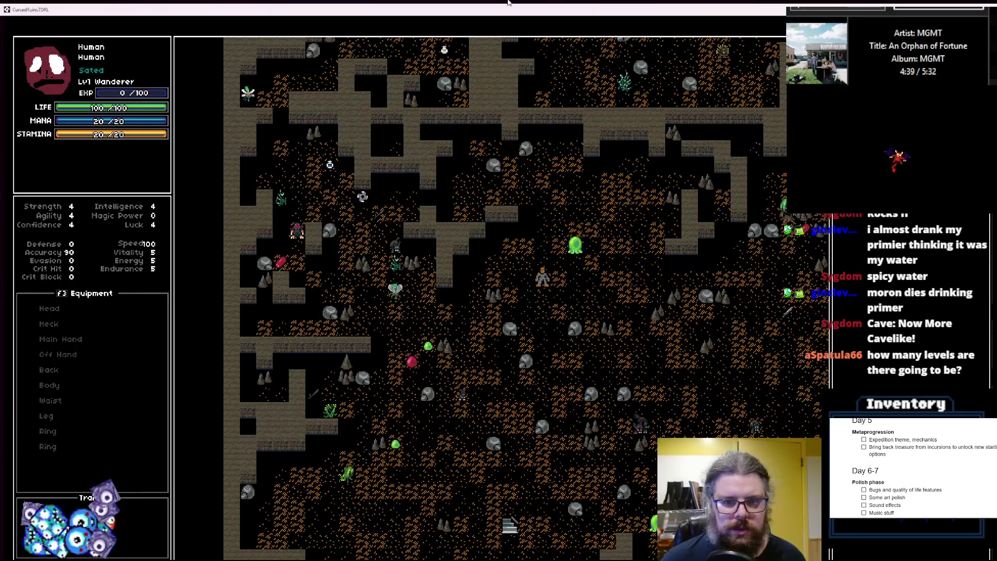
pyautogui.press('Up')
pyautogui.press('Up')
pyautogui.press('Up')
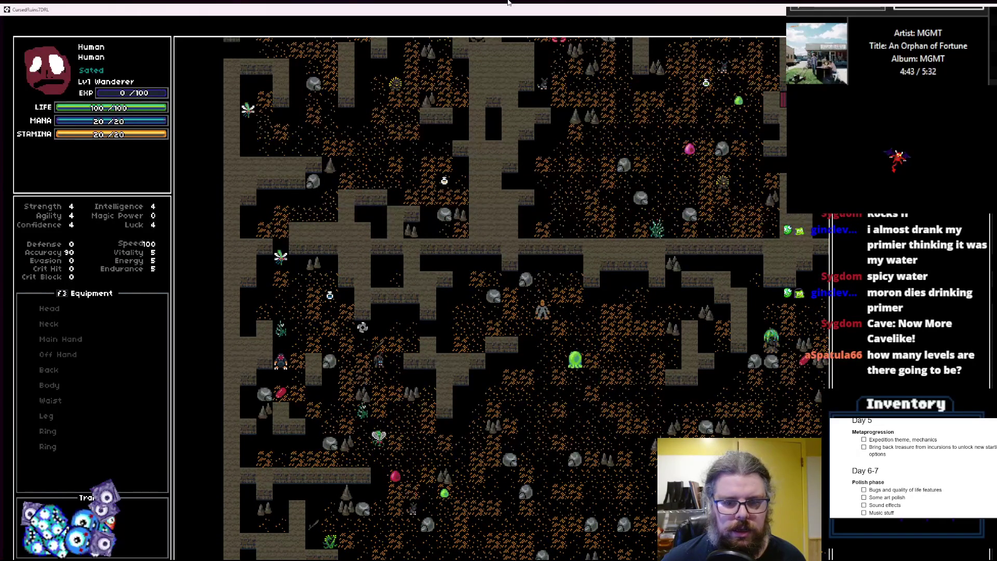
pyautogui.press('Down')
pyautogui.press('Down')
pyautogui.press('Down')
pyautogui.press('Down')
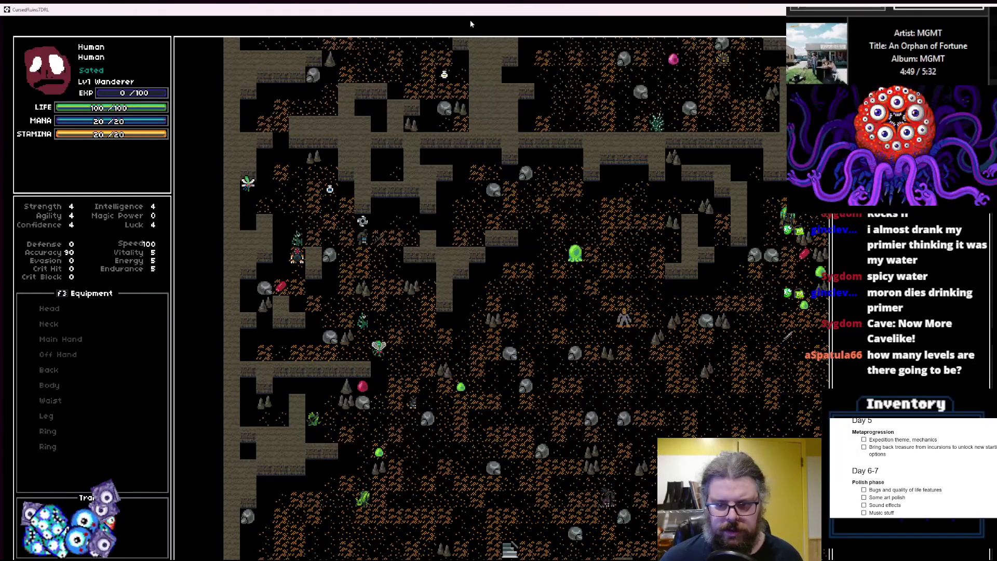
pyautogui.press('Right')
pyautogui.press('Right')
pyautogui.press('Right')
pyautogui.press('Down')
pyautogui.press('Down')
pyautogui.press('Down')
pyautogui.press('Right')
pyautogui.press('Right')
pyautogui.press('Right')
pyautogui.press('Right')
pyautogui.press('Right')
pyautogui.press('Down')
pyautogui.press('Down')
pyautogui.press('Right')
pyautogui.press('Right')
pyautogui.press('Down')
pyautogui.press('Down')
pyautogui.press('Right')
pyautogui.press('Down')
pyautogui.press('Down')
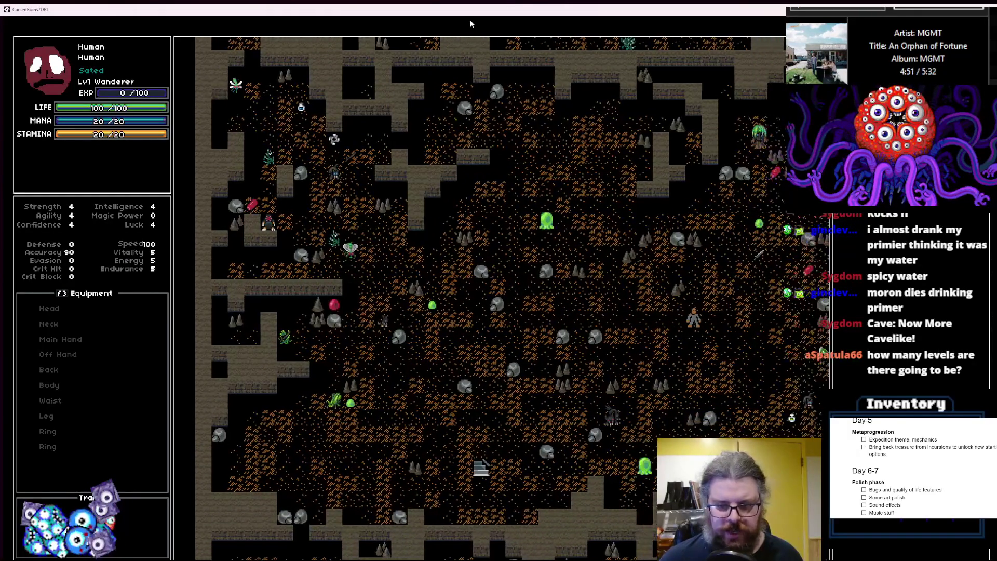
pyautogui.press('Right')
pyautogui.press('Right')
pyautogui.press('Down')
pyautogui.press('Right')
pyautogui.press('Down')
pyautogui.press('Right')
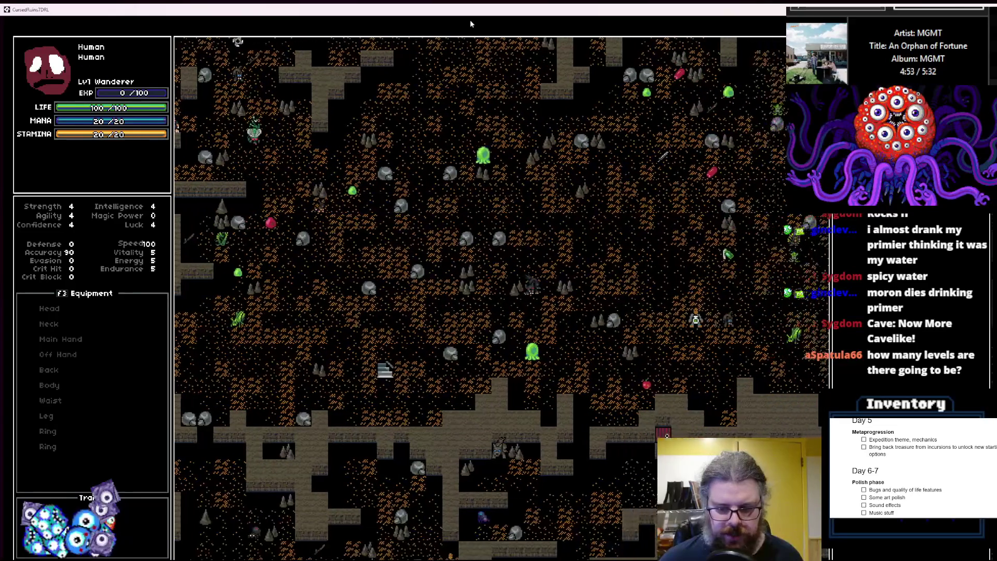
# - Walk down, fight a creature while heading left, walk up-right, then close the game window
pyautogui.press('Down')
pyautogui.press('Down')
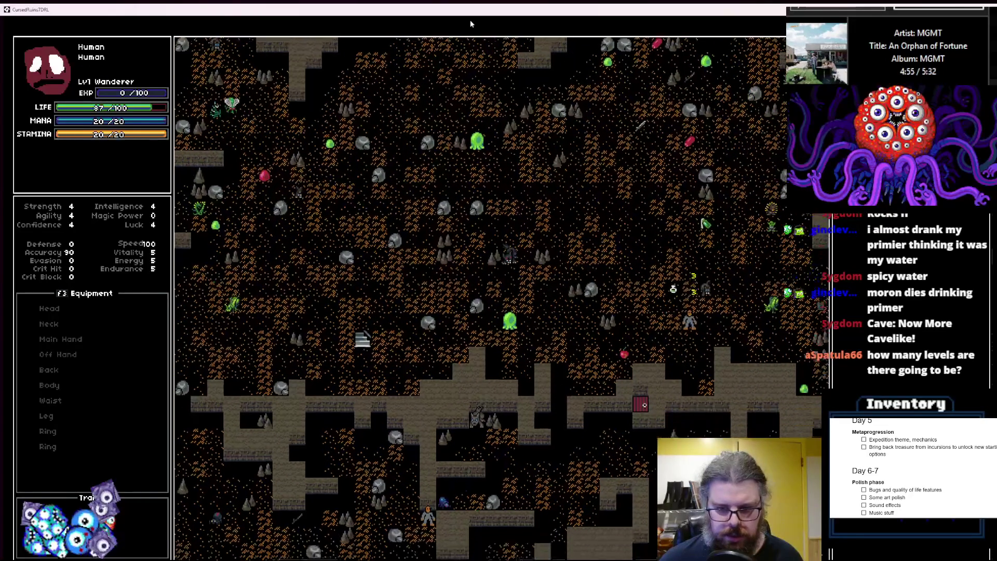
pyautogui.press('Down')
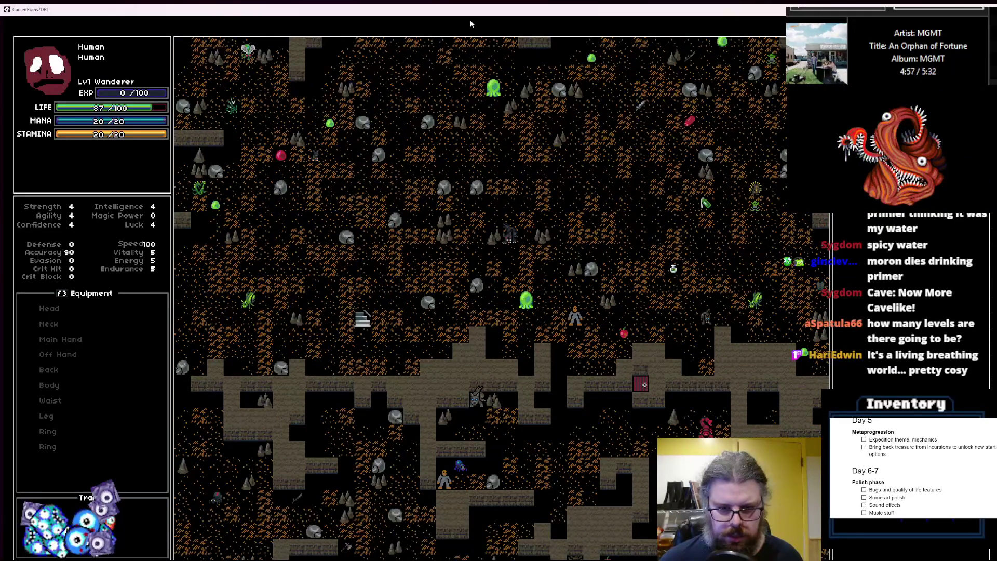
pyautogui.press('Down')
pyautogui.press('Down')
pyautogui.press('Down')
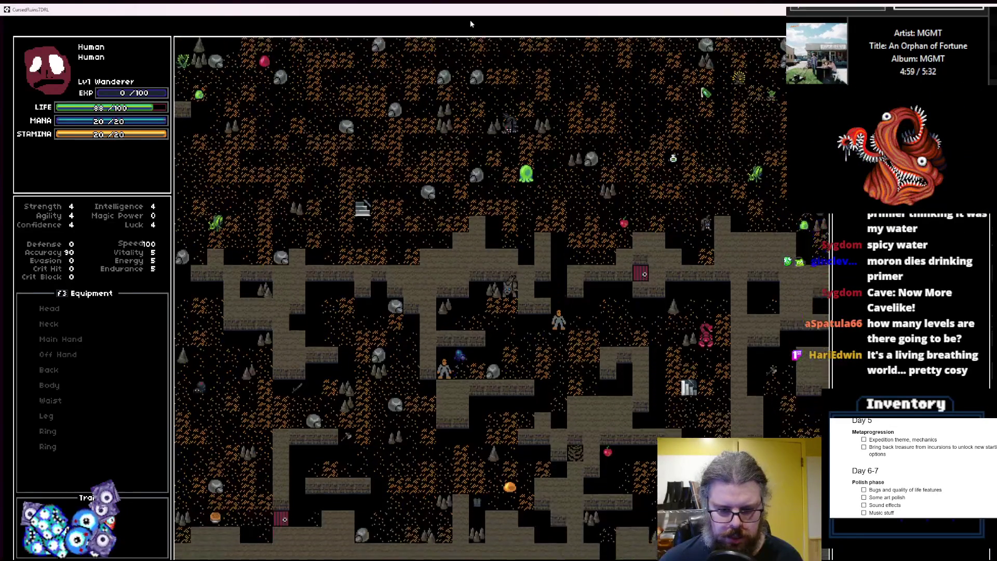
pyautogui.press('Down')
pyautogui.press('Down')
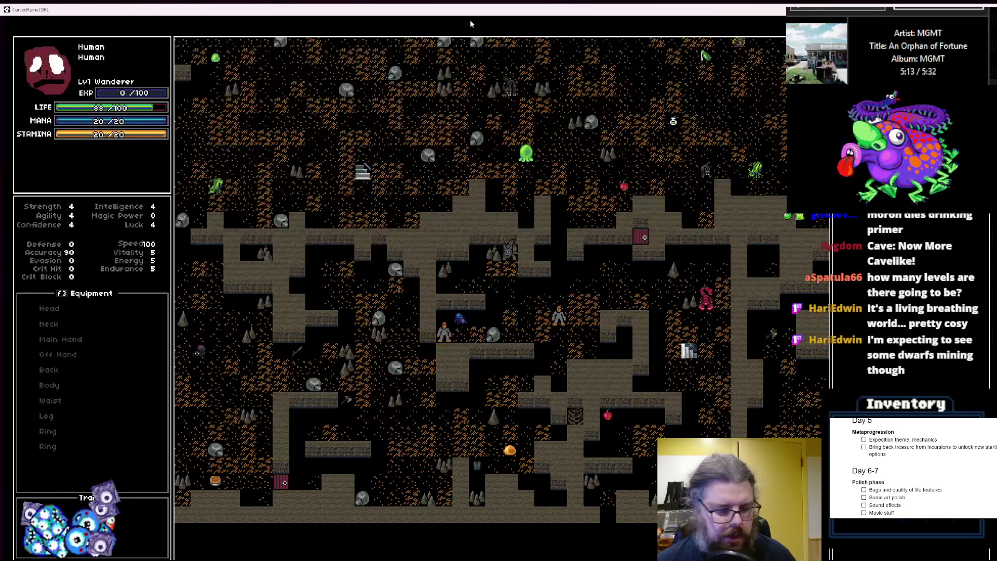
pyautogui.press('Down')
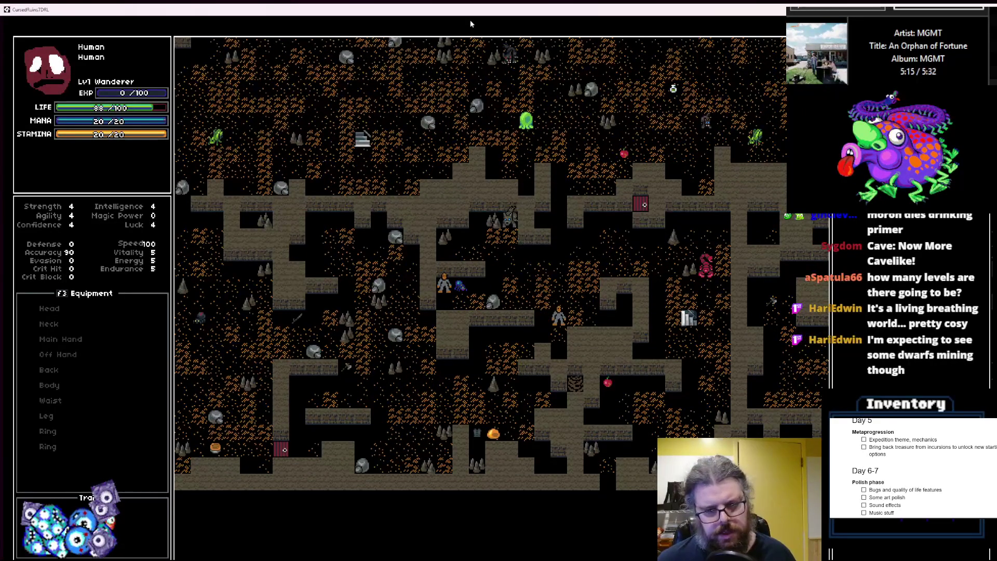
pyautogui.press('Down')
pyautogui.press('Down')
pyautogui.press('Down')
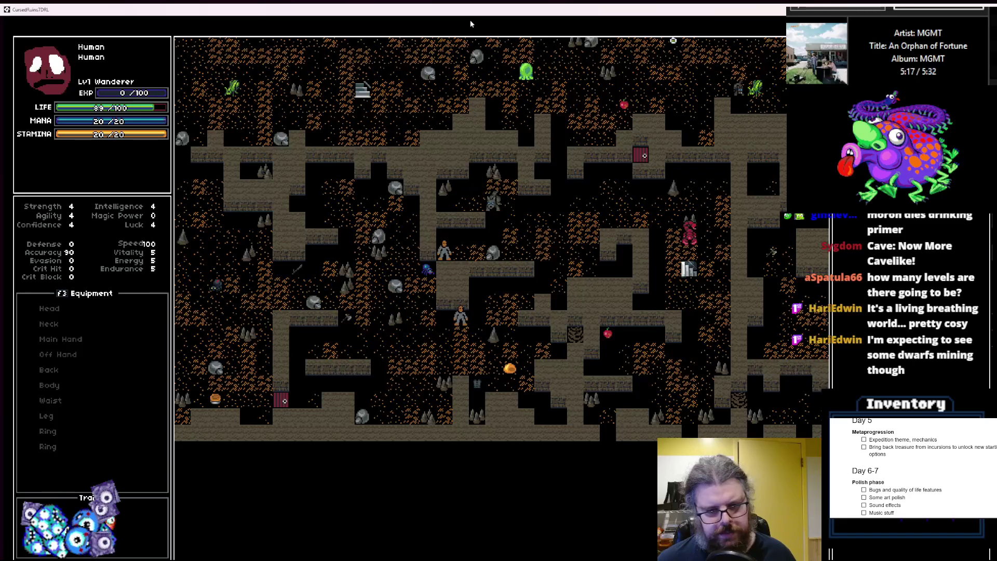
pyautogui.press('Down')
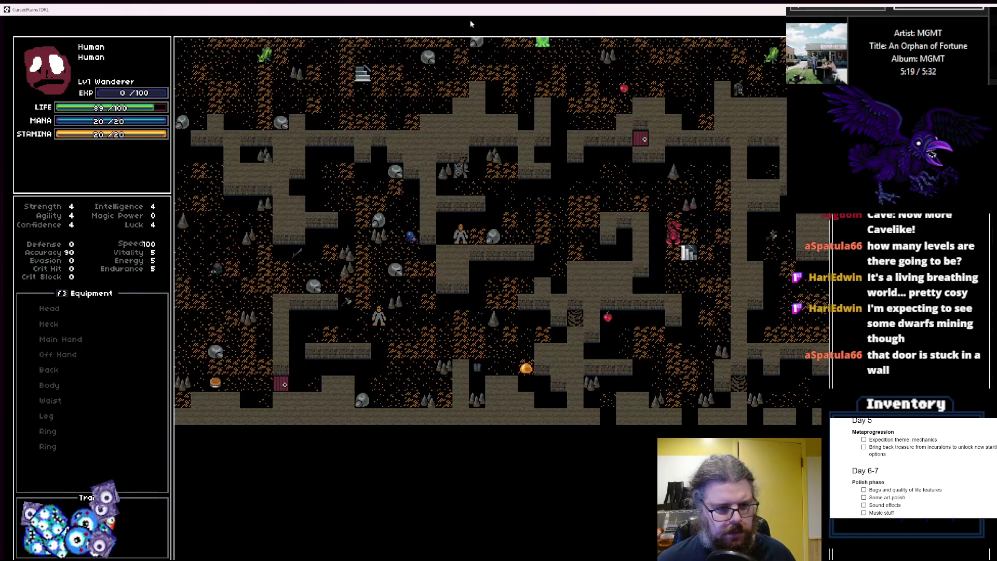
pyautogui.press('Left')
pyautogui.press('Left')
pyautogui.press('Left')
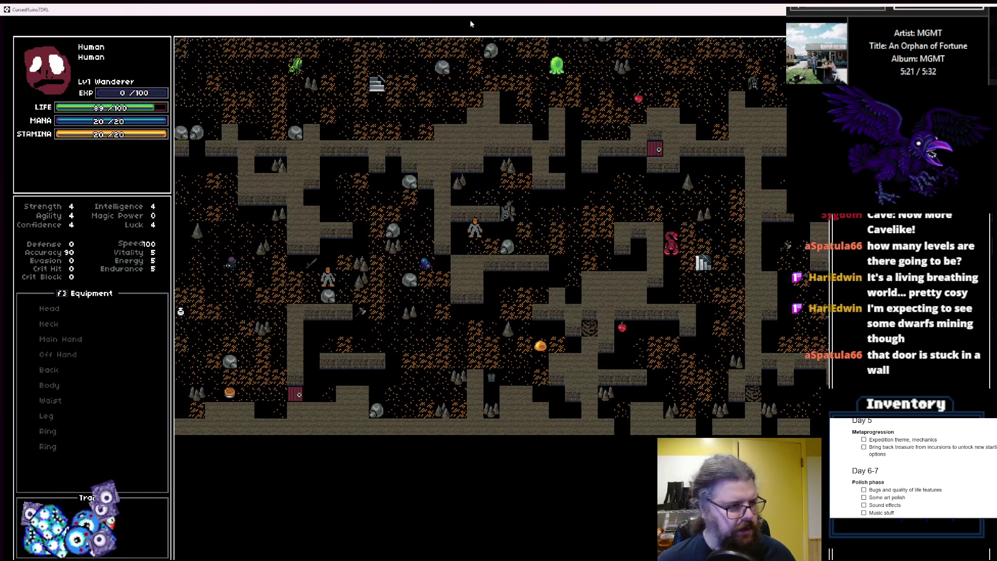
pyautogui.press('Left')
pyautogui.press('Left')
pyautogui.press('Left')
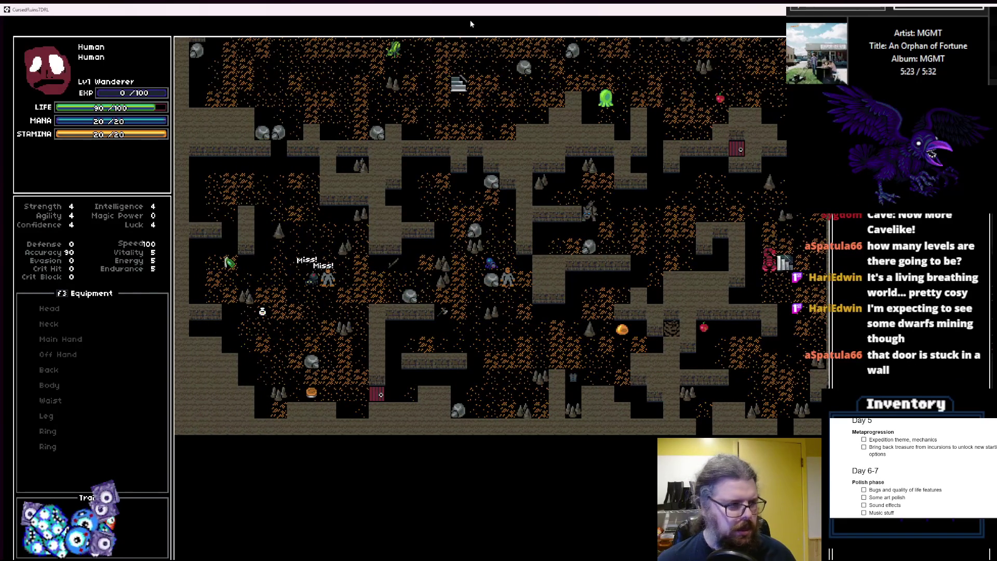
pyautogui.press('Up')
pyautogui.press('Up')
pyautogui.press('Left')
pyautogui.press('Left')
pyautogui.press('Left')
pyautogui.press('Up')
pyautogui.press('Up')
pyautogui.press('Up')
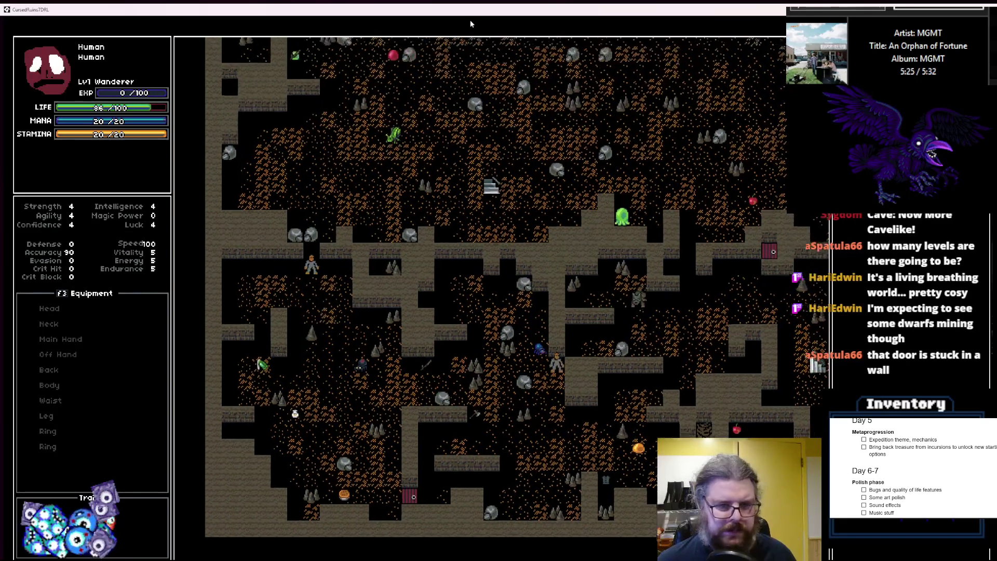
pyautogui.press('Up')
pyautogui.press('Up')
pyautogui.press('Up')
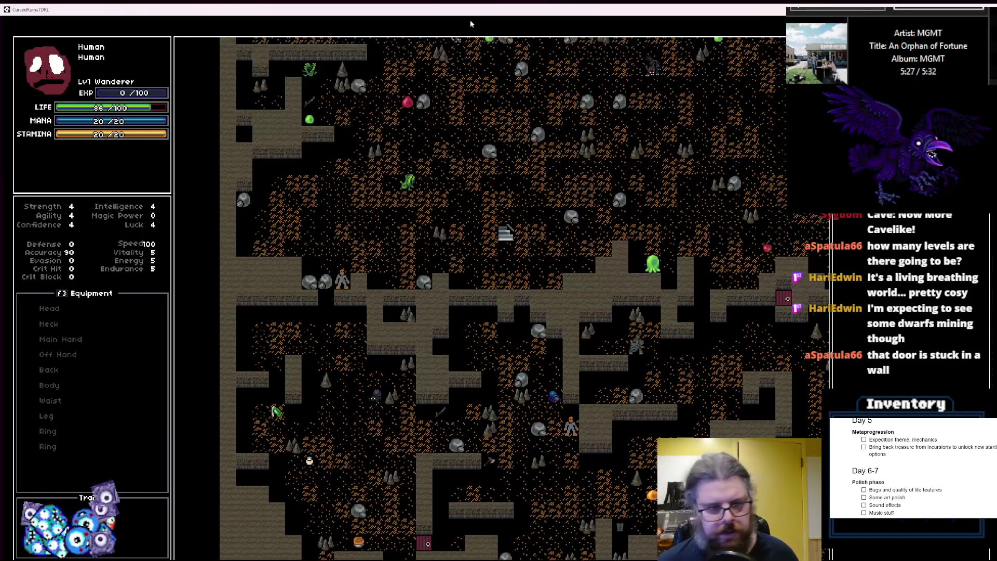
pyautogui.press('Up')
pyautogui.press('Up')
pyautogui.press('Up')
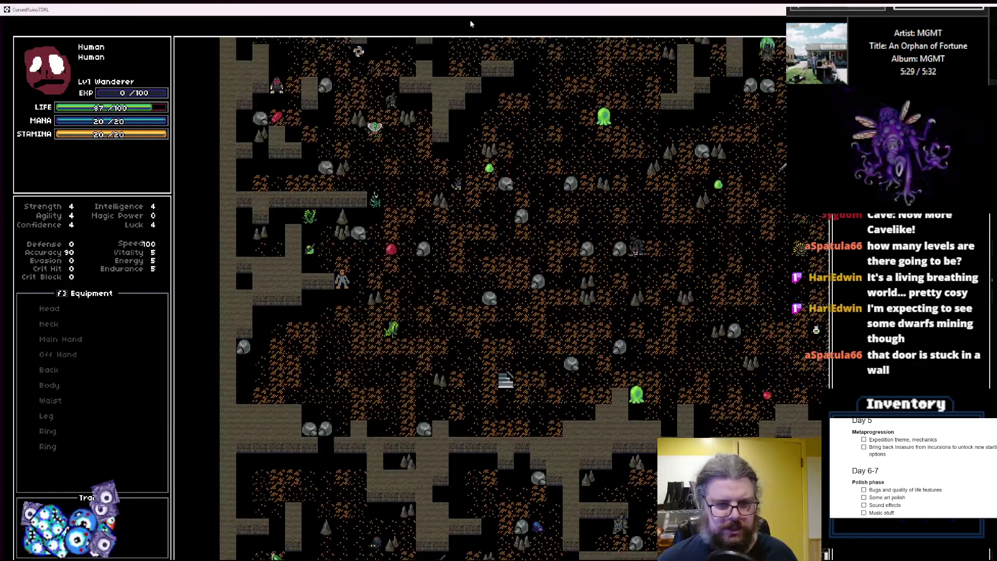
pyautogui.press('Right')
pyautogui.press('Right')
pyautogui.press('Right')
pyautogui.press('Up')
pyautogui.press('Up')
pyautogui.press('Right')
pyautogui.press('Right')
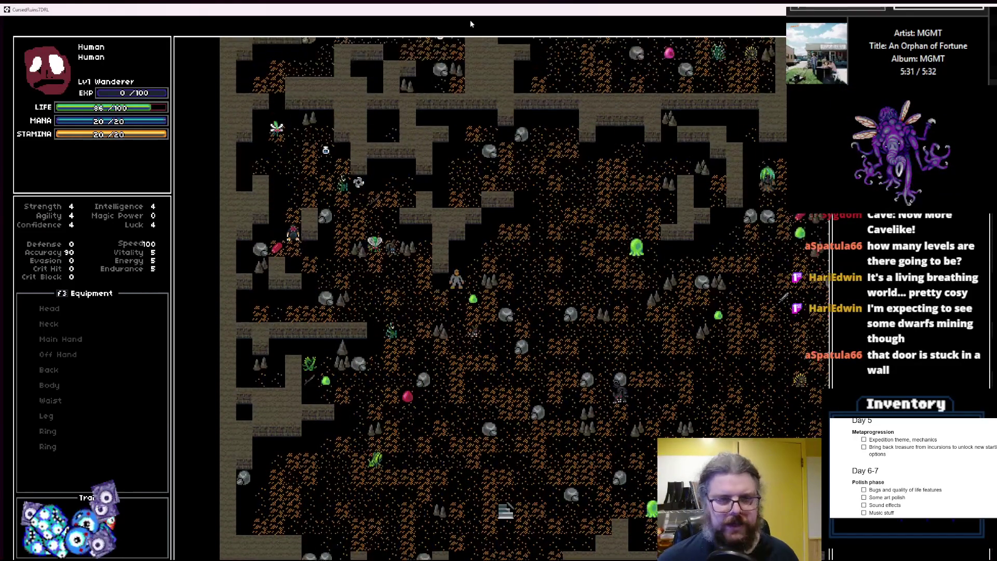
pyautogui.doubleClick(483, 14)
pyautogui.click(618, 103)
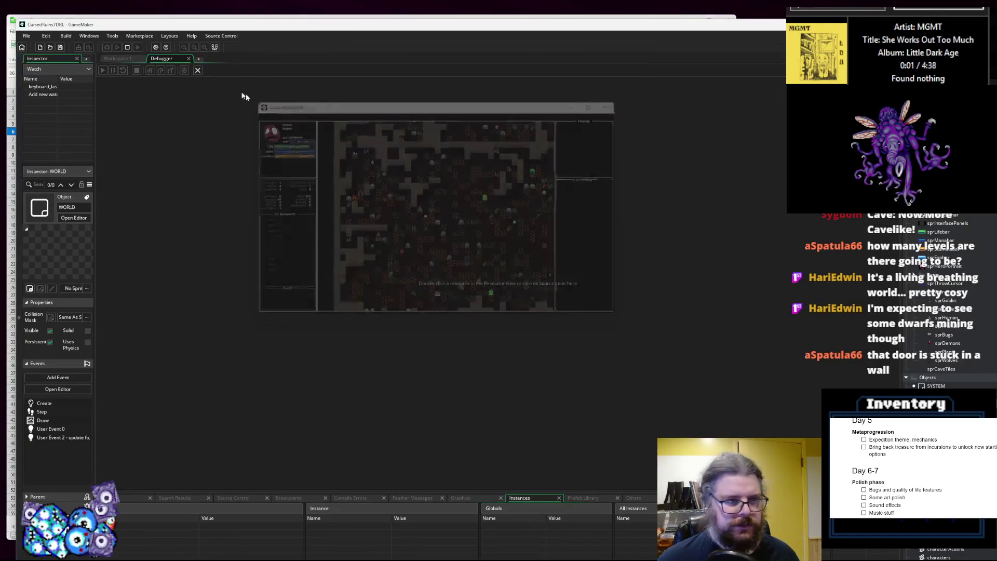
# - Jump with F12 from line 98's lgen_createRoom call to its definition in LevelGenUtility.gml
pyautogui.click(197, 71)
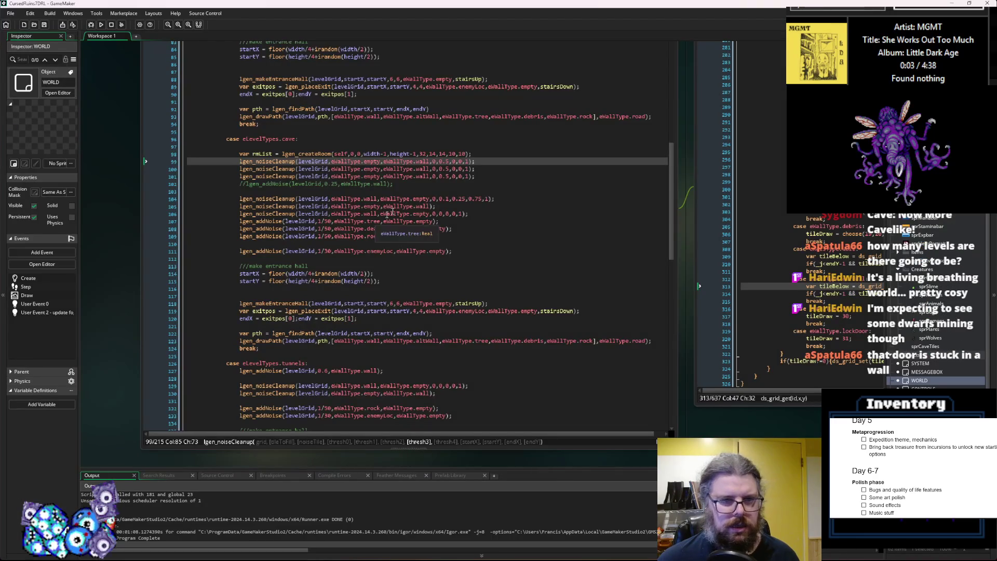
pyautogui.click(426, 185)
pyautogui.click(469, 154)
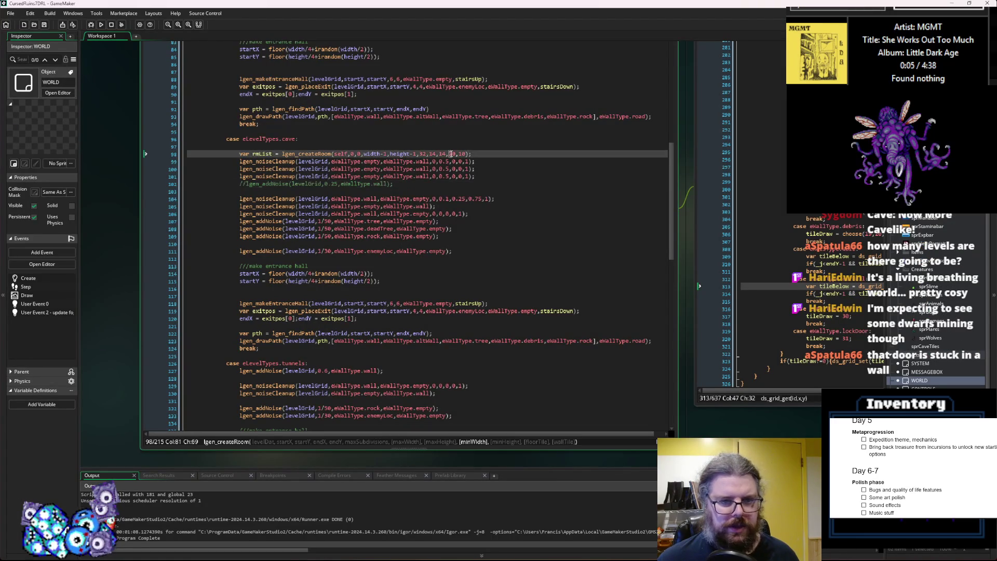
pyautogui.press('Left')
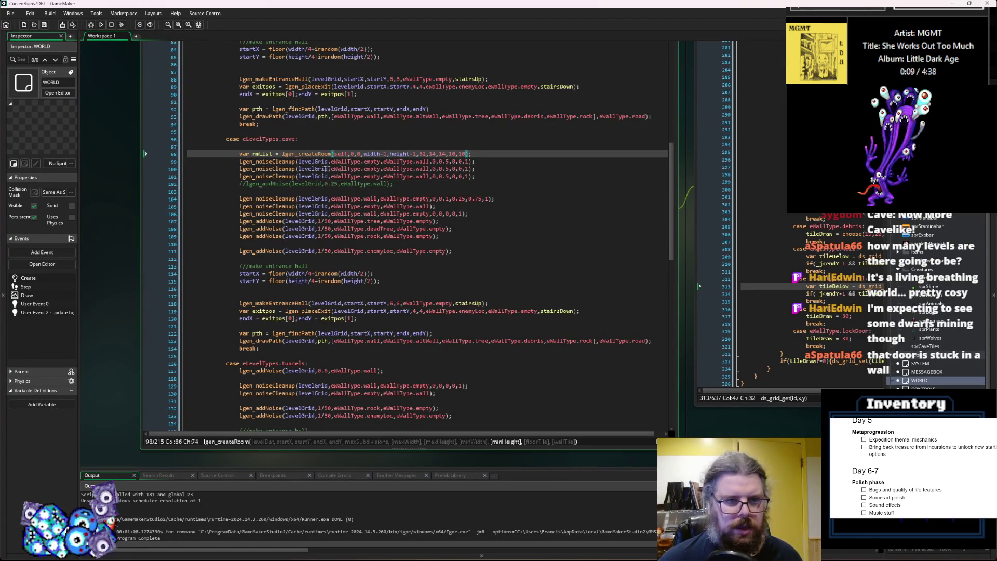
pyautogui.press('F12')
pyautogui.click(488, 253)
pyautogui.click(511, 206)
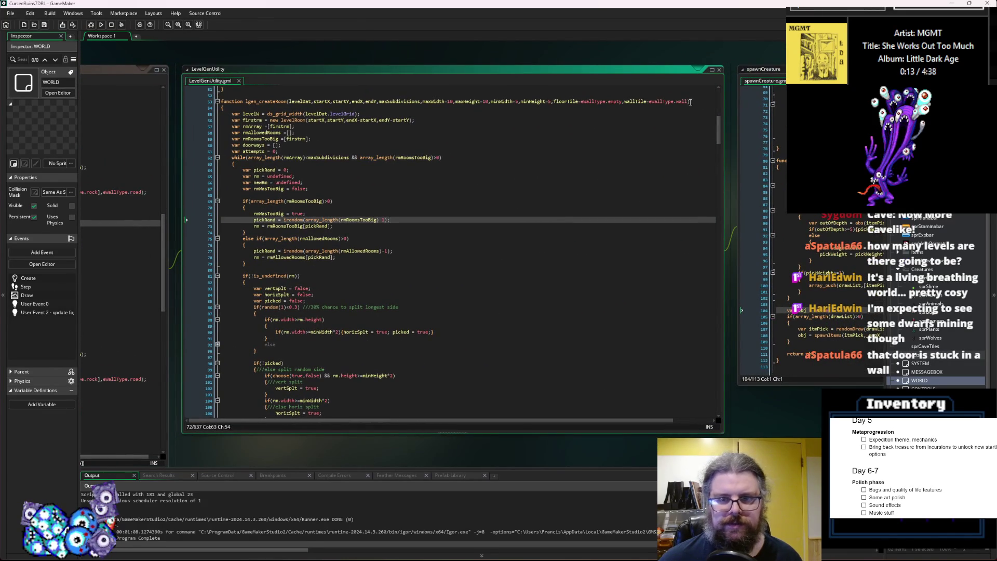
# - Append a doorTile parameter defaulting to eWallType.door to the lgen_createRoom signature on line 53
pyautogui.click(690, 101)
pyautogui.write(',w')
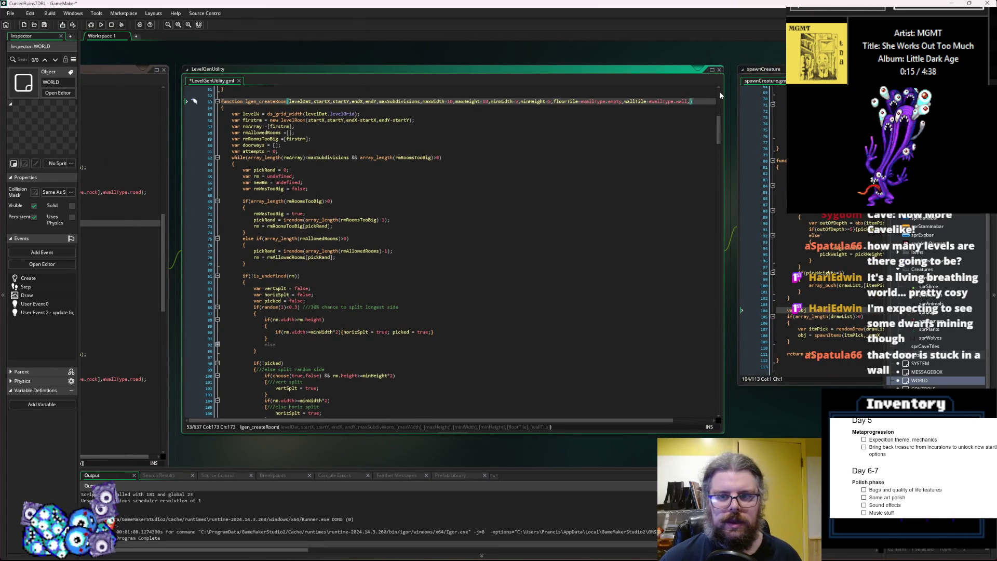
pyautogui.press('BackSpace')
pyautogui.write('doorTi')
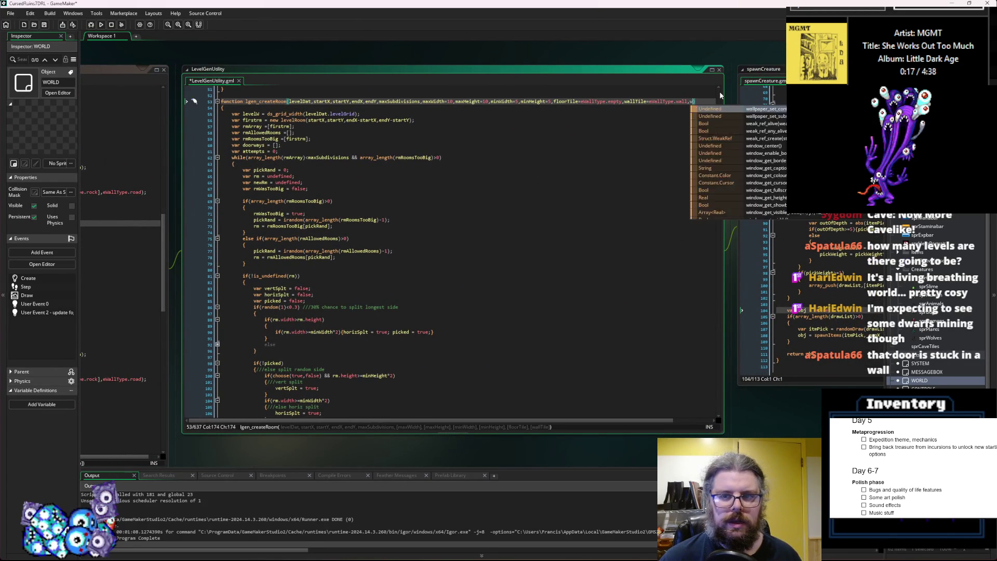
pyautogui.write('le = eWallTy')
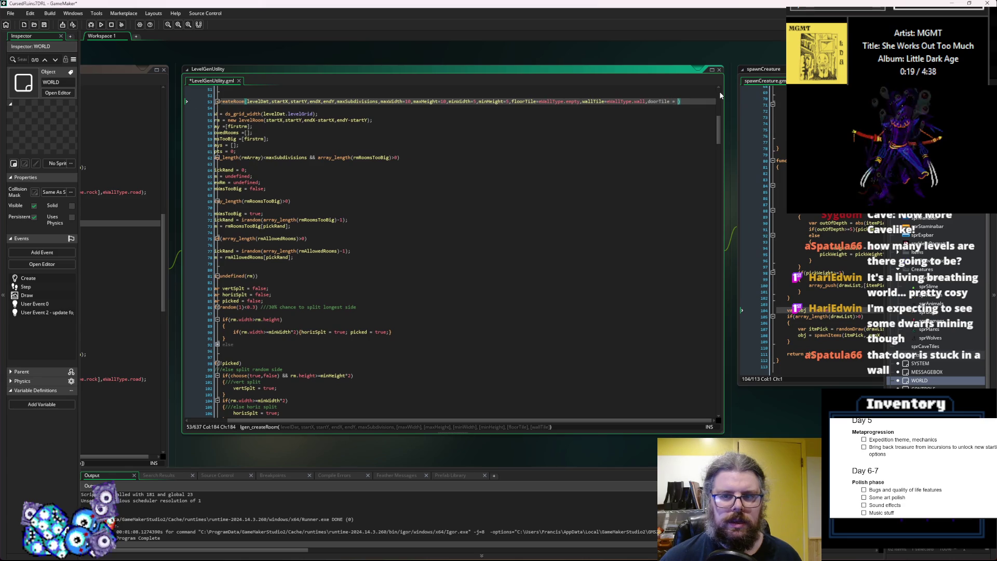
pyautogui.write('pe.door')
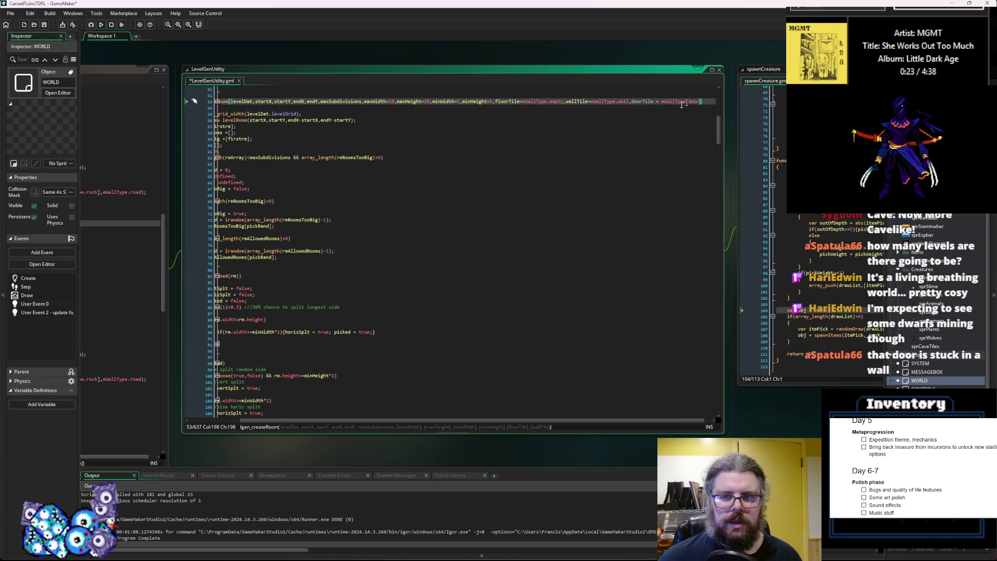
pyautogui.doubleClick(634, 102)
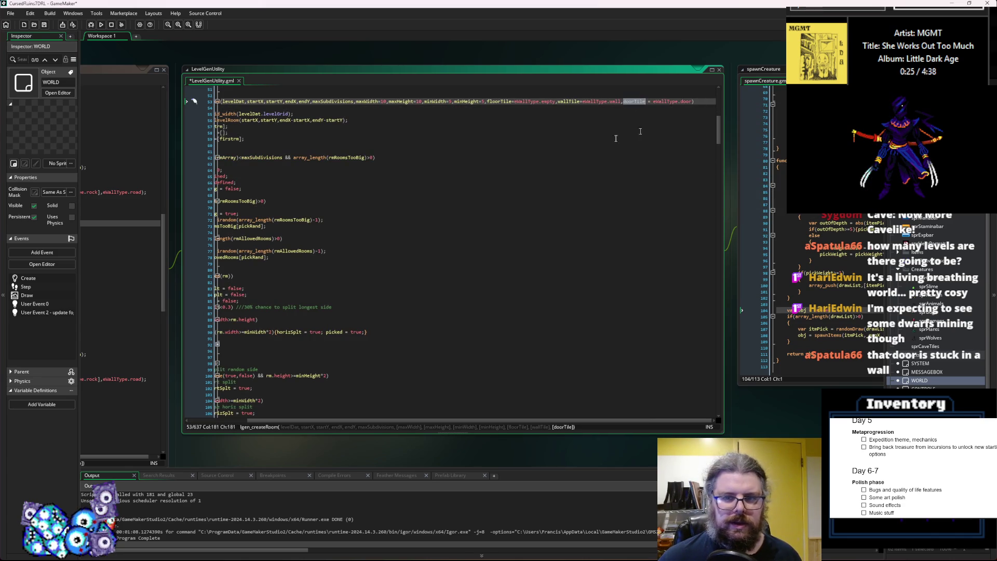
# - Expand the folded else block and select the random door-or-road choice on line 169
pyautogui.click(367, 263)
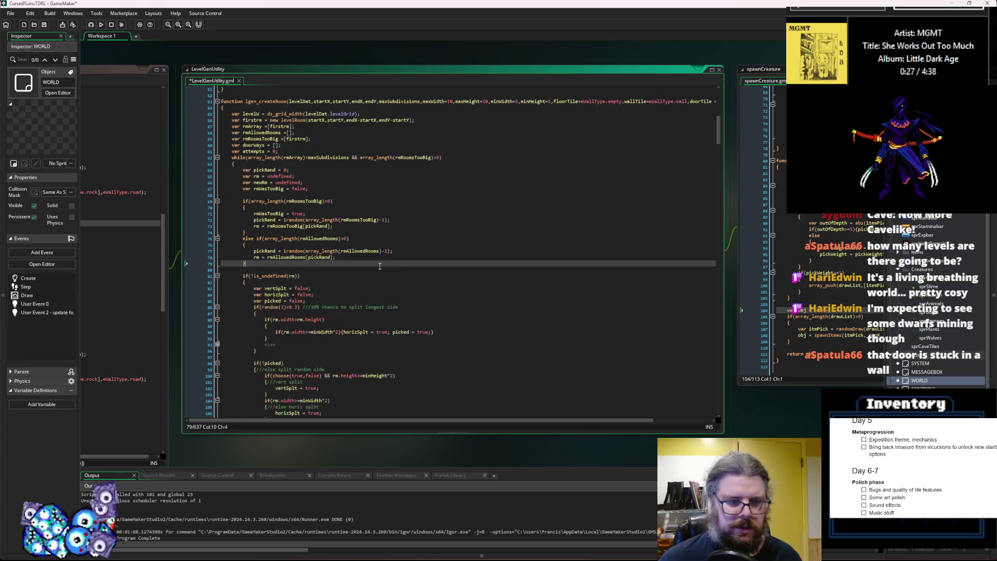
pyautogui.scroll(-8, 363, 353)
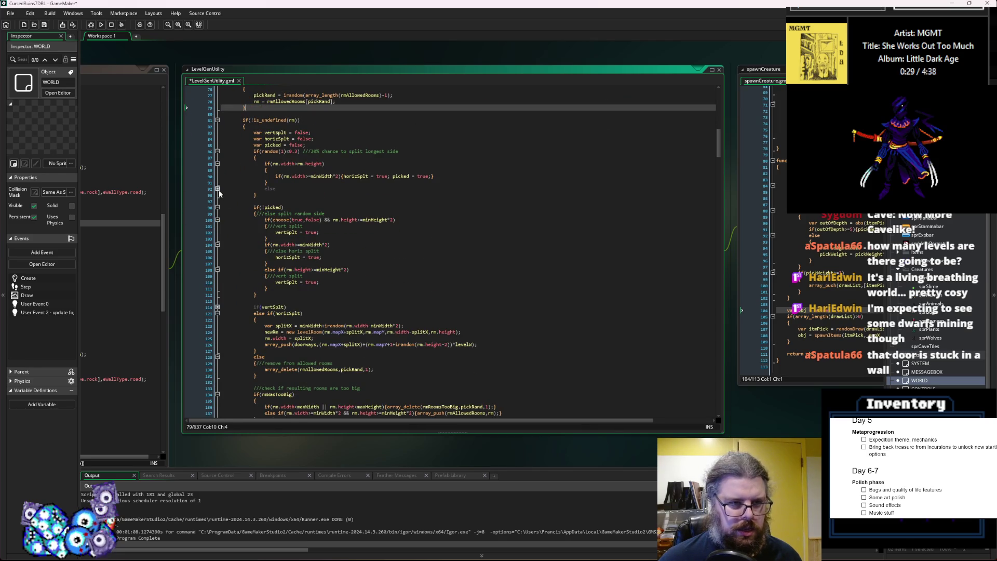
pyautogui.click(217, 188)
pyautogui.click(296, 239)
pyautogui.scroll(-16, 335, 268)
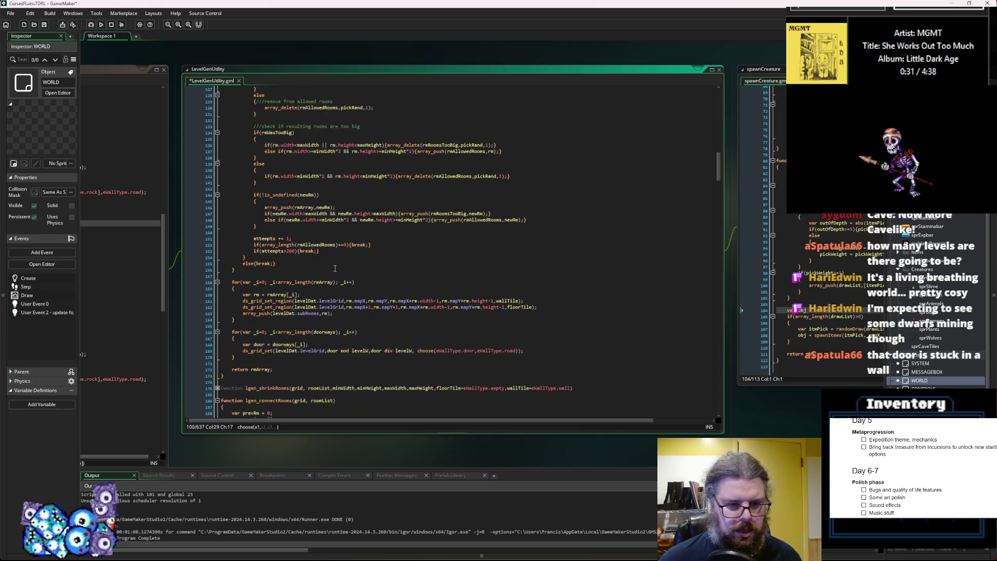
pyautogui.scroll(-1, 335, 269)
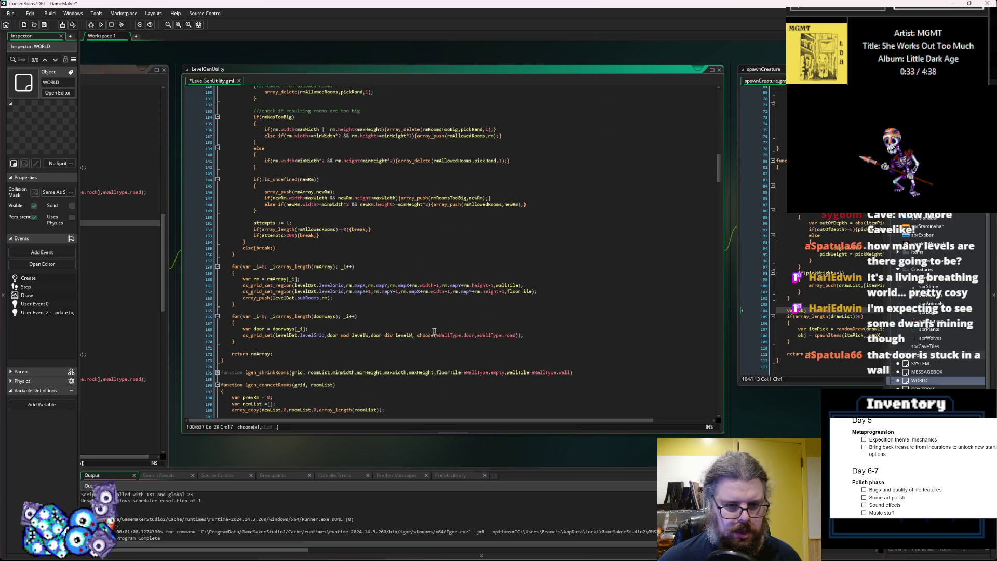
pyautogui.moveTo(520, 336); pyautogui.dragTo(418, 335)
# - Replace the random door choice with doorTile, save, and add a doorPick variable set to doorTile
pyautogui.write('doorTile')
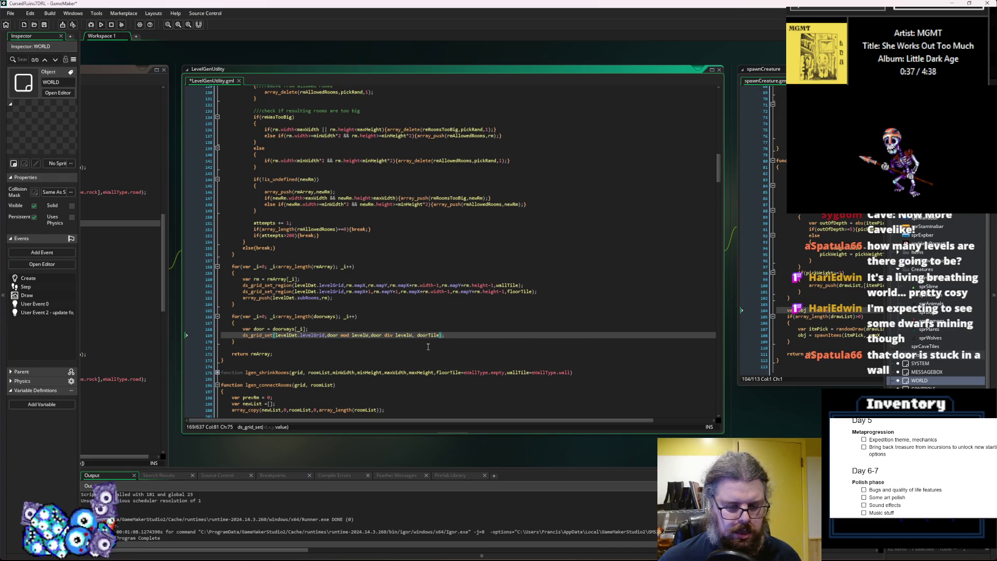
pyautogui.click(42, 24)
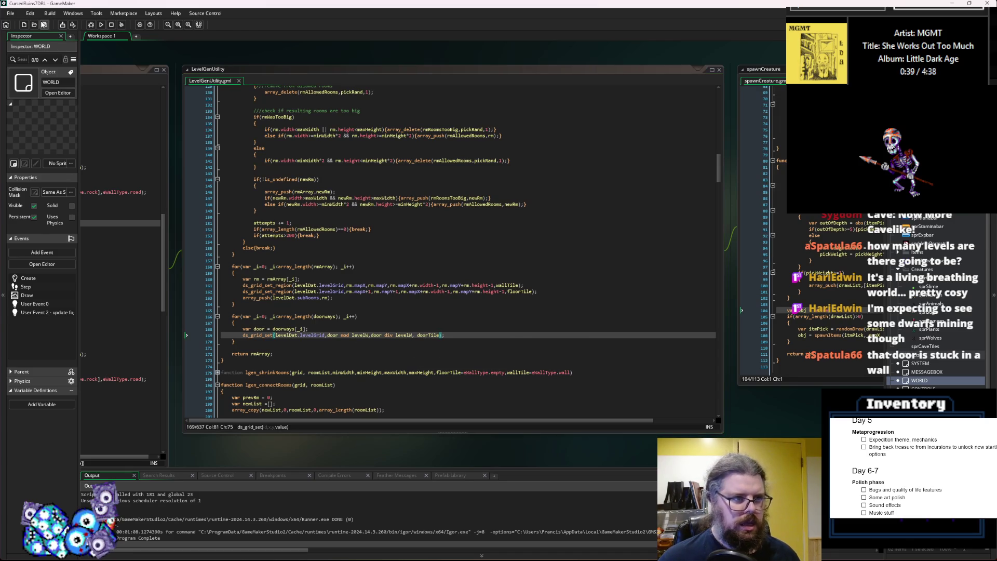
pyautogui.click(433, 335)
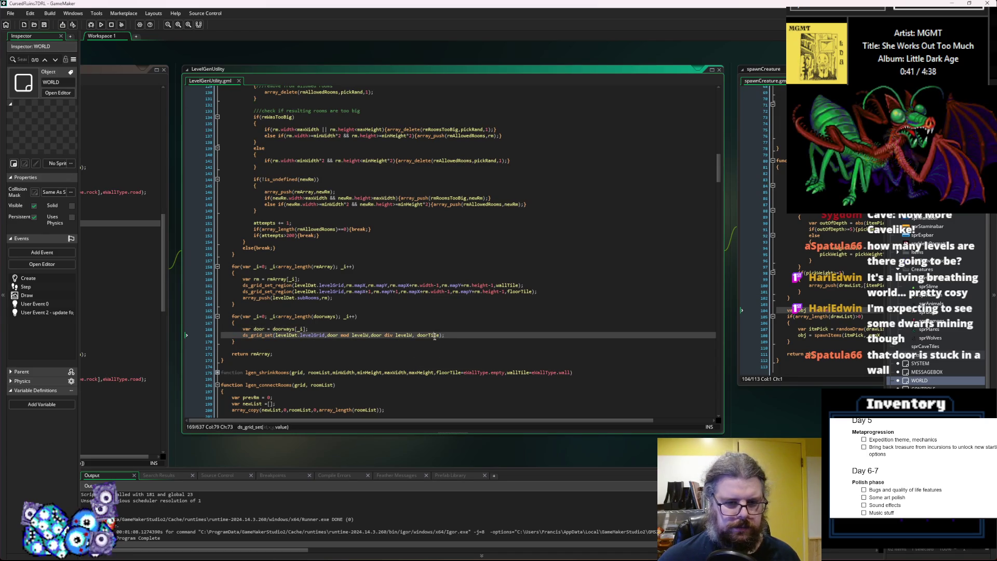
pyautogui.click(422, 332)
pyautogui.press('Return')
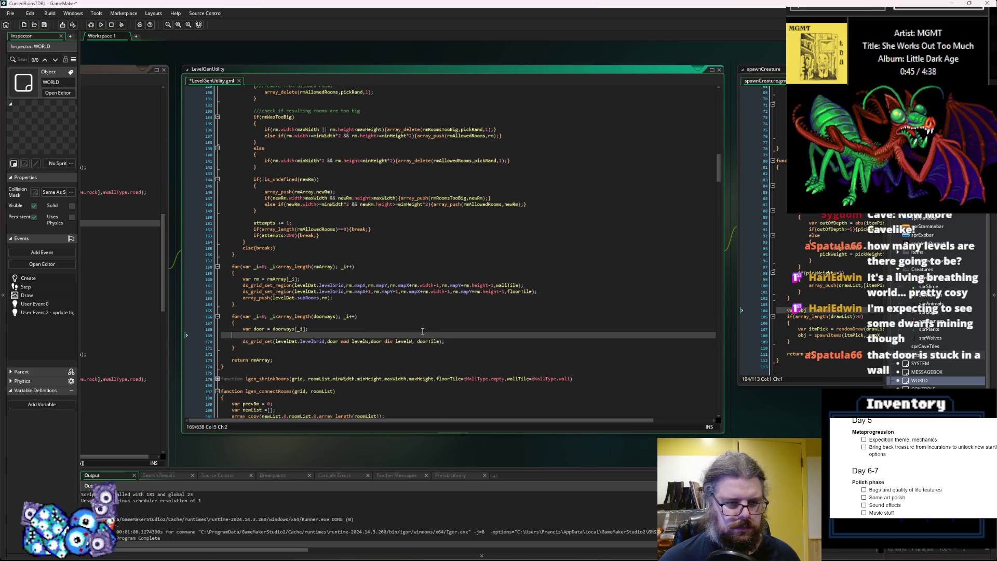
pyautogui.press('BackSpace')
pyautogui.press('Return')
pyautogui.write('var doorP')
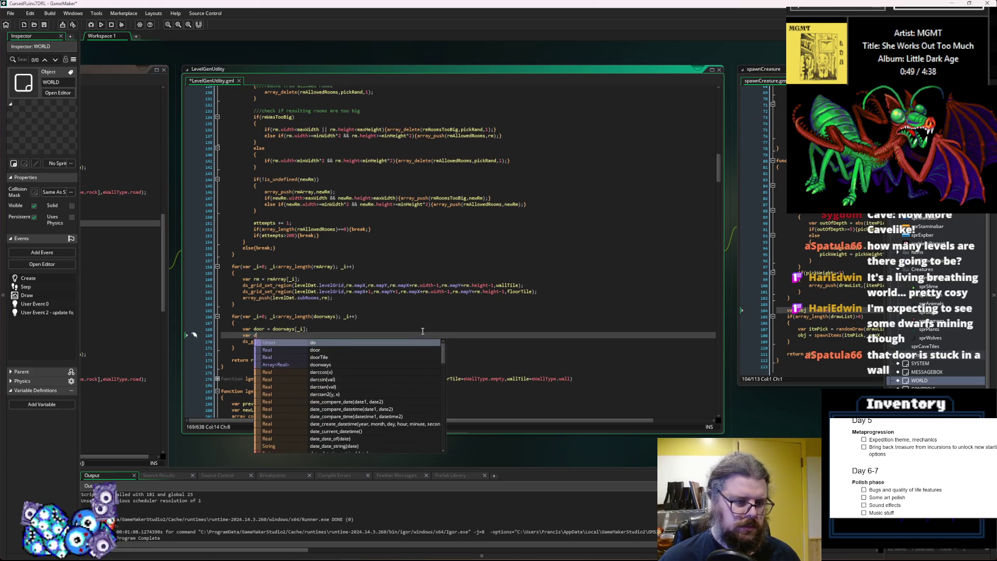
pyautogui.write('ick = doorTy')
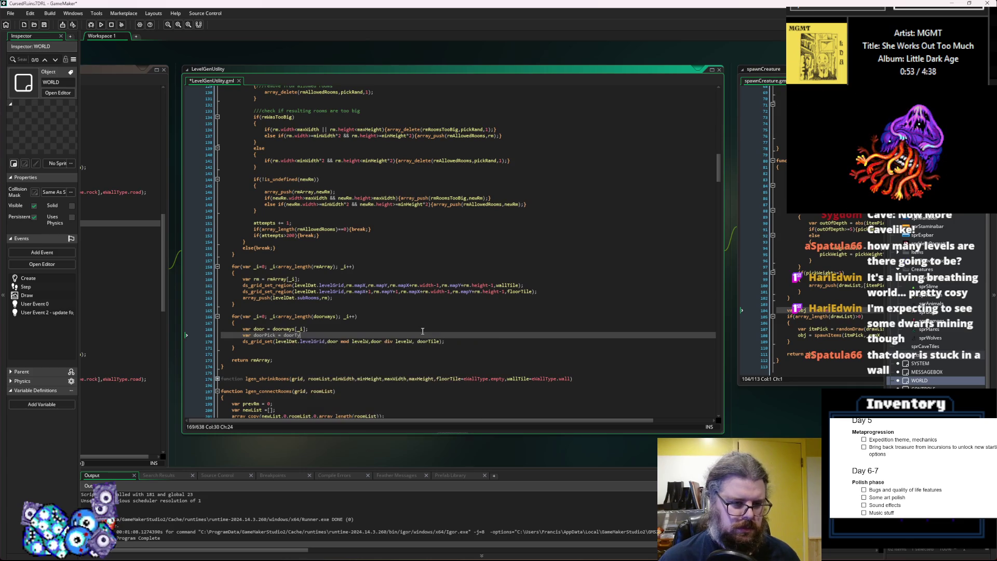
pyautogui.write('le;')
pyautogui.press('Return')
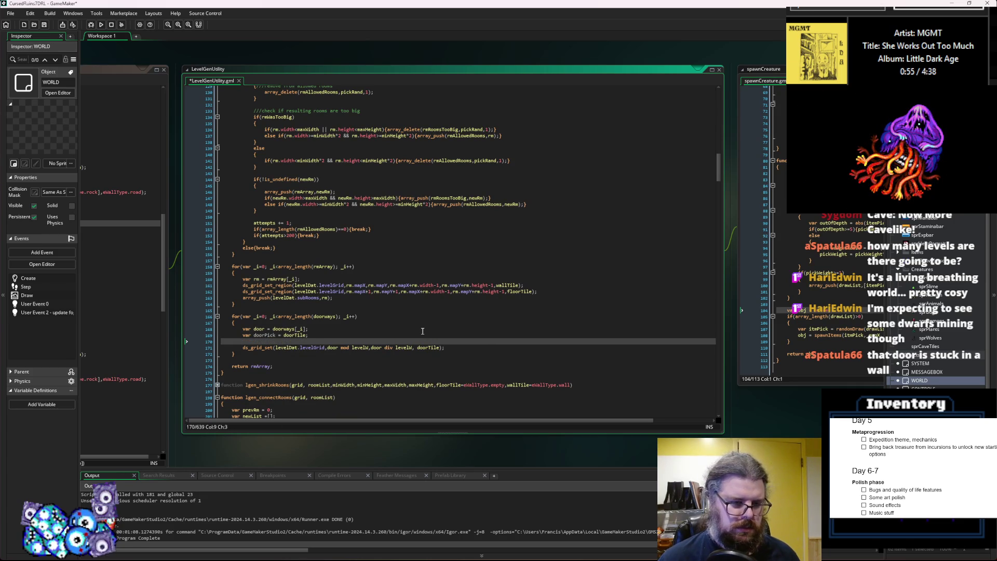
# - Add an is_array(doorPick) check assigning doorTile[irandom(array_length(doorTile)-1)] to doorPick
pyautogui.write('if(!s_array(do')
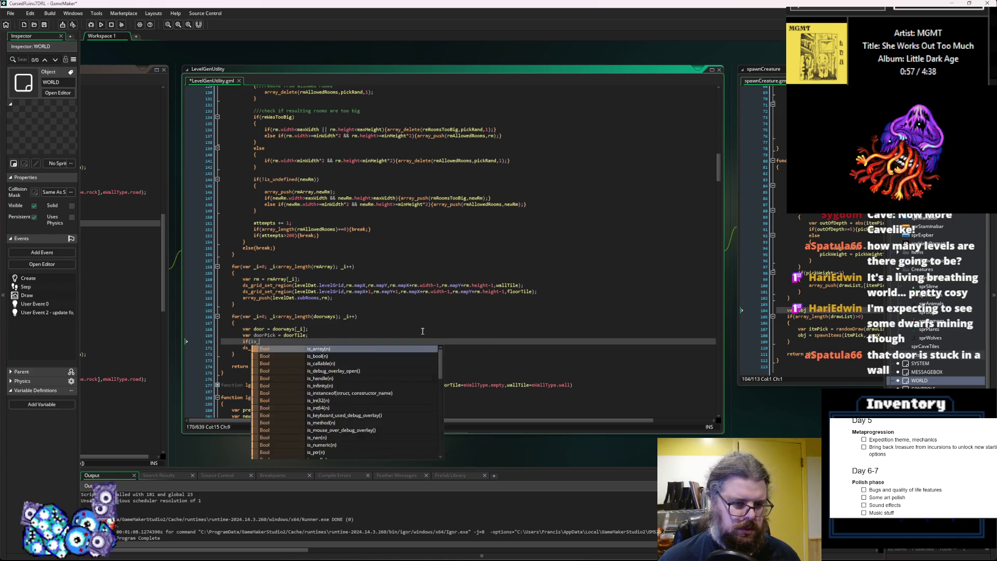
pyautogui.write('orPick)){')
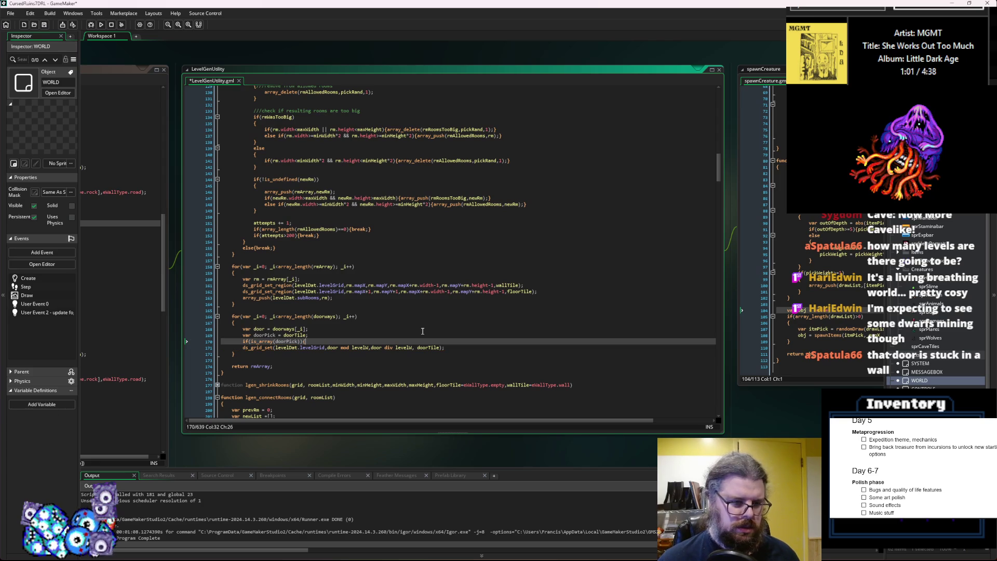
pyautogui.press('Left')
pyautogui.write('doorPick = d')
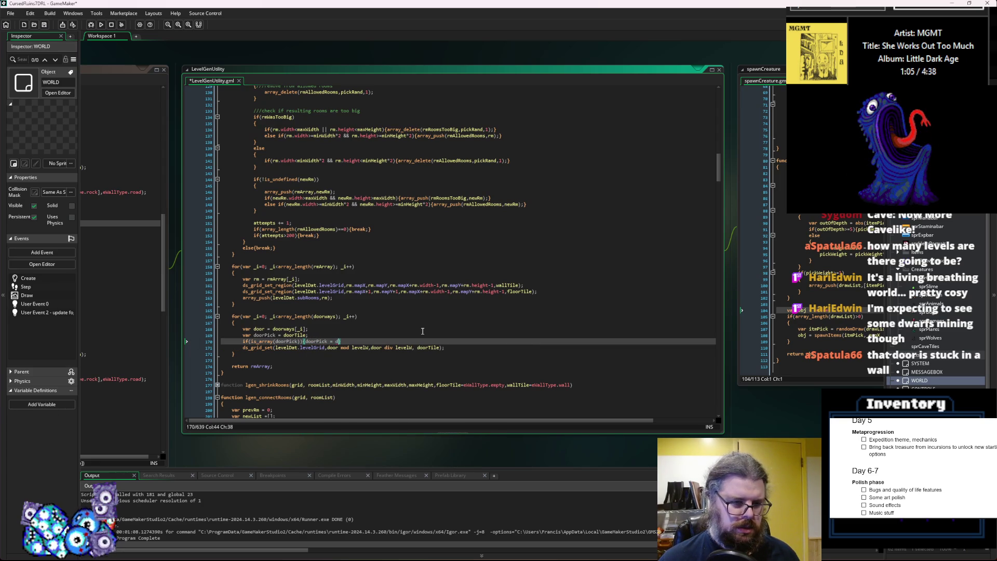
pyautogui.write('oorTile[')
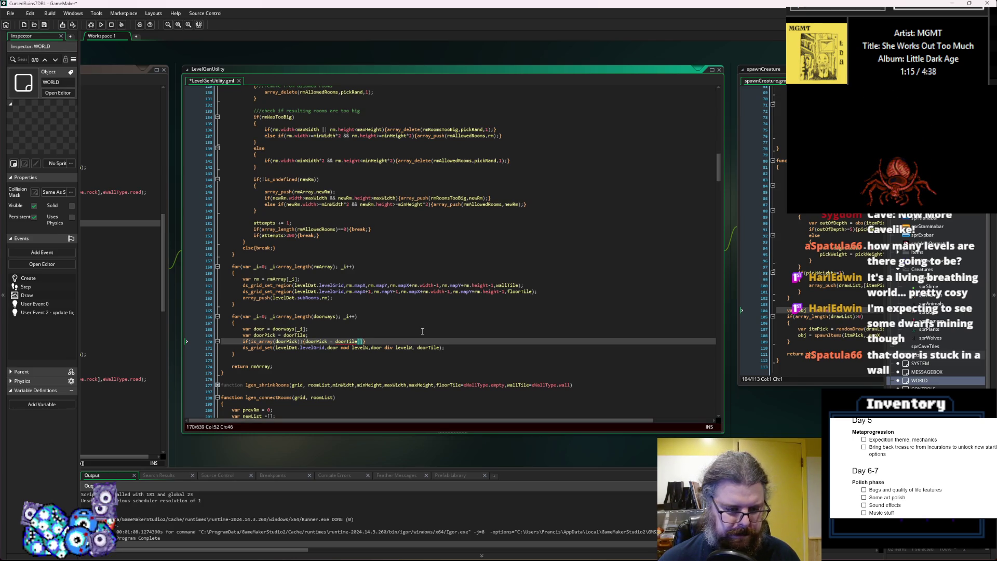
pyautogui.write('ray_length')
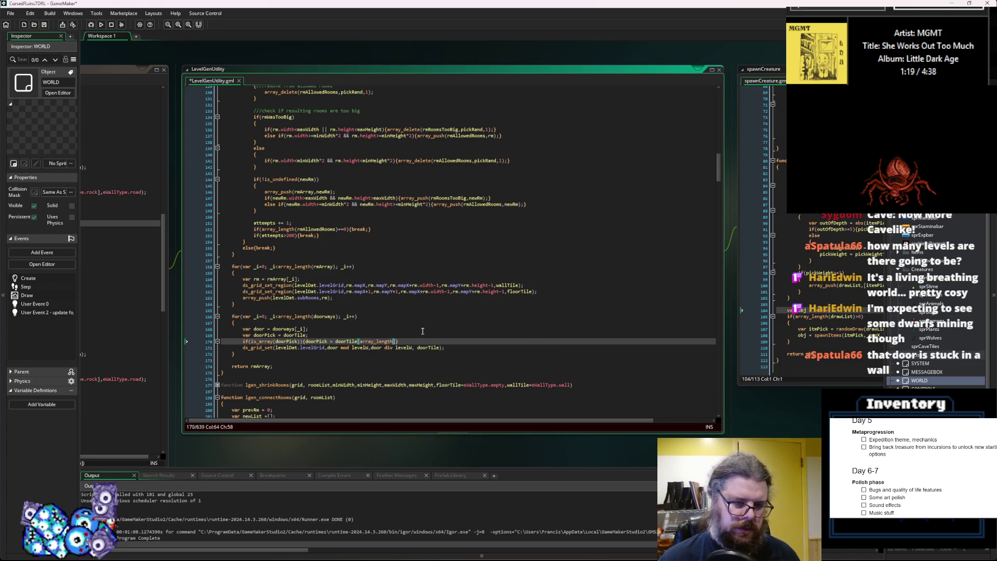
pyautogui.write('(doorTile)-1')
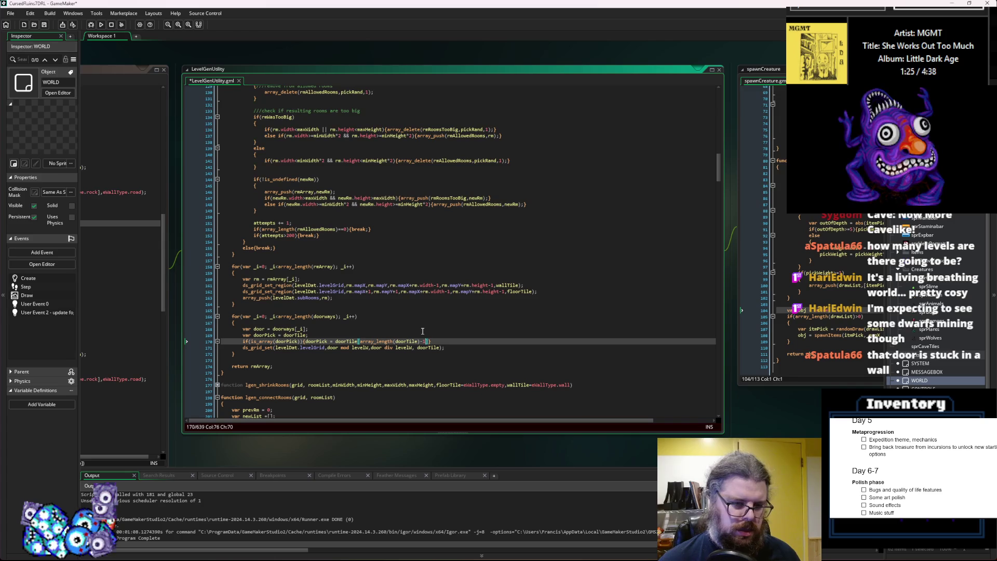
pyautogui.press('Left')
pyautogui.press('Left')
pyautogui.press('Left')
pyautogui.write('irandom(')
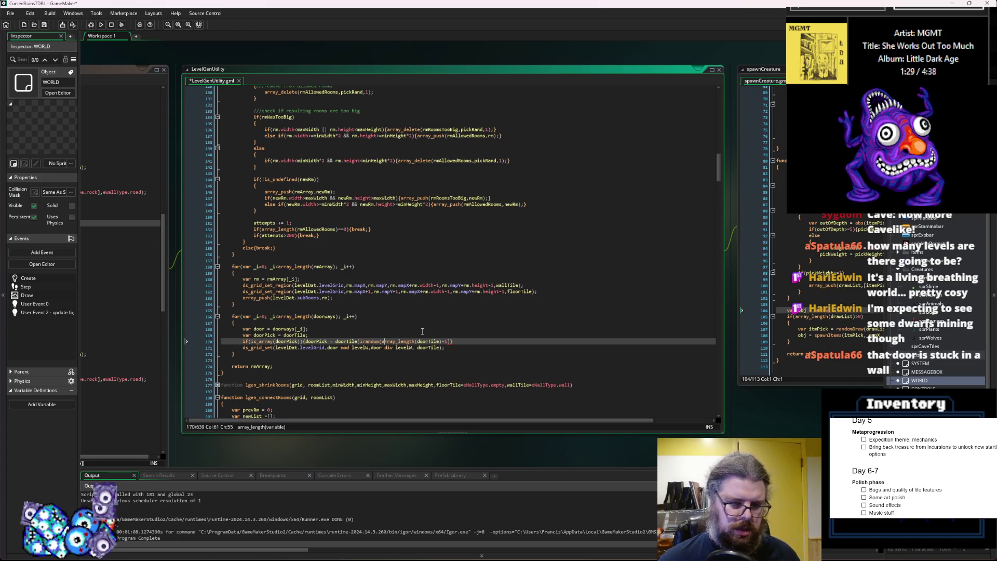
pyautogui.press('Right')
pyautogui.write(')')
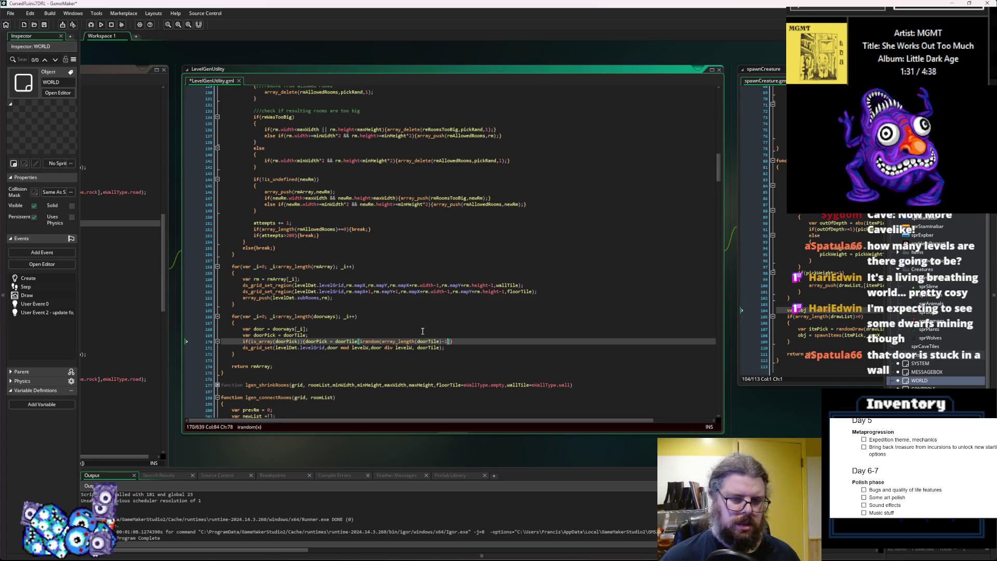
pyautogui.press('Right')
pyautogui.write(';')
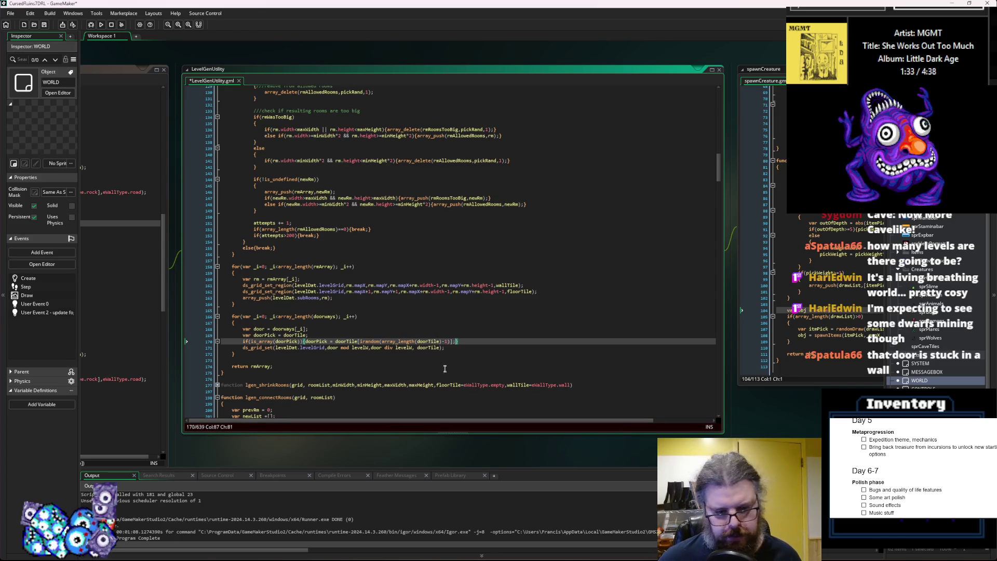
# - Highlight the doorTile uses and return to the start of lgen_createRoom
pyautogui.click(426, 348)
pyautogui.doubleClick(430, 347)
pyautogui.click(438, 341)
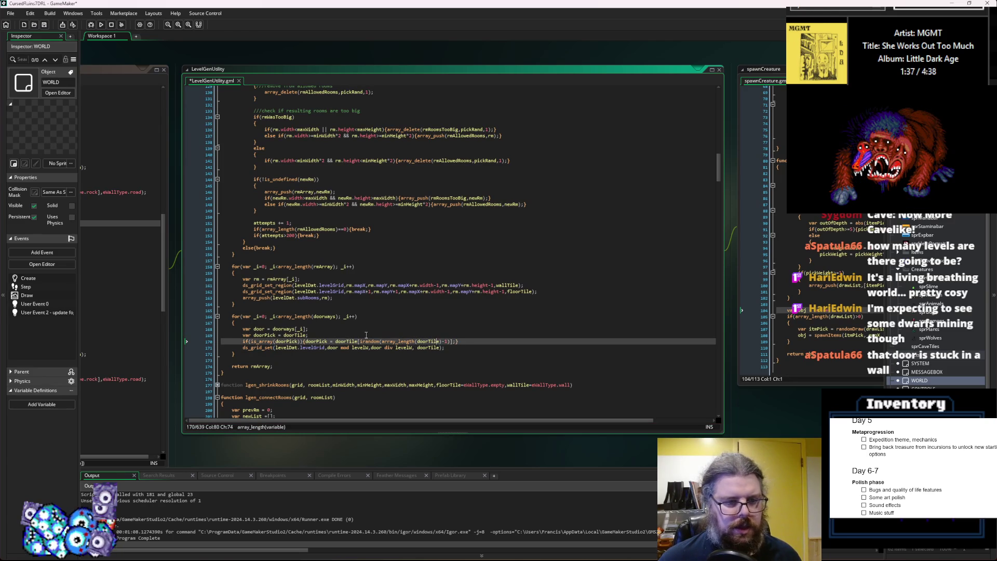
pyautogui.scroll(20, 493, 299)
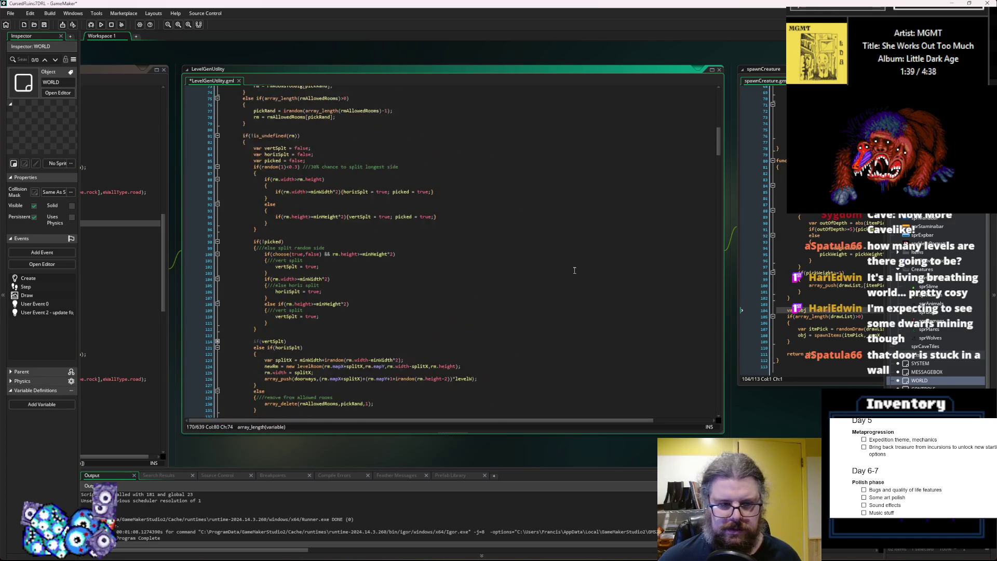
pyautogui.scroll(7, 582, 274)
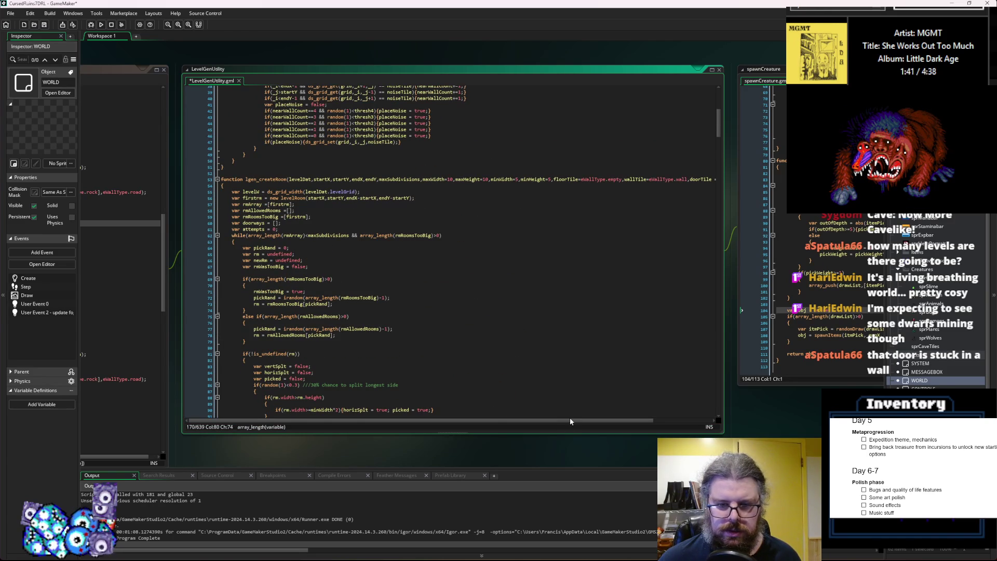
pyautogui.moveTo(591, 423); pyautogui.dragTo(697, 417)
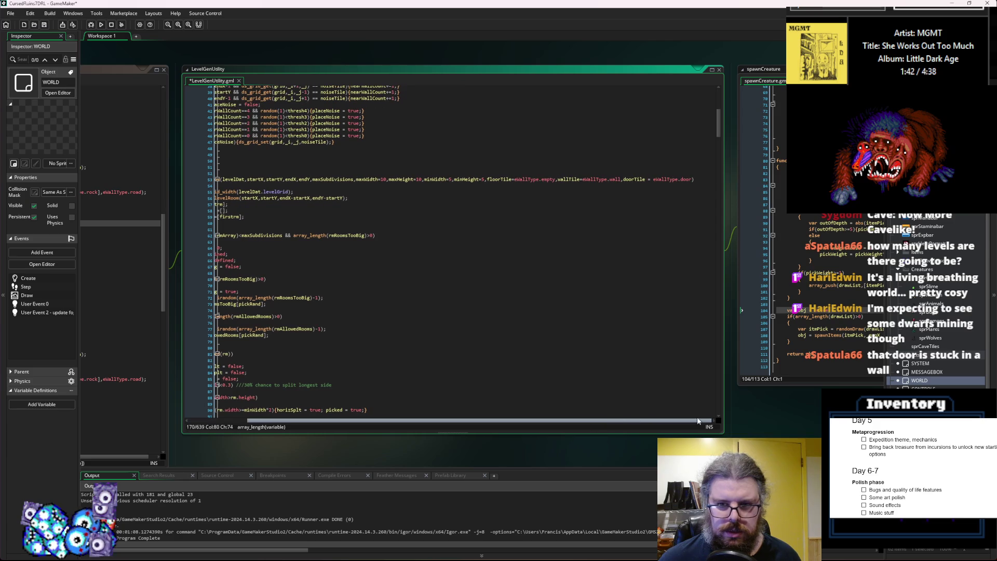
pyautogui.click(654, 185)
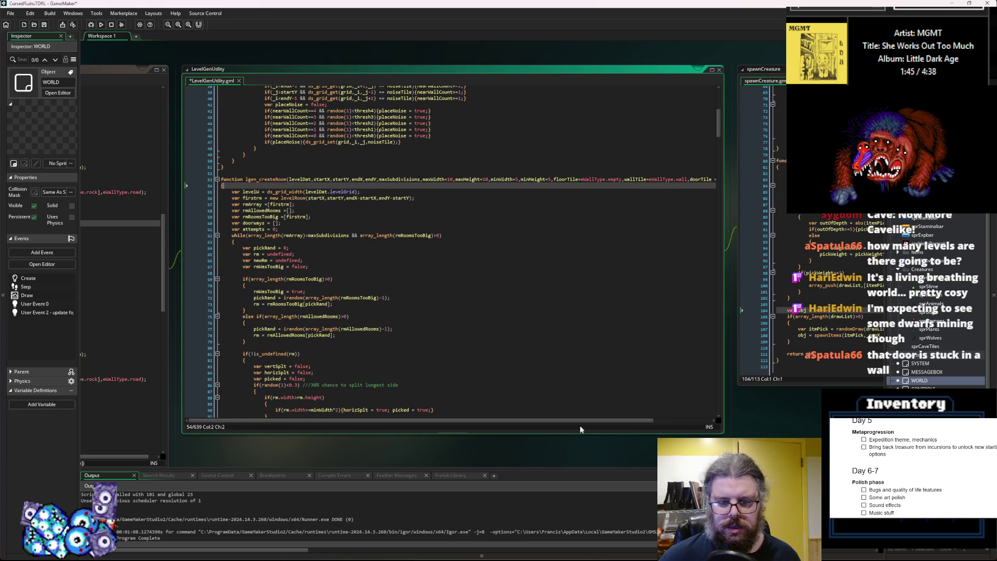
# - Change the doorTile default to an array beginning with eWallType.road and save LevelGenUtility
pyautogui.moveTo(591, 423); pyautogui.dragTo(649, 423)
pyautogui.click(693, 180)
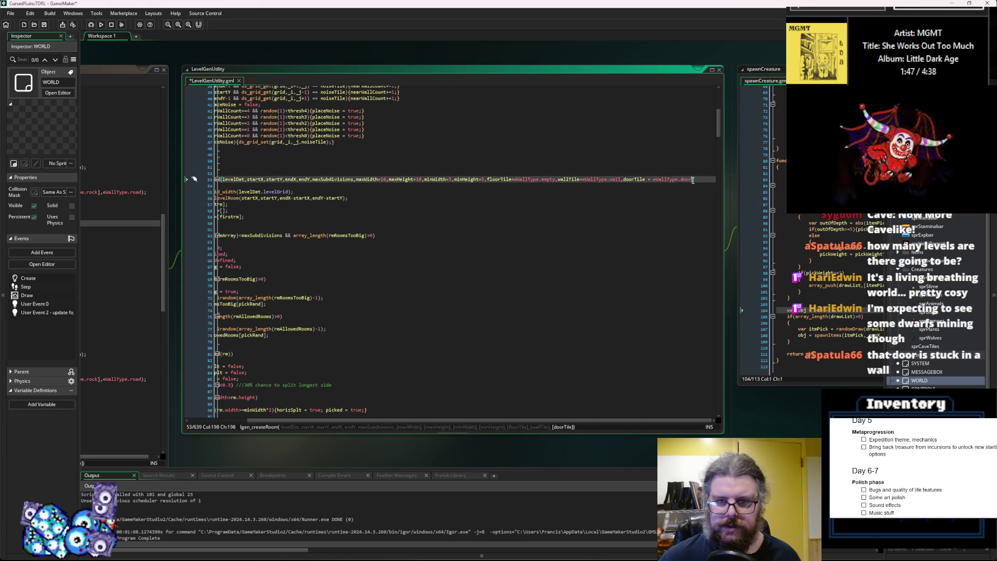
pyautogui.press('Left')
pyautogui.press('Left')
pyautogui.press('Left')
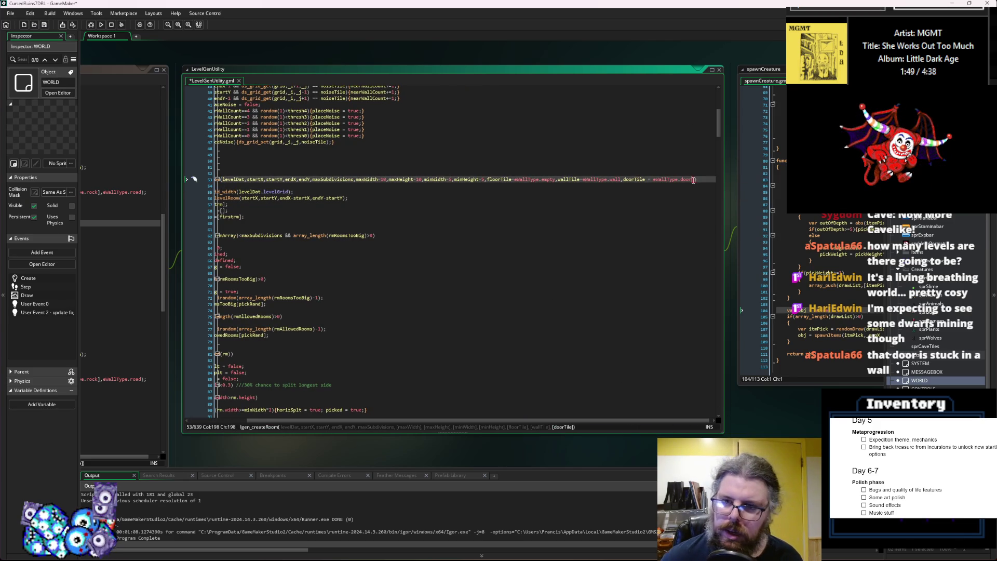
pyautogui.write('[')
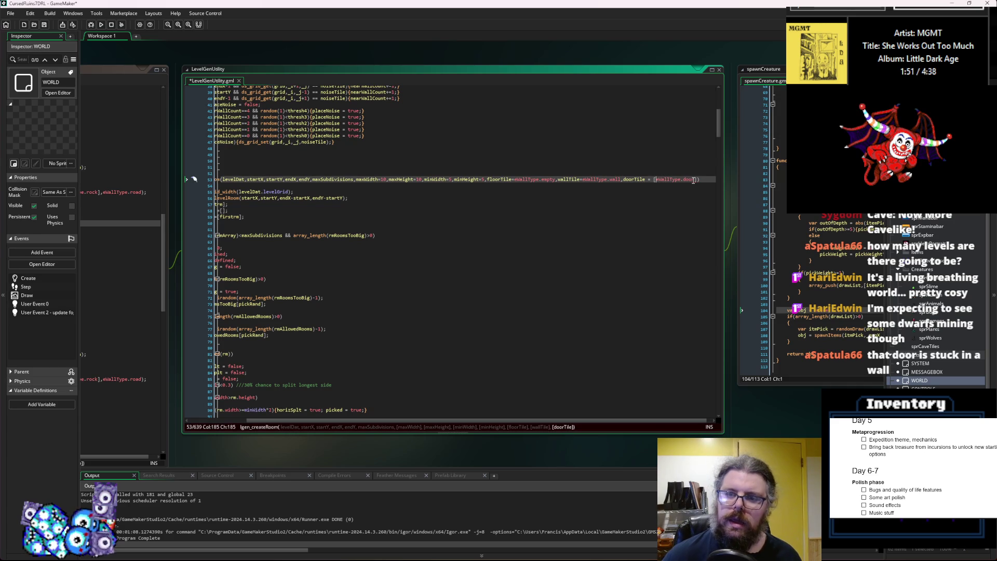
pyautogui.write('eWallTy')
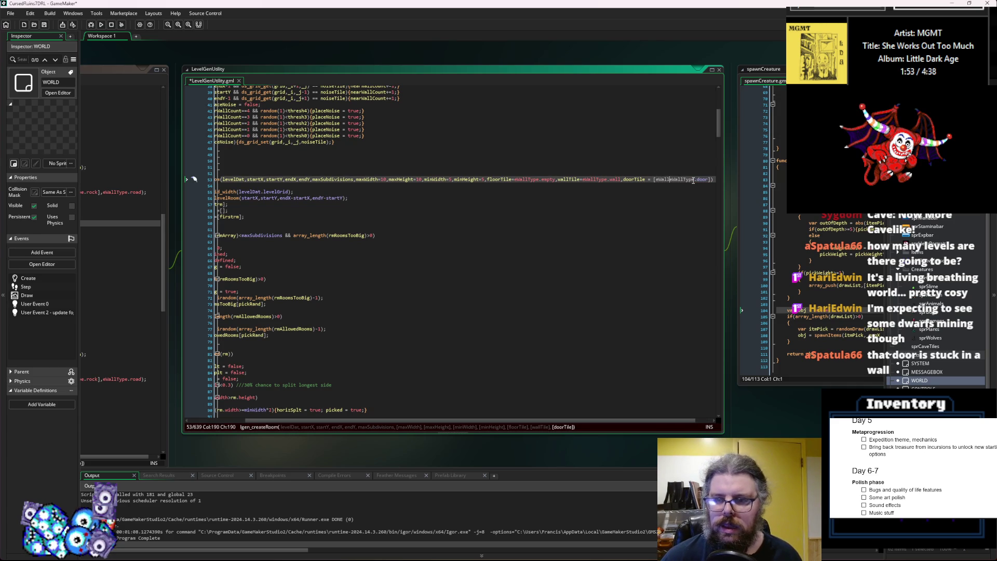
pyautogui.write('pe.path,')
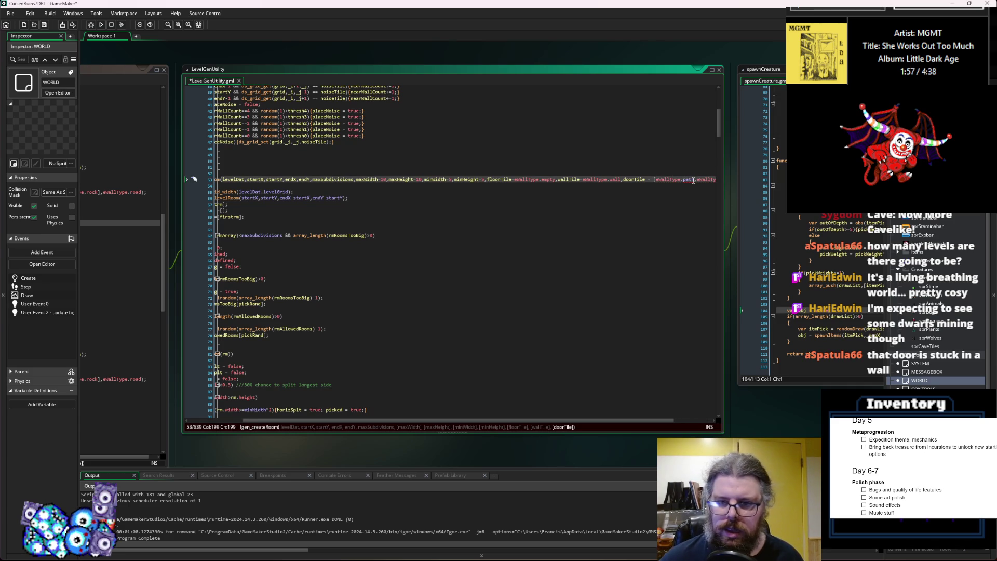
pyautogui.press('BackSpace')
pyautogui.press('BackSpace')
pyautogui.press('BackSpace')
pyautogui.write('road')
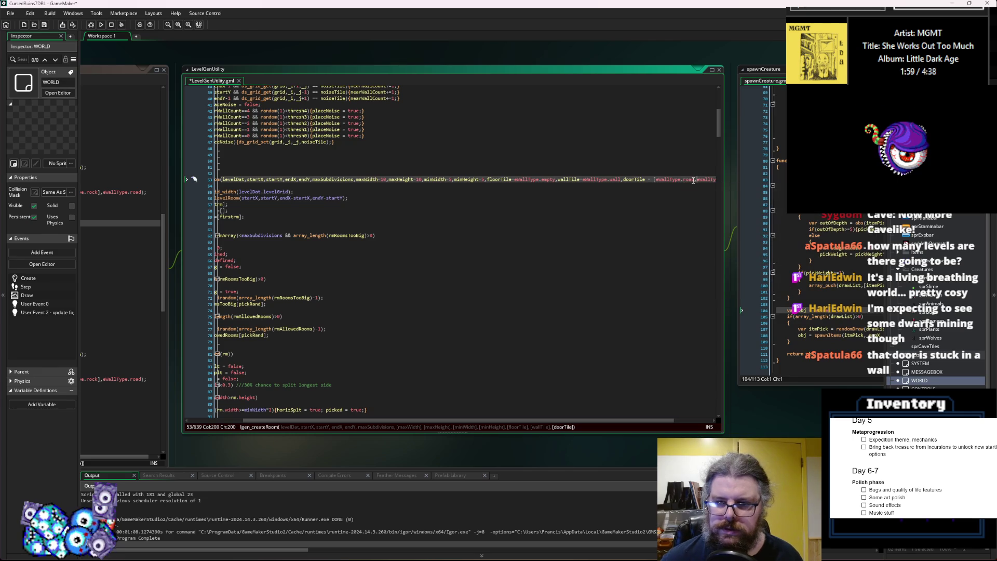
pyautogui.click(566, 249)
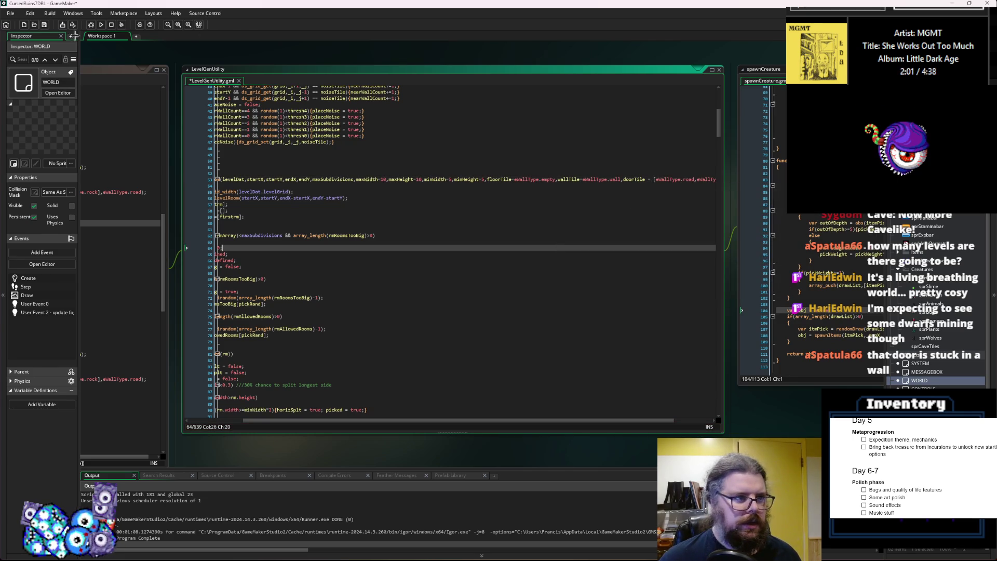
pyautogui.hotkey('ctrl', 's')
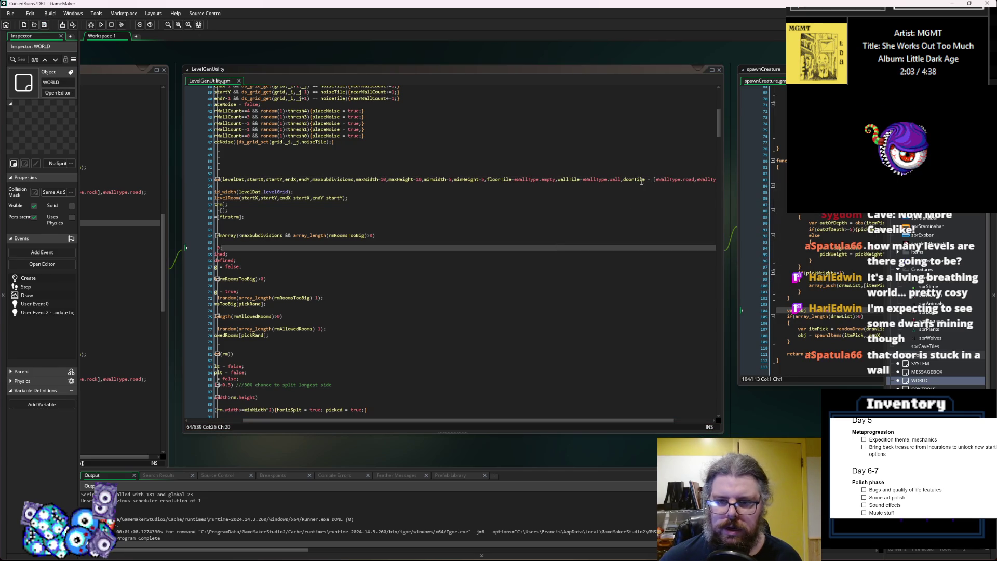
pyautogui.click(120, 335)
pyautogui.moveTo(335, 281); pyautogui.dragTo(356, 296)
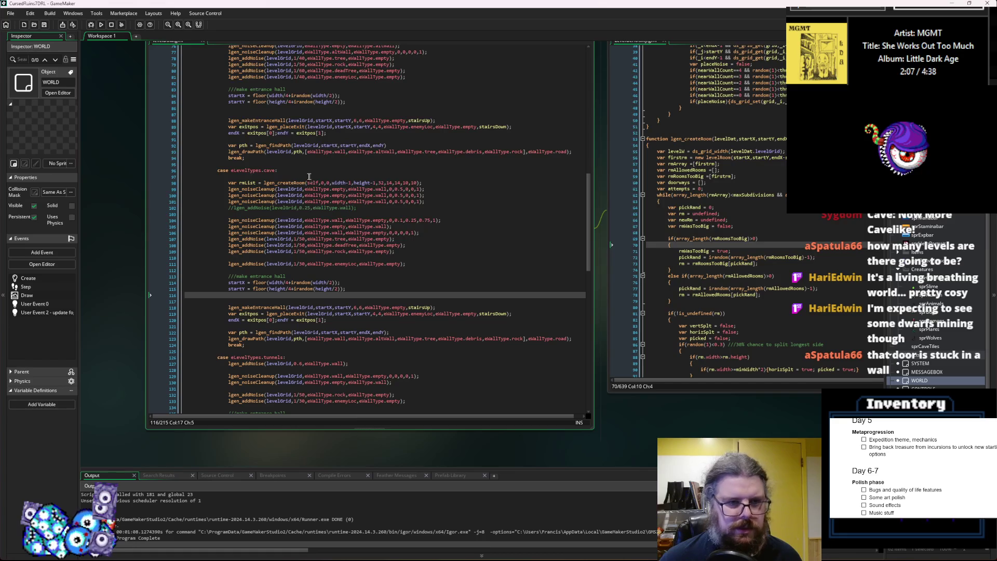
# - Extend the cave lgen_createRoom call with tile types eWallType.empty, wall and road, then save
pyautogui.click(418, 182)
pyautogui.write(',')
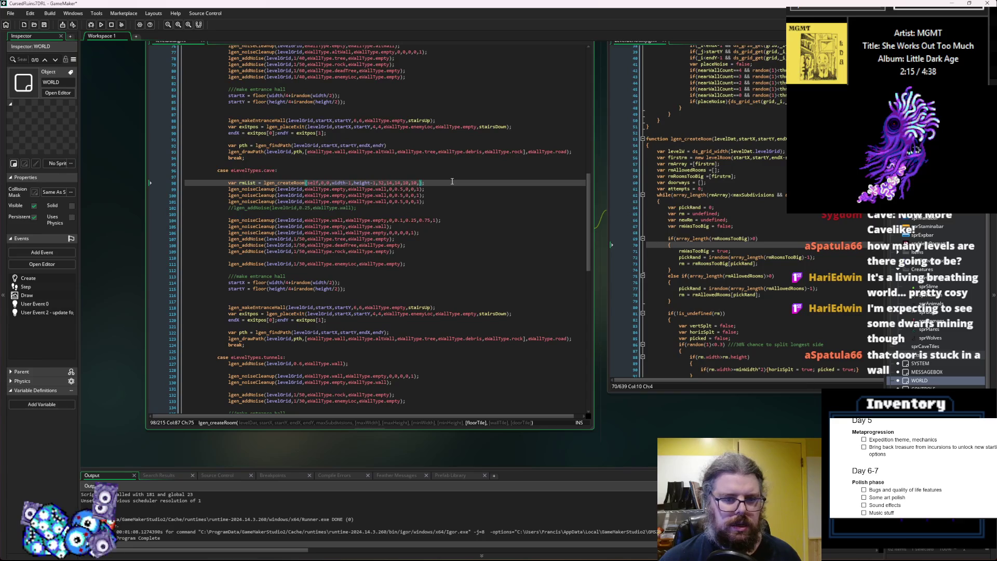
pyautogui.write('eW')
pyautogui.write('allType.em')
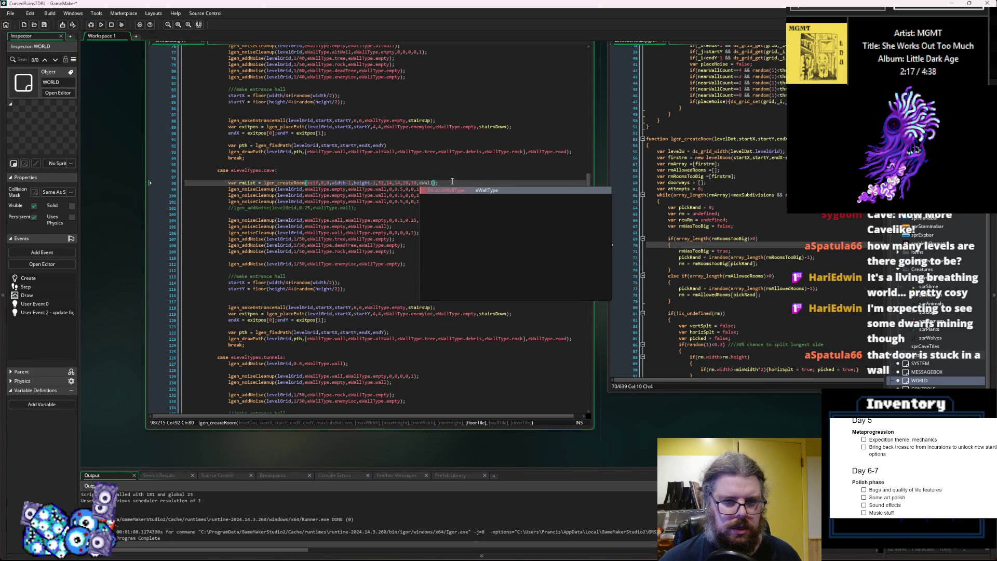
pyautogui.write('pty,e')
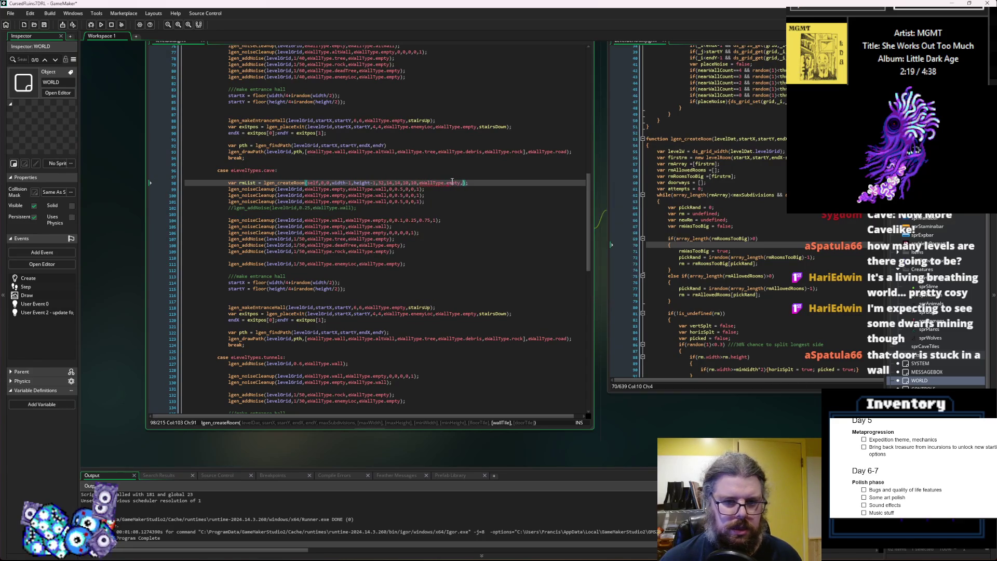
pyautogui.write('WallType.')
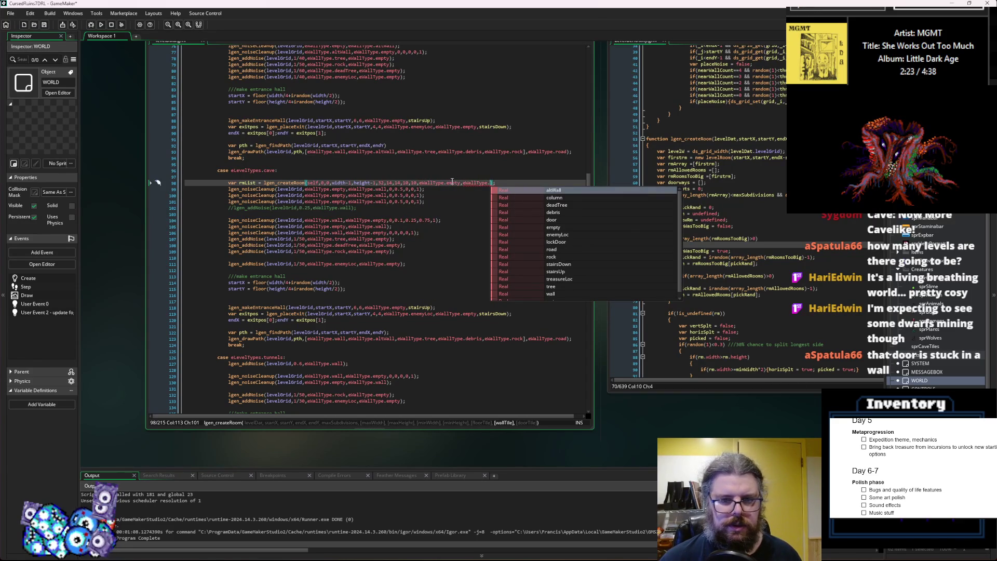
pyautogui.write('wall,')
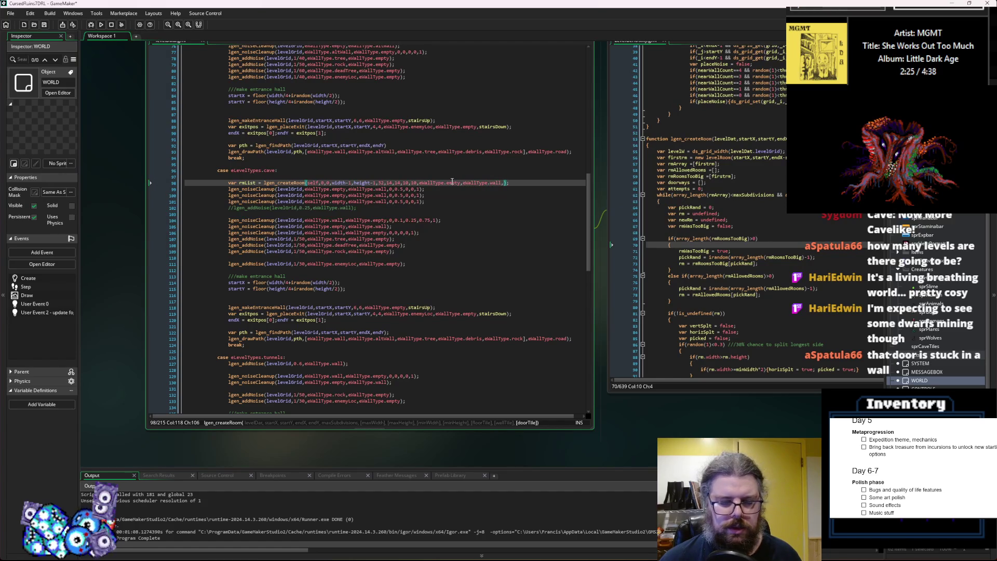
pyautogui.write('eWall')
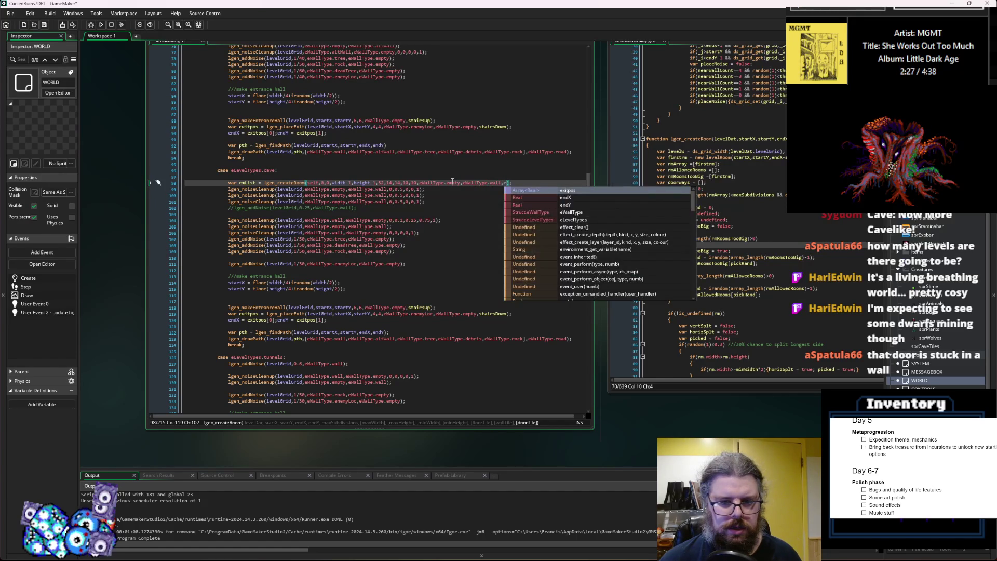
pyautogui.write('Type.ro')
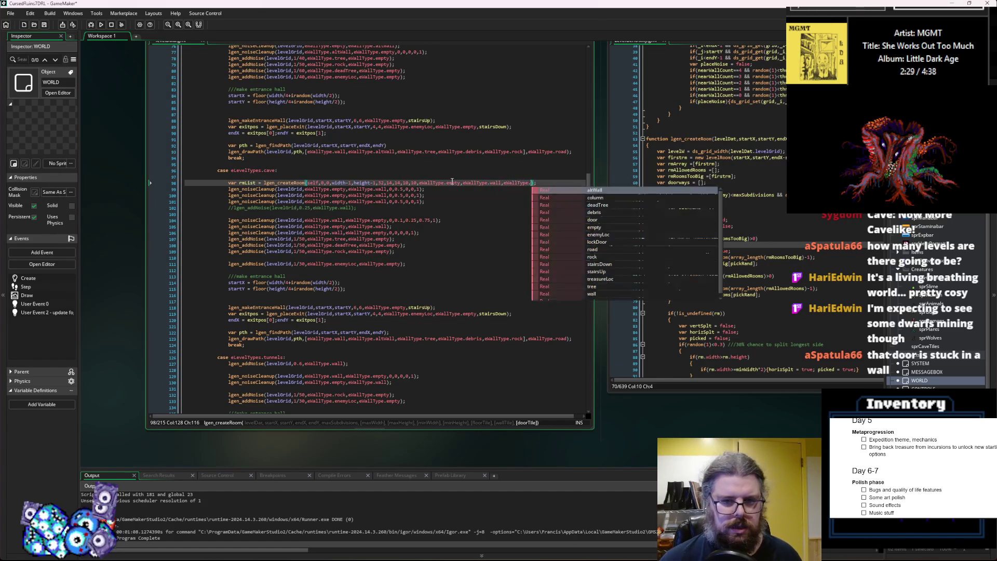
pyautogui.write('ad')
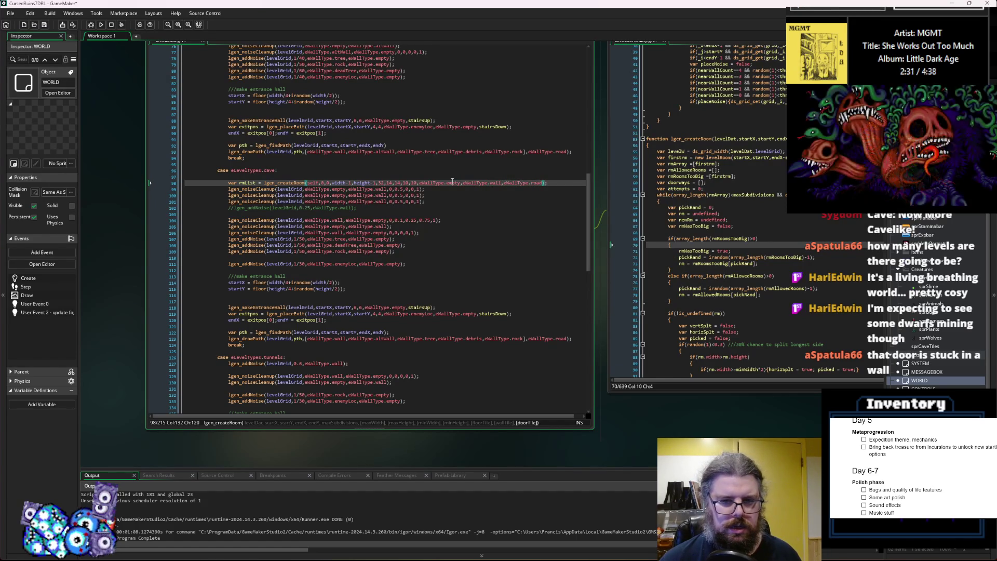
pyautogui.write(')')
pyautogui.press('Left')
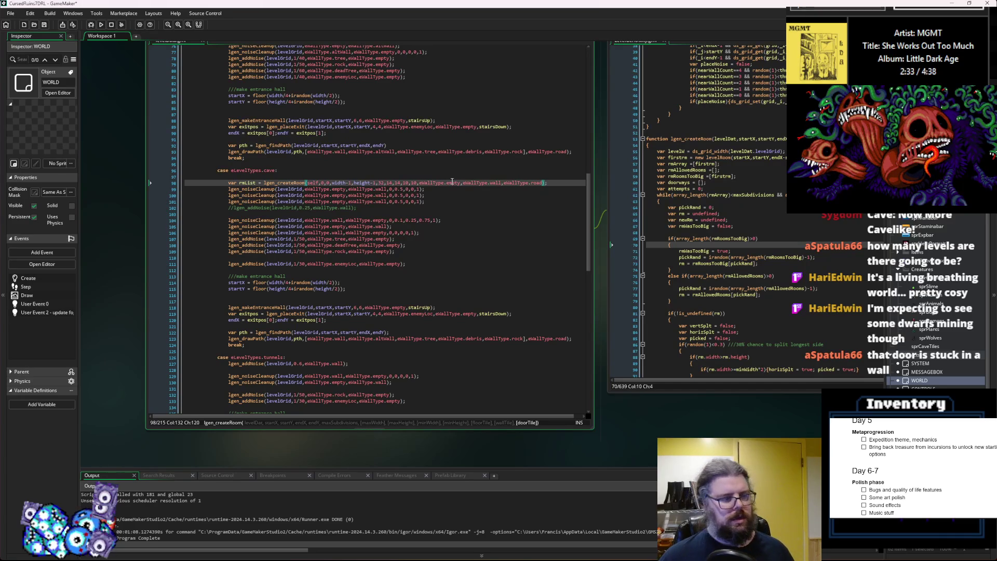
pyautogui.press('Right')
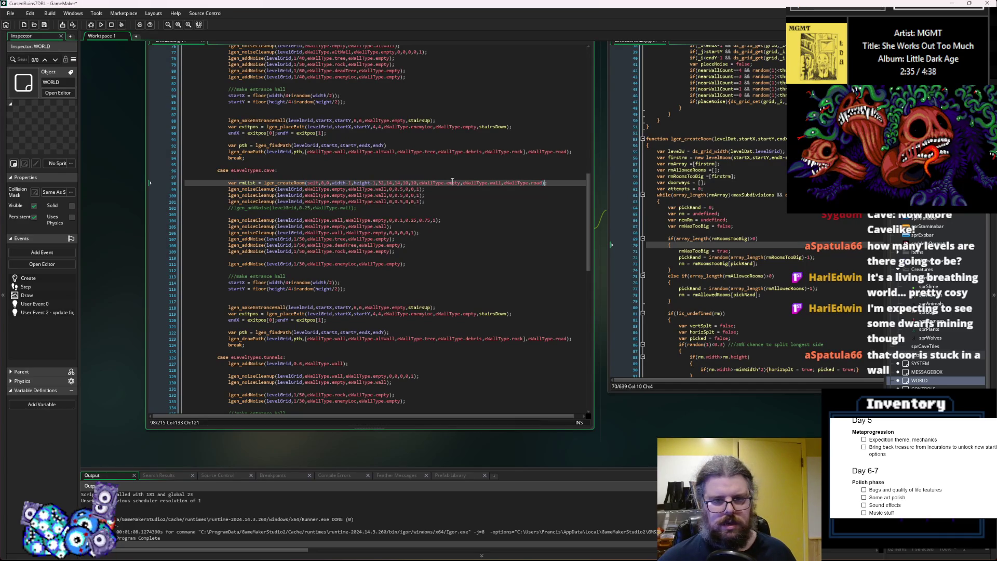
pyautogui.hotkey('ctrl', 's')
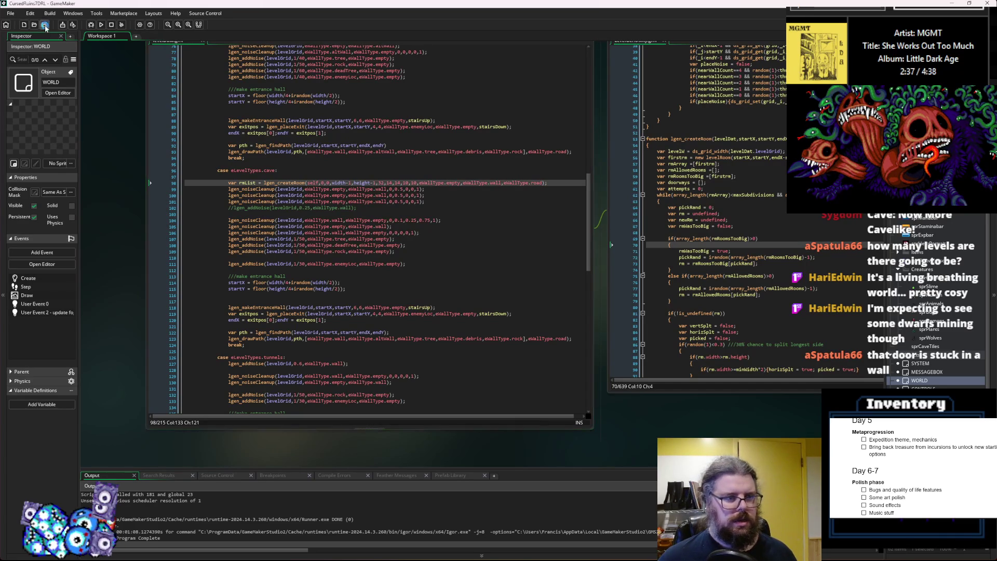
# - Swap the last road argument for eWallType.empty and add a blank line below the call
pyautogui.press('BackSpace')
pyautogui.press('BackSpace')
pyautogui.press('BackSpace')
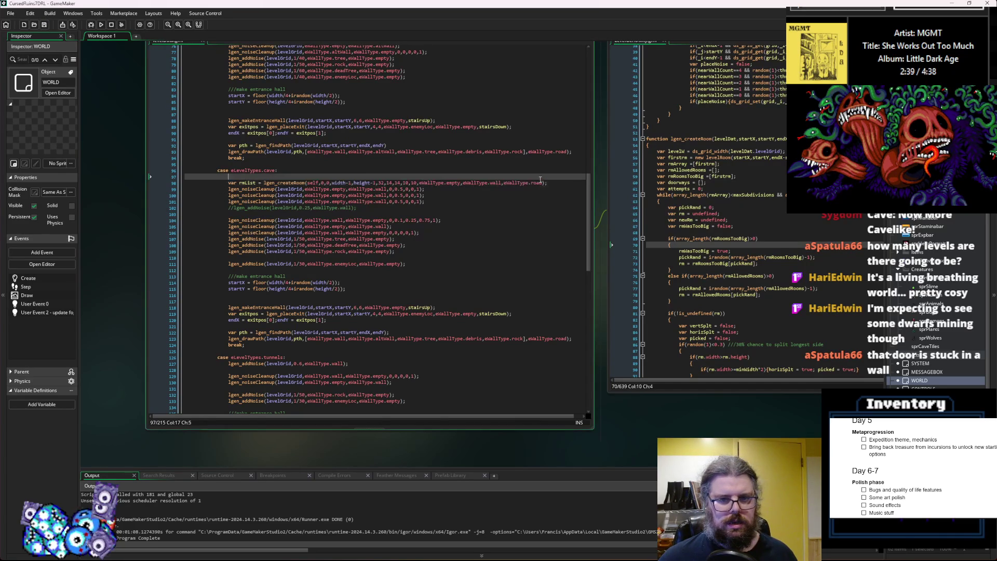
pyautogui.write('e')
pyautogui.press('Return')
pyautogui.write(')')
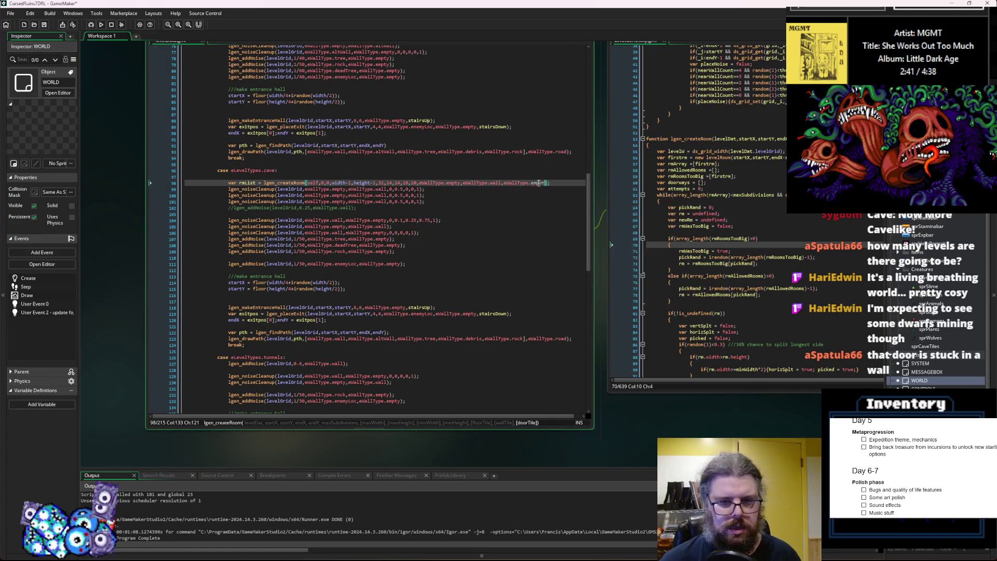
pyautogui.press('Down')
pyautogui.press('Up')
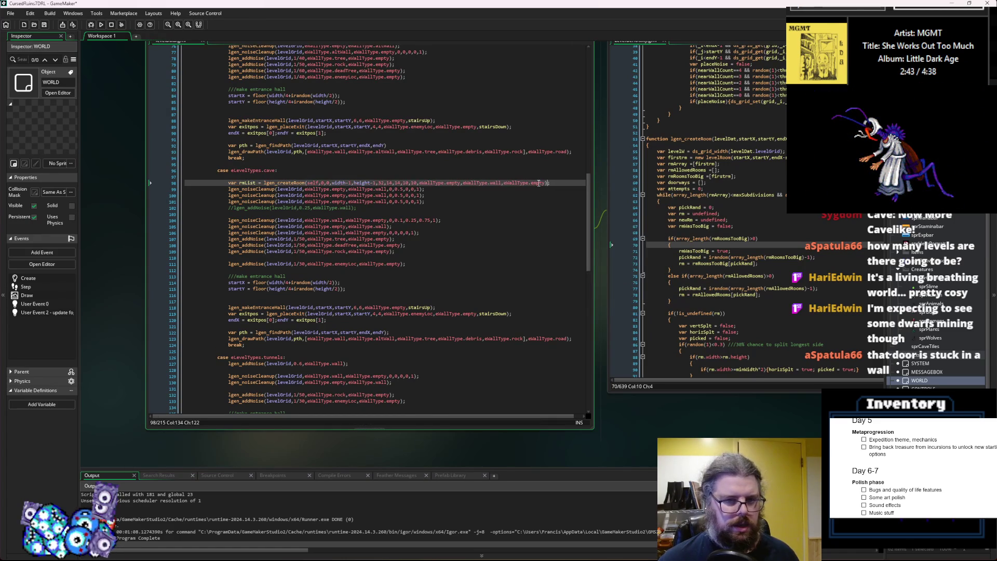
pyautogui.press('Return')
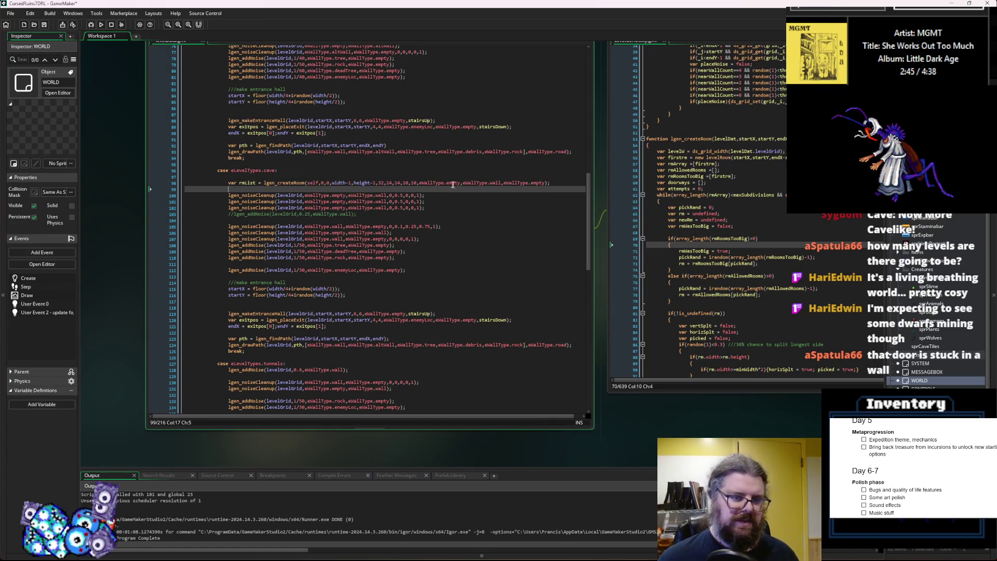
pyautogui.click(425, 196)
# - Paste a copy of the lgen_noiseCleanup line onto the new blank line 99
pyautogui.hotkey('shift', 'Home')
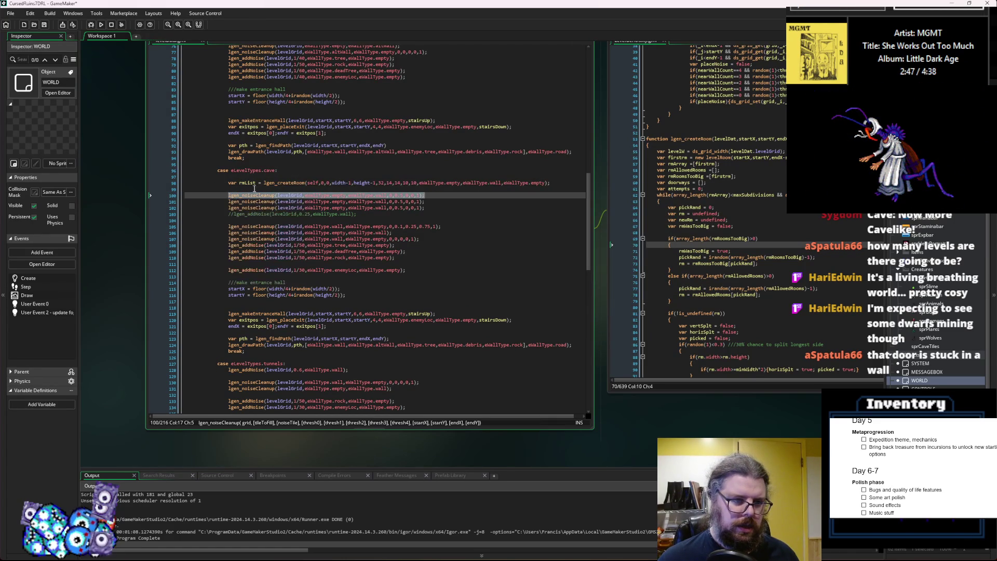
pyautogui.click(255, 188)
pyautogui.hotkey('ctrl', 'v')
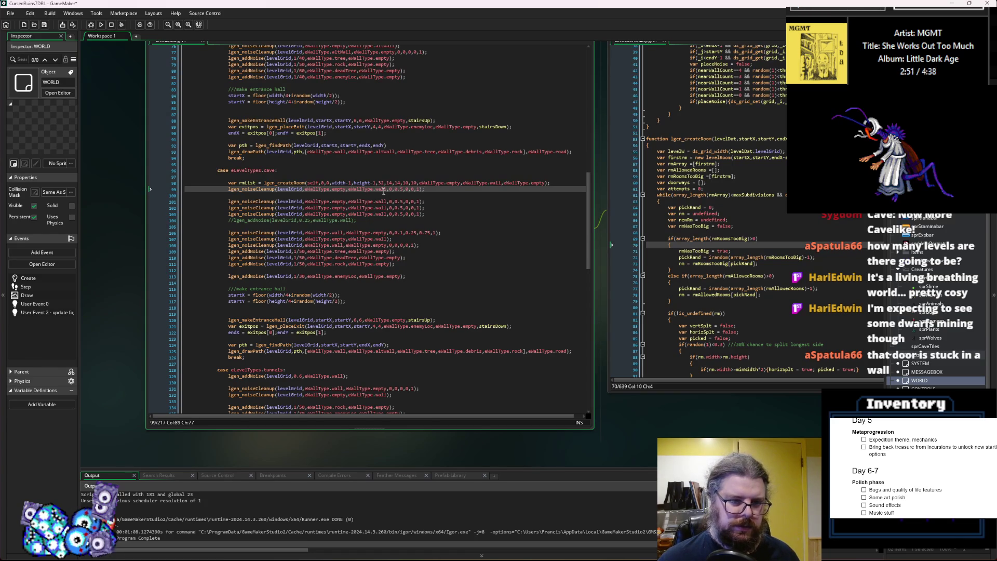
# - Set the copied call's tile arguments to eWallType.wall, eWallType.empty and thresh1 to 0
pyautogui.doubleClick(381, 190)
pyautogui.doubleClick(338, 190)
pyautogui.write('wall')
pyautogui.doubleClick(381, 190)
pyautogui.press('BackSpace')
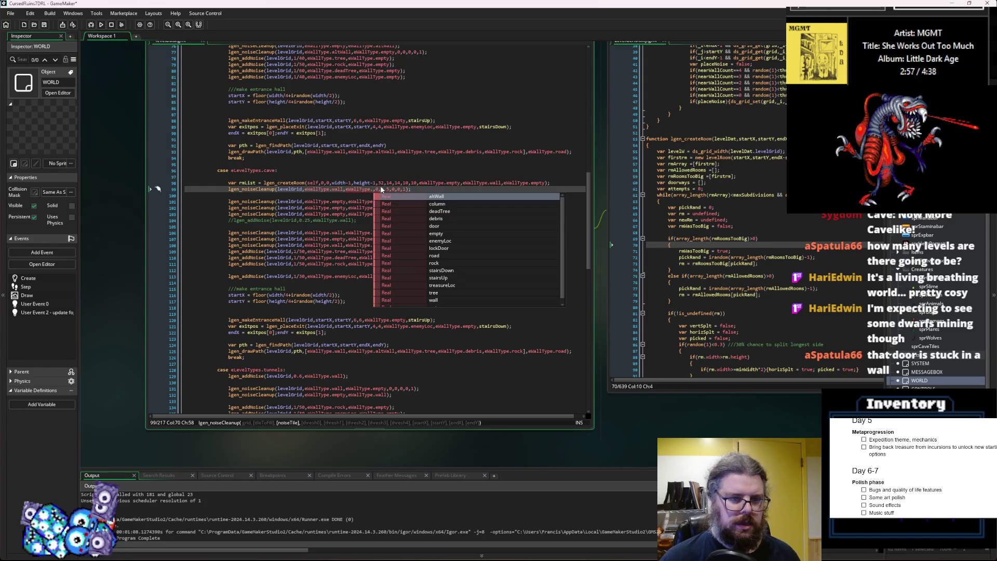
pyautogui.write('empty')
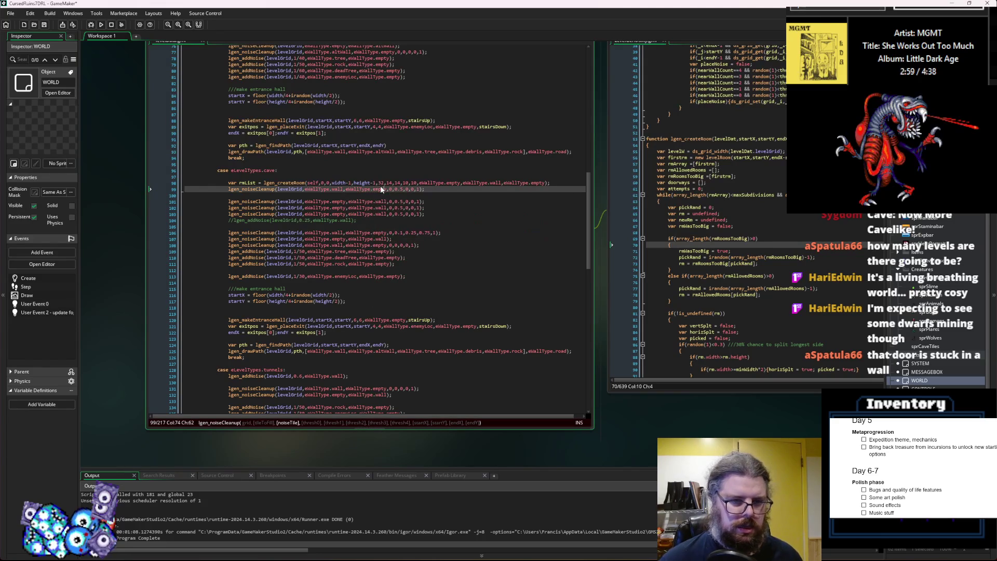
pyautogui.press('Right')
pyautogui.press('Right')
pyautogui.press('Right')
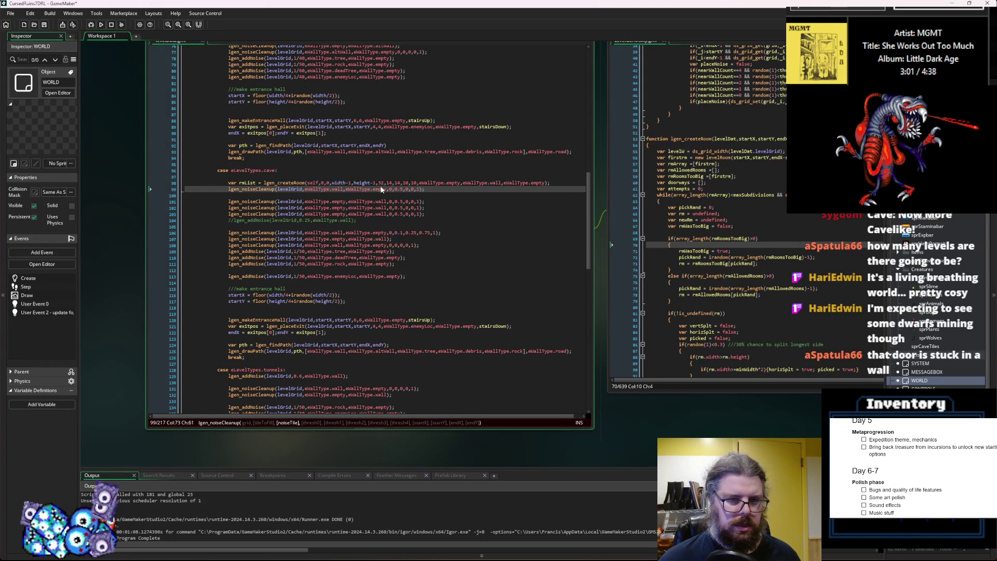
pyautogui.press('Right')
pyautogui.press('Right')
pyautogui.press('Delete')
pyautogui.press('Delete')
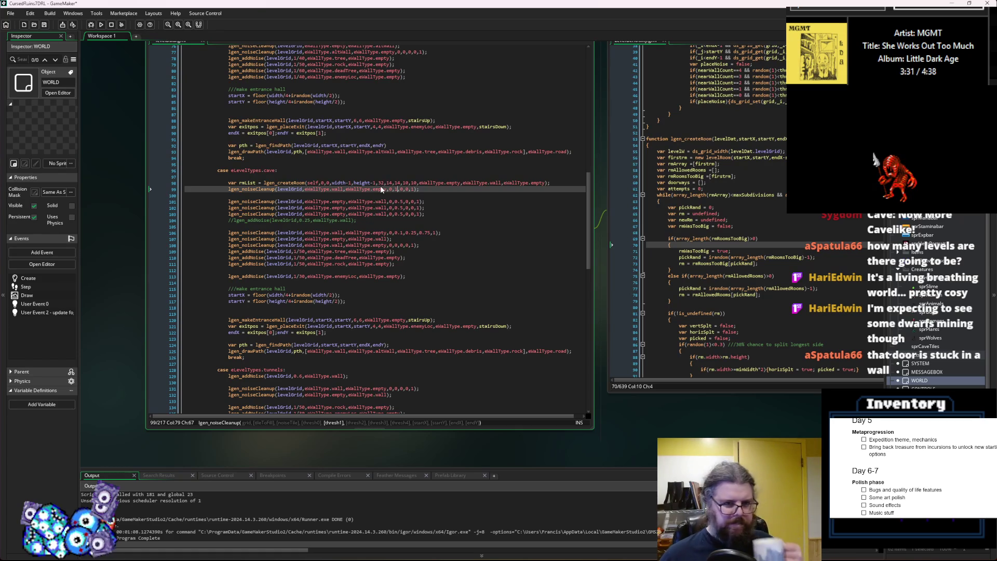
# - Insert 1 into the thresh2 value of the new cave cleanup call
pyautogui.press('Right')
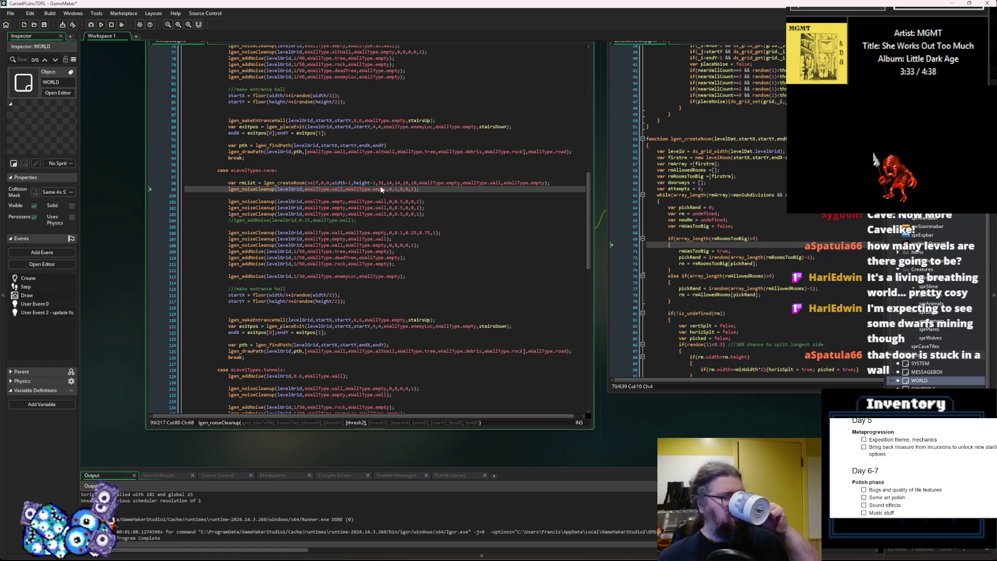
pyautogui.press('Left')
pyautogui.press('Right')
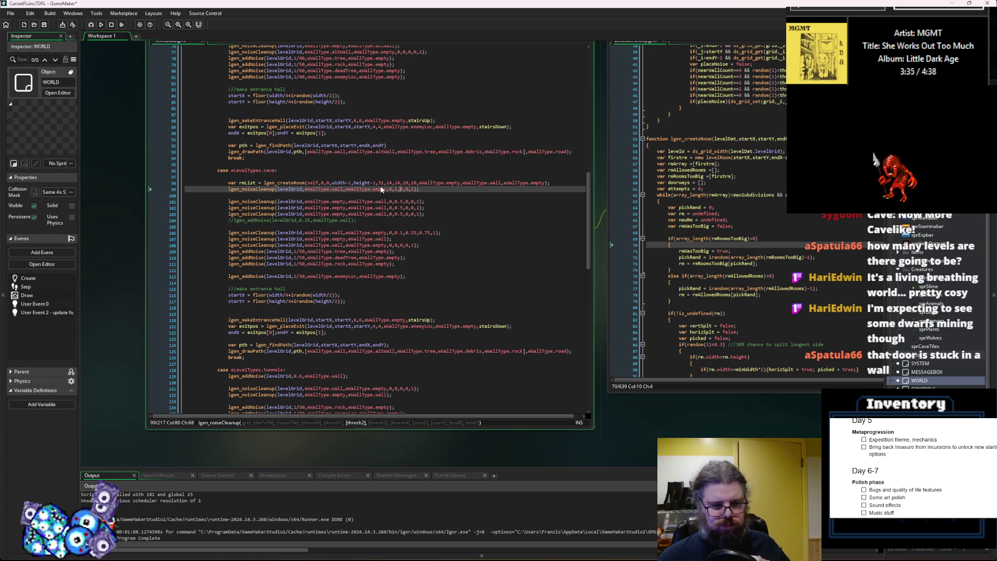
pyautogui.press('Right')
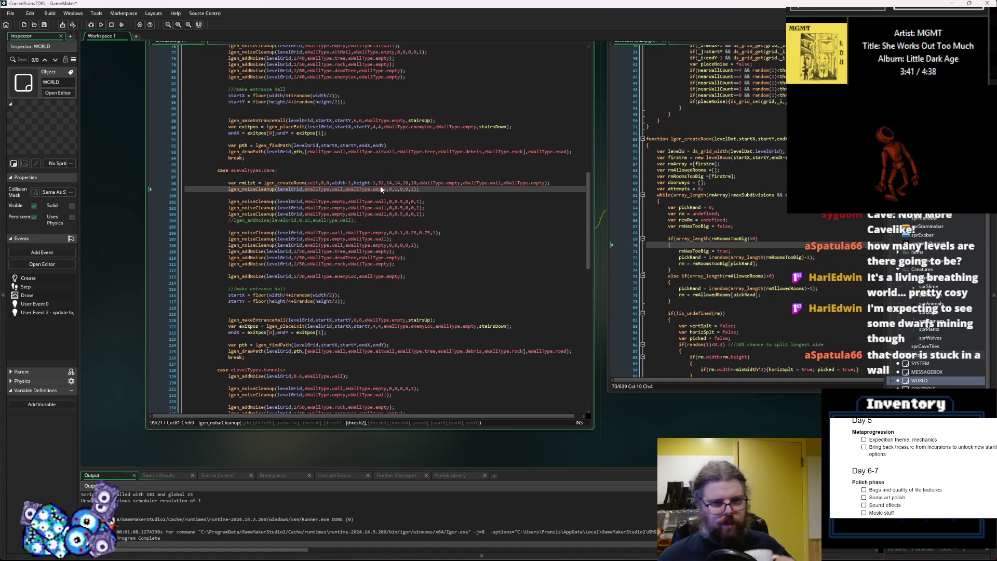
pyautogui.press('Left')
pyautogui.press('Right')
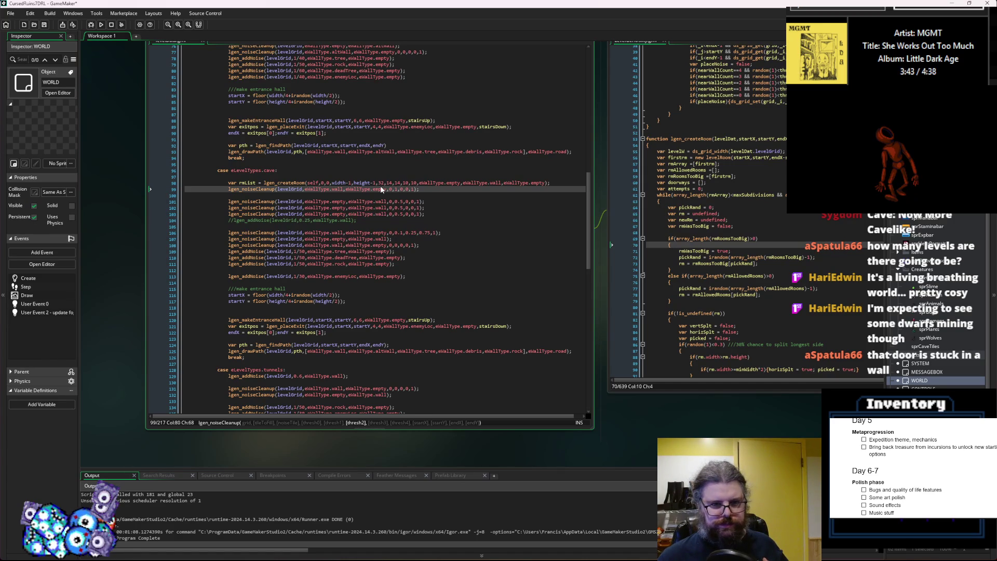
pyautogui.press('Left')
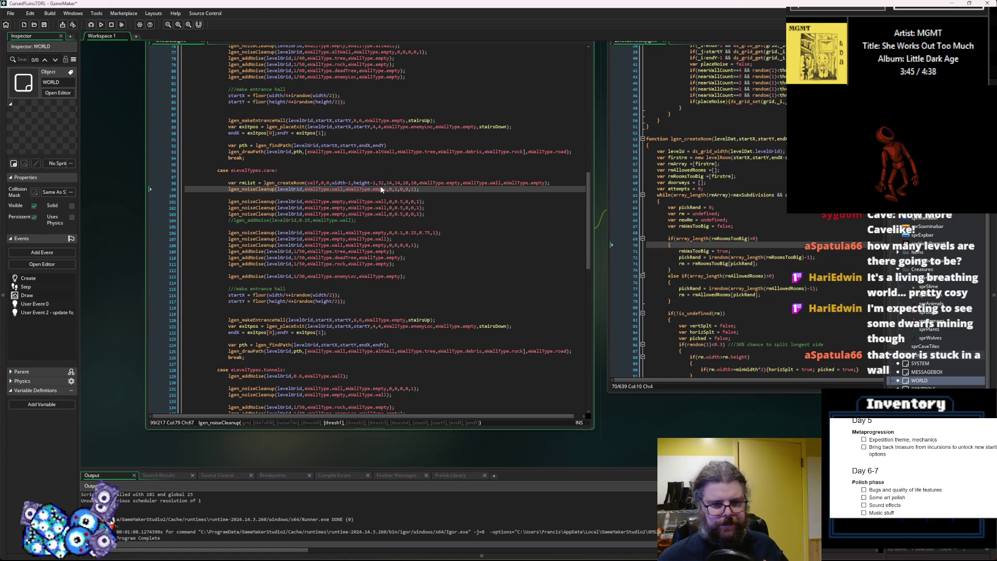
pyautogui.press('Right')
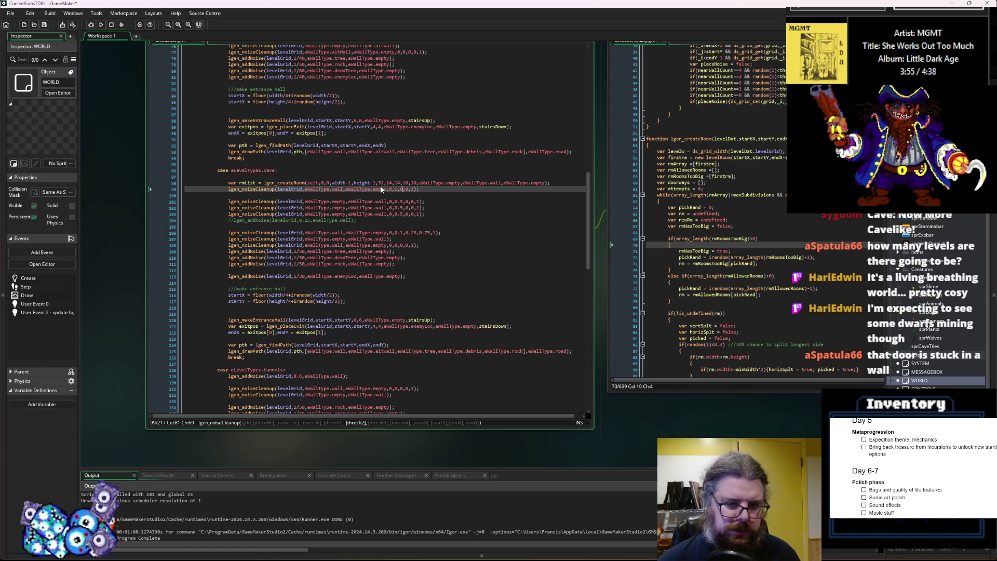
pyautogui.press('Right')
pyautogui.press('Right')
pyautogui.press('Left')
pyautogui.press('Left')
pyautogui.press('Left')
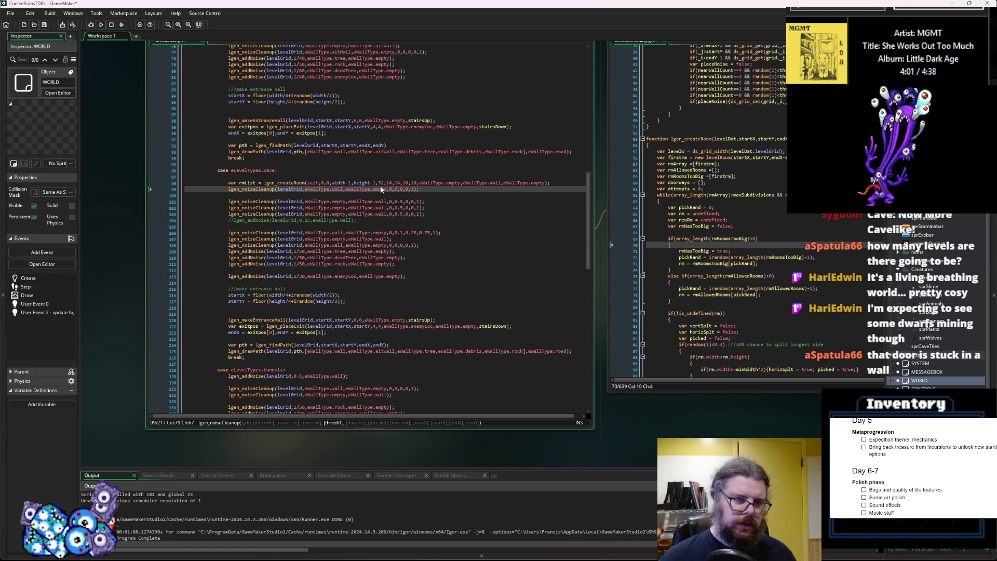
pyautogui.press('Right')
pyautogui.write('1')
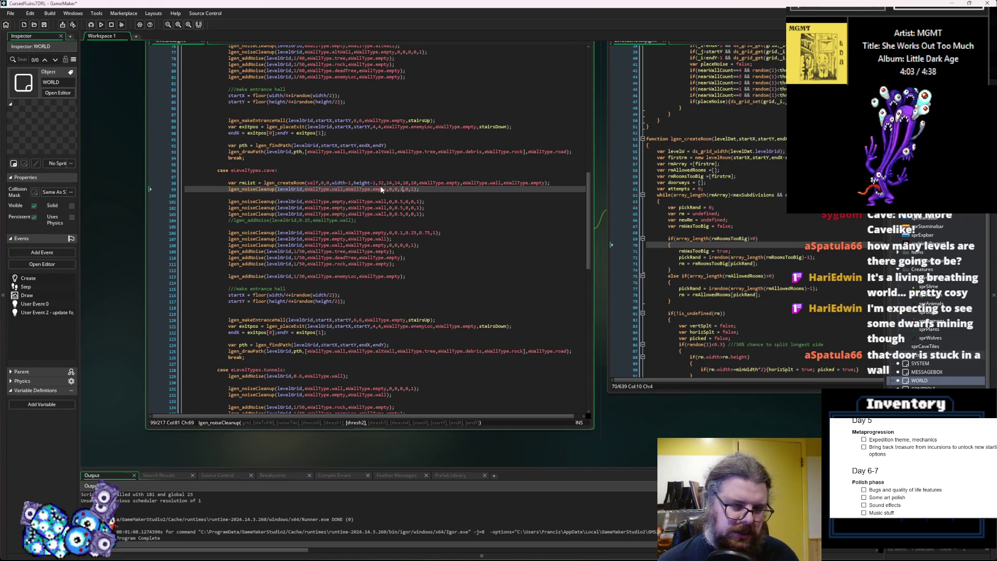
# - Change the final threshold from 1 to 0 and run the game
pyautogui.press('Right')
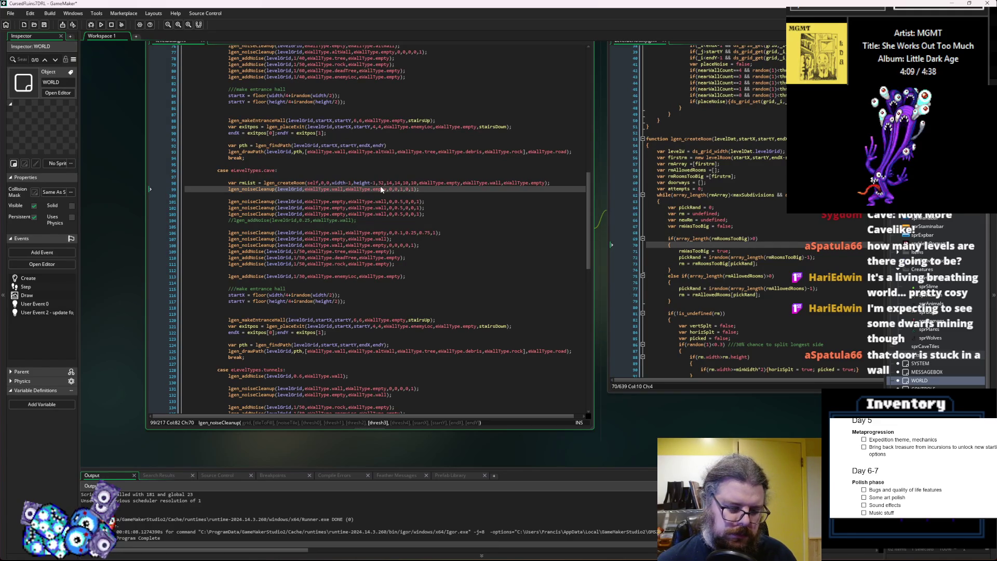
pyautogui.press('Right')
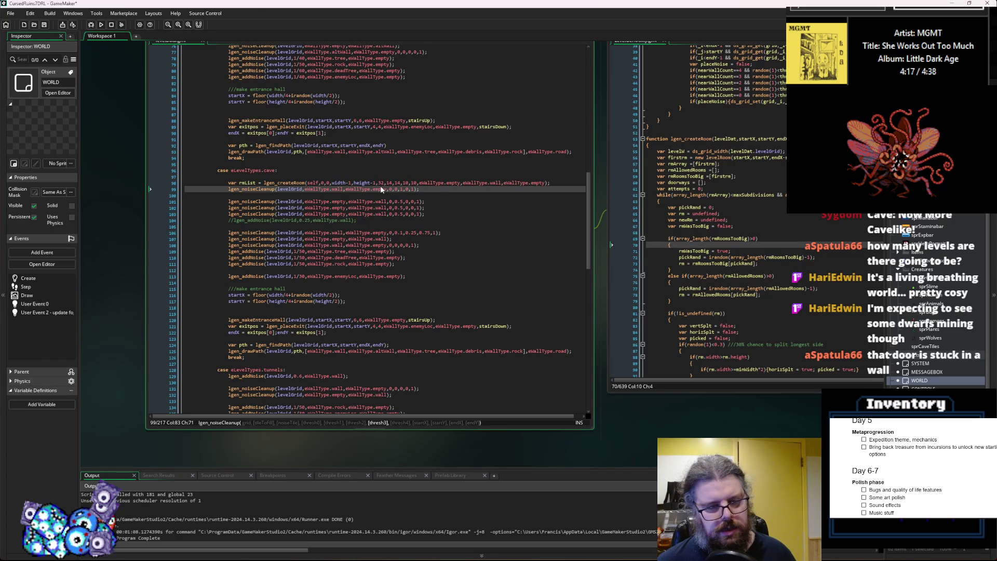
pyautogui.press('Right')
pyautogui.press('Right')
pyautogui.press('BackSpace')
pyautogui.write('0')
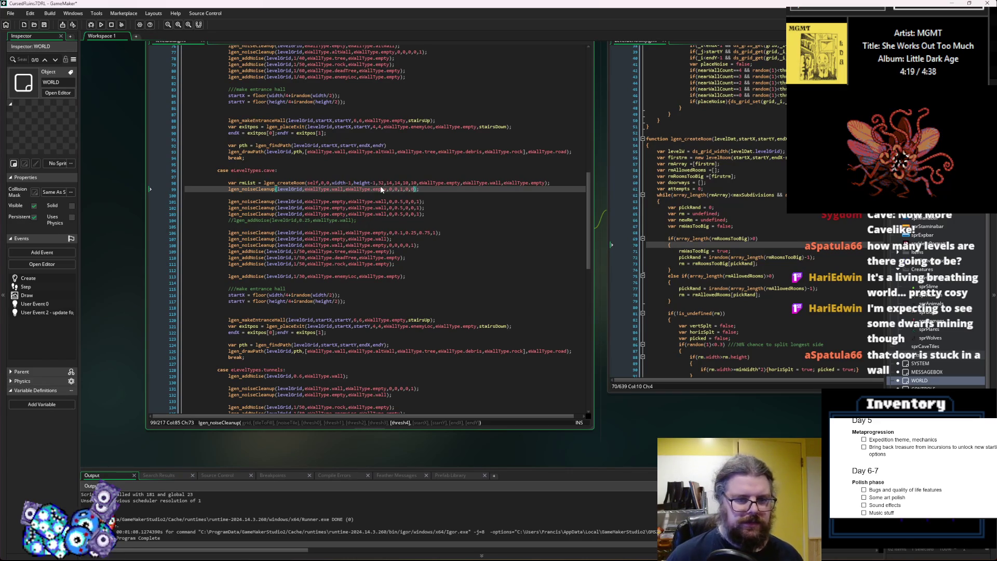
pyautogui.press('End')
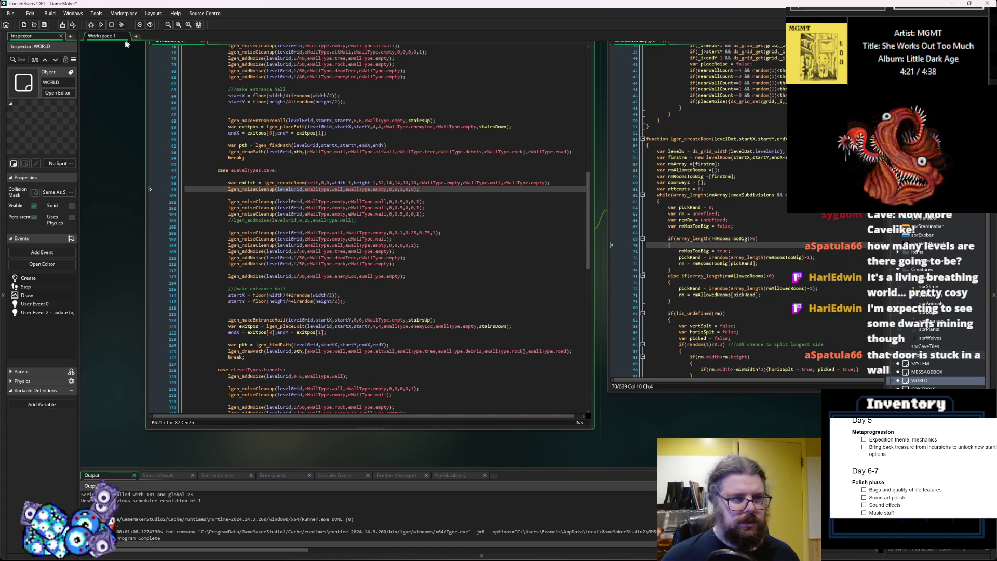
pyautogui.click(91, 24)
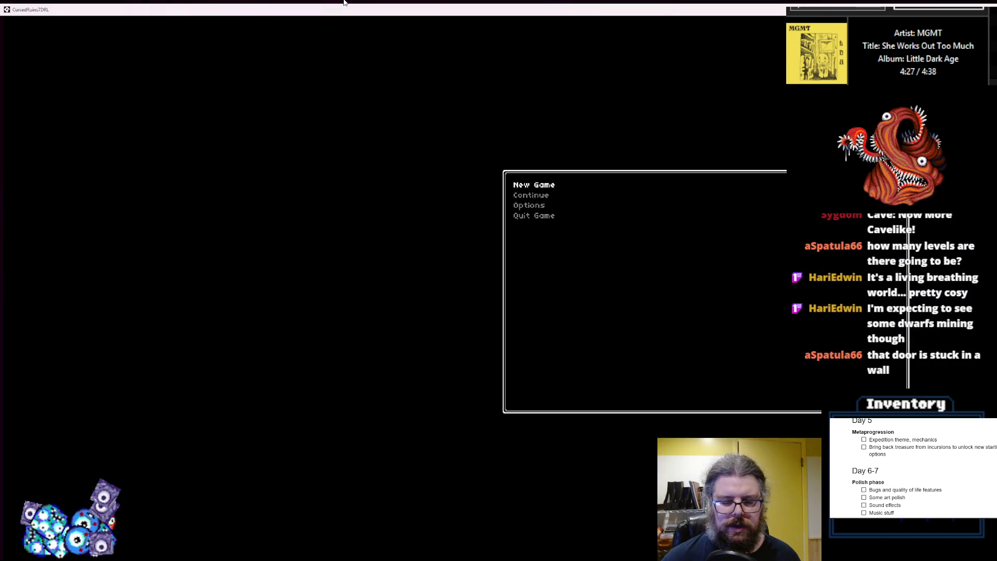
# - Start a new game and reveal a freshly generated cave map with its monsters
pyautogui.press('Return')
pyautogui.press('r')
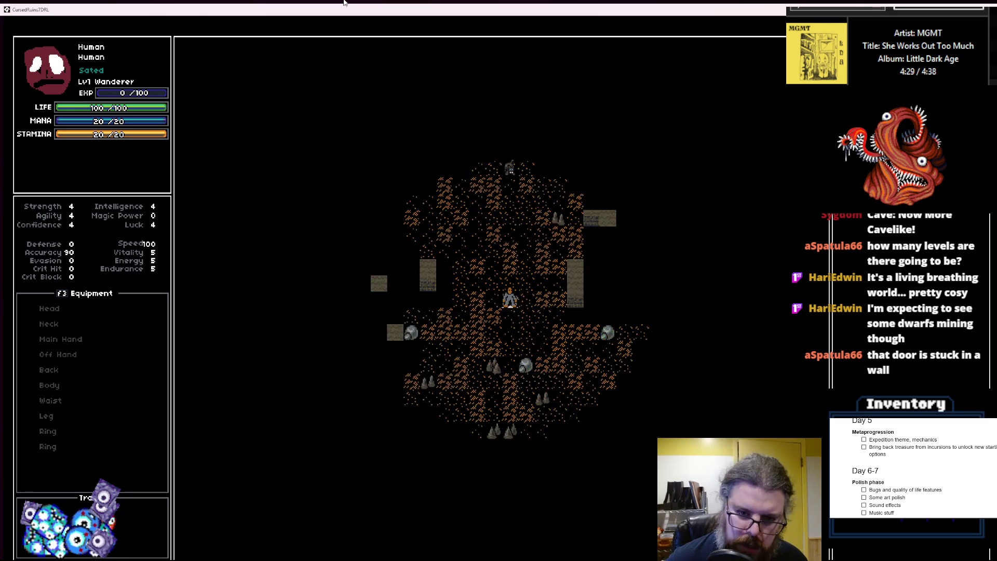
pyautogui.press('r')
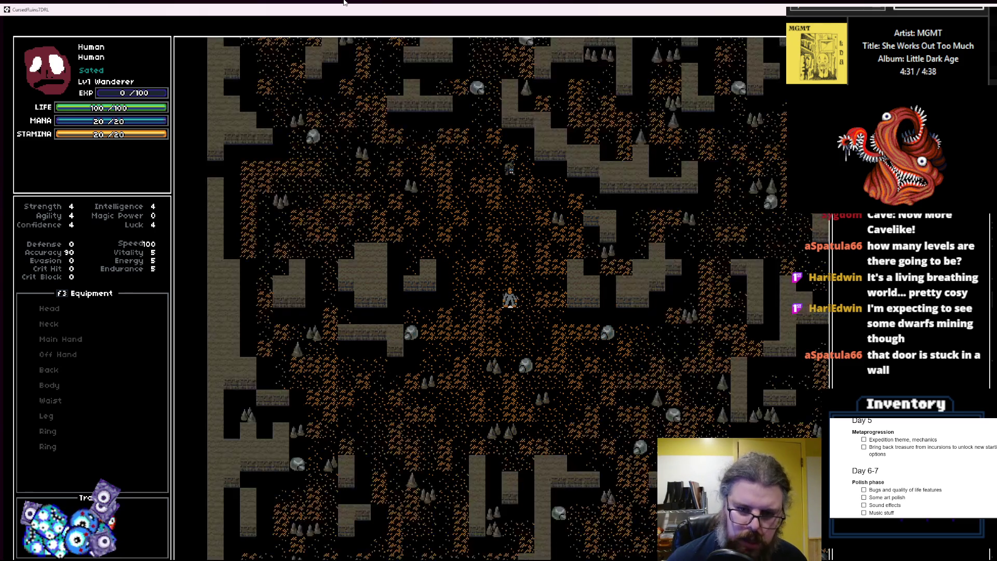
# - Walk the player down, right and back up the cave, then restore the game window
pyautogui.press('Down')
pyautogui.press('Down')
pyautogui.press('Right')
pyautogui.press('Right')
pyautogui.press('Down')
pyautogui.press('Down')
pyautogui.press('Down')
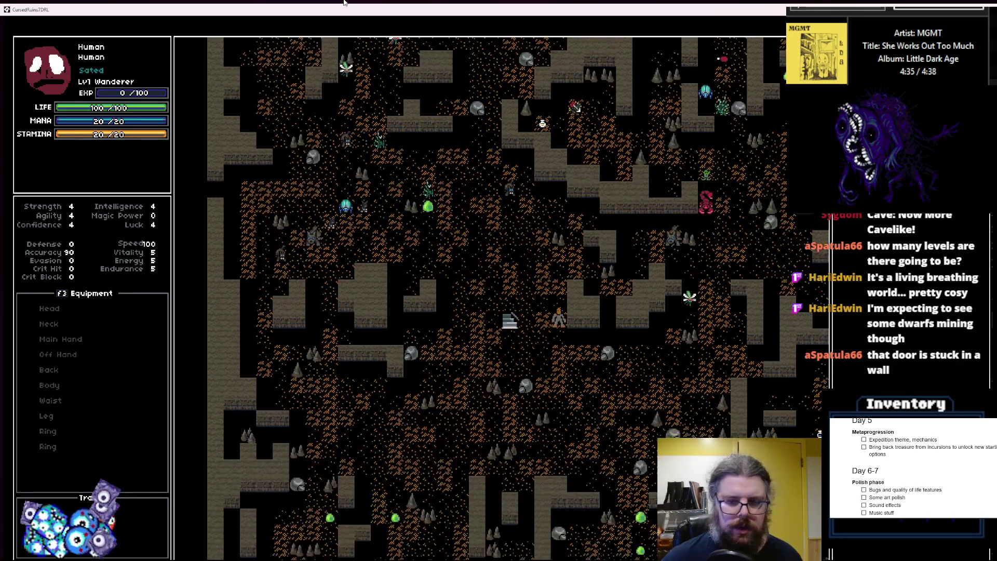
pyautogui.press('Right')
pyautogui.press('Down')
pyautogui.press('Down')
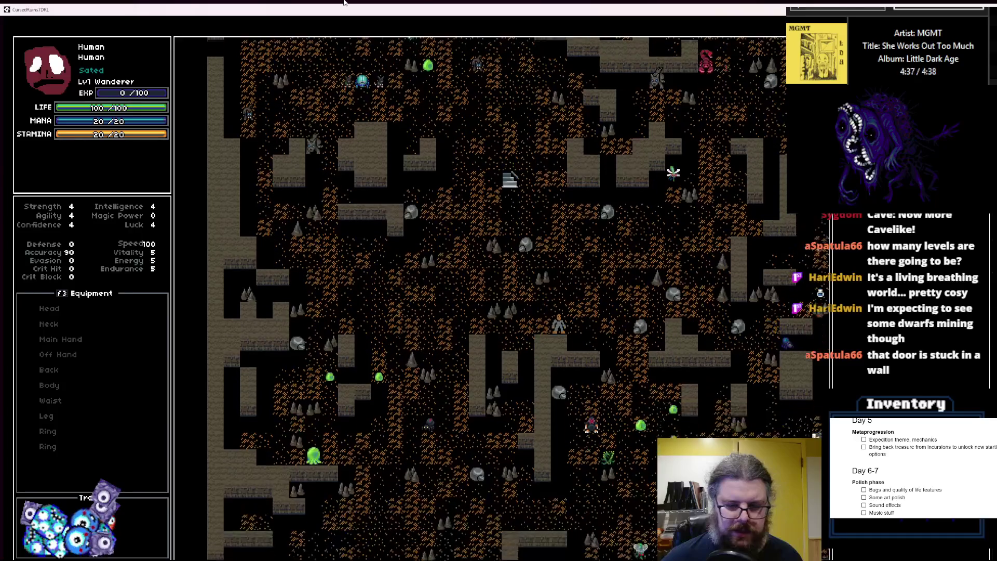
pyautogui.press('Up')
pyautogui.press('Up')
pyautogui.press('Up')
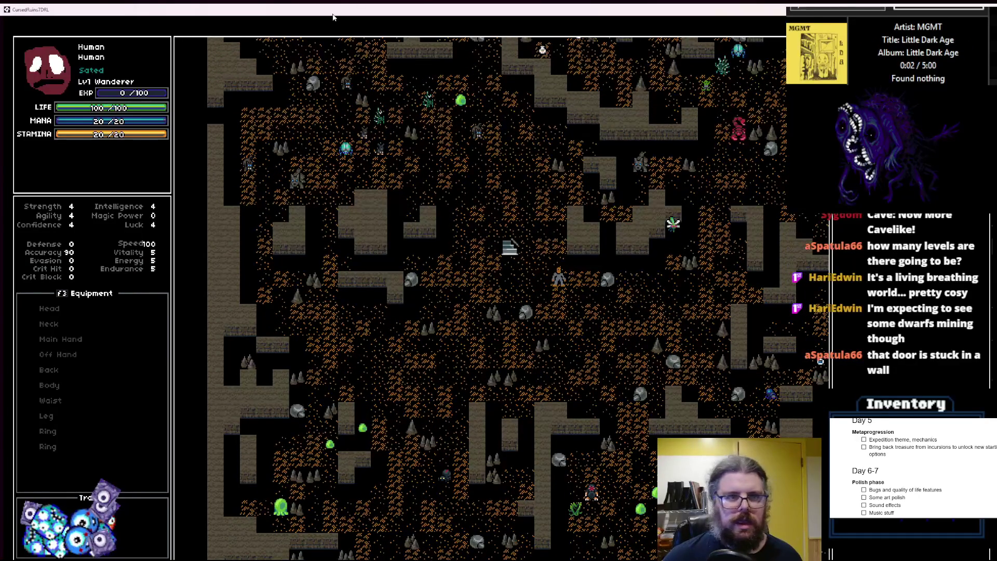
pyautogui.doubleClick(333, 14)
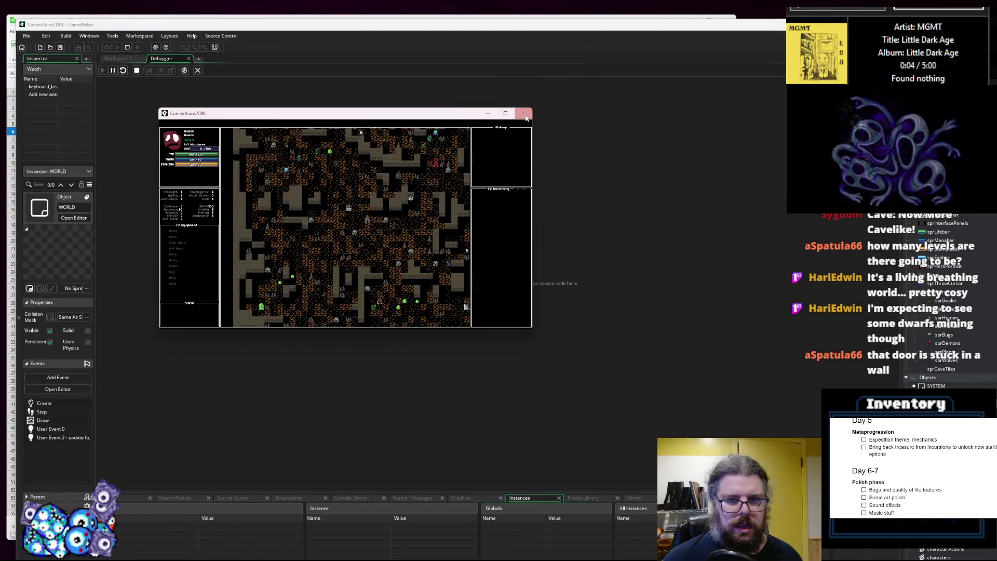
# - Close the test game and duplicate the cave's first noise-cleanup line
pyautogui.click(523, 113)
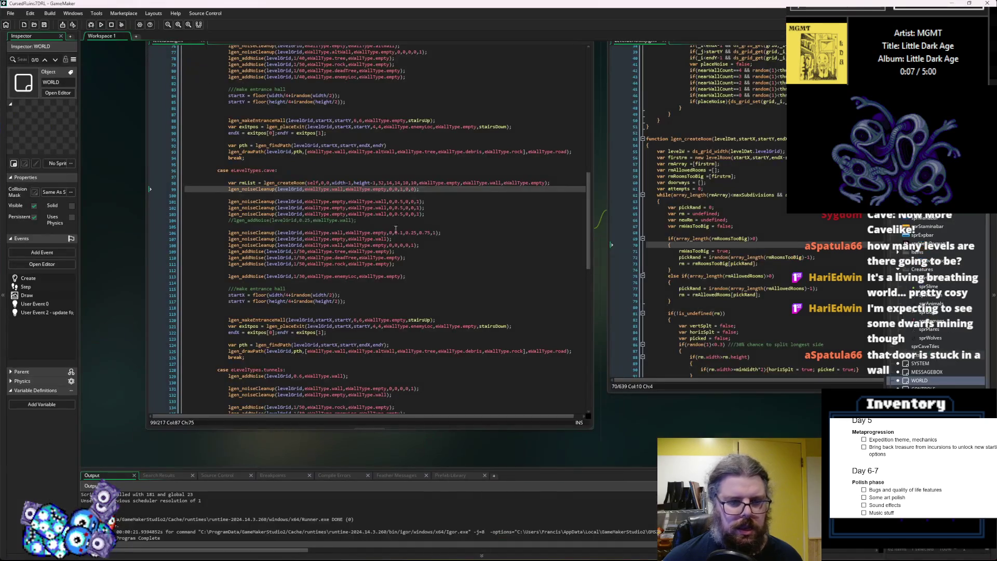
pyautogui.click(403, 227)
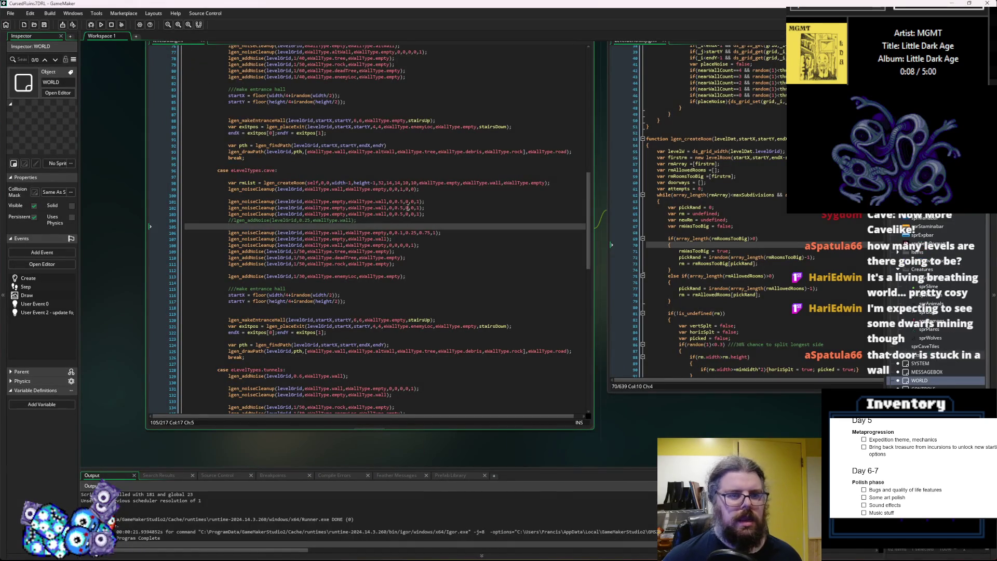
pyautogui.click(424, 190)
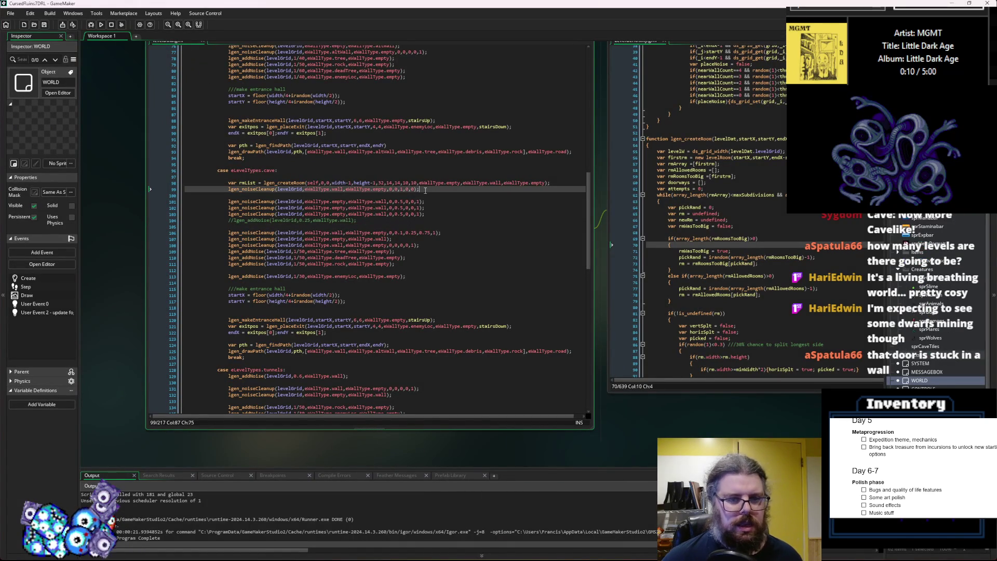
pyautogui.click(229, 189)
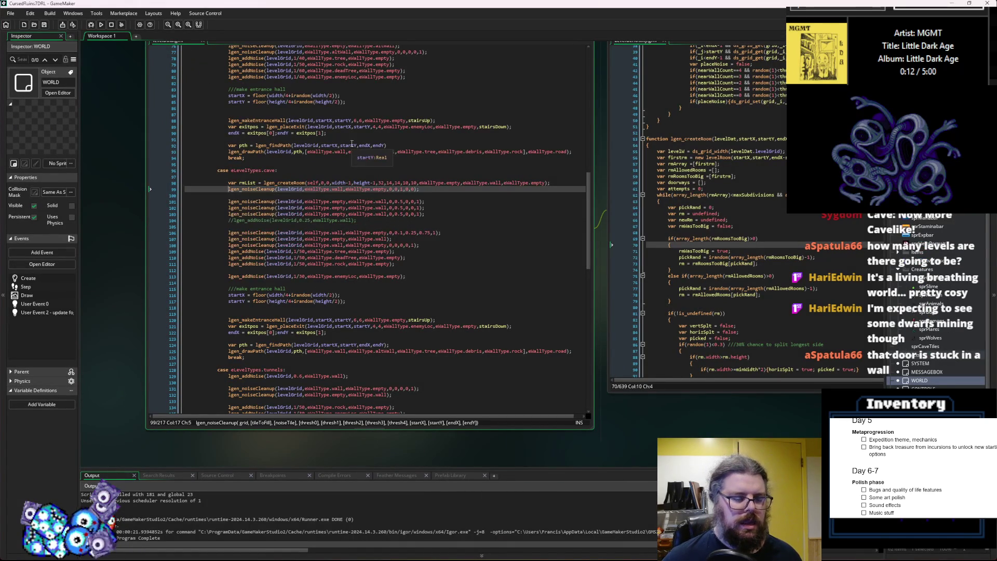
pyautogui.press('Return')
pyautogui.hotkey('ctrl', 'd')
pyautogui.press('End')
pyautogui.press('Return')
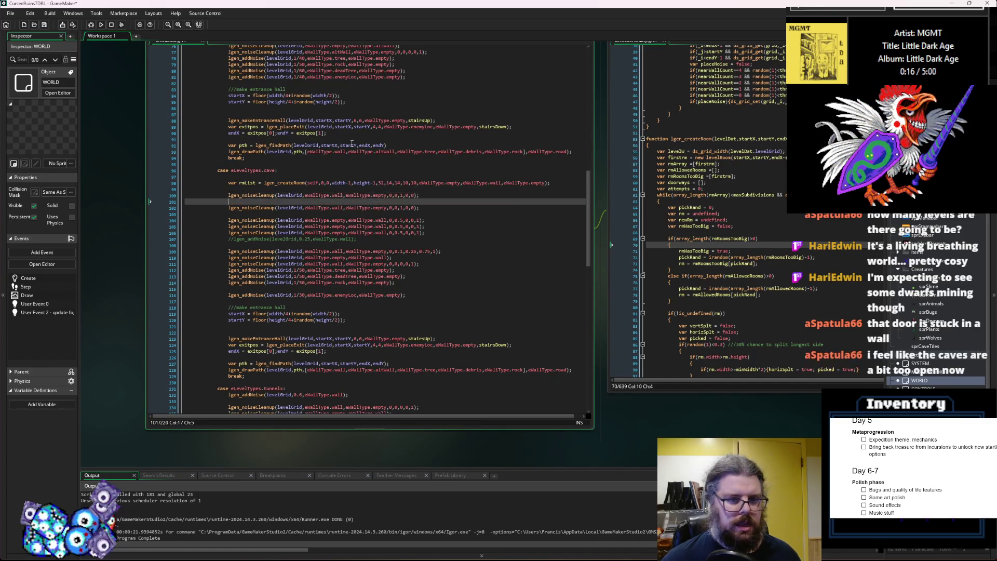
# - Remove the extra duplicated line and paste cleanup arguments into line 100
pyautogui.click(418, 206)
pyautogui.hotkey('shift', 'Up')
pyautogui.press('BackSpace')
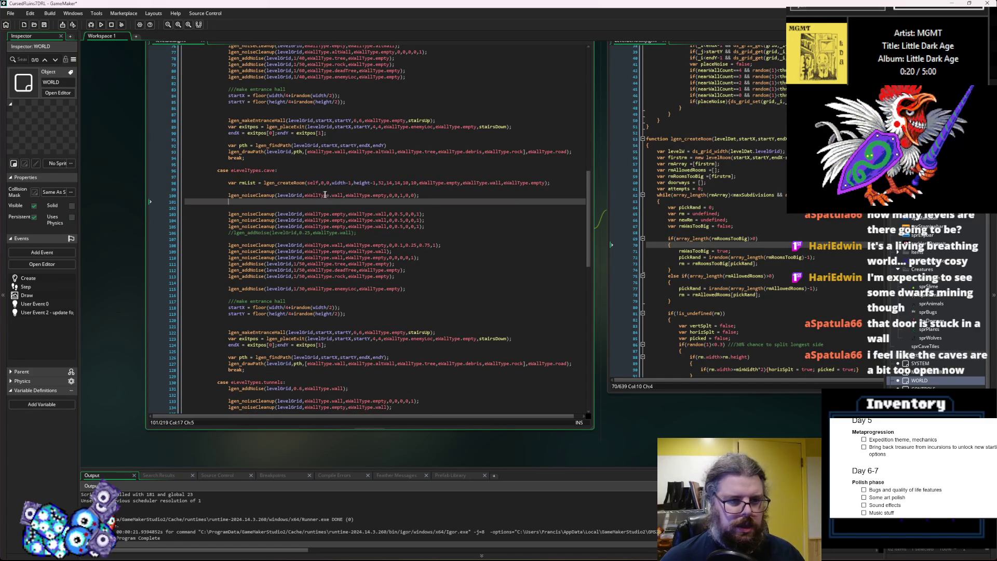
pyautogui.press('BackSpace')
pyautogui.press('BackSpace')
pyautogui.press('BackSpace')
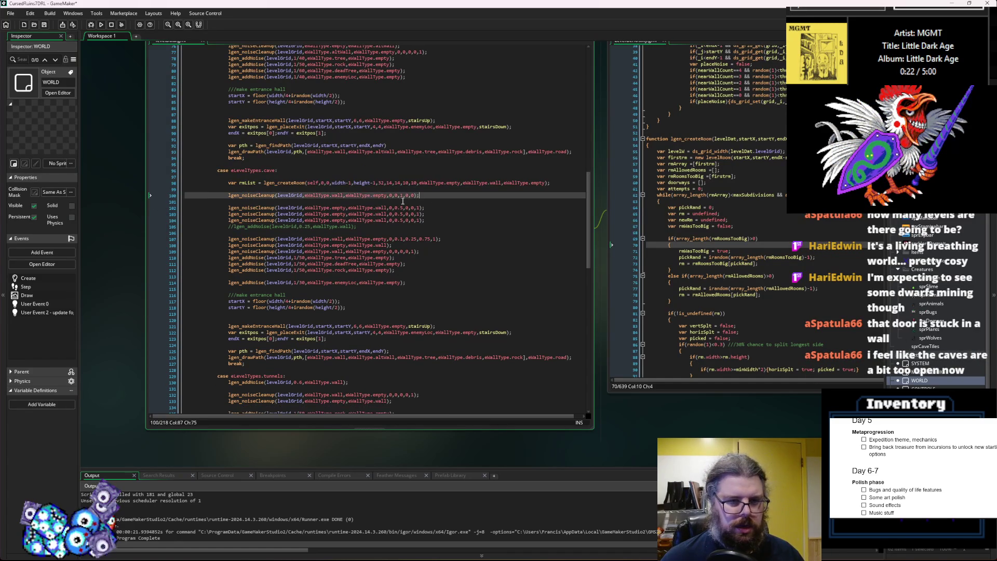
pyautogui.click(230, 208)
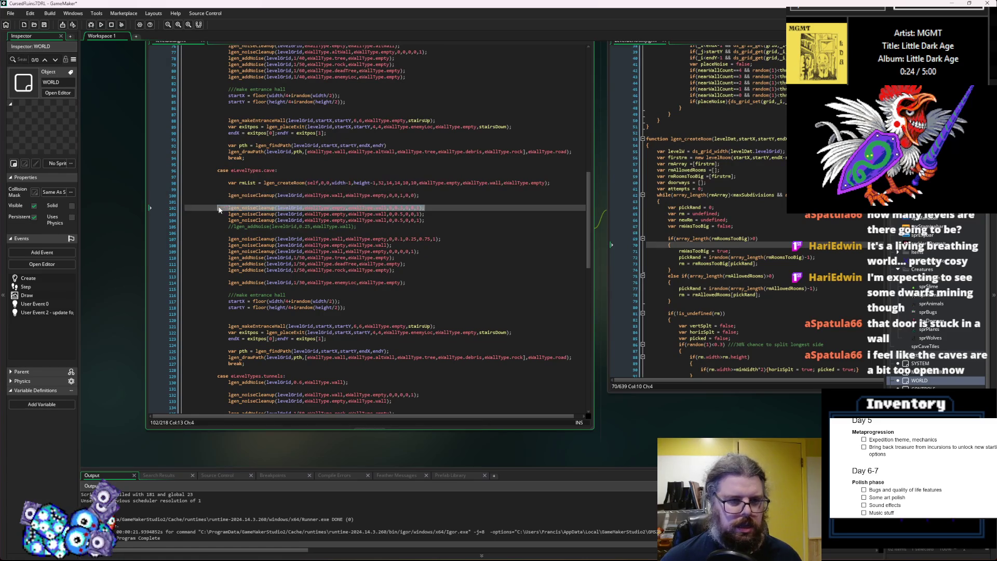
pyautogui.click(227, 196)
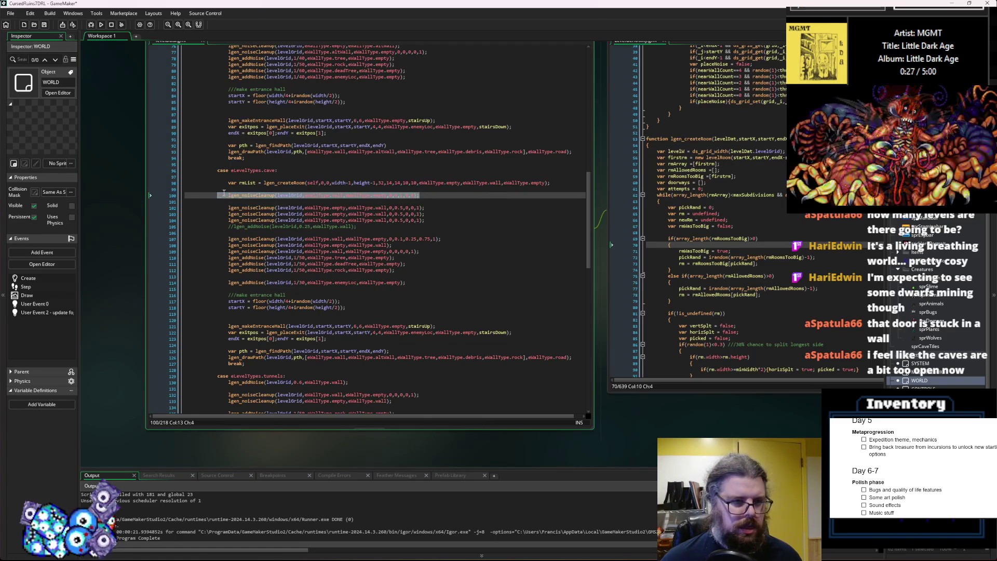
pyautogui.write('lgen_noiseCleanup(levelGrid,eWallType.empty,eWallType.wall,0,0.5,0,0,1);')
pyautogui.click(396, 196)
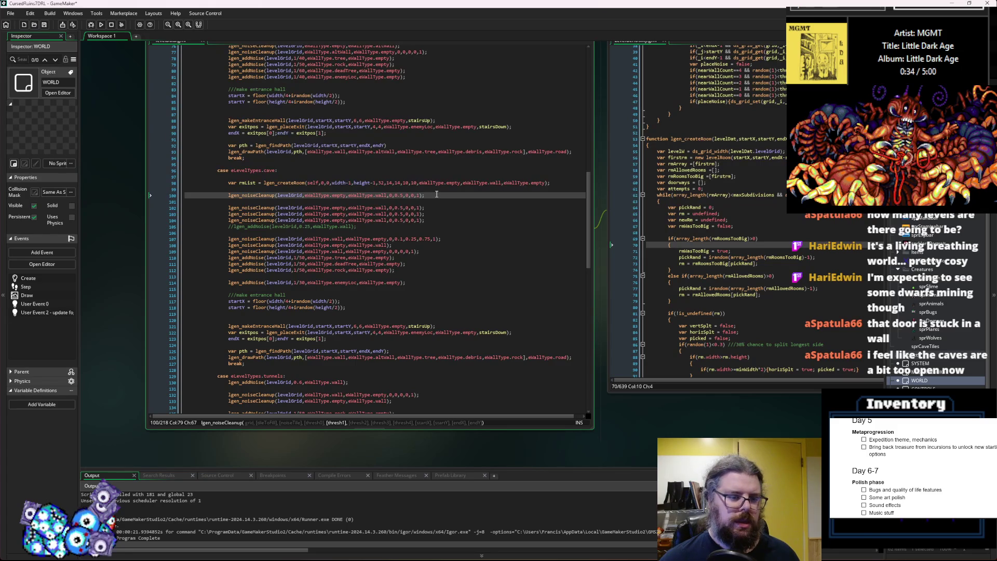
pyautogui.press('Left')
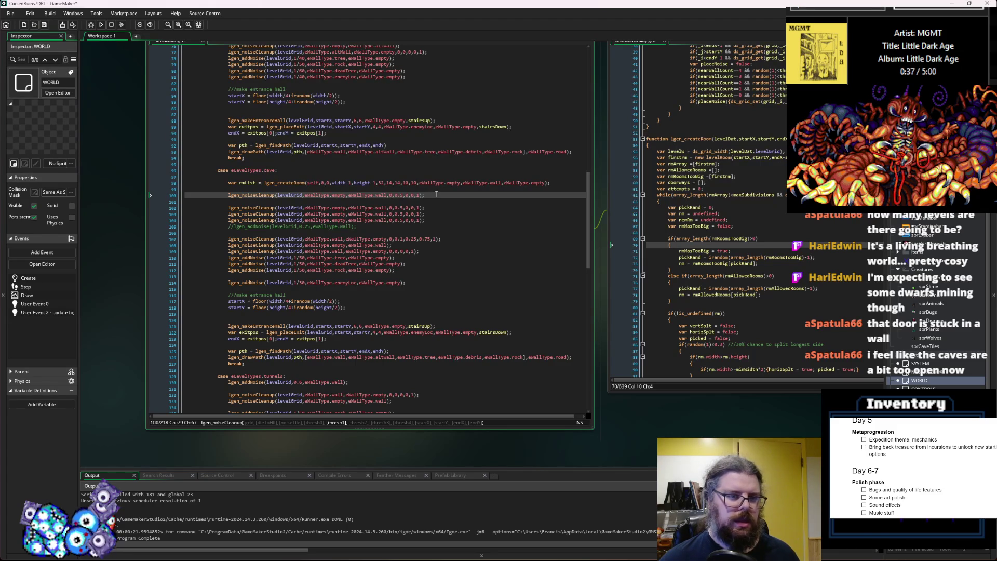
pyautogui.press('Left')
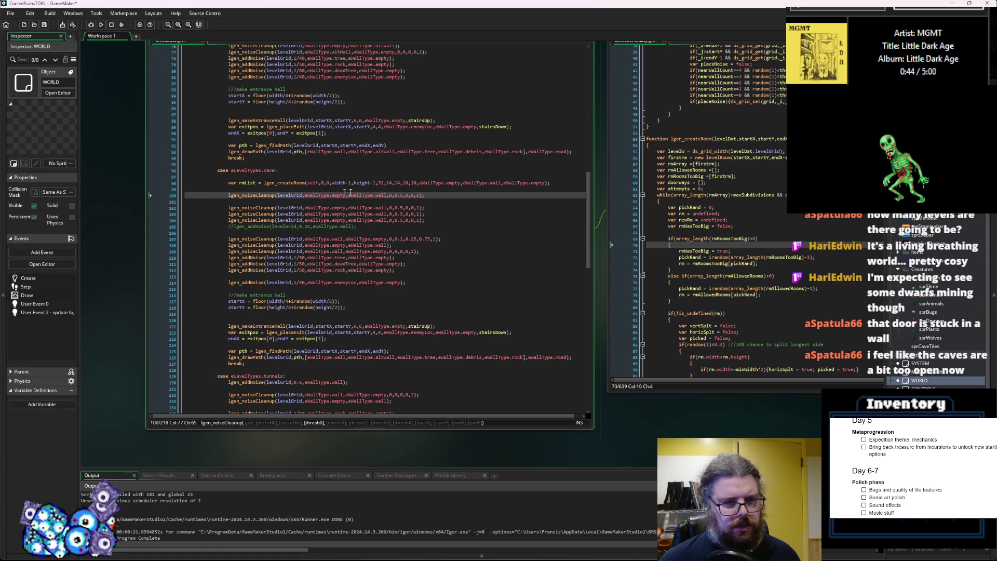
# - Clear line 100 and copy line 102's wall cleanup call into it
pyautogui.moveTo(435, 195); pyautogui.dragTo(229, 196)
pyautogui.press('BackSpace')
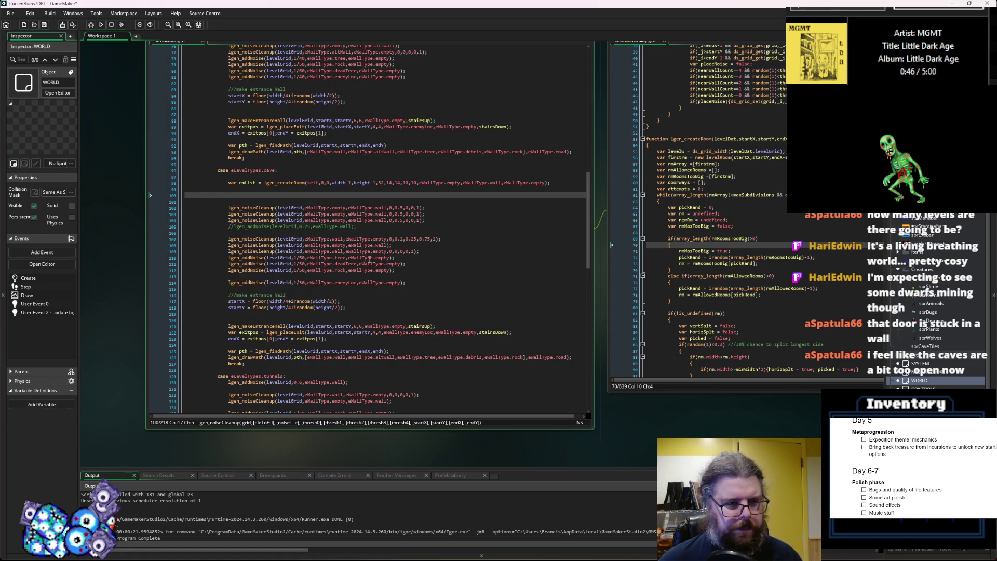
pyautogui.moveTo(414, 259); pyautogui.dragTo(229, 258)
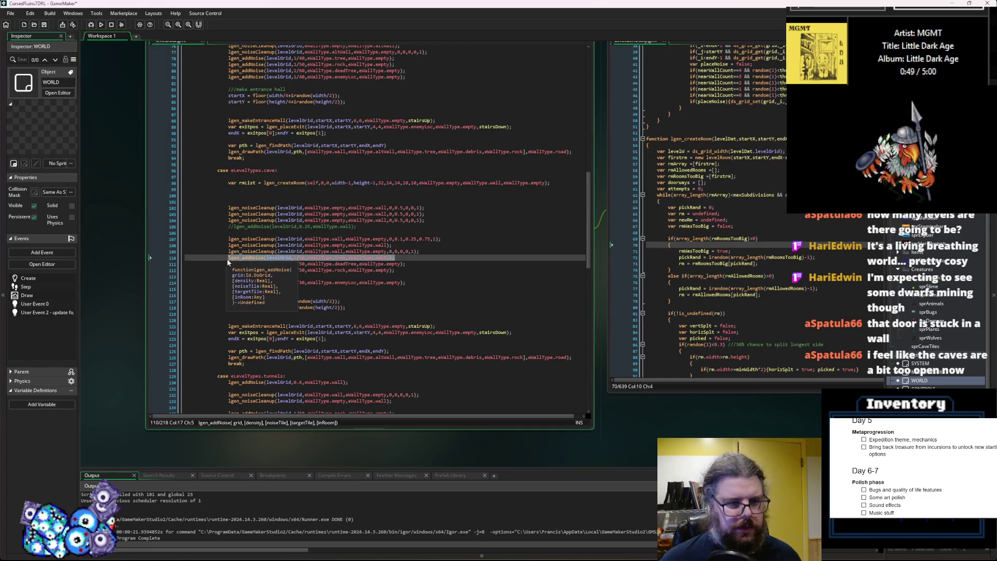
pyautogui.moveTo(424, 208); pyautogui.dragTo(228, 208)
pyautogui.hotkey('ctrl', 'c')
pyautogui.click(255, 193)
pyautogui.hotkey('ctrl', 'v')
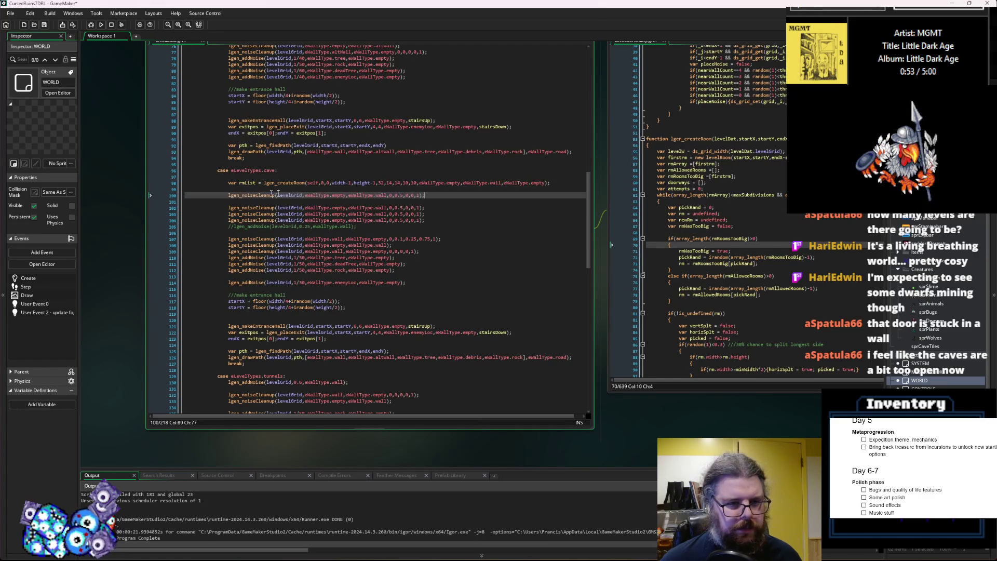
# - On line 100's cleanup call, keep the first tile type empty and change the second to wall
pyautogui.click(345, 197)
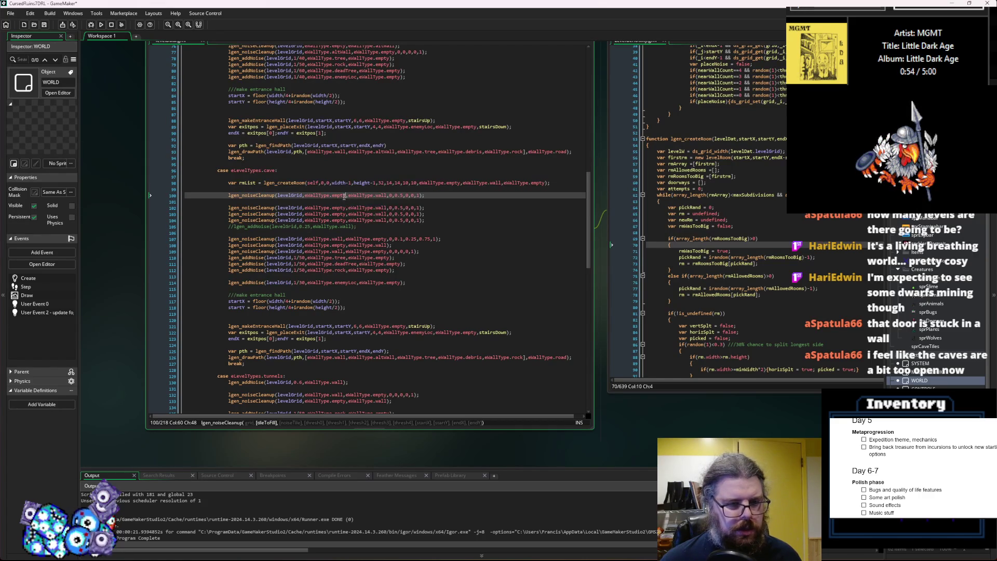
pyautogui.click(382, 196)
pyautogui.doubleClick(338, 195)
pyautogui.write('wall')
pyautogui.click(339, 207)
pyautogui.doubleClick(376, 194)
pyautogui.hotkey('ctrl', 'v')
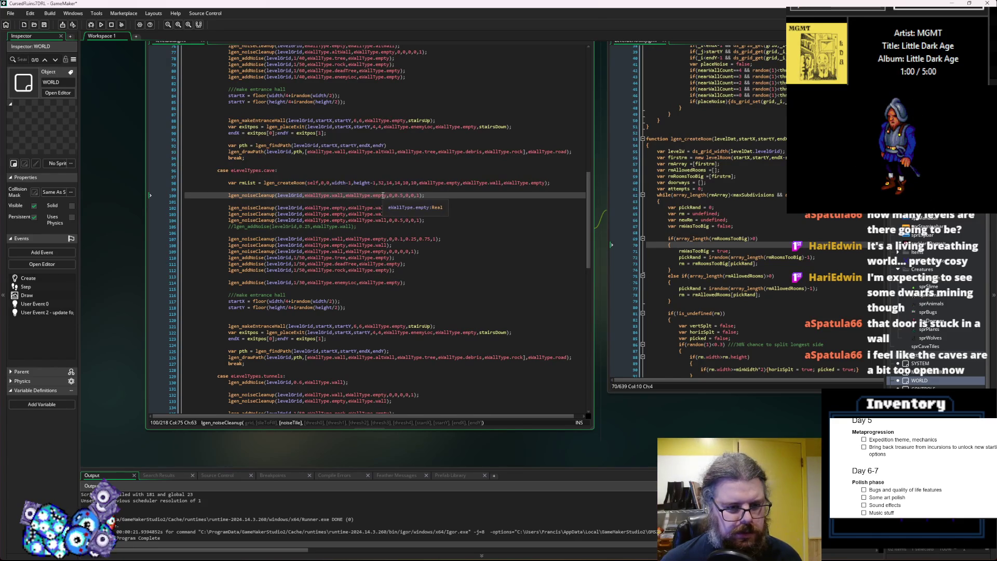
pyautogui.doubleClick(338, 195)
pyautogui.hotkey('ctrl', 'v')
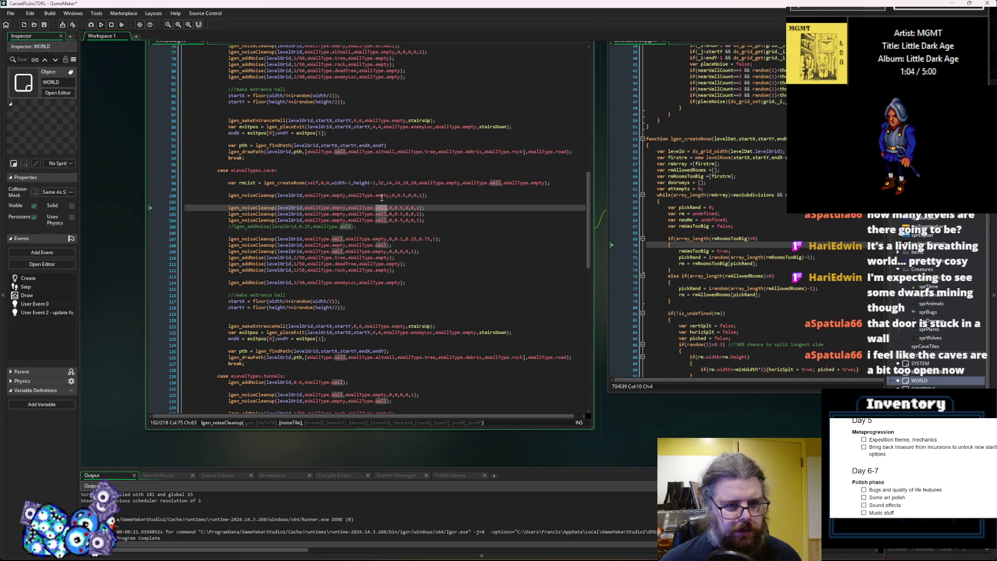
pyautogui.click(382, 196)
pyautogui.doubleClick(382, 195)
pyautogui.write('wall')
# - Set the first threshold on line 100 to 1/20 and launch a debug run
pyautogui.click(400, 195)
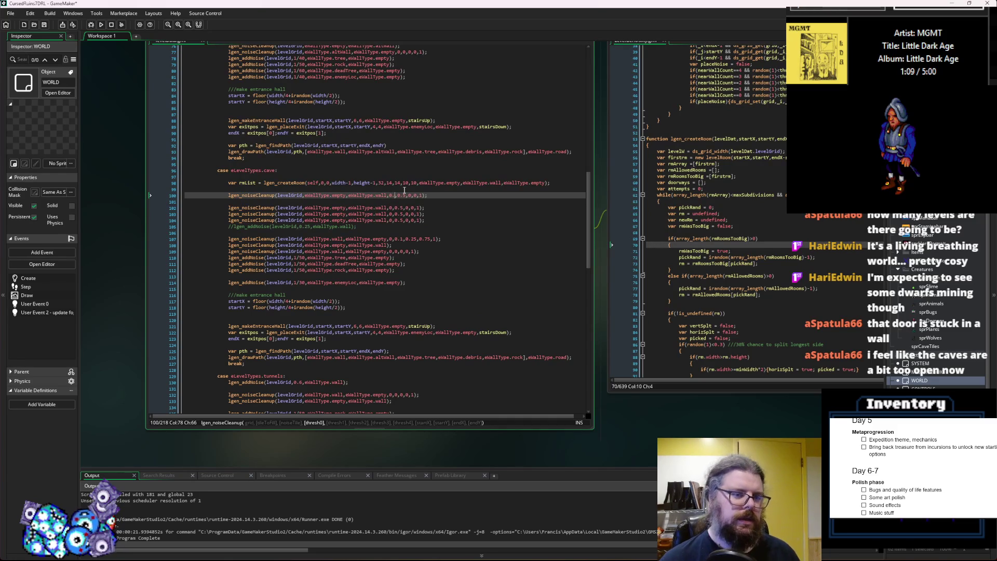
pyautogui.press('BackSpace')
pyautogui.write('1/')
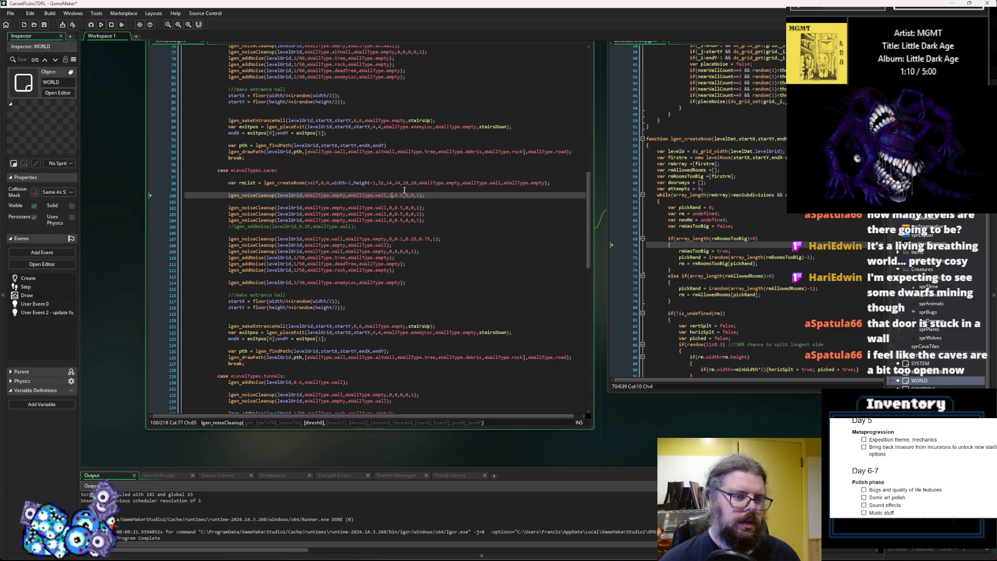
pyautogui.write('20,')
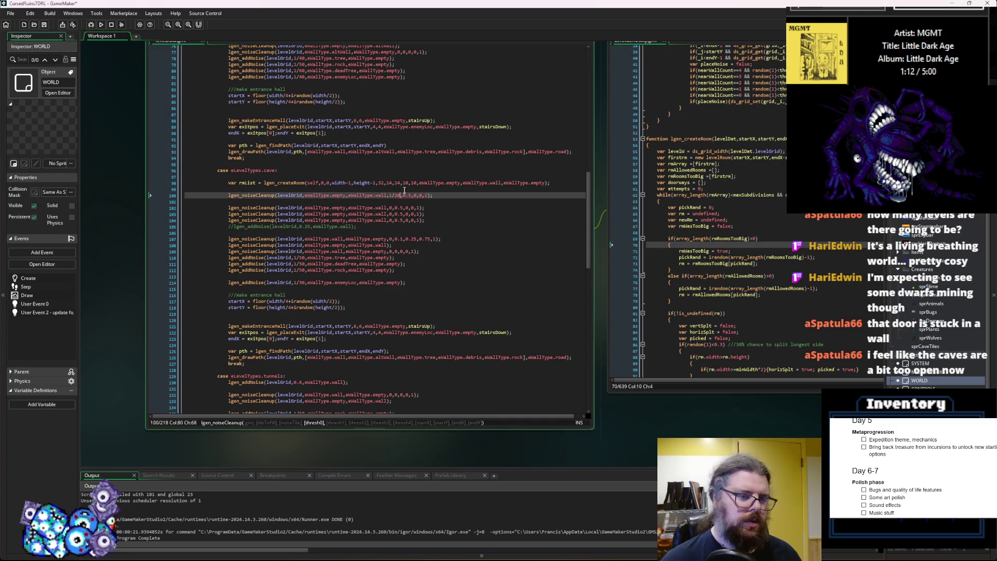
pyautogui.press('Right')
pyautogui.press('Right')
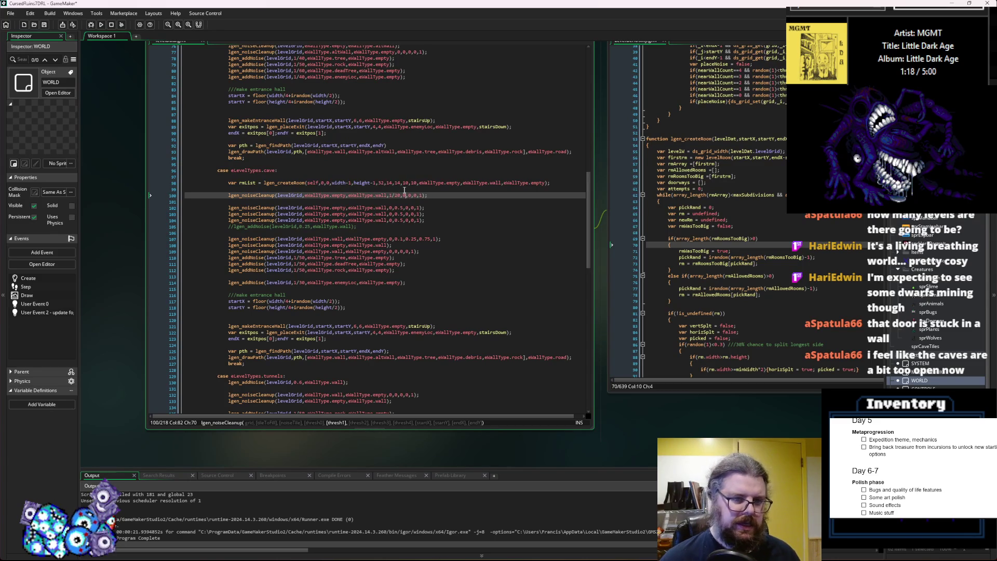
pyautogui.press('Right')
pyautogui.press('Right')
pyautogui.press('Right')
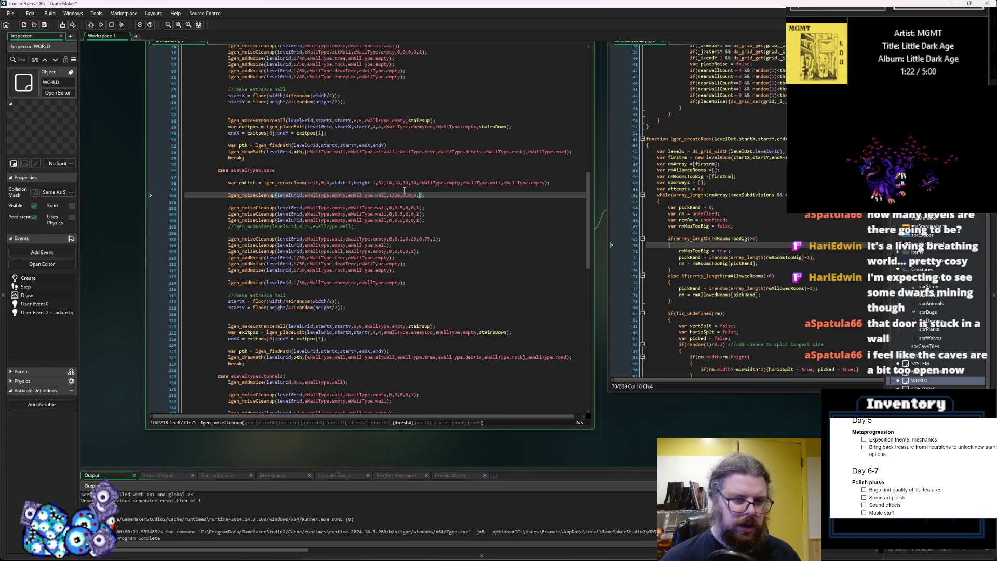
pyautogui.press('Right')
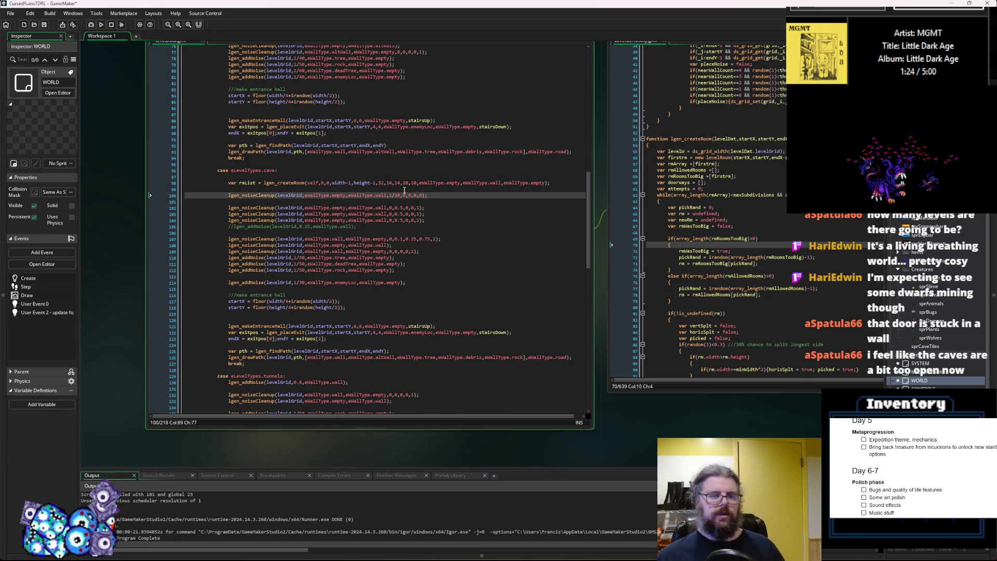
pyautogui.click(399, 195)
pyautogui.click(448, 196)
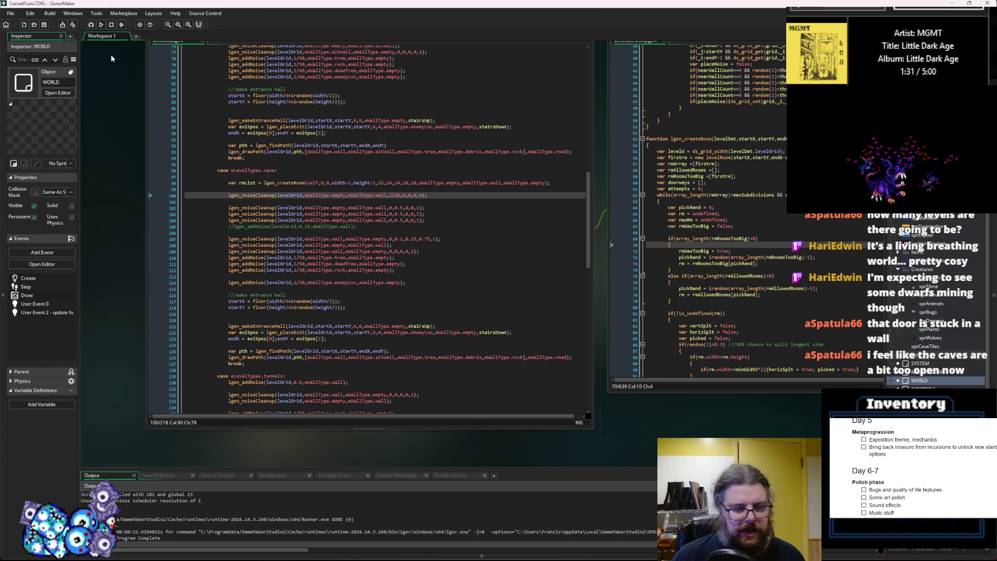
pyautogui.click(89, 24)
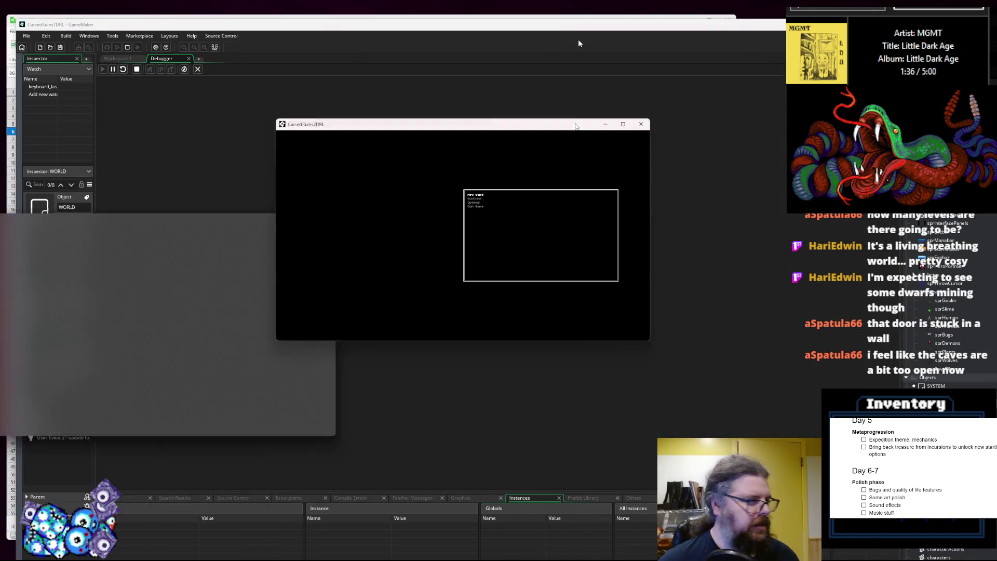
# - Start a new game, regenerate the level with R and reveal the whole cave with M
pyautogui.press('Return')
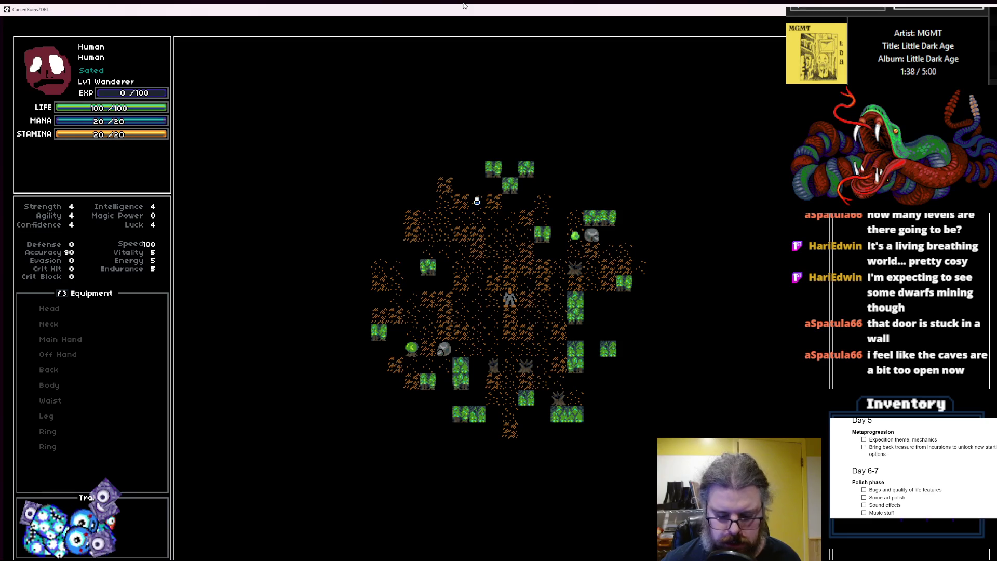
pyautogui.press('r')
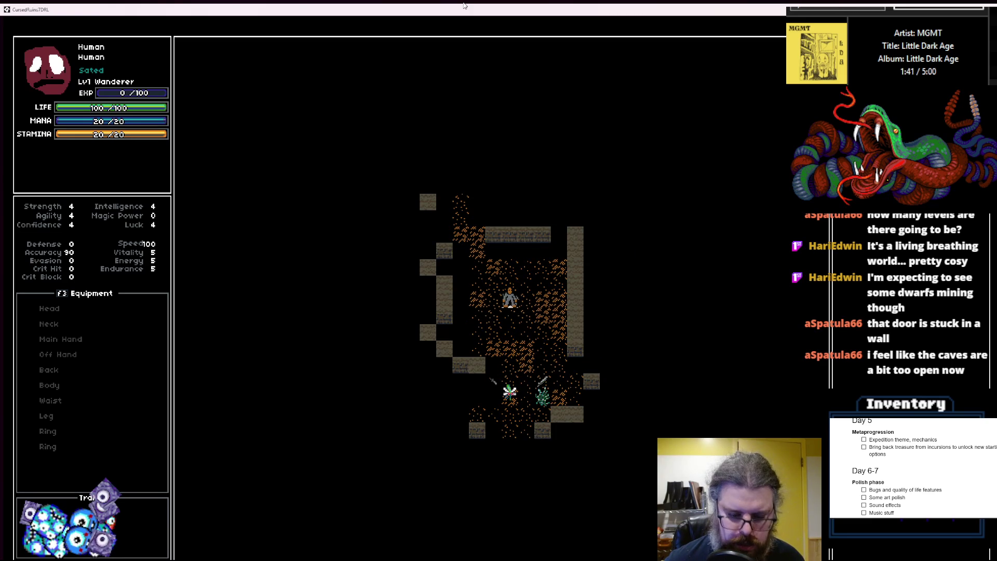
pyautogui.press('m')
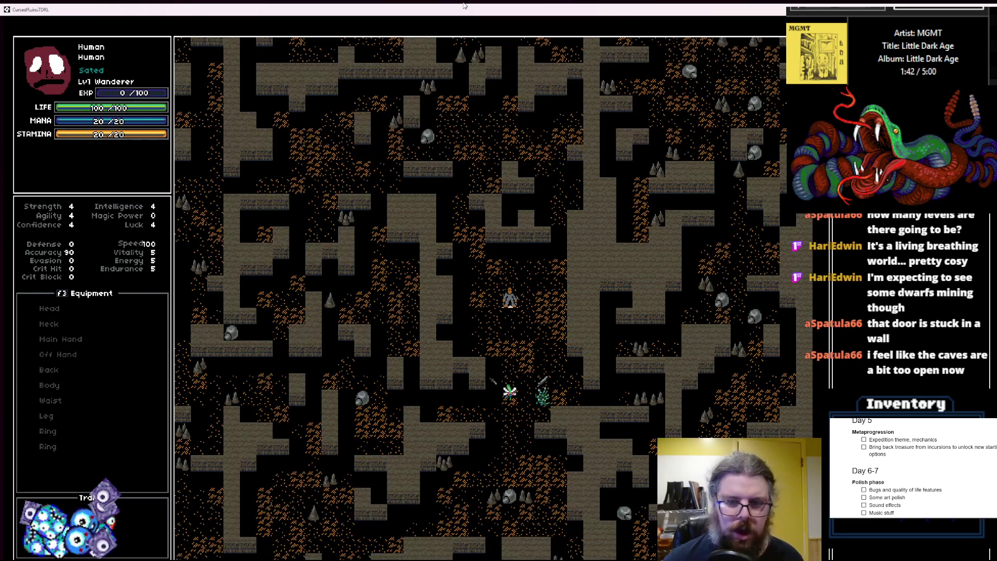
pyautogui.press('Left')
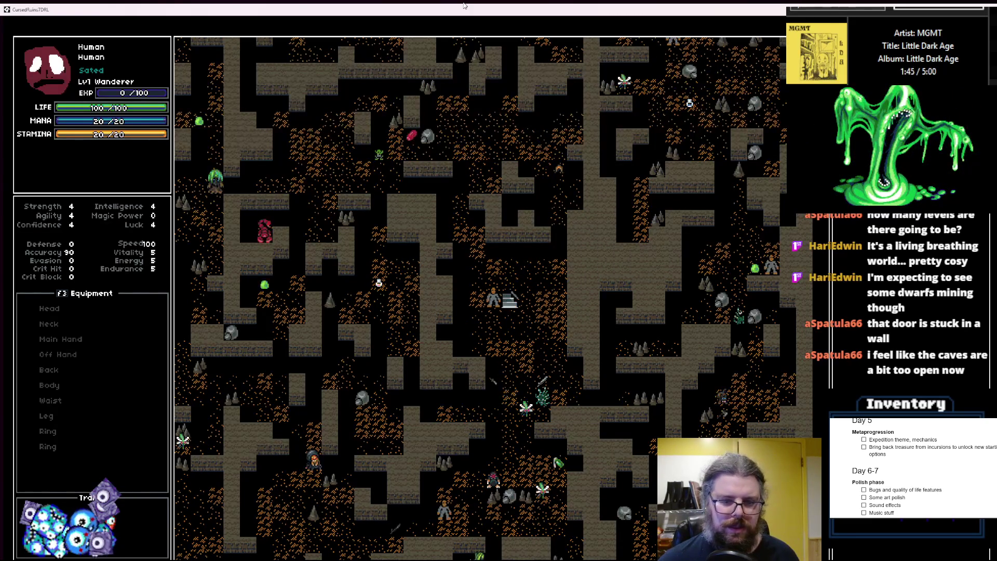
pyautogui.press('Up')
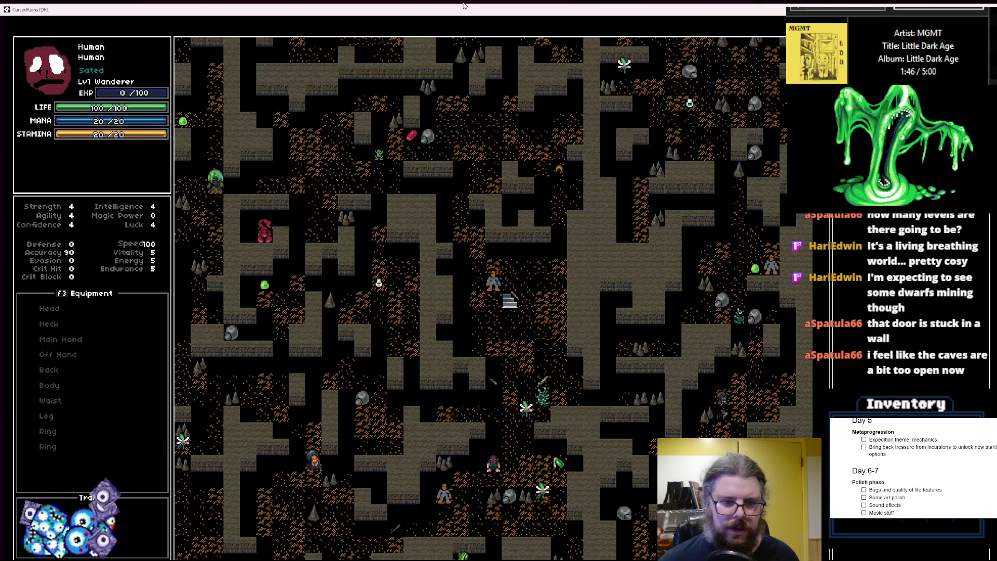
# - Walk the player up and left through the revealed cave
pyautogui.press('Left')
pyautogui.press('Up')
pyautogui.press('Up')
pyautogui.press('Up')
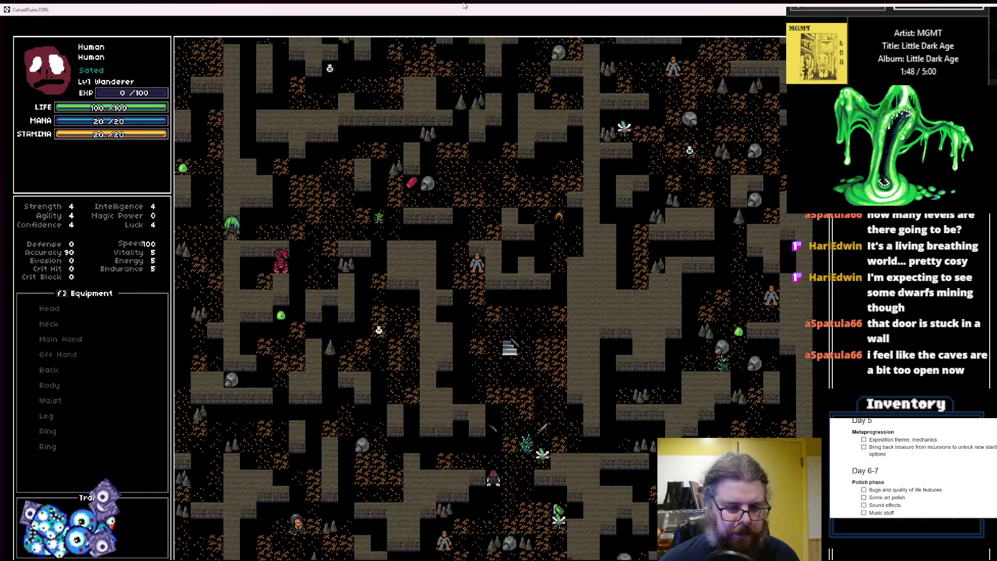
pyautogui.press('Left')
pyautogui.press('Left')
pyautogui.press('Up')
pyautogui.press('Up')
pyautogui.press('Left')
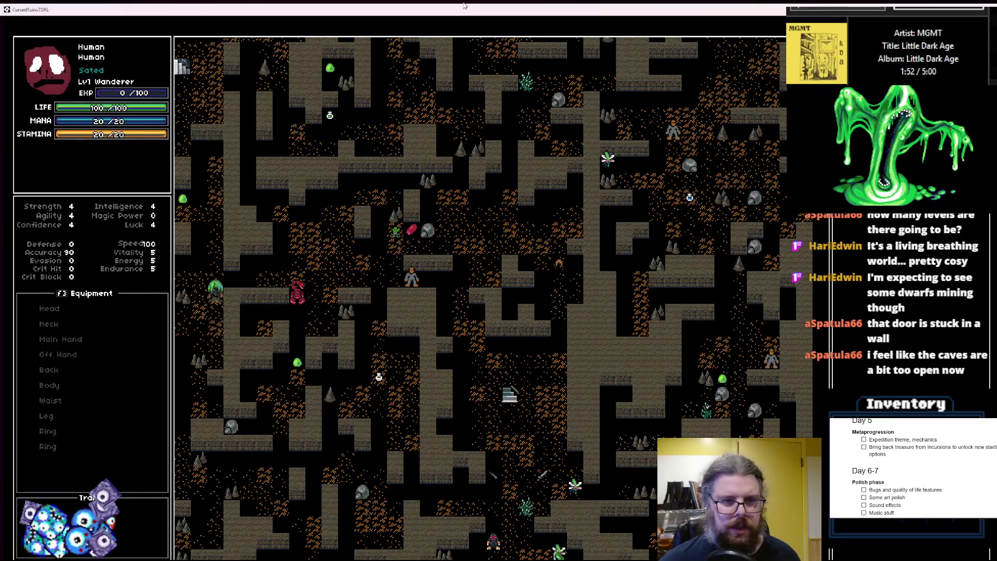
pyautogui.press('Left')
pyautogui.press('Up')
pyautogui.press('Up')
pyautogui.press('Up')
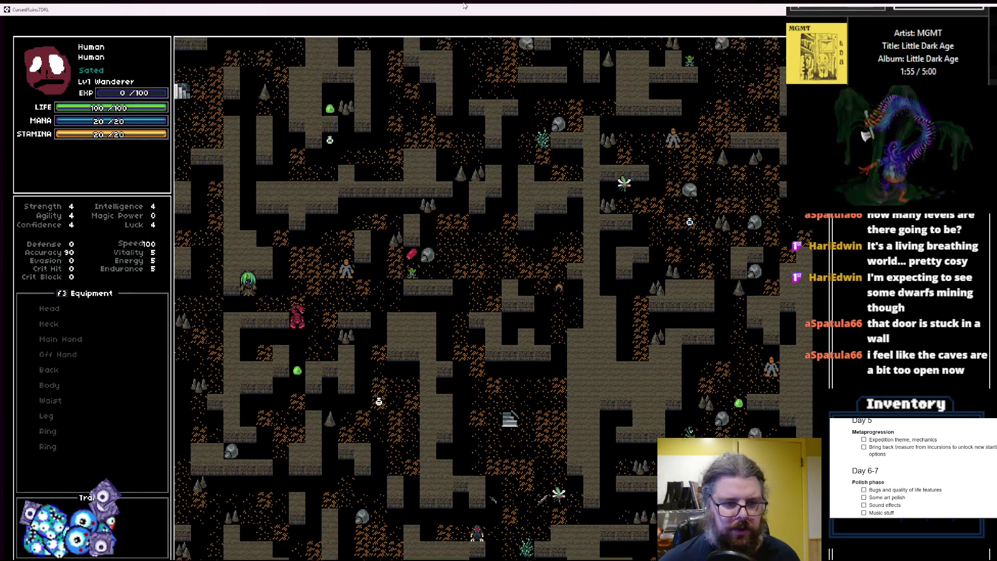
pyautogui.press('Left')
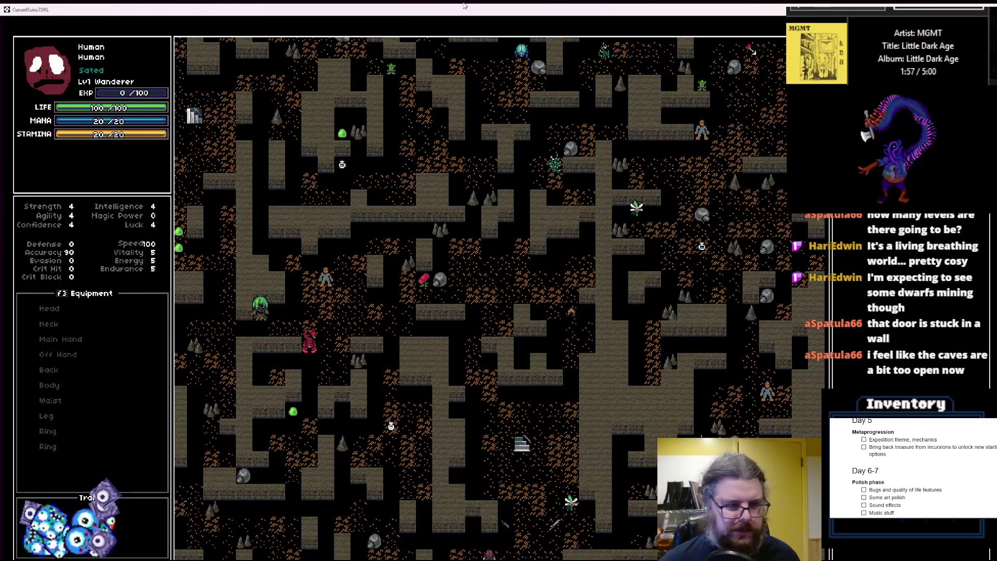
pyautogui.press('Left')
pyautogui.press('Up')
pyautogui.press('Left')
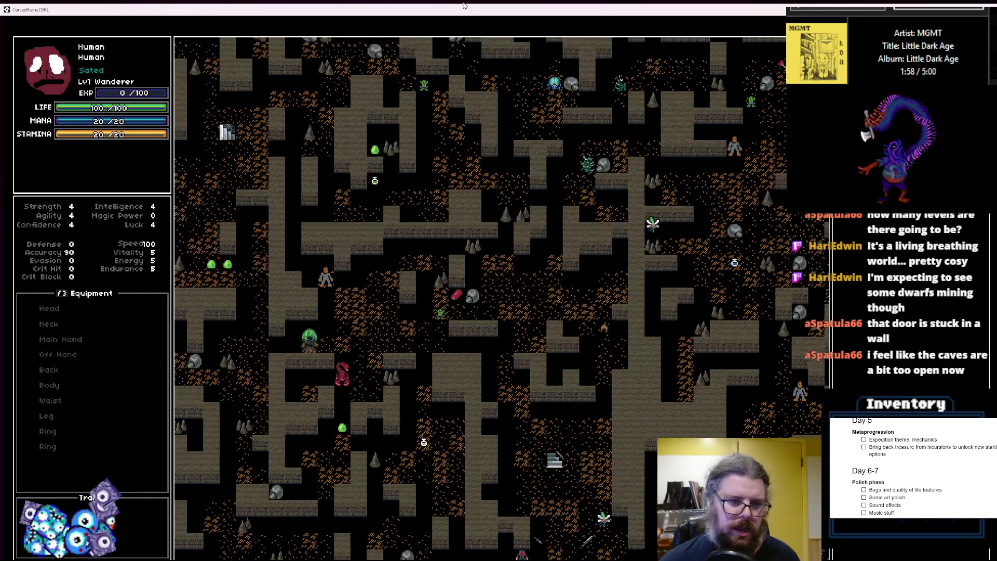
pyautogui.press('Up')
pyautogui.press('Left')
pyautogui.press('Left')
pyautogui.press('Left')
pyautogui.press('Up')
pyautogui.press('Up')
pyautogui.press('Up')
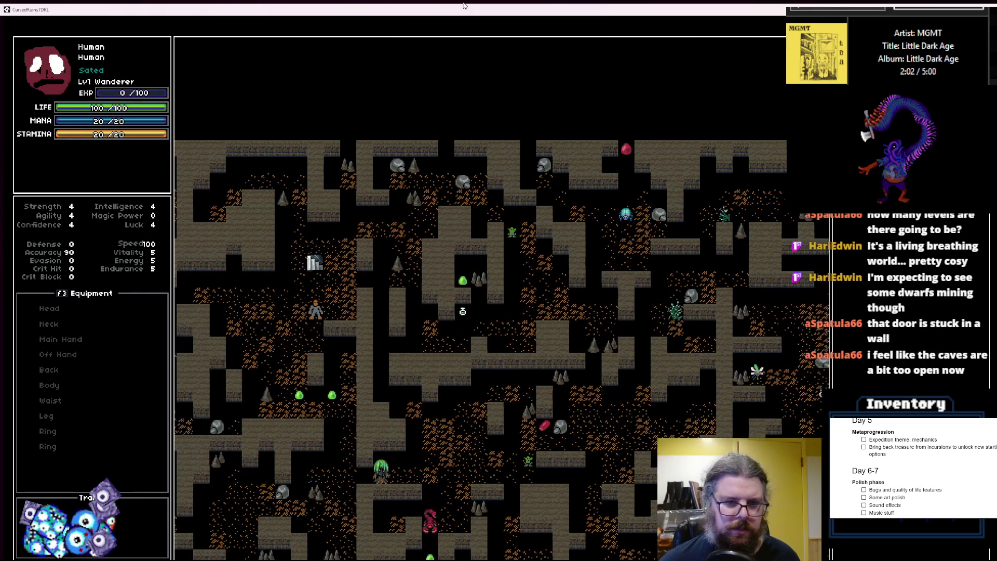
pyautogui.press('Left')
pyautogui.press('Left')
pyautogui.press('Left')
pyautogui.press('Left')
pyautogui.press('Left')
pyautogui.press('Left')
pyautogui.press('Up')
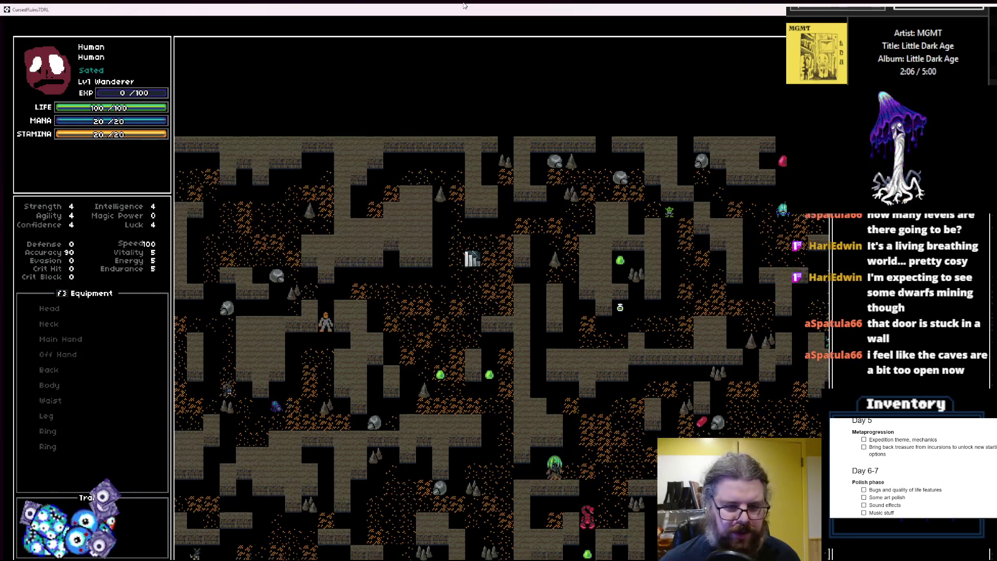
# - Walk the player down through the cave, then take the game out of fullscreen
pyautogui.press('Left')
pyautogui.press('Left')
pyautogui.press('Left')
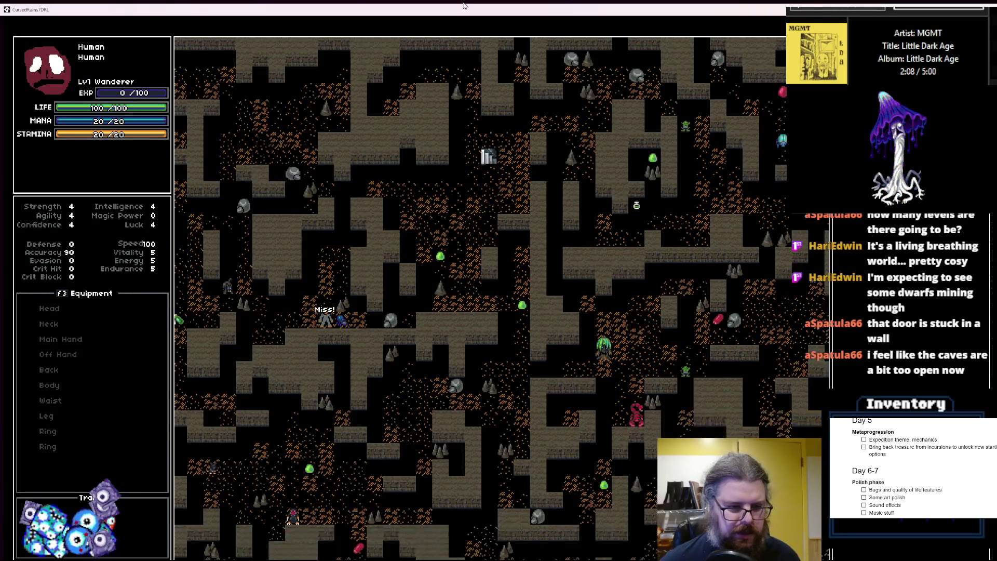
pyautogui.press('Down')
pyautogui.press('Down')
pyautogui.press('Down')
pyautogui.press('Left')
pyautogui.press('Left')
pyautogui.press('Down')
pyautogui.press('Down')
pyautogui.press('Down')
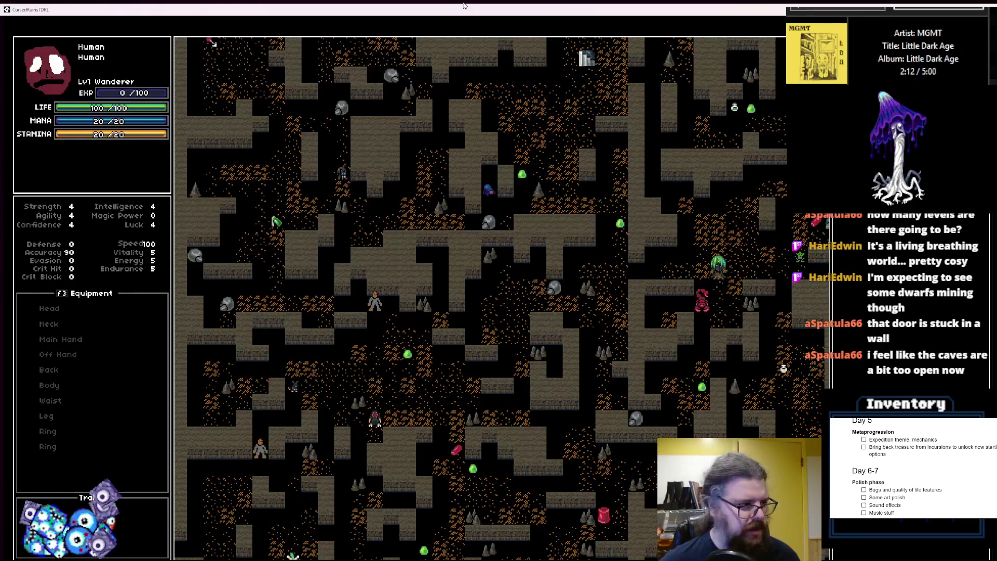
pyautogui.press('Down')
pyautogui.press('Down')
pyautogui.press('Down')
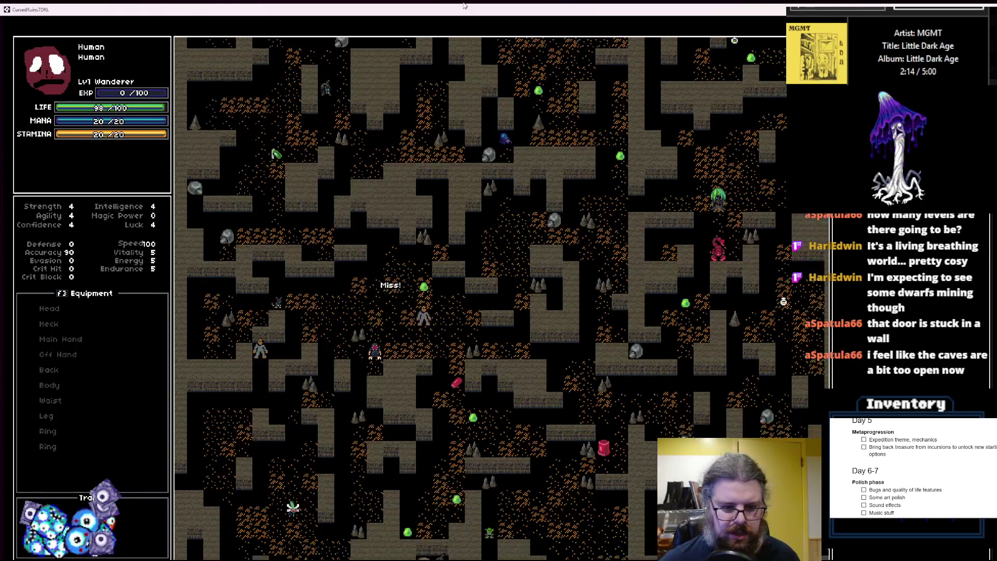
pyautogui.press('Down')
pyautogui.press('Down')
pyautogui.press('Down')
pyautogui.press('Right')
pyautogui.press('Right')
pyautogui.press('Right')
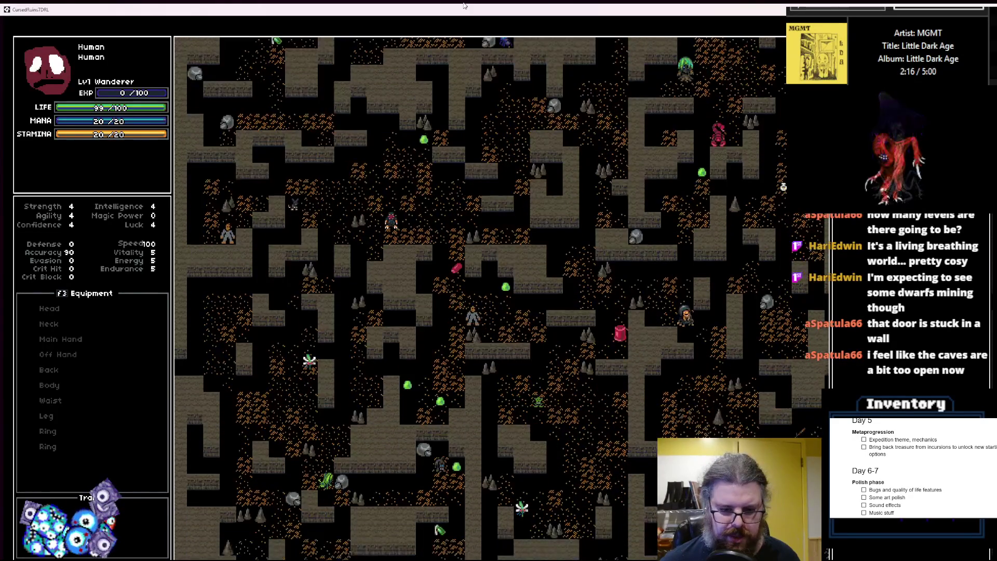
pyautogui.press('Down')
pyautogui.press('Down')
pyautogui.press('Down')
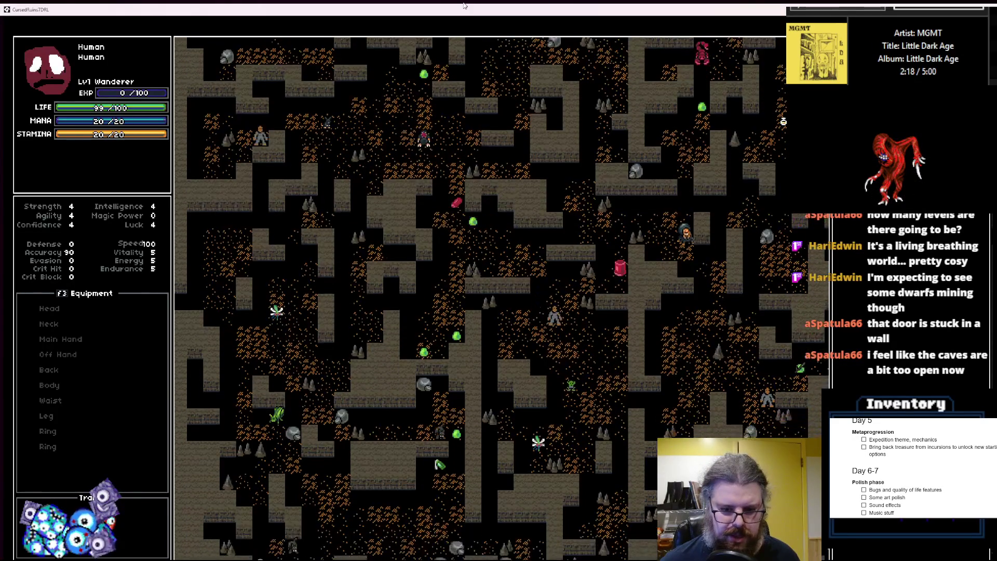
pyautogui.press('Down')
pyautogui.press('Down')
pyautogui.press('Down')
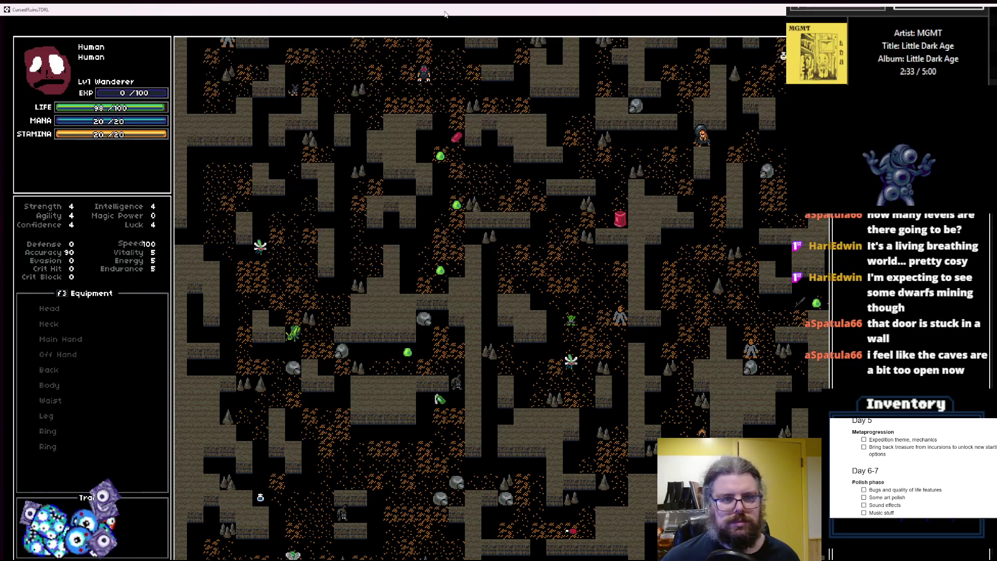
pyautogui.doubleClick(445, 14)
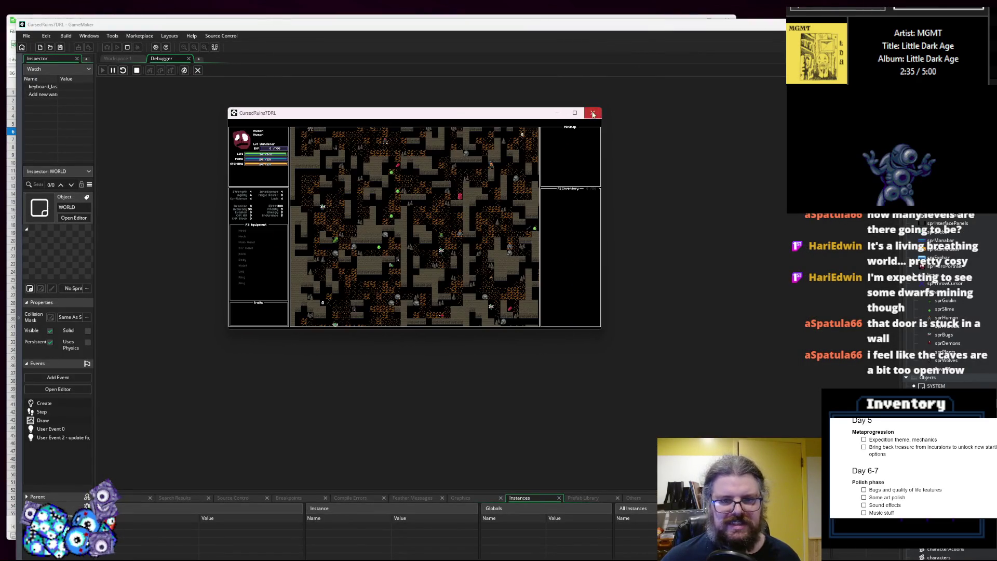
# - Close the game and debugger, then paste a copy of the noise cleanup line after line 104
pyautogui.click(593, 111)
pyautogui.click(198, 70)
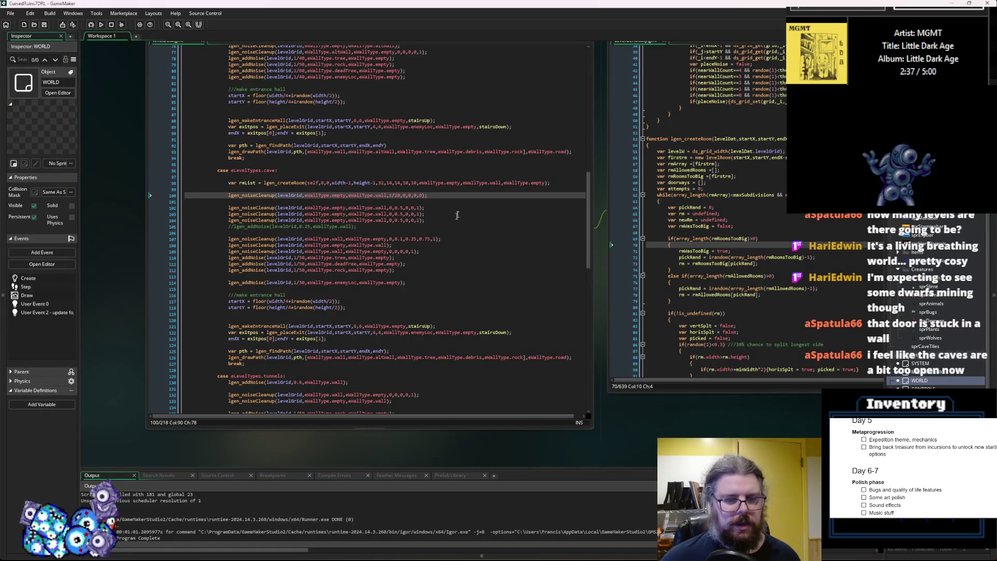
pyautogui.click(442, 220)
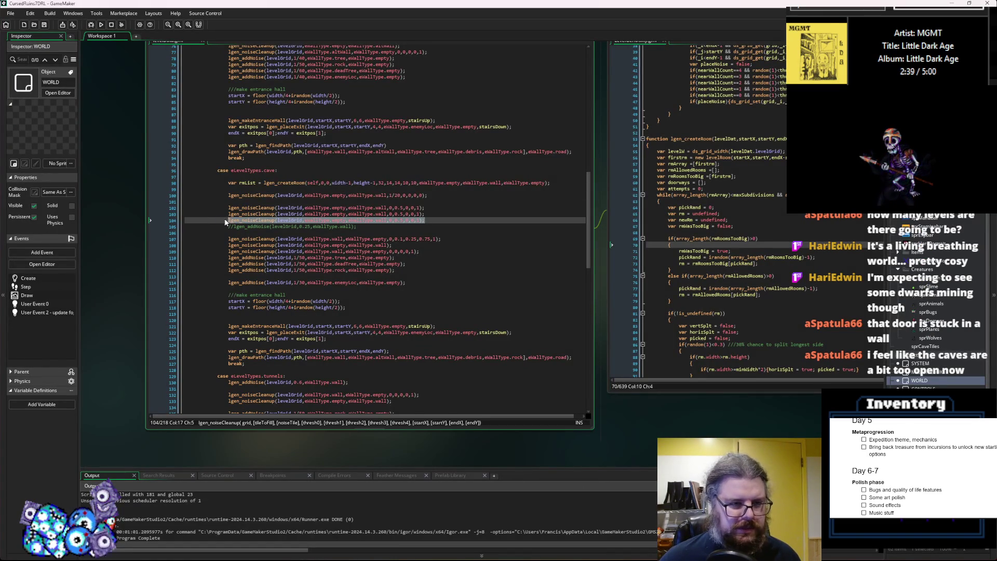
pyautogui.press('Return')
pyautogui.press('Return')
pyautogui.write('lgen_noiseCleanup(levelGrid,eWallType.empty,eWallType.wall,0,0.5,0,0,1);')
# - Change the copied line's third threshold from 0.7 to 0.75 and rebuild with F5
pyautogui.press('Left')
pyautogui.press('Left')
pyautogui.press('Left')
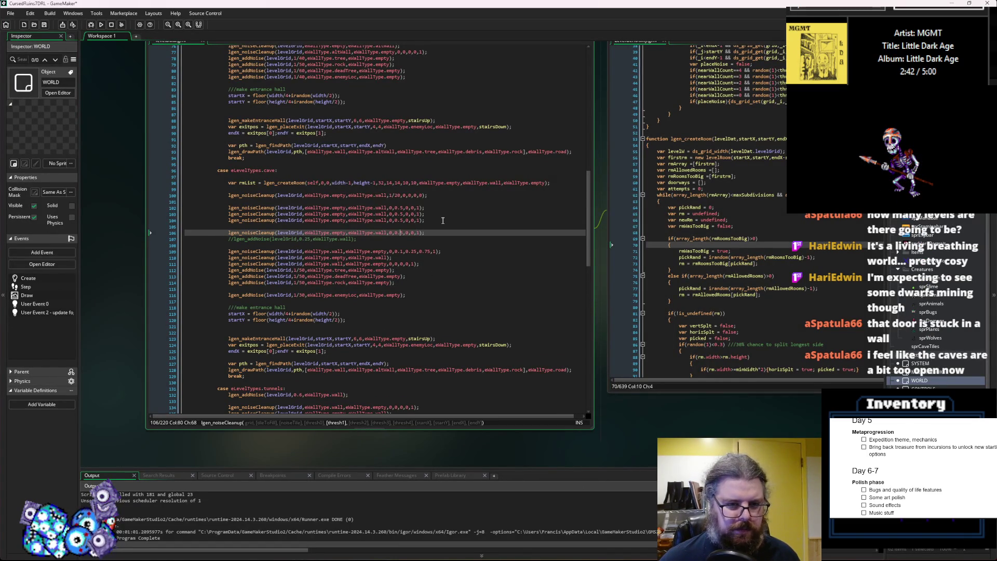
pyautogui.press('Right')
pyautogui.press('Right')
pyautogui.press('Right')
pyautogui.press('Right')
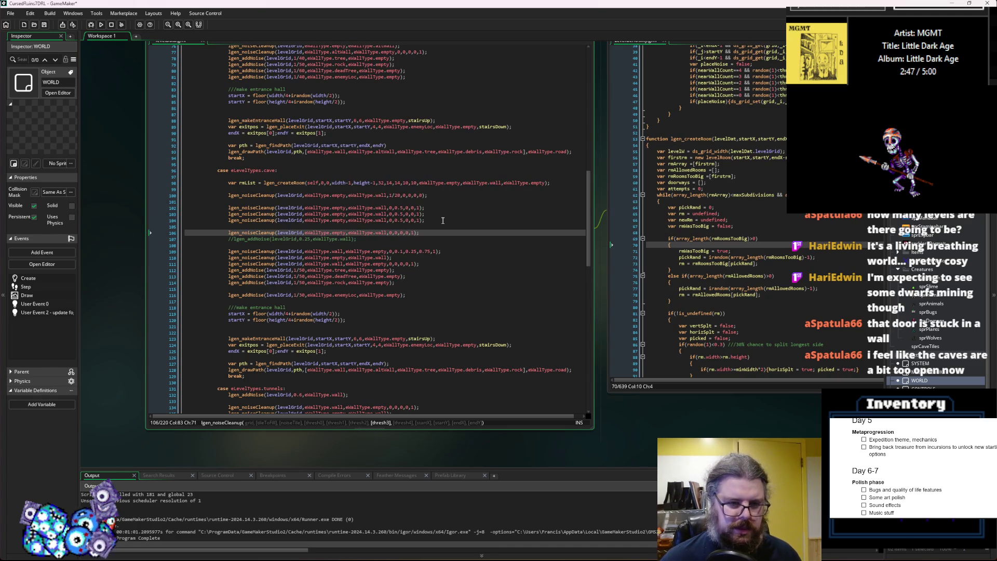
pyautogui.press('Right')
pyautogui.write('5')
pyautogui.press('Right')
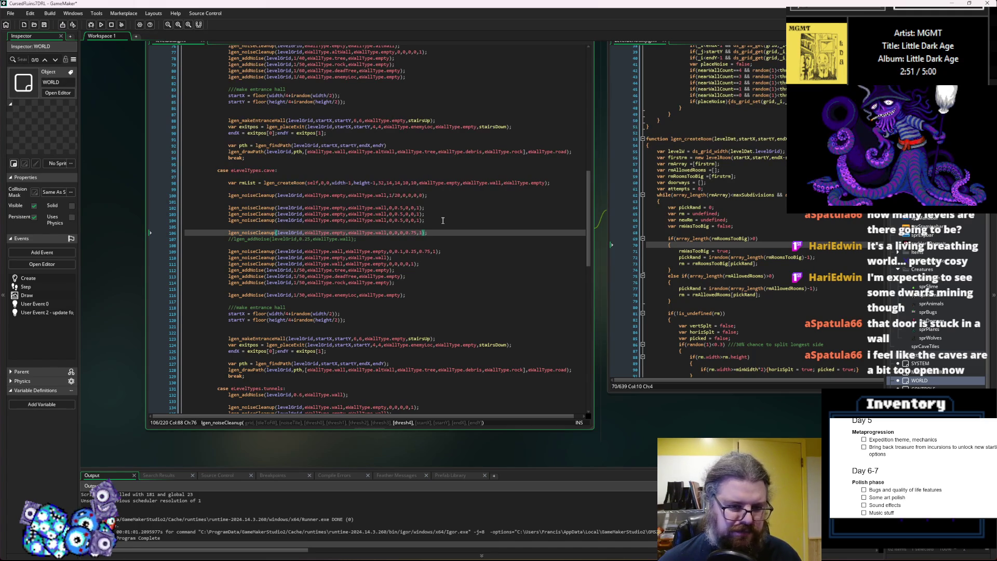
pyautogui.press('Left')
pyautogui.press('Left')
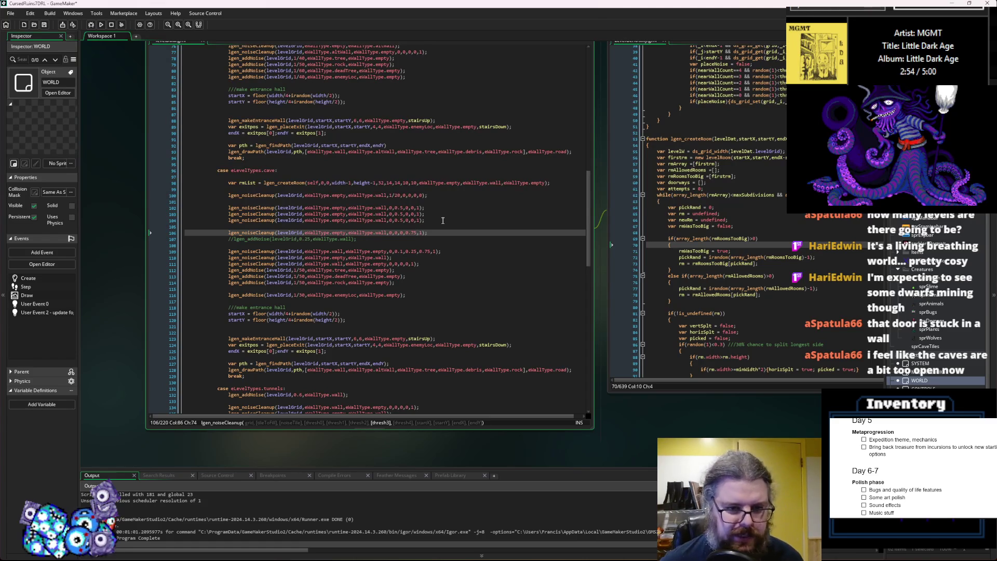
pyautogui.press('F5')
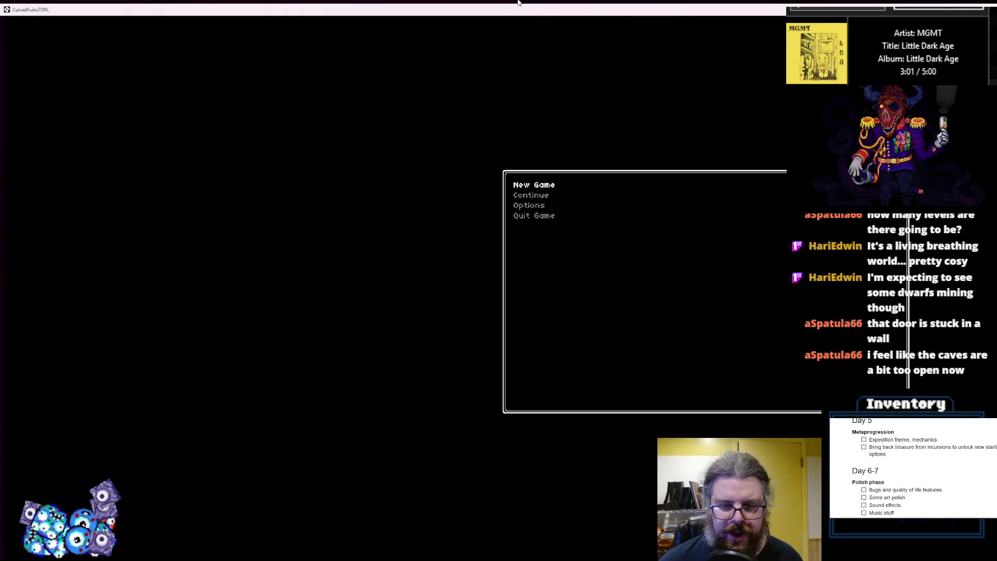
# - Start a new game, regenerate and reveal the cave, and walk the player up-left
pyautogui.press('Return')
pyautogui.press('r')
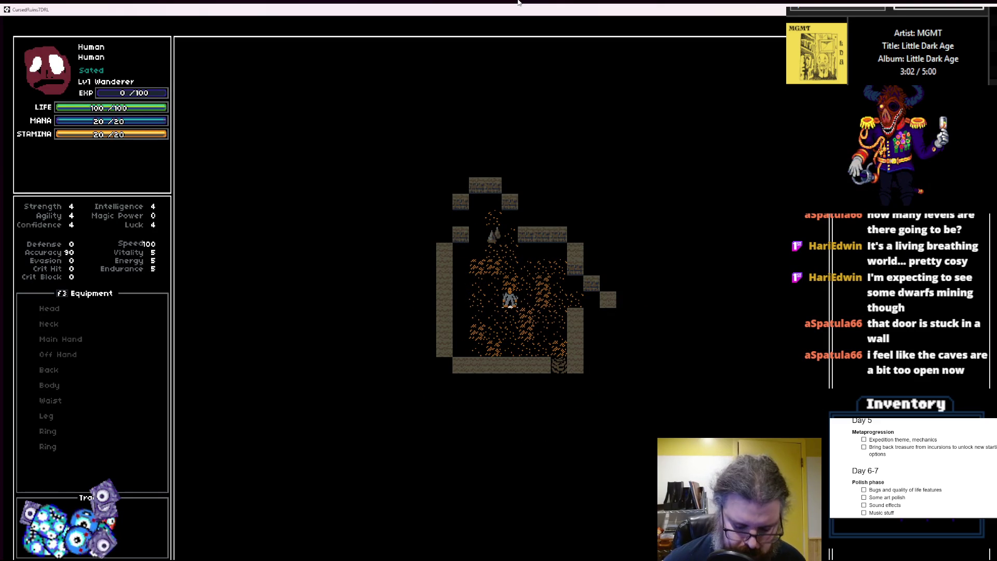
pyautogui.press('m')
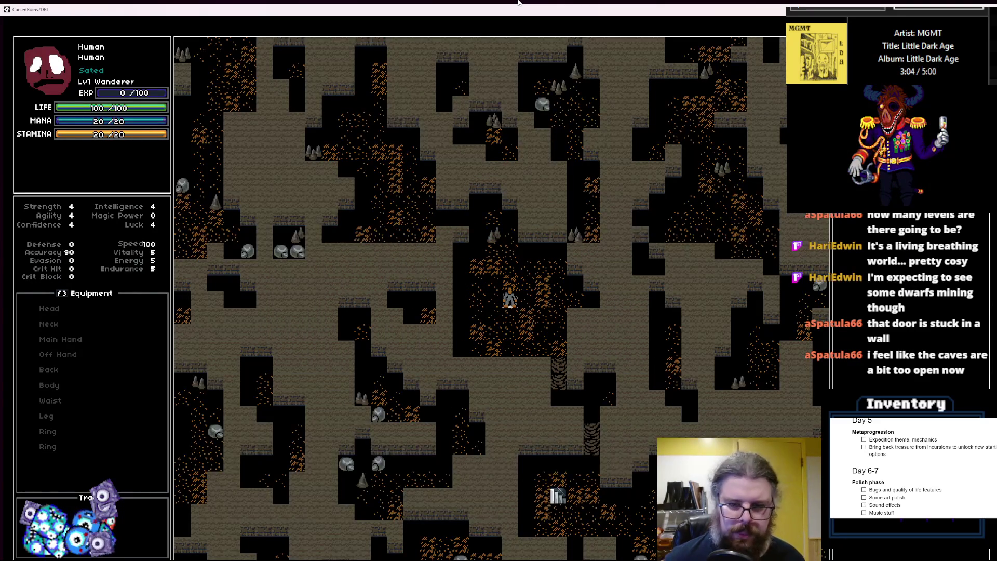
pyautogui.press('y')
pyautogui.press('h')
pyautogui.press('y')
pyautogui.press('y')
pyautogui.press('y')
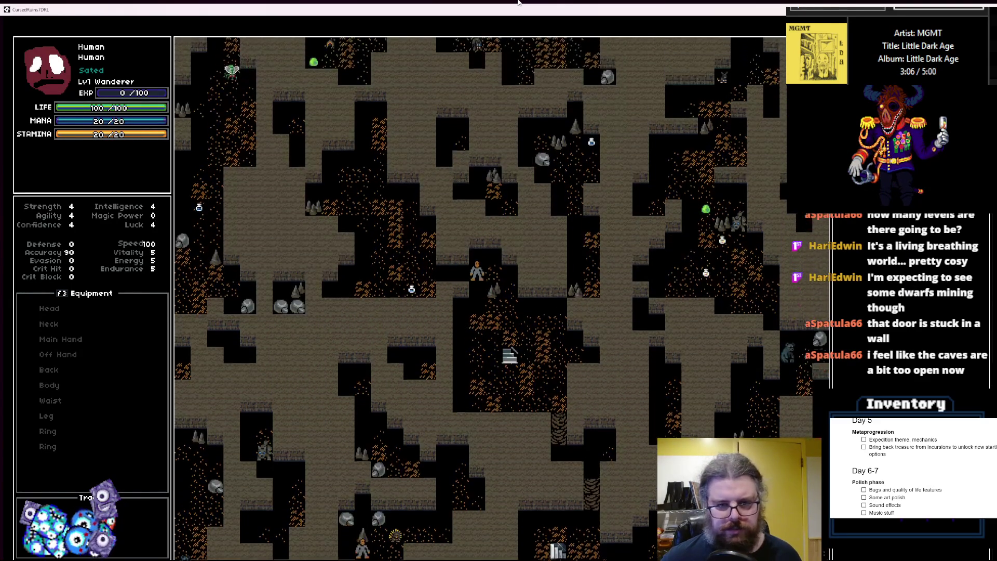
pyautogui.press('y')
pyautogui.press('y')
pyautogui.press('y')
pyautogui.press('k')
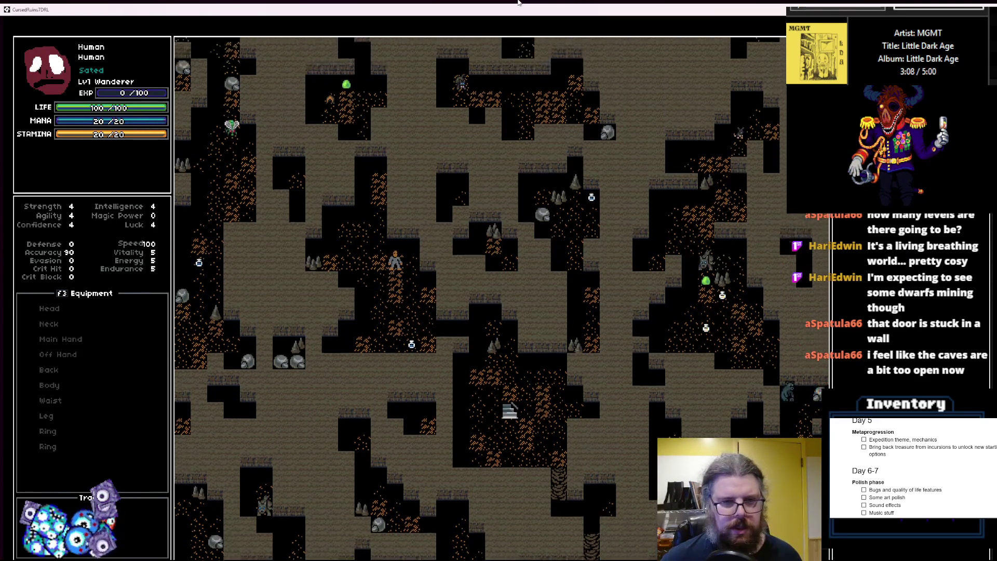
pyautogui.press('k')
pyautogui.press('k')
pyautogui.press('k')
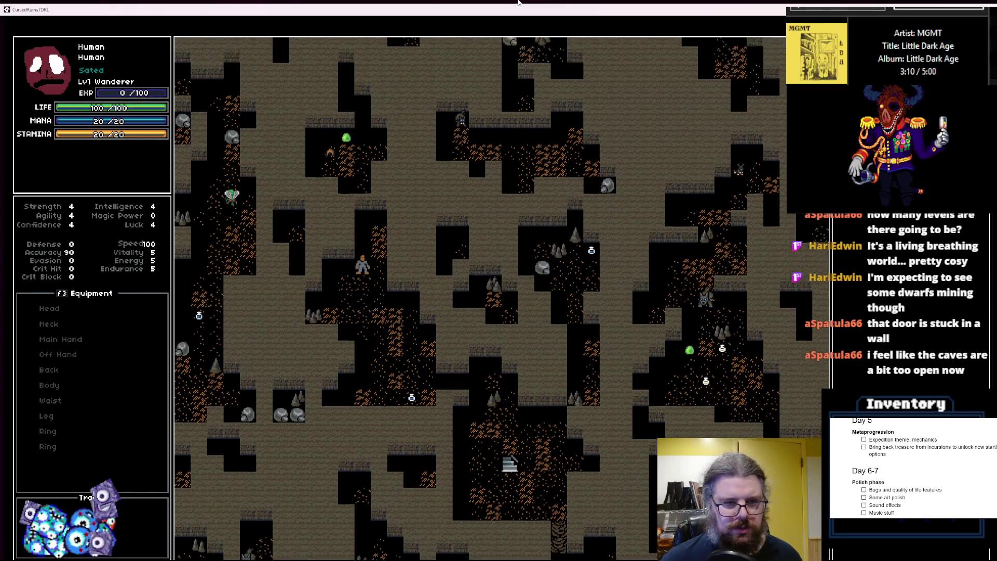
# - Walk the player down-right across the cave past the staircase
pyautogui.press('j')
pyautogui.press('j')
pyautogui.press('j')
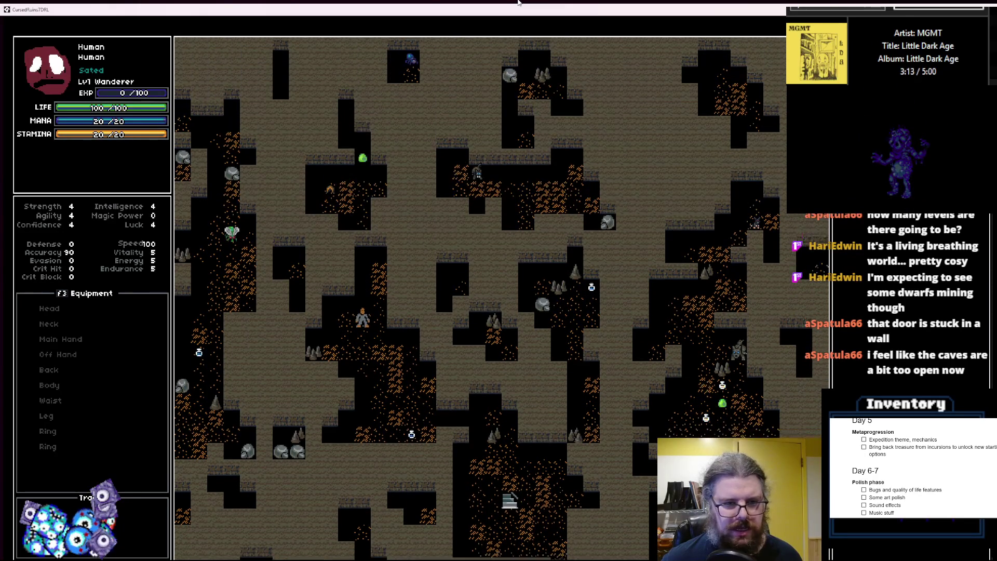
pyautogui.press('k')
pyautogui.press('k')
pyautogui.press('k')
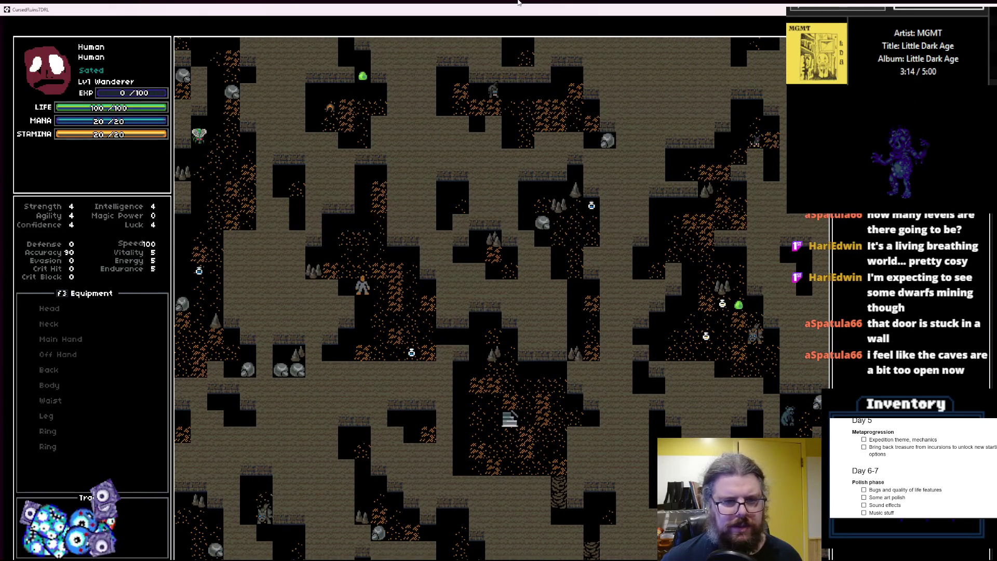
pyautogui.press('k')
pyautogui.press('k')
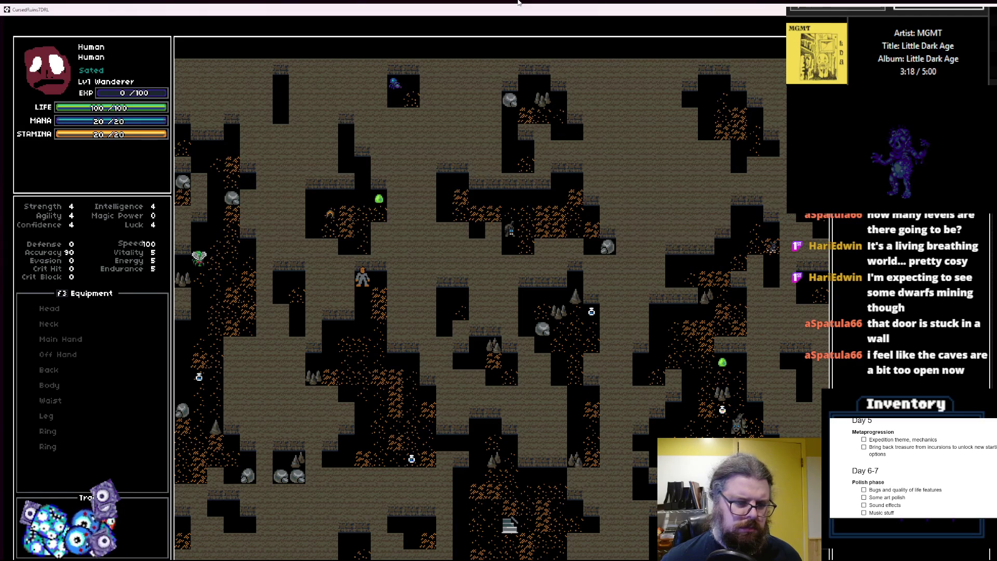
pyautogui.press('n')
pyautogui.press('n')
pyautogui.press('n')
pyautogui.press('j')
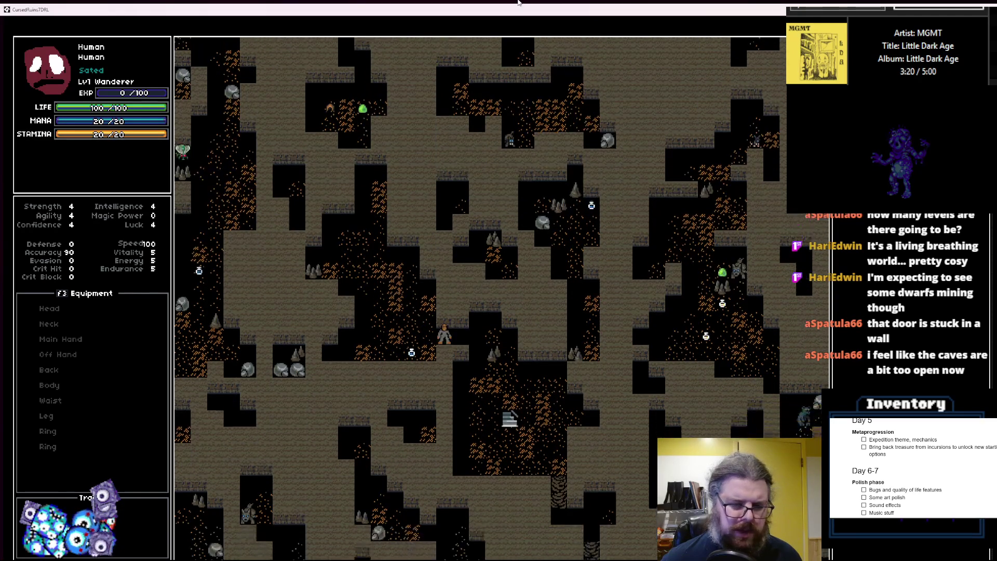
pyautogui.press('n')
pyautogui.press('n')
pyautogui.press('j')
pyautogui.press('j')
pyautogui.press('j')
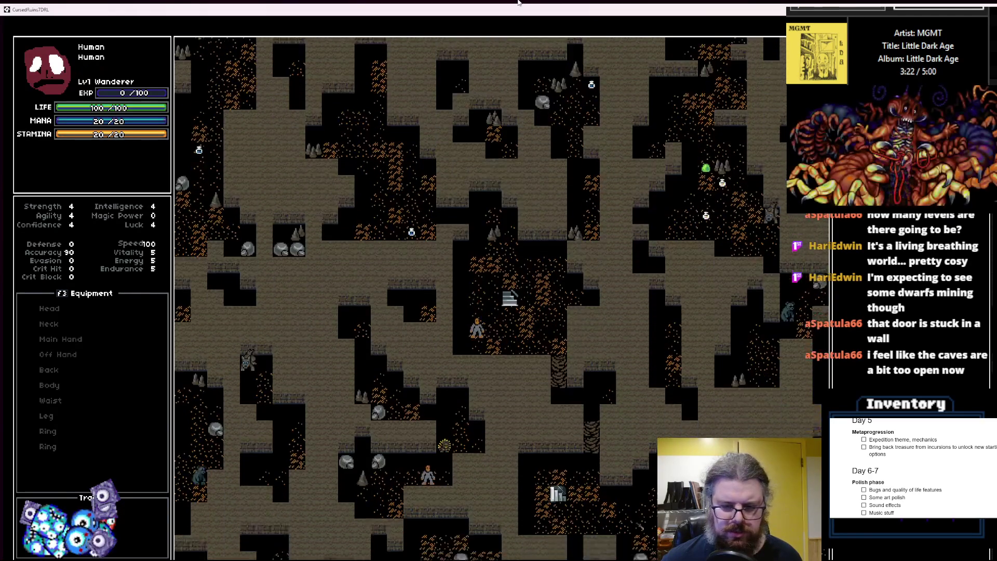
pyautogui.press('n')
pyautogui.press('n')
pyautogui.press('n')
pyautogui.press('l')
pyautogui.press('l')
pyautogui.press('n')
pyautogui.press('j')
pyautogui.press('j')
pyautogui.press('j')
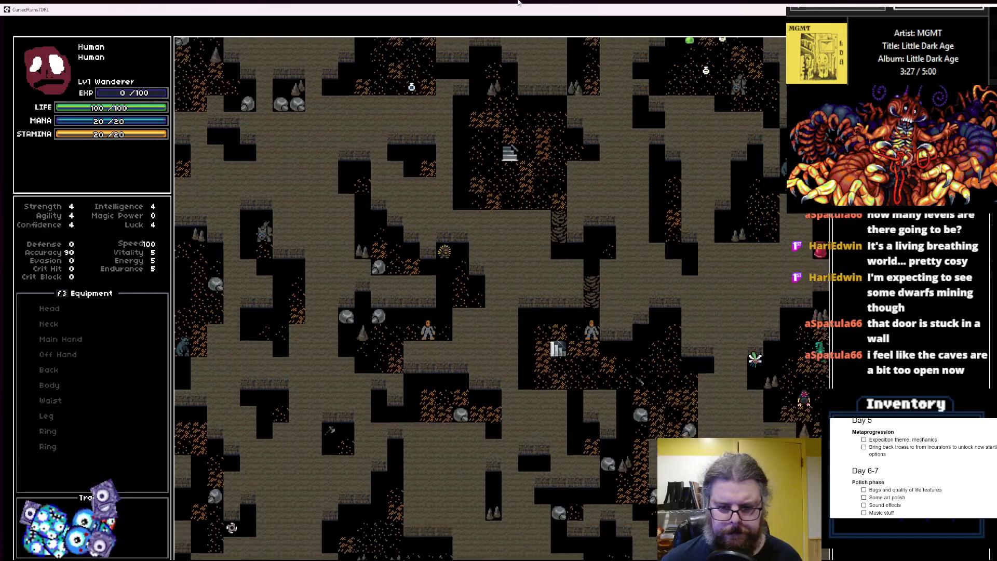
# - Walk the player down-left, then take the game out of fullscreen
pyautogui.press('l')
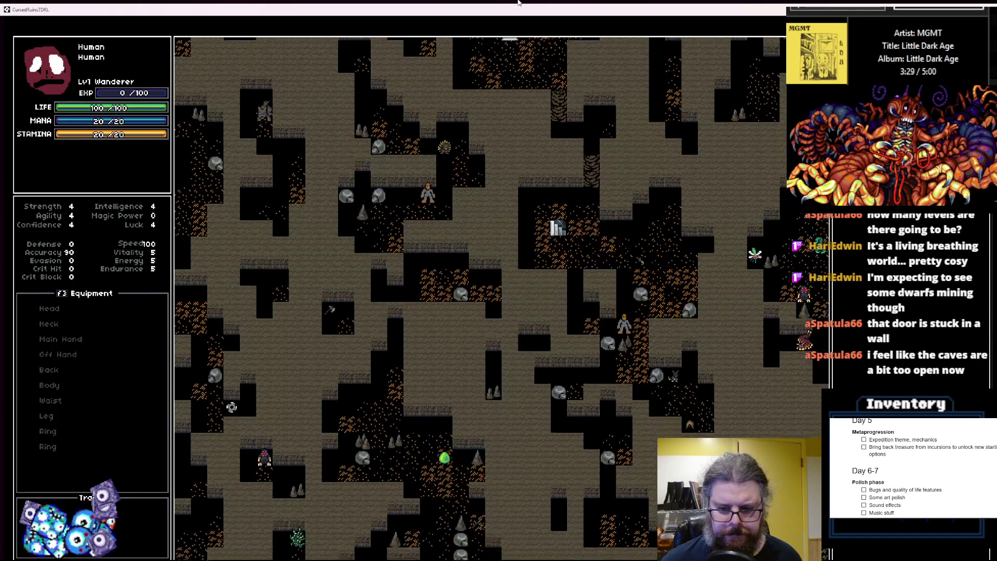
pyautogui.press('b')
pyautogui.press('b')
pyautogui.press('j')
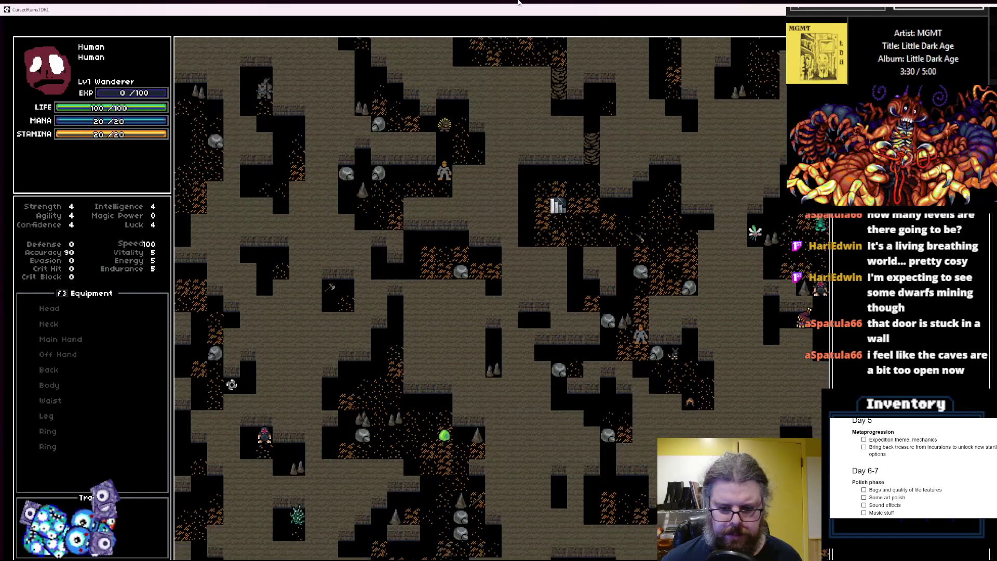
pyautogui.press('h')
pyautogui.press('b')
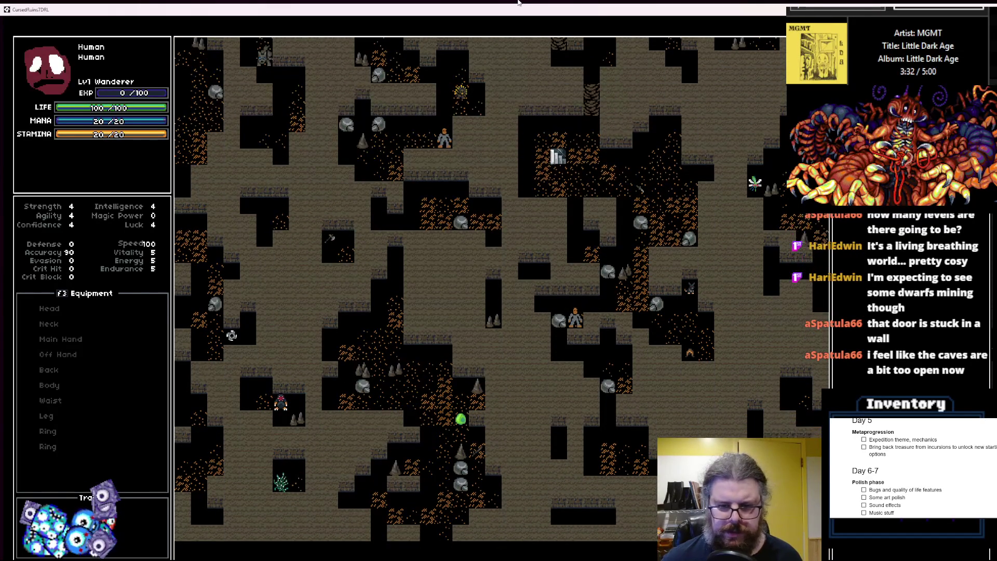
pyautogui.press('j')
pyautogui.press('j')
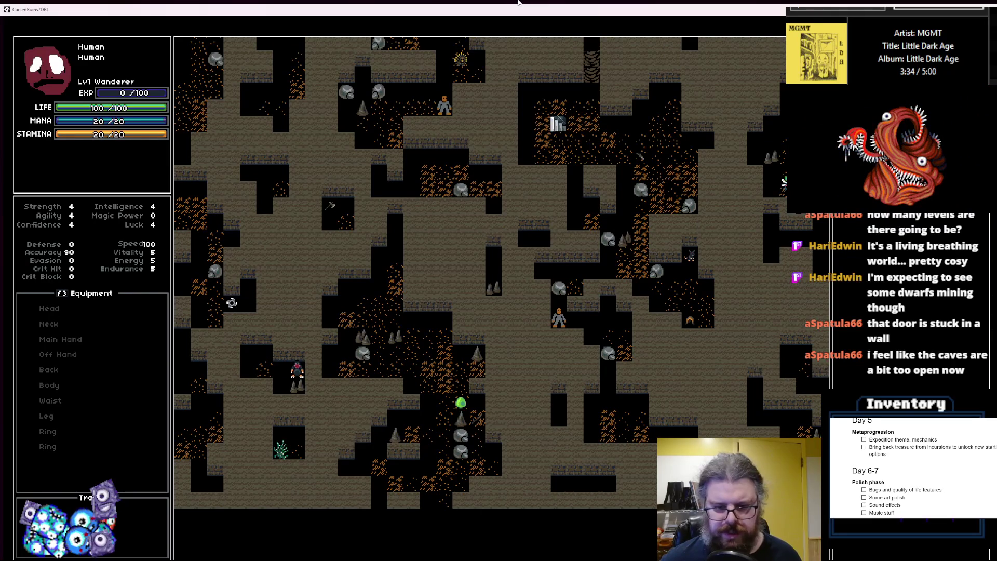
pyautogui.doubleClick(470, 16)
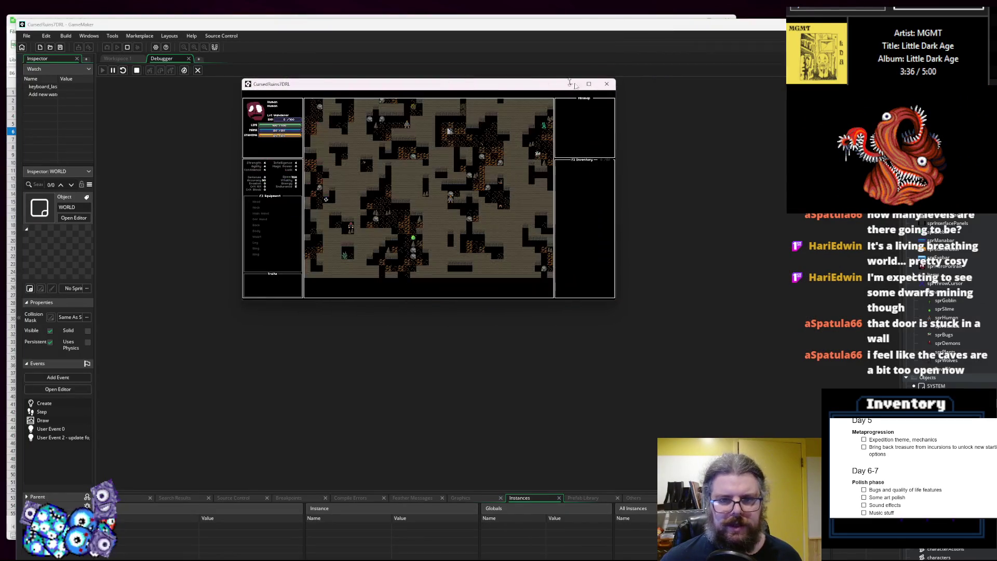
# - Close the running game and debugger, returning to line 114 of the cave case
pyautogui.click(606, 83)
pyautogui.click(197, 71)
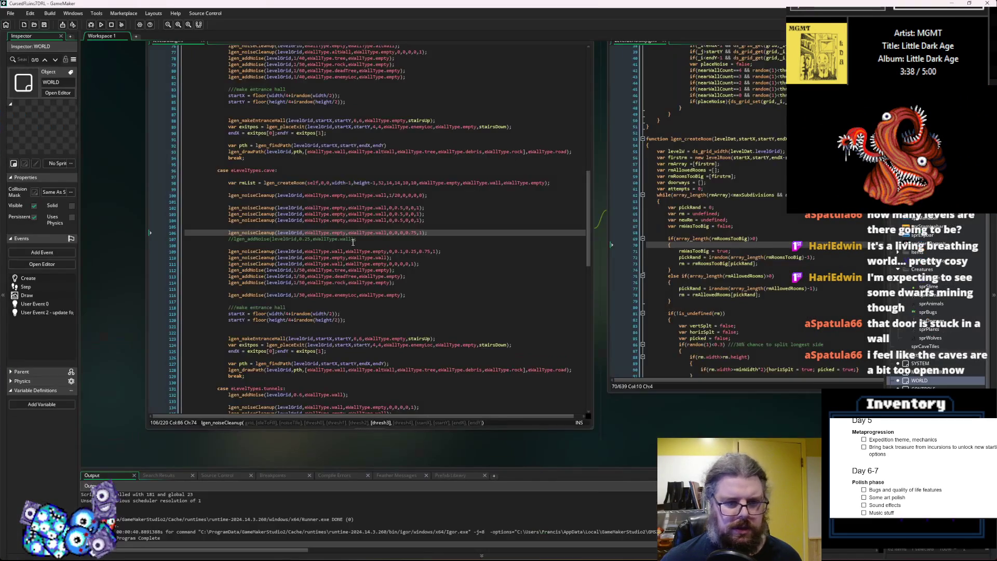
pyautogui.click(409, 281)
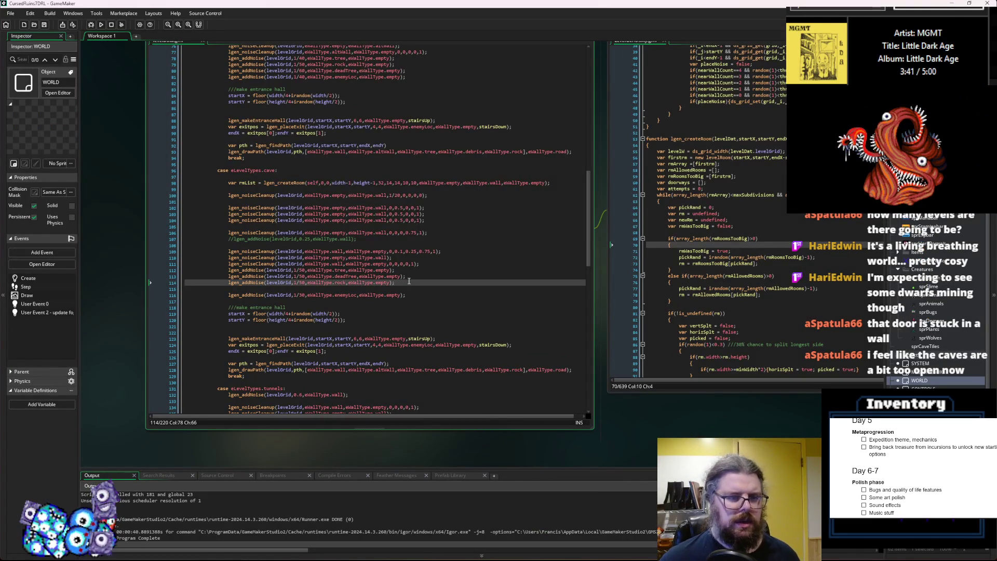
# - Review the cave case's cleanup call on line 106 and the lgen_addNoise parameters on line 112
pyautogui.click(417, 232)
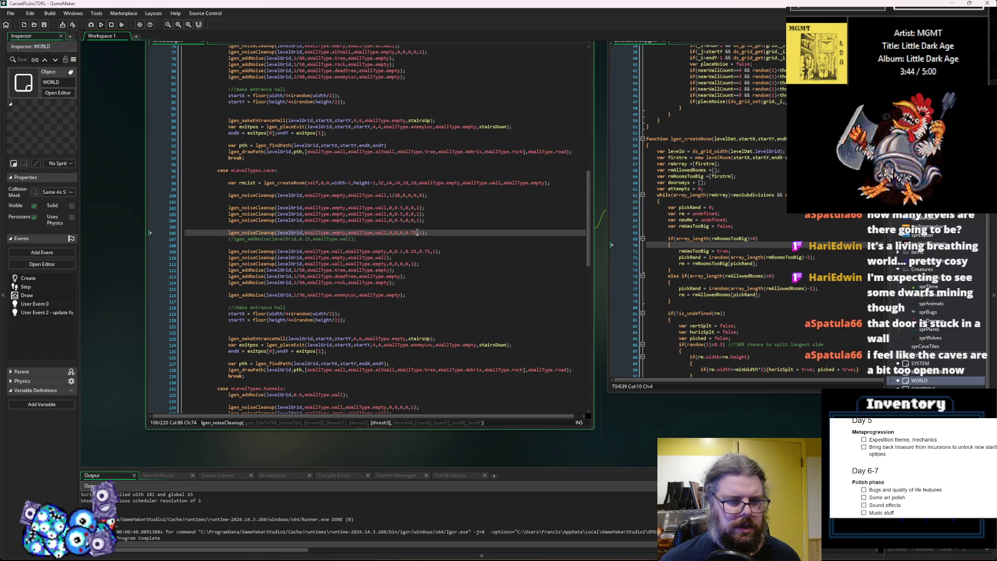
pyautogui.click(229, 271)
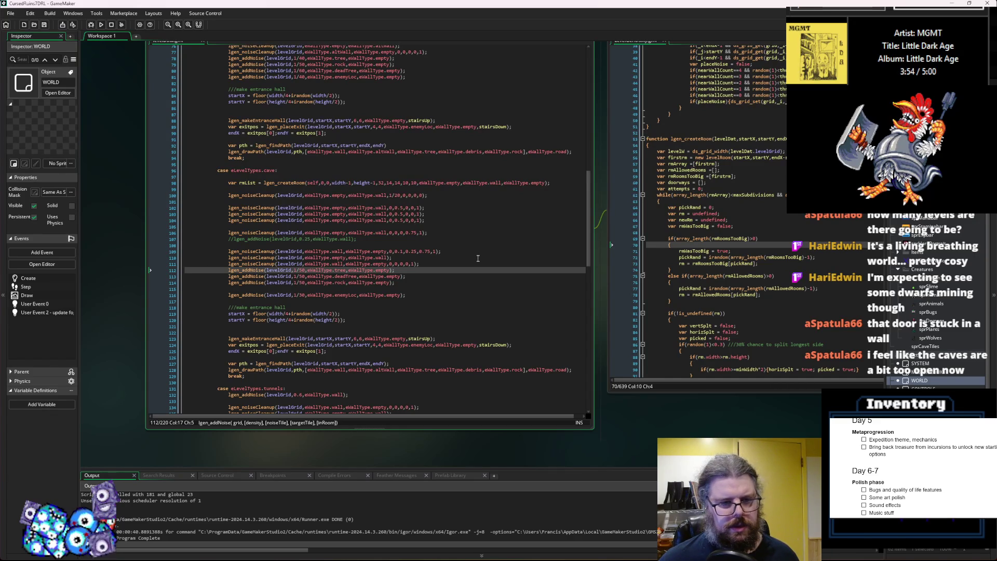
pyautogui.click(478, 258)
pyautogui.click(467, 263)
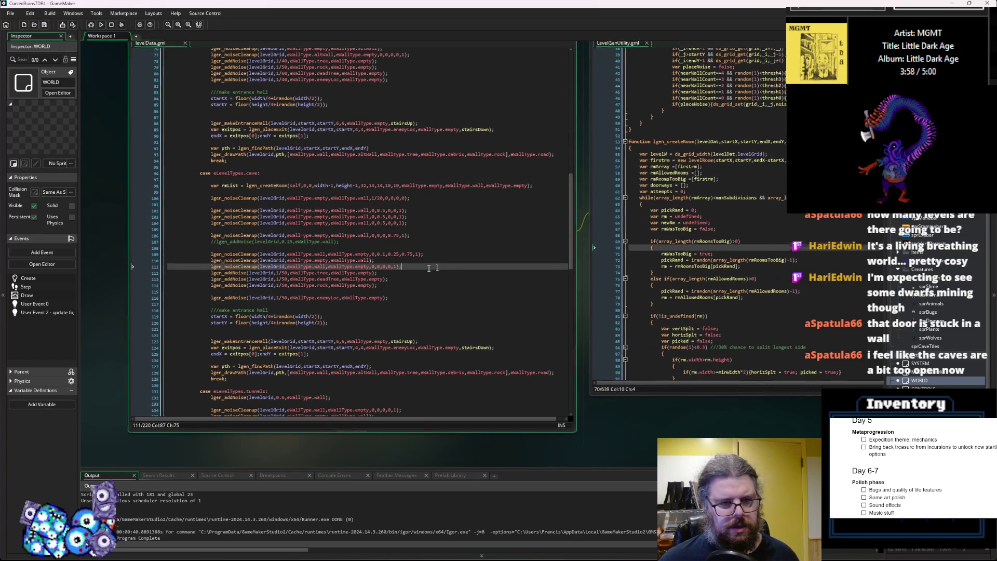
# - Scroll LevelGenUtility to lgen_noiseCleanup and check its parameter defaults beside the cave code
pyautogui.click(315, 277)
pyautogui.click(358, 269)
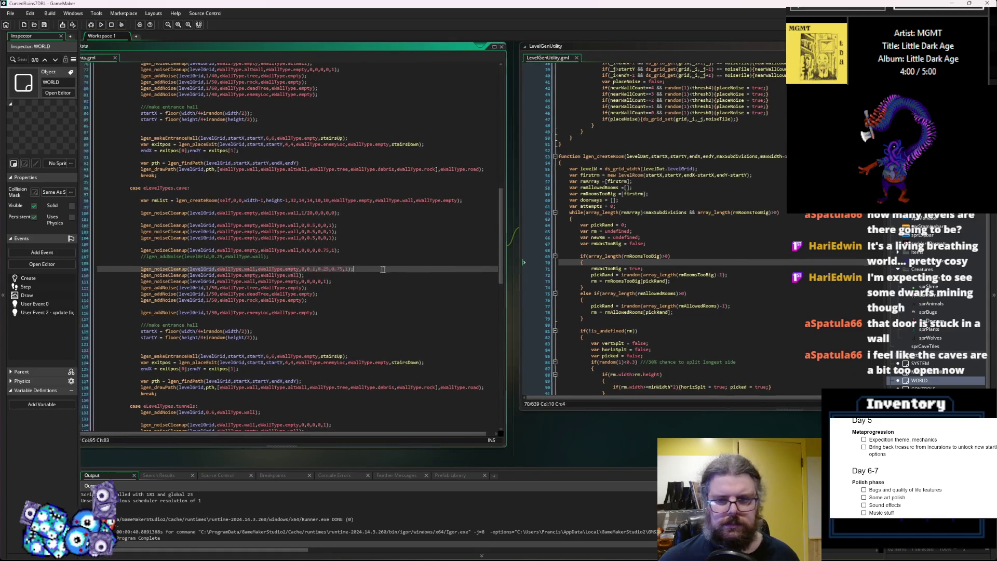
pyautogui.scroll(10, 621, 287)
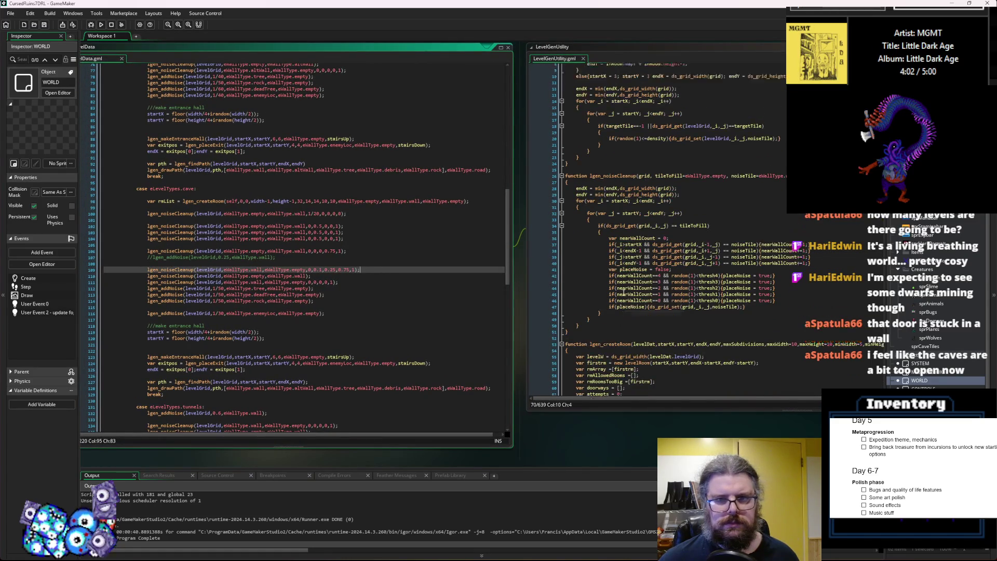
pyautogui.click(625, 310)
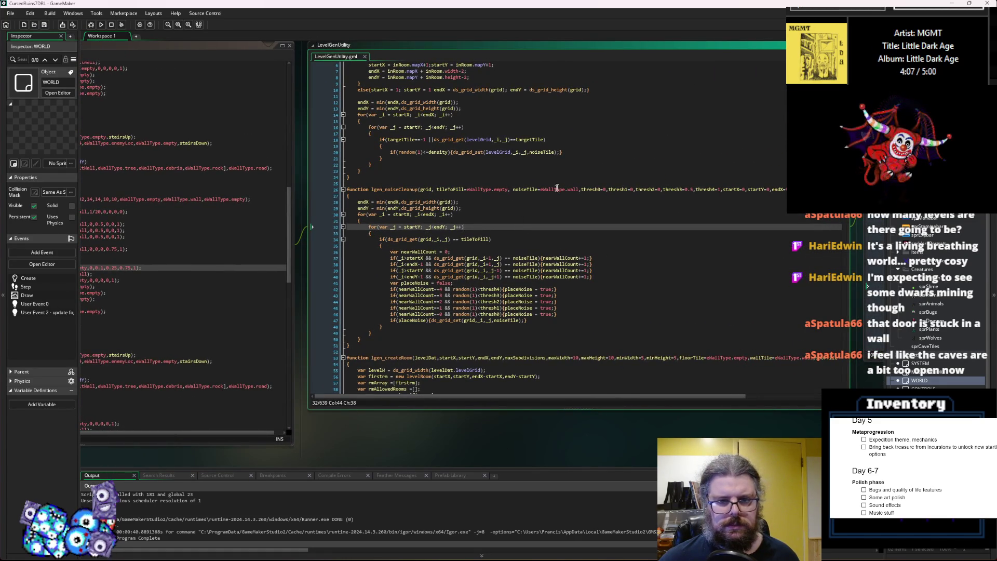
pyautogui.click(580, 189)
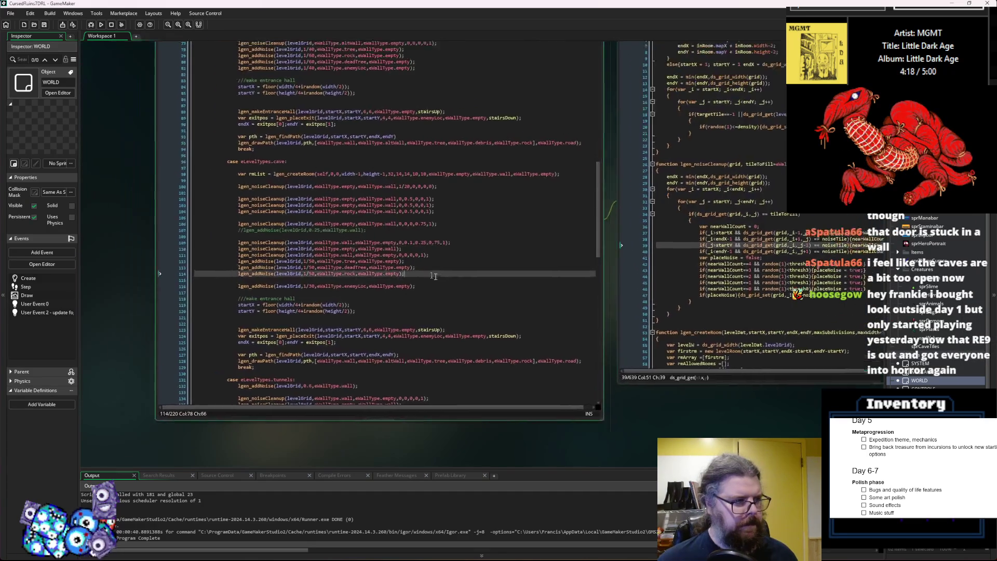
pyautogui.click(397, 276)
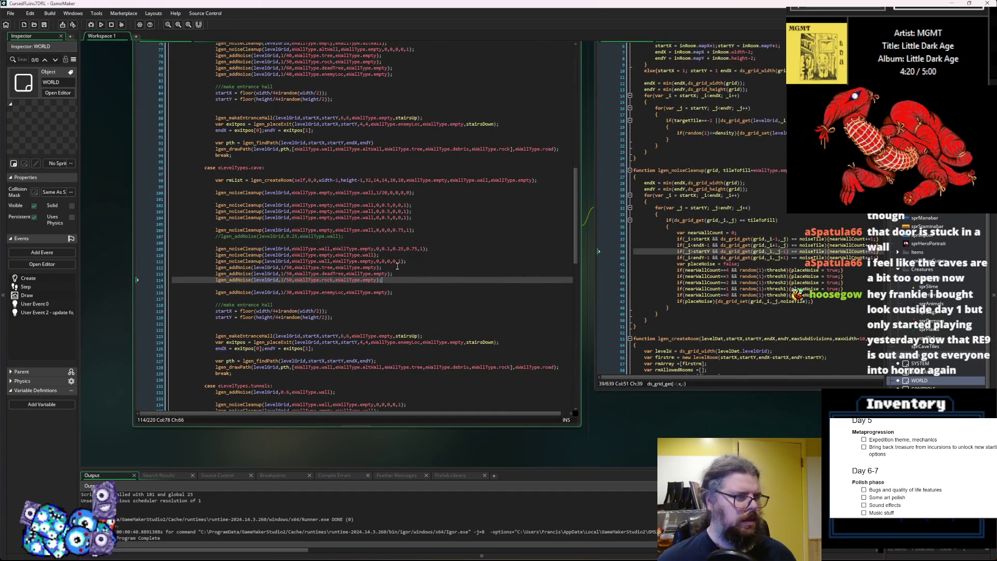
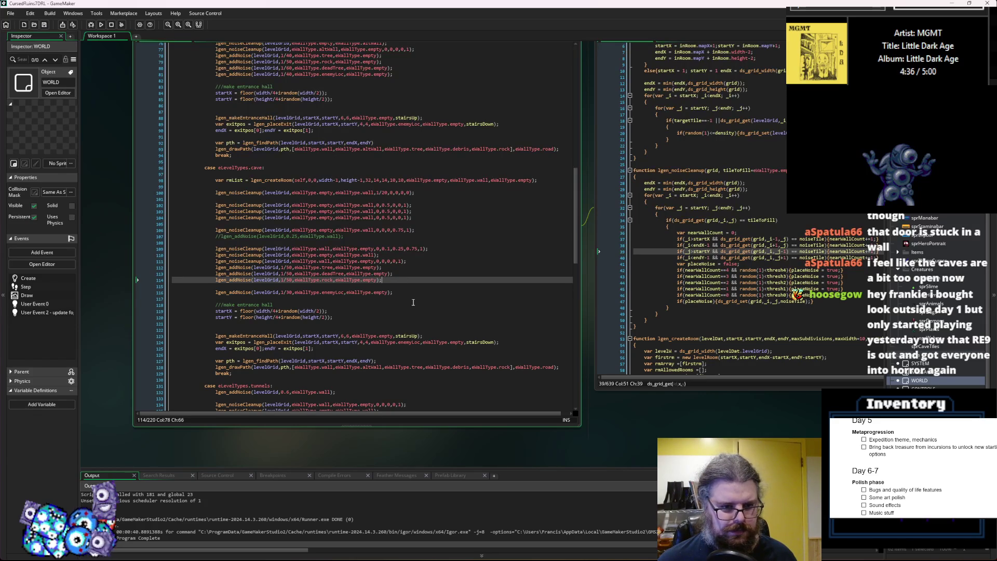
# - Review the noise-cleanup calls around lines 106–116 and save the project
pyautogui.click(418, 291)
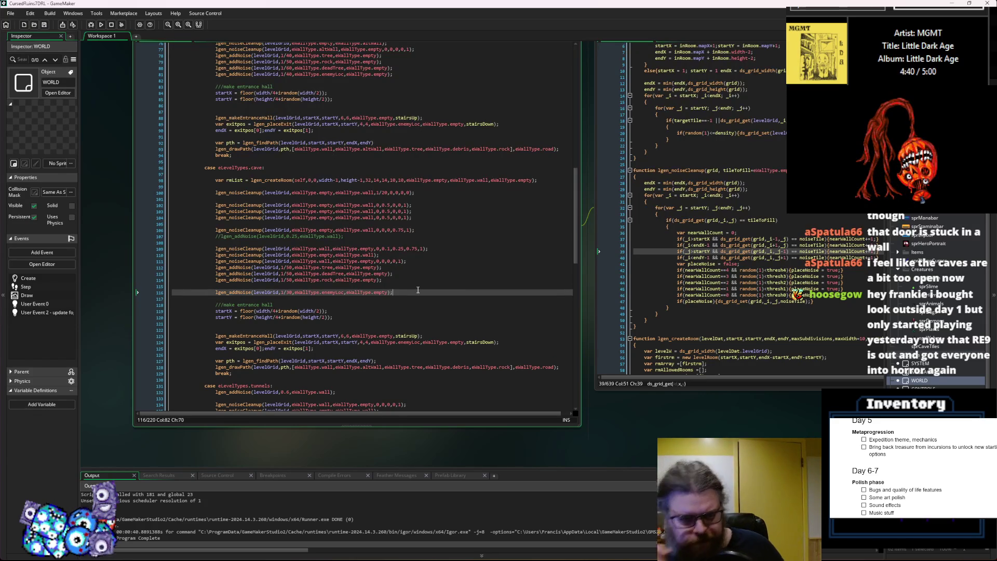
pyautogui.click(405, 230)
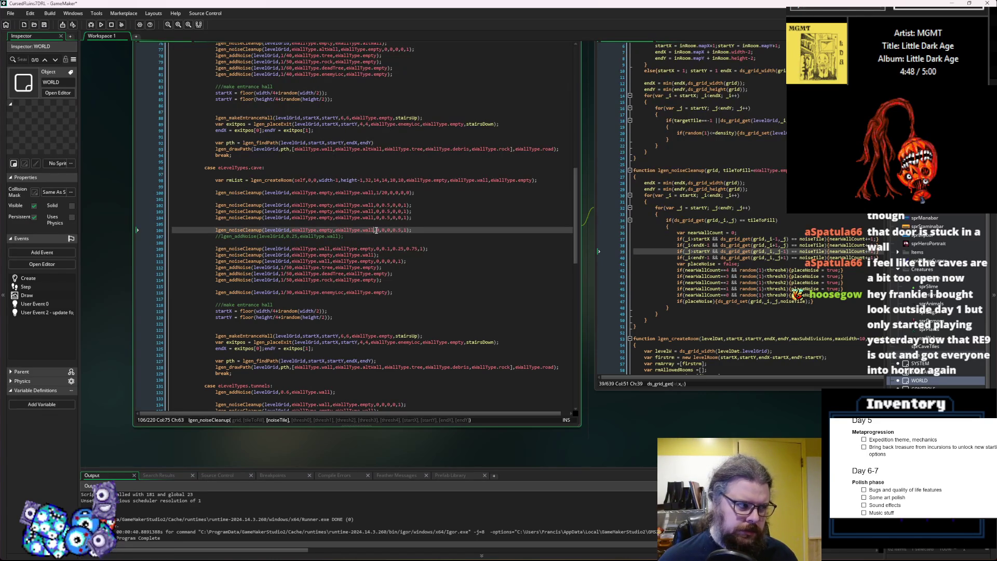
pyautogui.press('End')
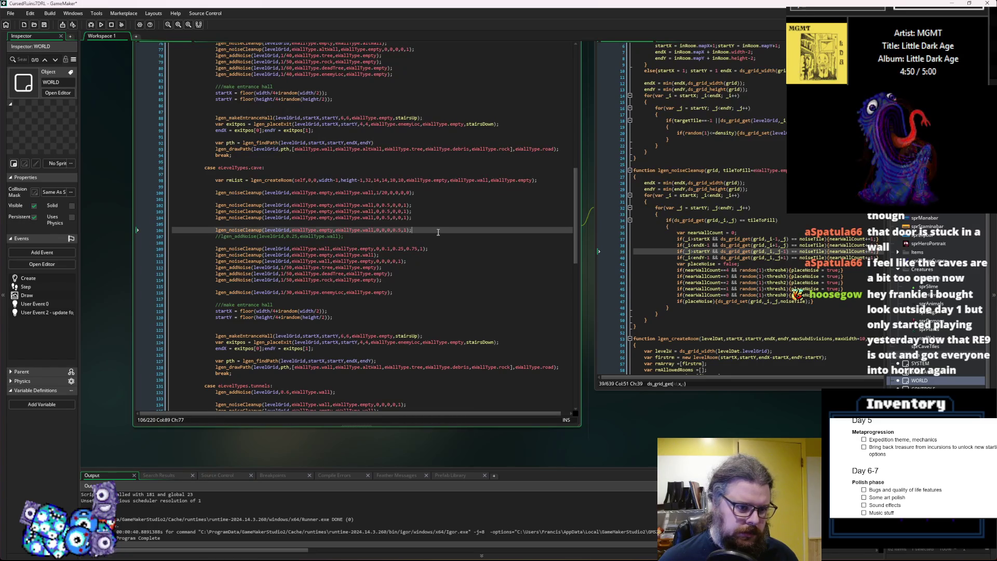
pyautogui.click(45, 25)
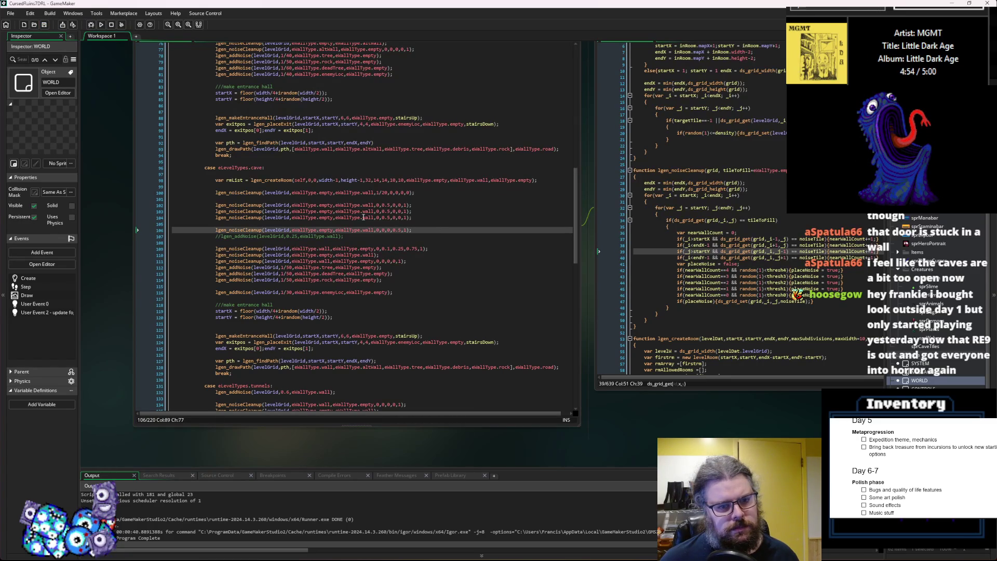
# - Comment out the noise-cleanup pass on line 104 with //, save, and start a debug run
pyautogui.click(216, 218)
pyautogui.write('//')
pyautogui.click(45, 25)
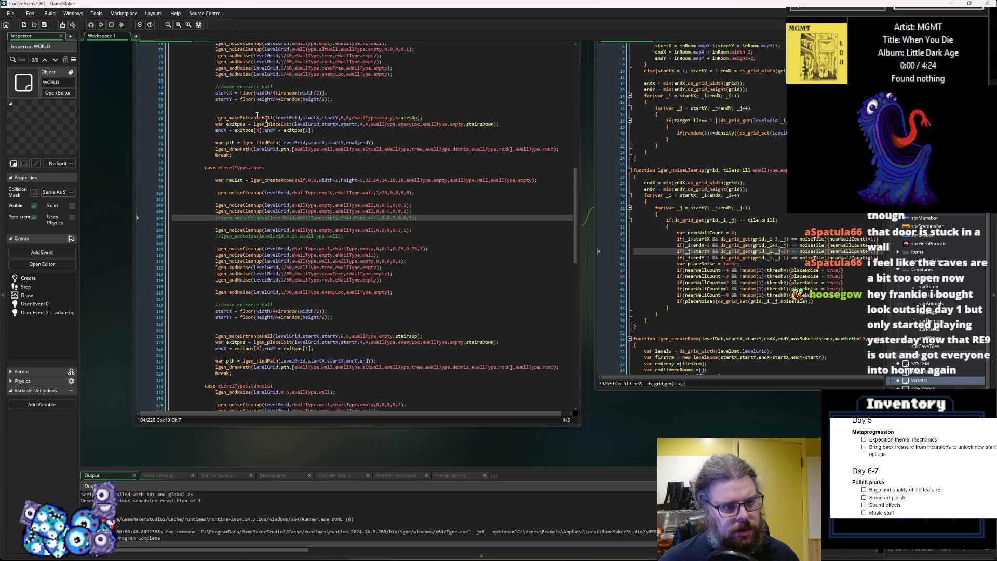
pyautogui.click(91, 25)
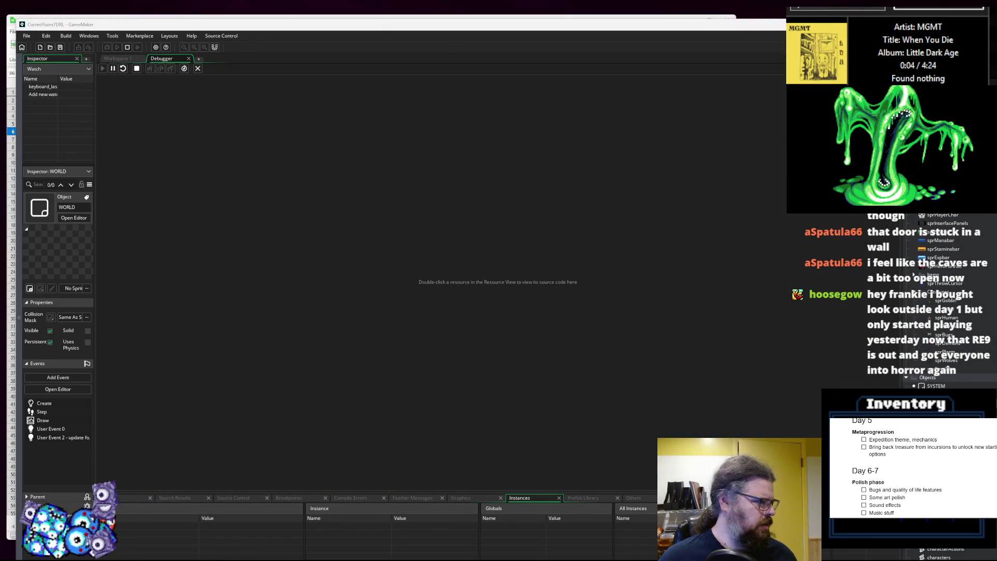
# - Start a new game, regenerate a fresh cave layout, and reveal the whole map
pyautogui.press('Return')
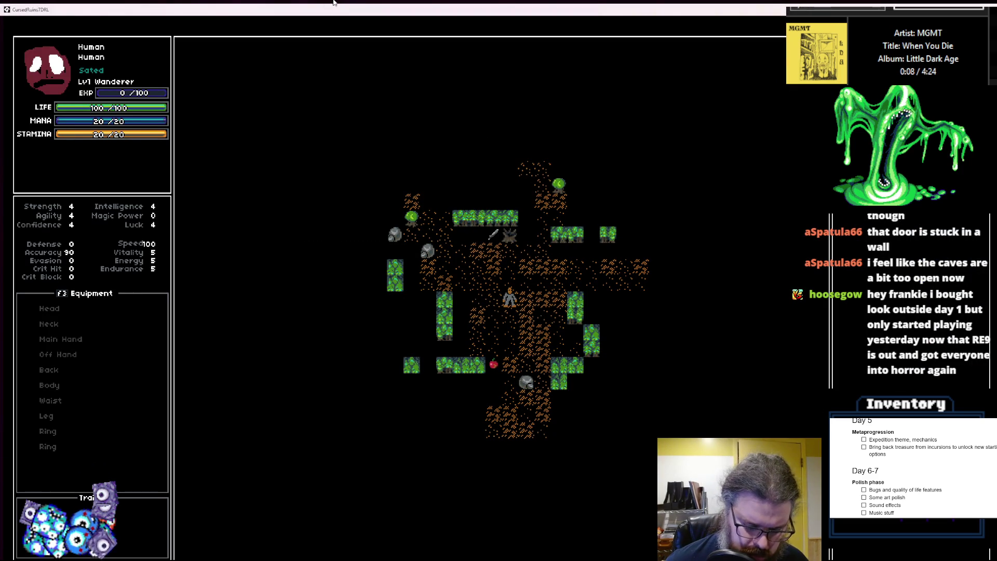
pyautogui.press('r')
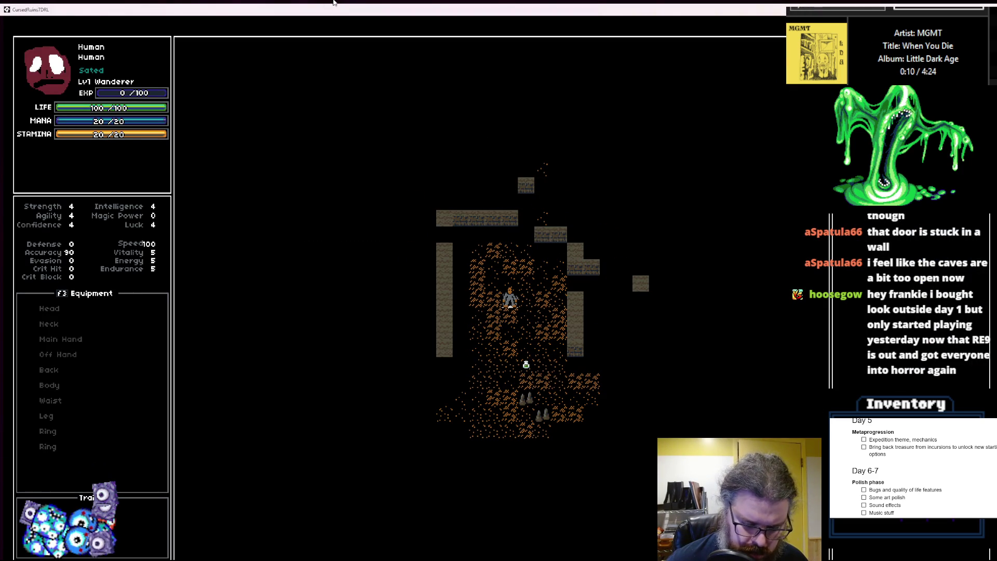
pyautogui.press('m')
# - Walk the player down-left, then up and left through the first cave floor
pyautogui.press('Left')
pyautogui.press('Down')
pyautogui.press('Left')
pyautogui.press('Down')
pyautogui.press('Down')
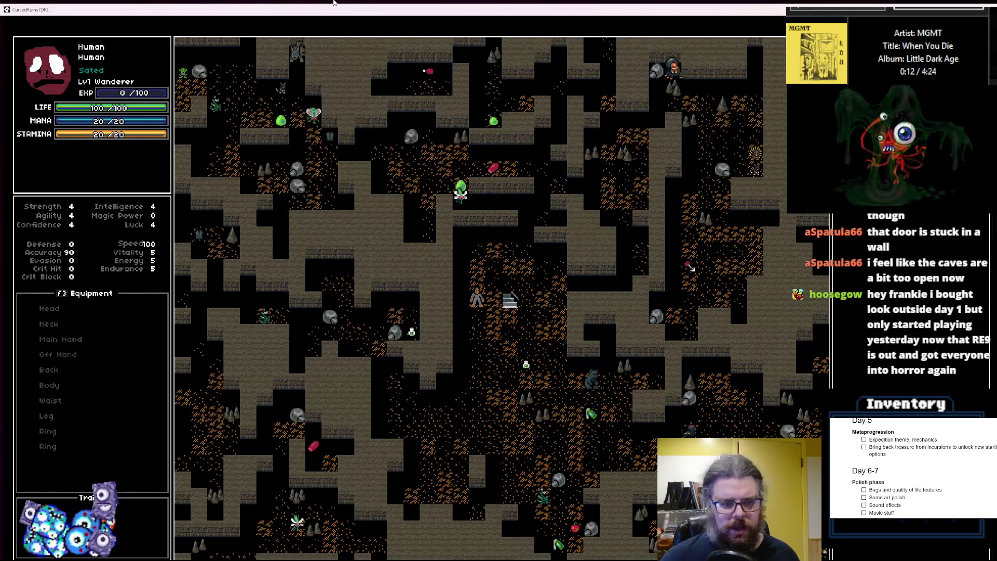
pyautogui.press('Down')
pyautogui.press('Down')
pyautogui.press('Down')
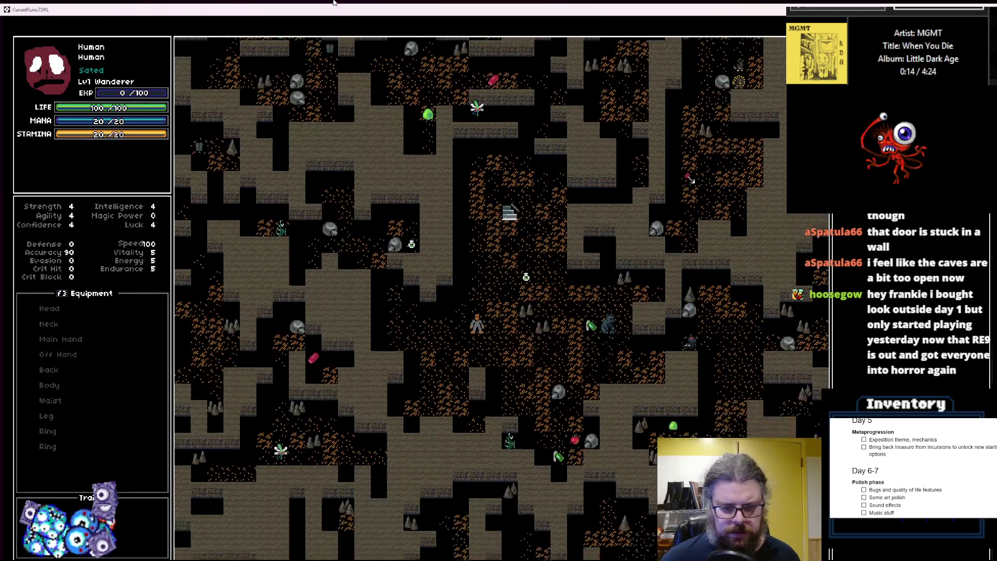
pyautogui.press('Left')
pyautogui.press('Left')
pyautogui.press('Left')
pyautogui.press('Left')
pyautogui.press('Up')
pyautogui.press('Up')
pyautogui.press('Left')
pyautogui.press('Left')
pyautogui.press('Up')
pyautogui.press('Left')
pyautogui.press('Left')
pyautogui.press('Up')
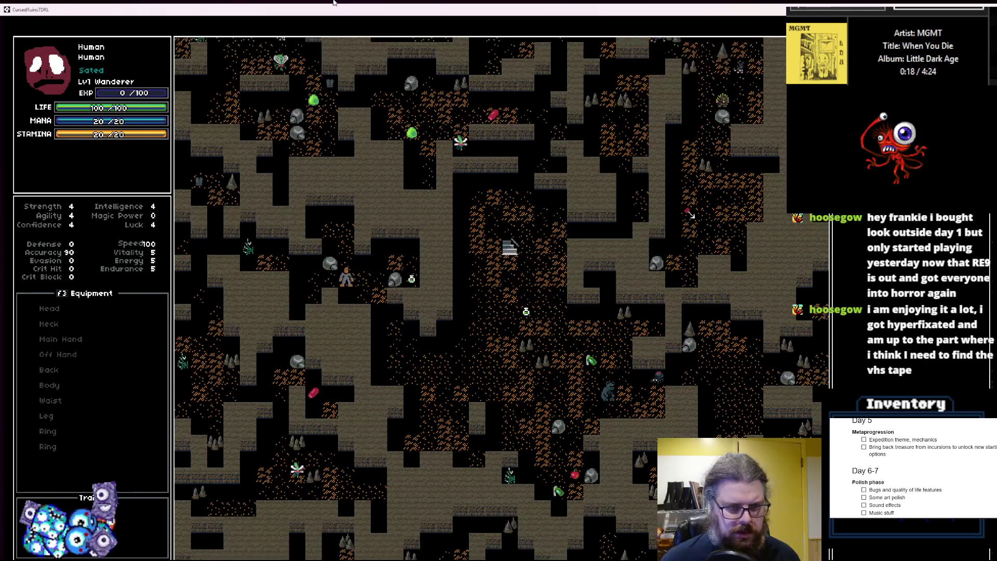
pyautogui.press('Left')
pyautogui.press('Left')
pyautogui.press('Up')
pyautogui.press('Left')
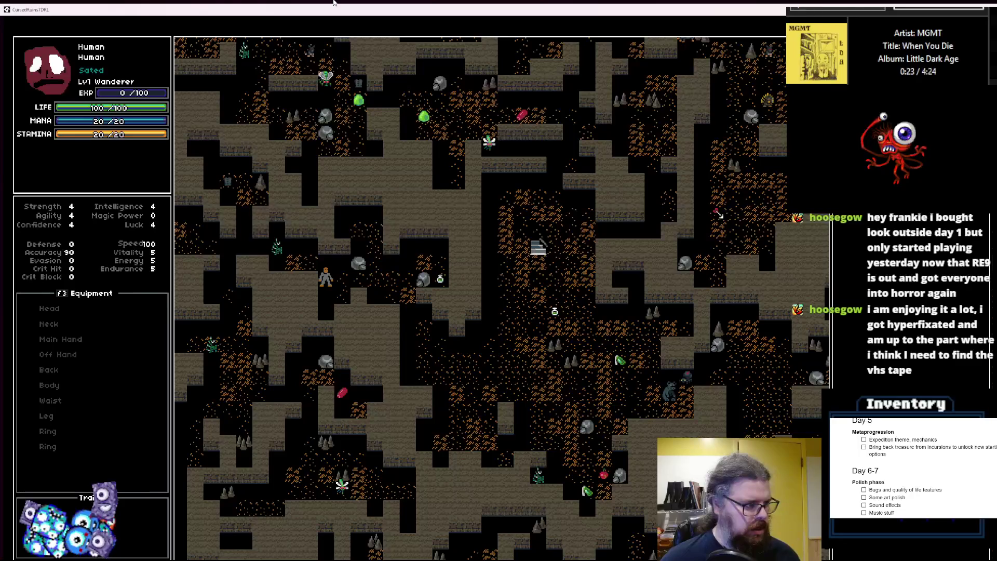
pyautogui.press('Up')
pyautogui.press('Left')
pyautogui.press('Left')
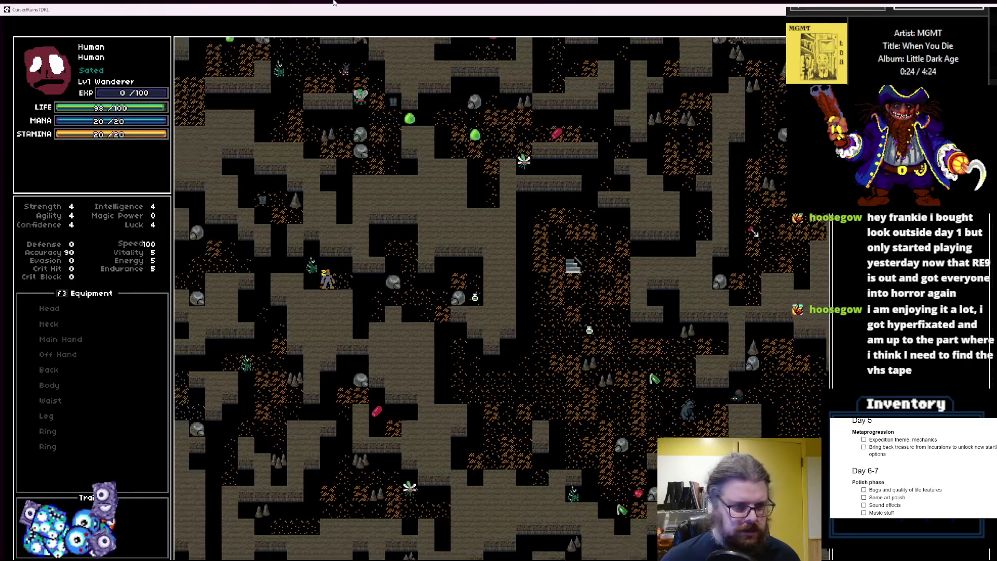
# - Kill the adjacent monster, walk left across the cave, then head right and down
pyautogui.press('Left')
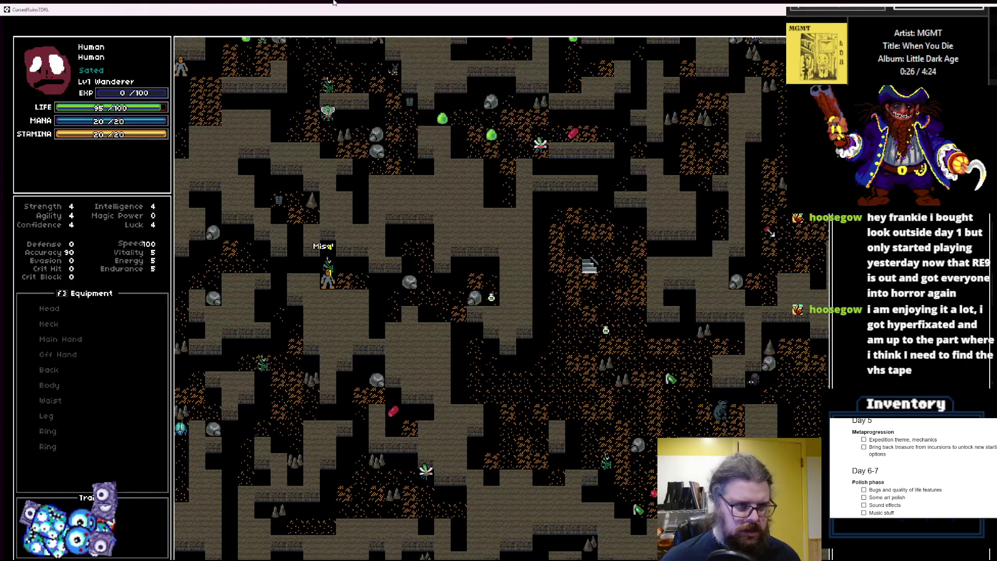
pyautogui.press('Up')
pyautogui.press('Up')
pyautogui.press('Up')
pyautogui.press('Left')
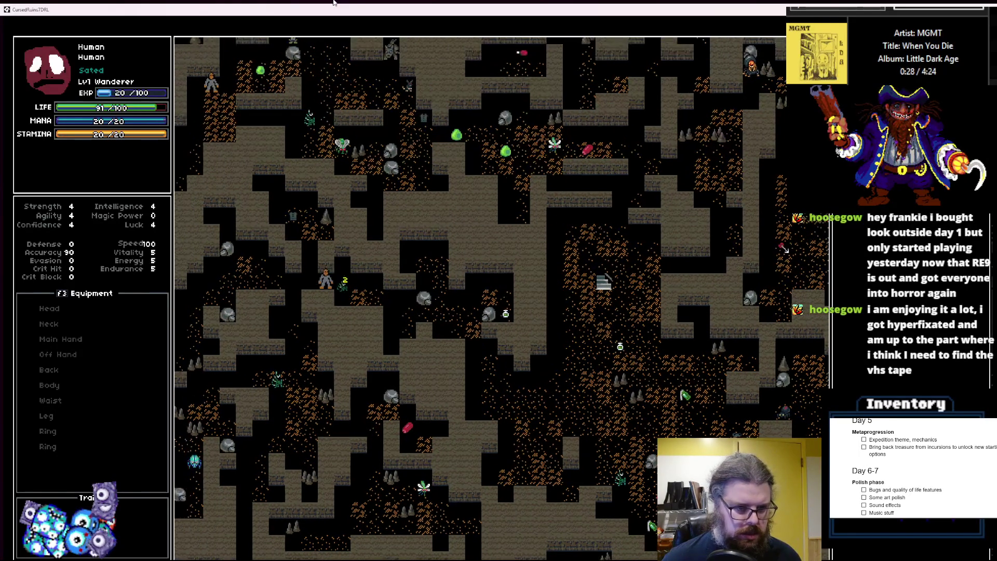
pyautogui.press('Left')
pyautogui.press('Left')
pyautogui.press('Left')
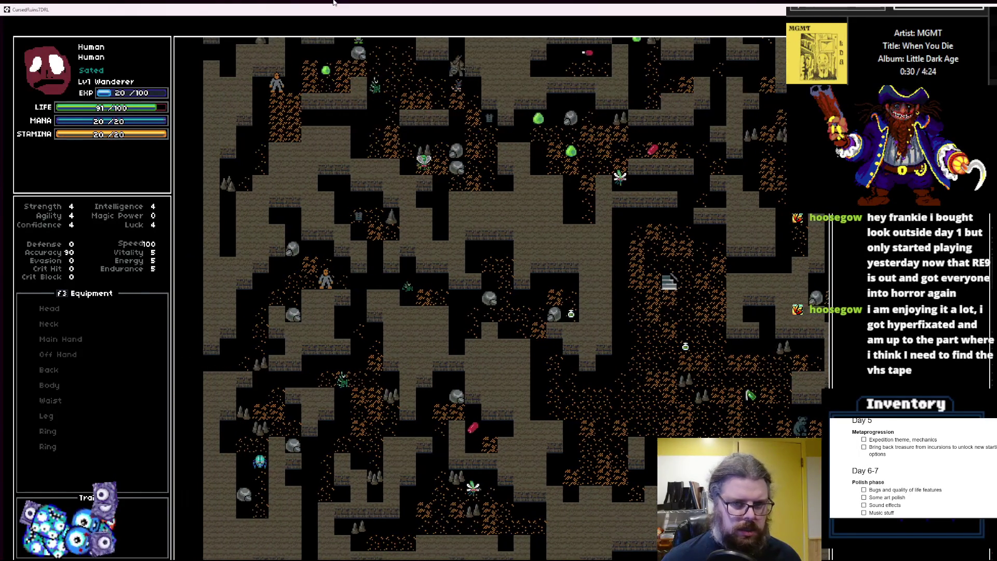
pyautogui.press('Left')
pyautogui.press('Left')
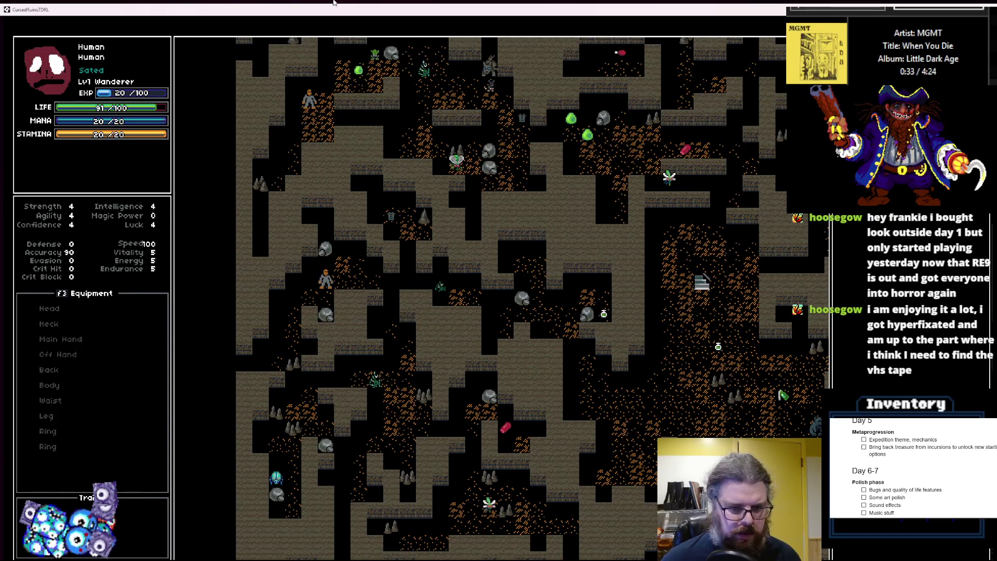
pyautogui.press('Right')
pyautogui.press('Right')
pyautogui.press('Right')
pyautogui.press('Down')
pyautogui.press('Down')
pyautogui.press('Down')
pyautogui.press('Right')
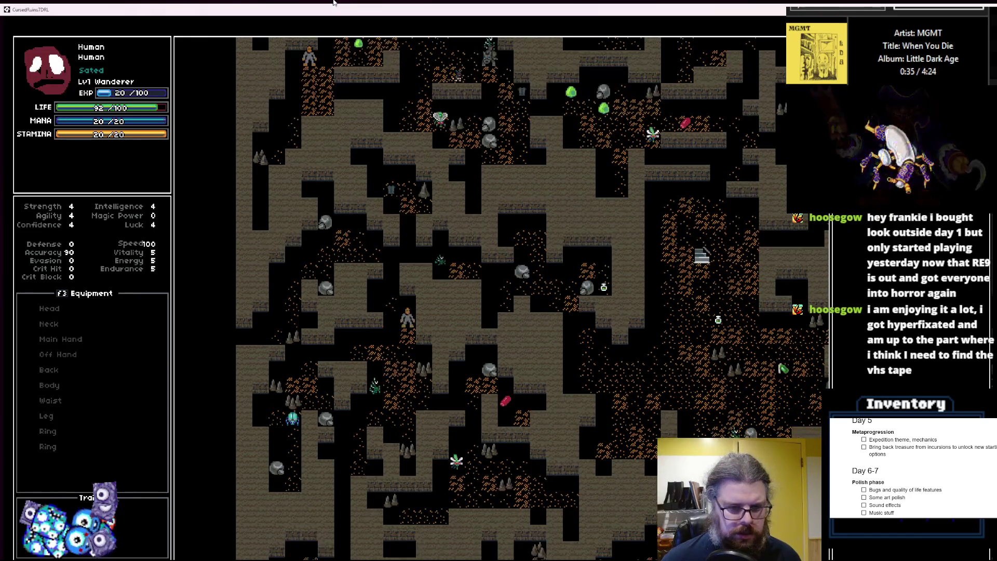
# - Regenerate a new cave floor and walk past the boulder toward the green item
pyautogui.press('Down')
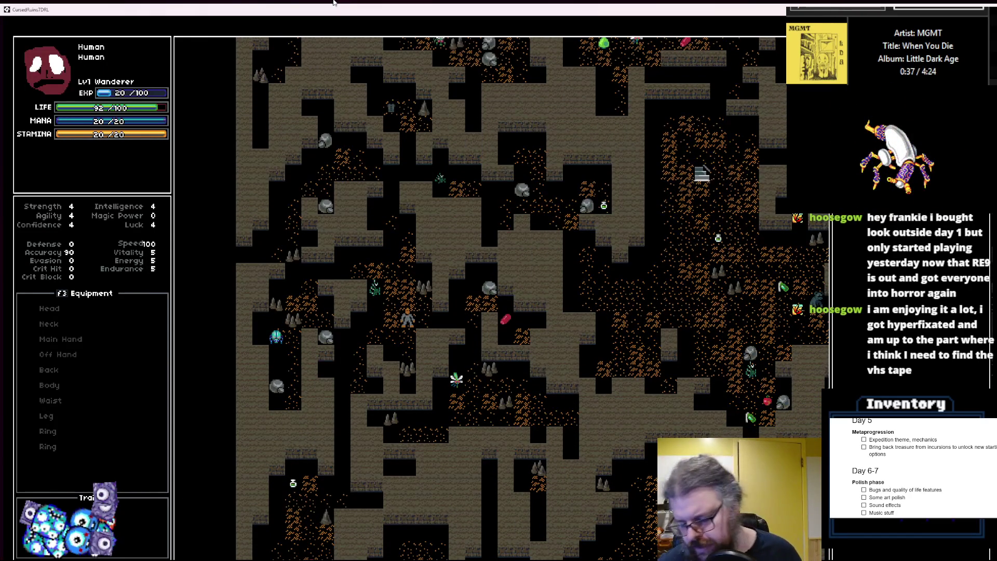
pyautogui.press('r')
pyautogui.press('Up')
pyautogui.press('Right')
pyautogui.press('Right')
pyautogui.press('Right')
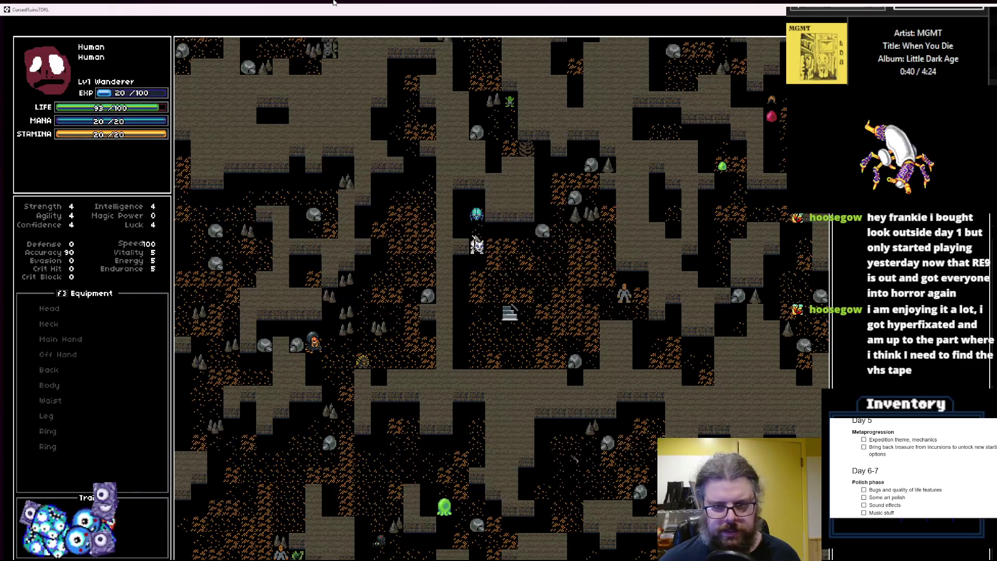
pyautogui.press('Right')
pyautogui.press('Right')
pyautogui.press('Down')
pyautogui.press('Down')
pyautogui.press('Right')
pyautogui.press('Right')
pyautogui.press('Down')
pyautogui.press('Right')
pyautogui.press('Down')
pyautogui.press('Down')
pyautogui.press('Down')
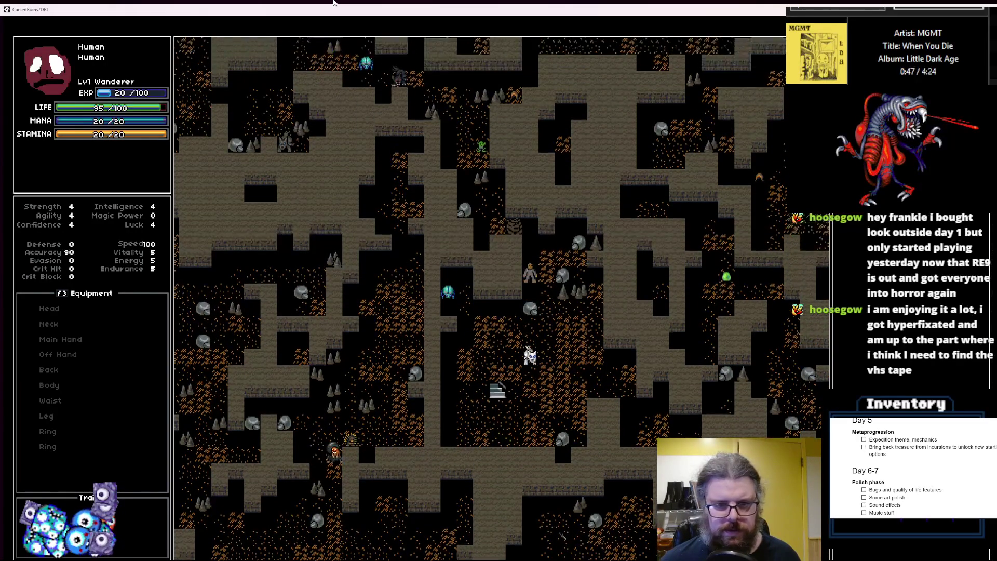
pyautogui.press('Up')
pyautogui.press('Up')
pyautogui.press('Up')
pyautogui.press('Left')
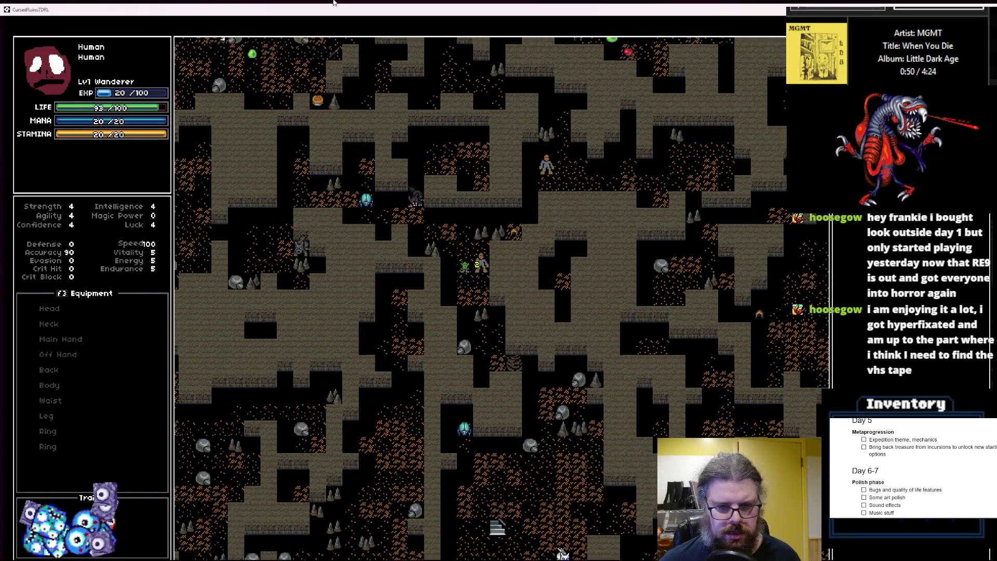
pyautogui.press('Up')
pyautogui.press('Up')
pyautogui.press('Right')
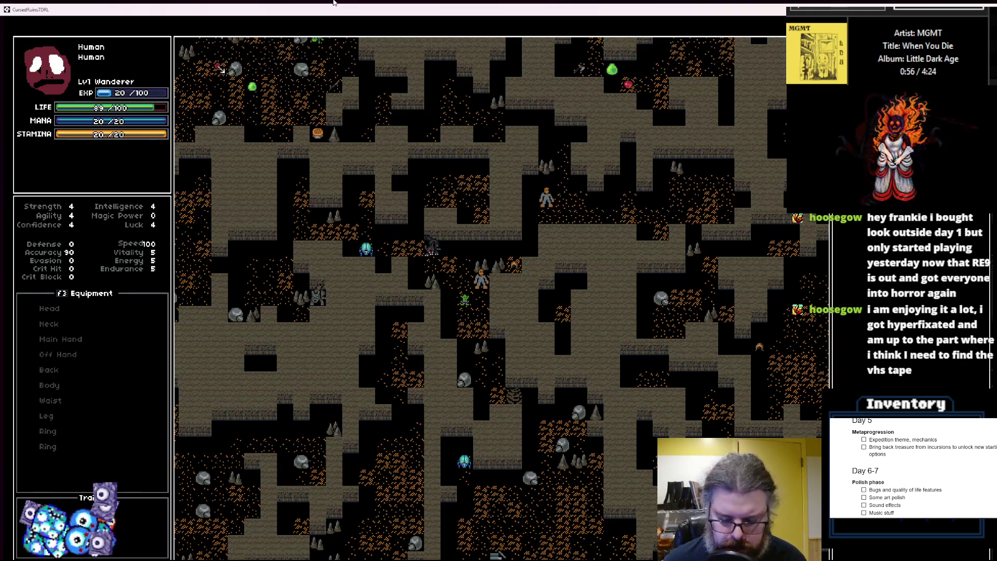
# - Generate another cave floor, walk around the stairs, then close the game
pyautogui.hotkey('shift', '.')
pyautogui.press('Down')
pyautogui.press('Down')
pyautogui.press('Down')
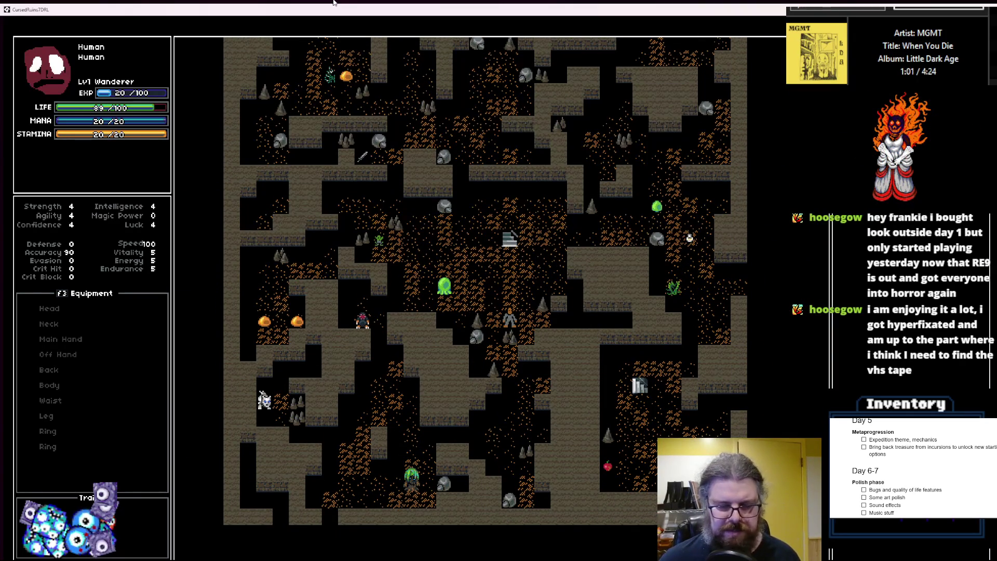
pyautogui.press('Up')
pyautogui.press('Up')
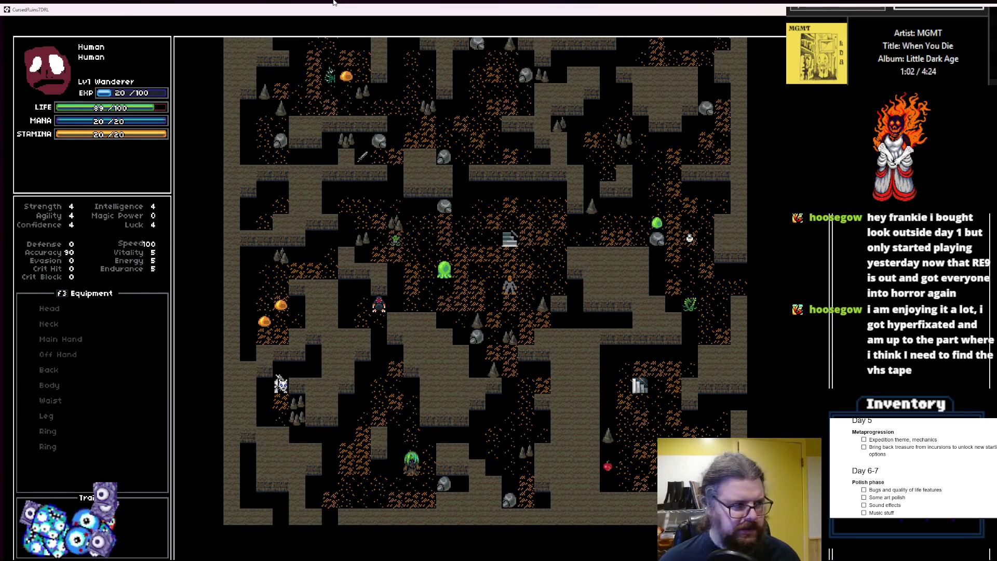
pyautogui.press('Up')
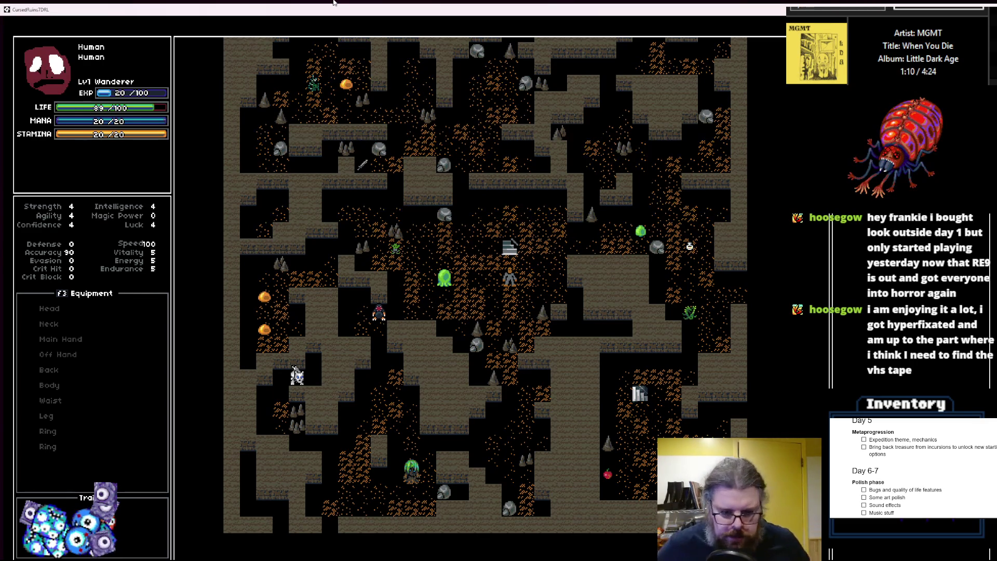
pyautogui.press('KP_7')
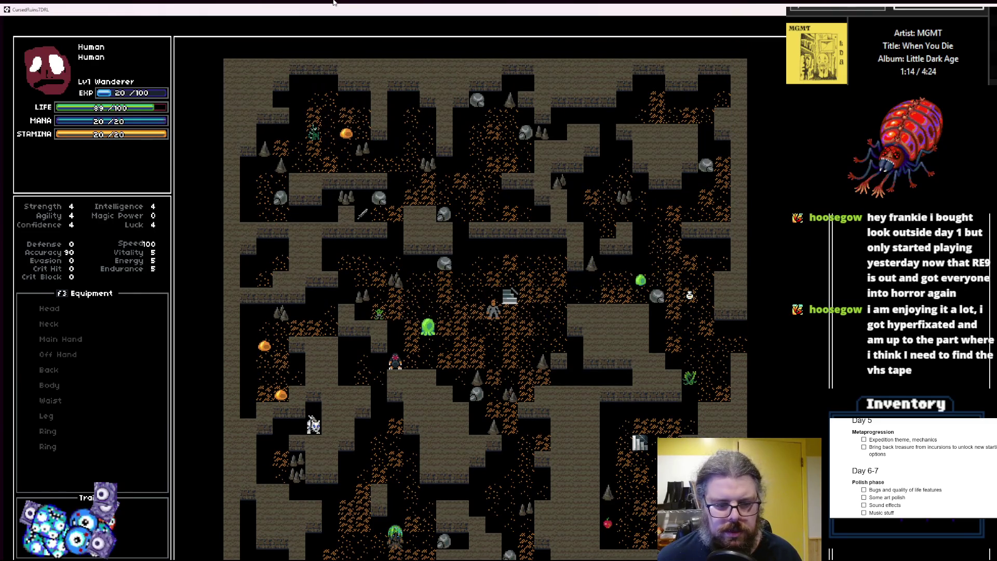
pyautogui.press('KP_2')
pyautogui.press('KP_2')
pyautogui.press('KP_2')
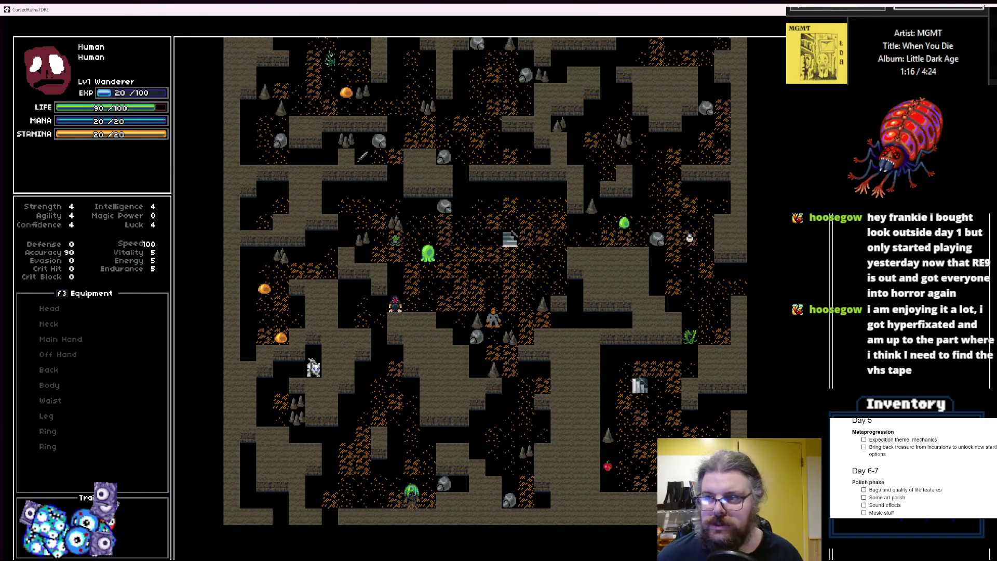
pyautogui.press('Escape')
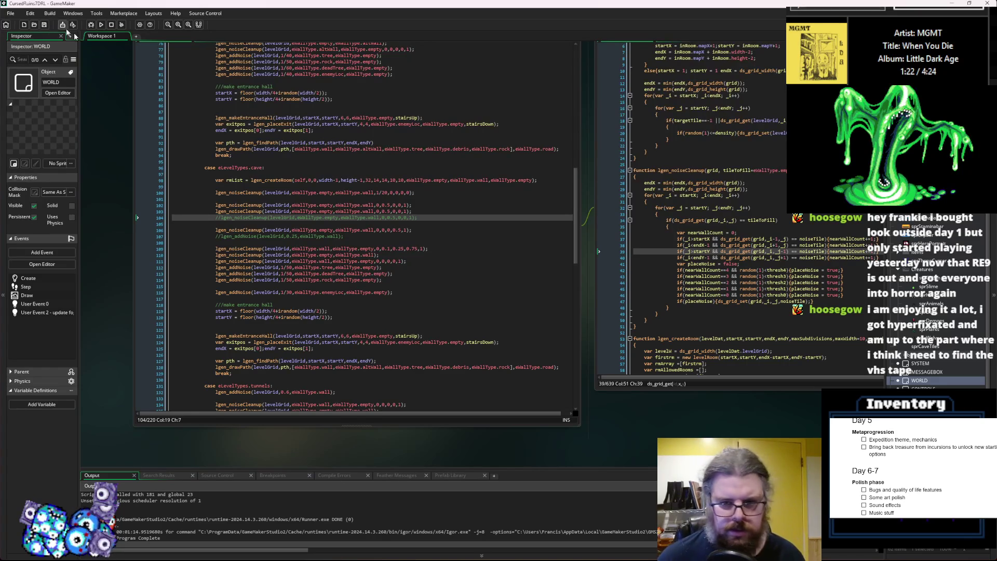
# - Delete the commented-out lgen_noiseCleanup line from the cave case
pyautogui.click(332, 200)
pyautogui.scroll(2, 333, 218)
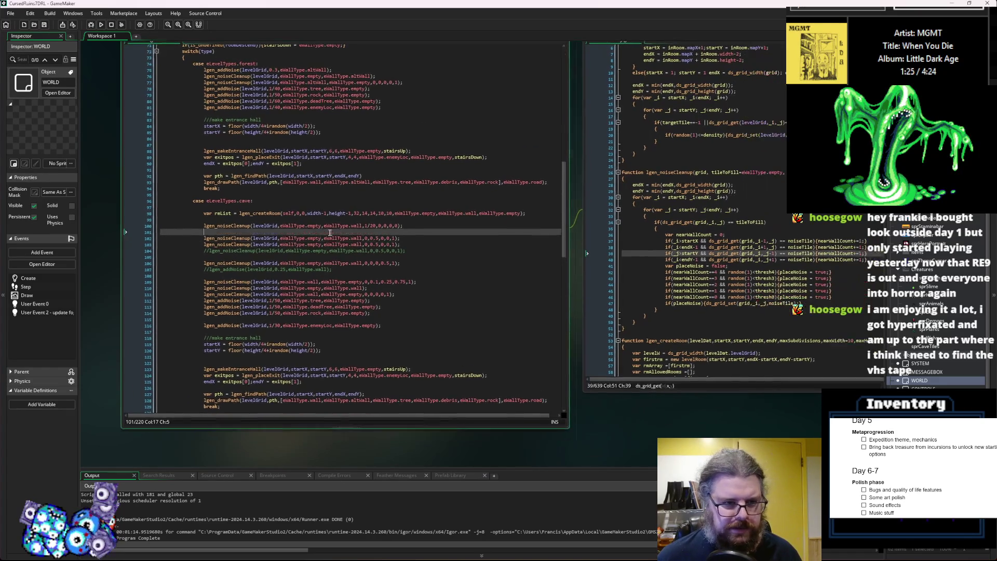
pyautogui.click(343, 265)
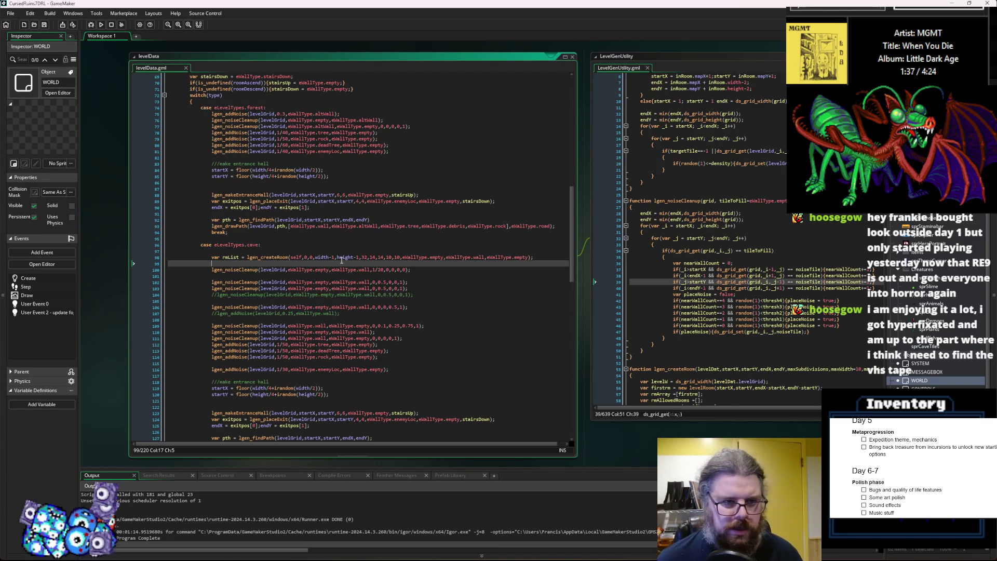
pyautogui.scroll(-2, 377, 253)
pyautogui.moveTo(427, 265); pyautogui.dragTo(126, 263)
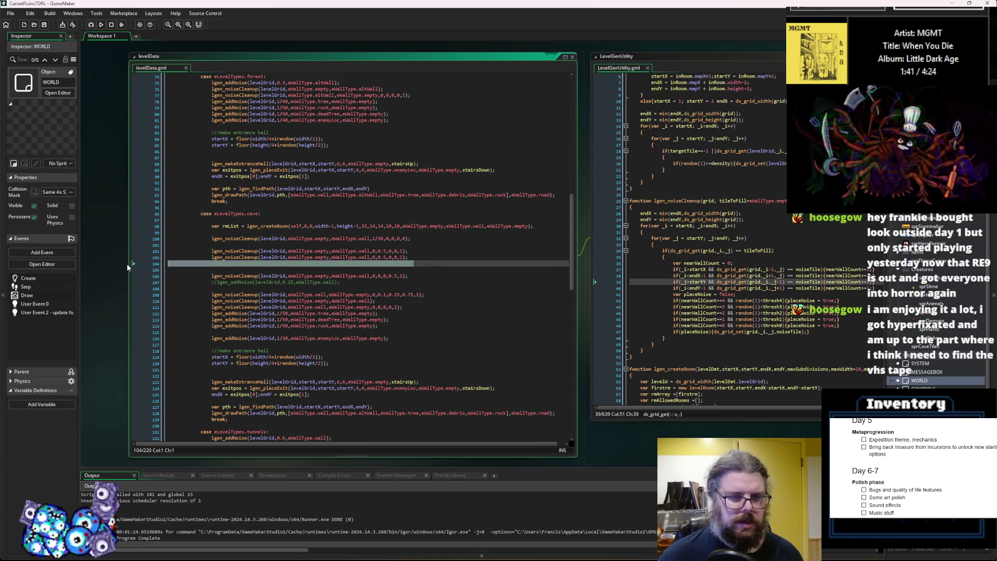
pyautogui.press('BackSpace')
pyautogui.press('BackSpace')
pyautogui.press('Up')
pyautogui.press('Up')
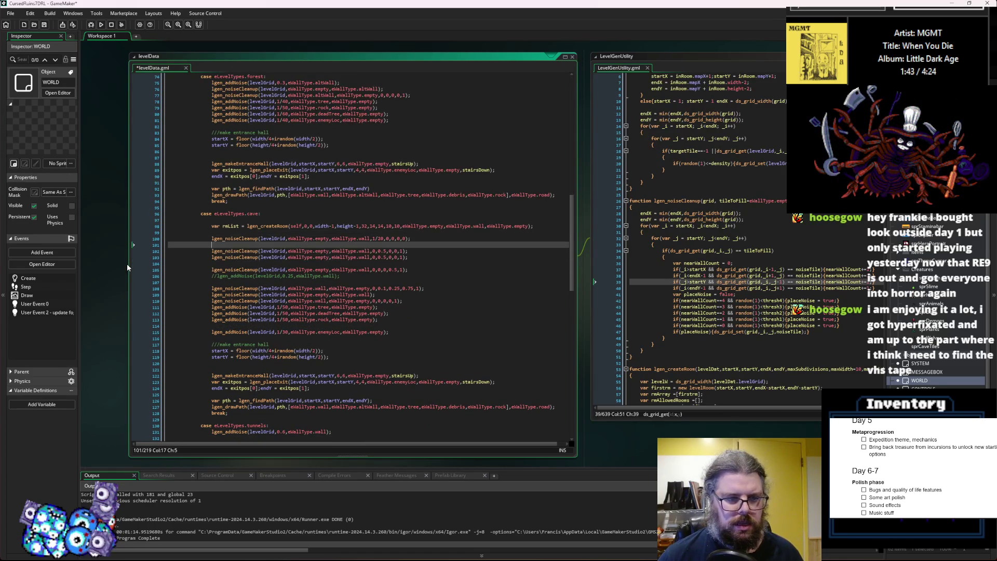
# - Add a blank line above the commented addNoise call and remove the empty line after createRoom
pyautogui.press('Down')
pyautogui.press('Down')
pyautogui.press('Down')
pyautogui.press('End')
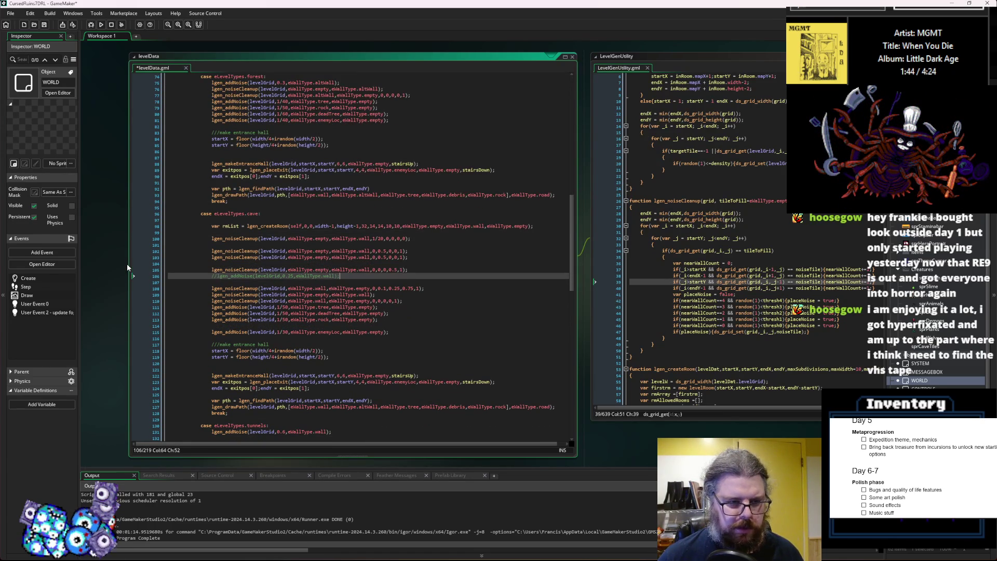
pyautogui.press('Up')
pyautogui.press('End')
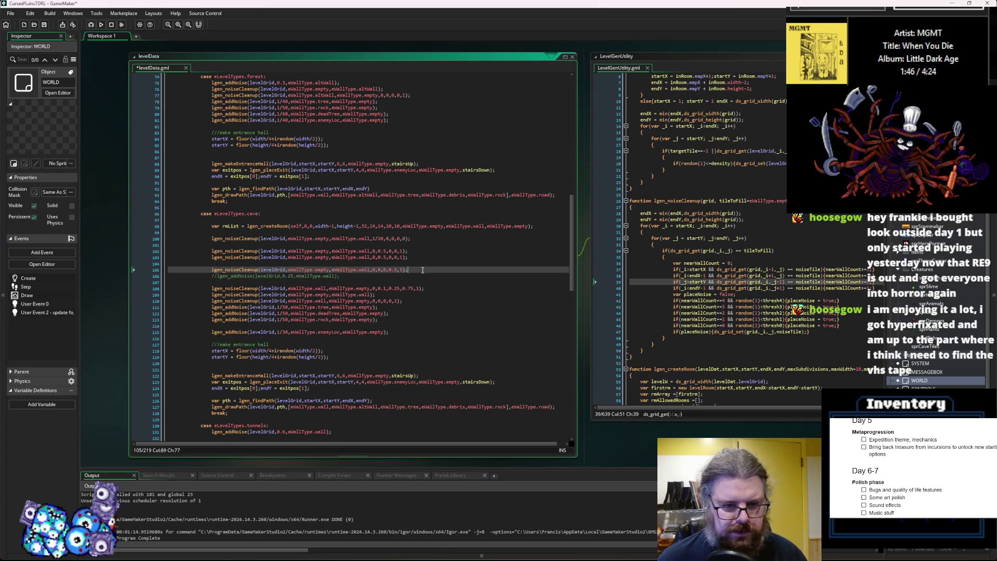
pyautogui.press('Return')
pyautogui.click(224, 232)
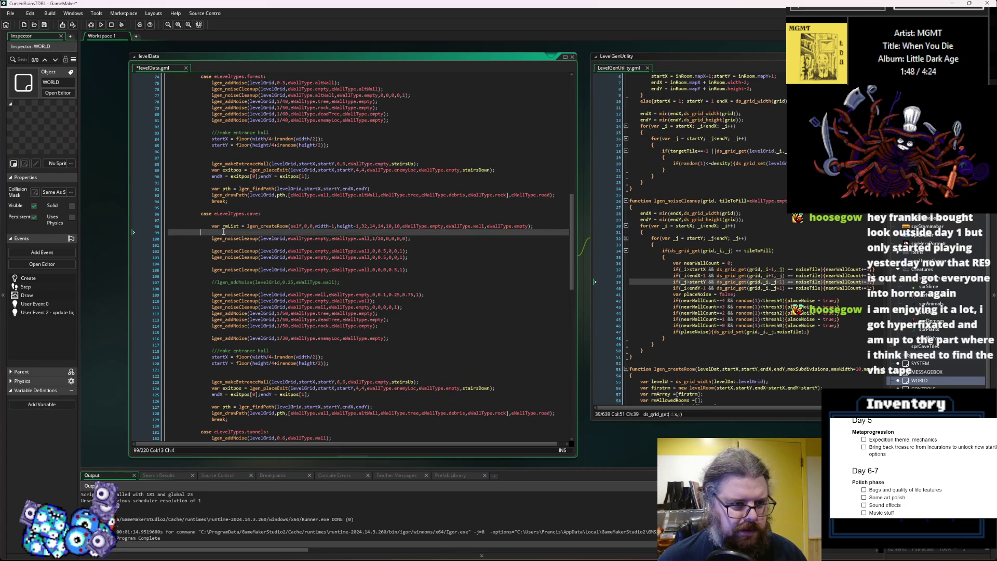
pyautogui.press('BackSpace')
pyautogui.press('BackSpace')
# - Check the remaining cave noiseCleanup lines, save the levelData script, and run the game
pyautogui.click(251, 239)
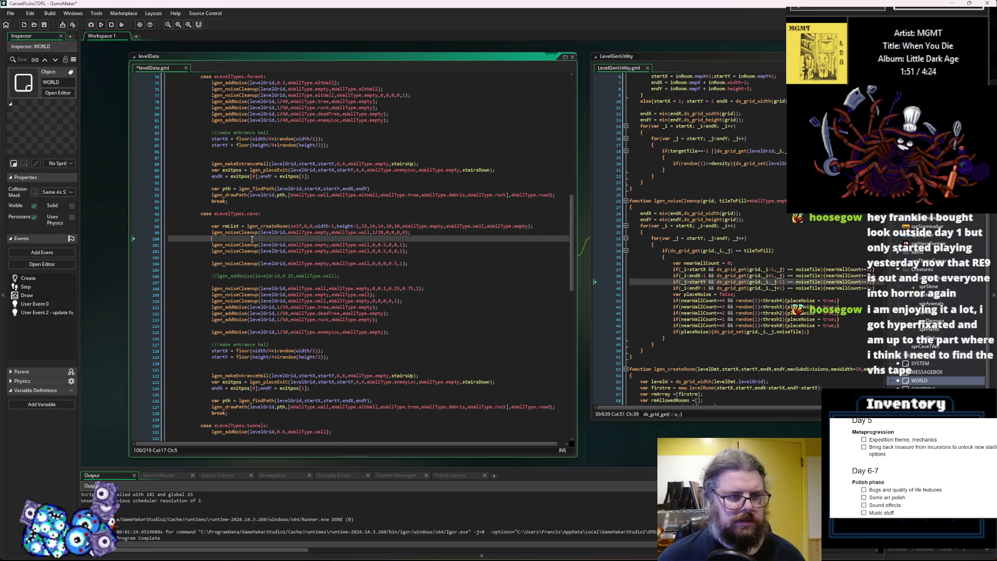
pyautogui.click(426, 256)
pyautogui.scroll(-2, 427, 256)
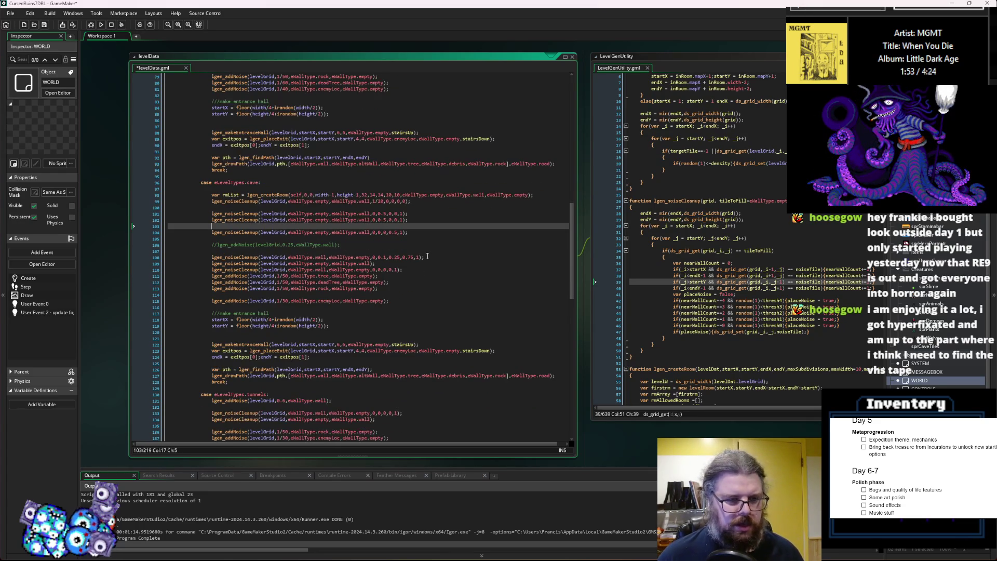
pyautogui.scroll(4, 427, 256)
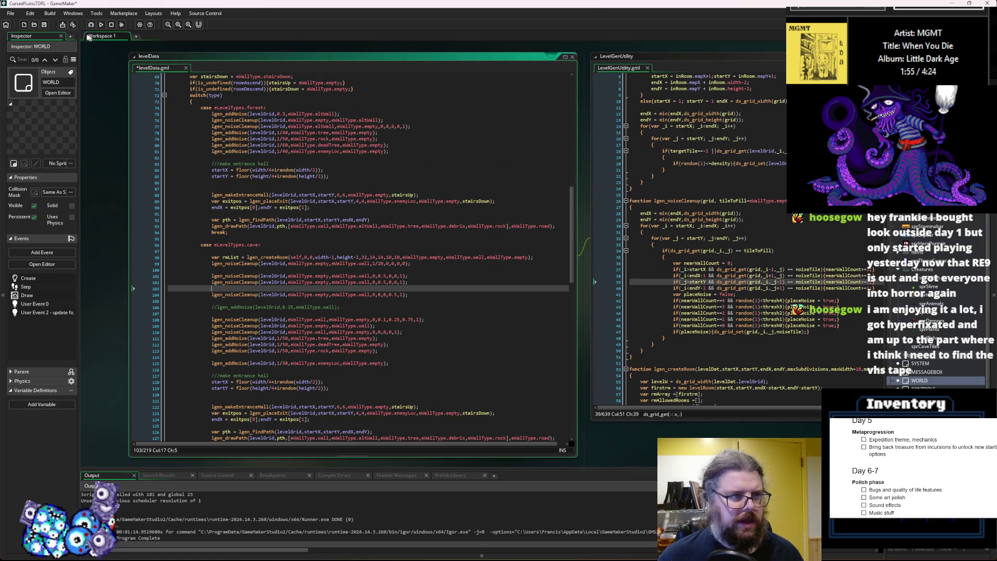
pyautogui.click(47, 25)
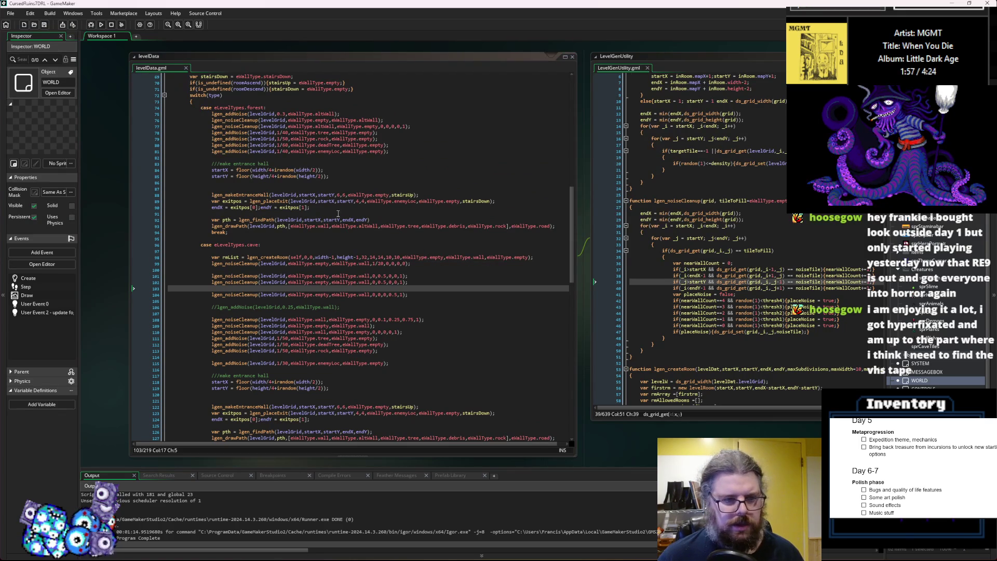
pyautogui.scroll(5, 344, 427)
pyautogui.scroll(-5, 343, 427)
pyautogui.click(90, 25)
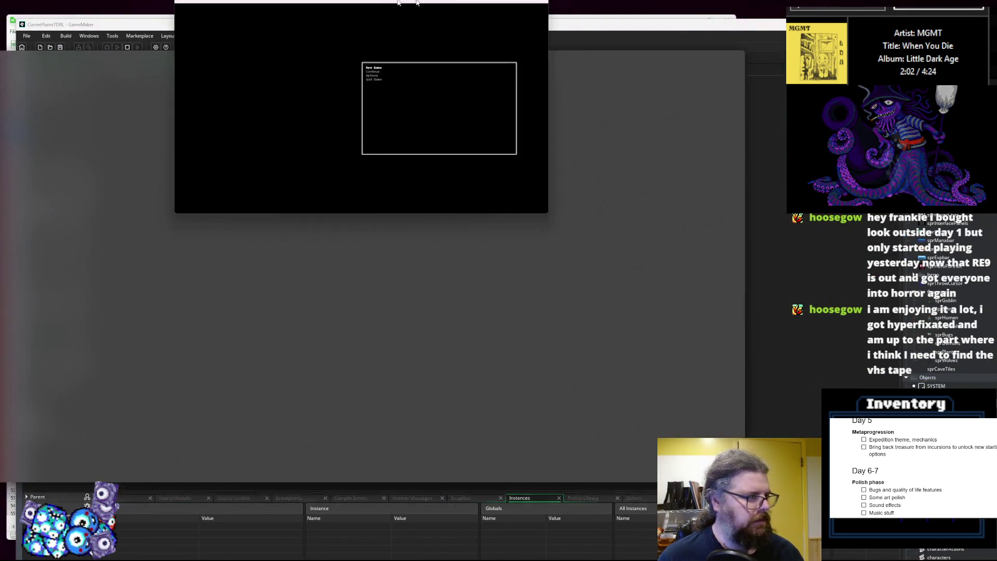
# - Maximize the game window, start a new game, and reveal the forest map
pyautogui.moveTo(397, 3); pyautogui.dragTo(390, 2)
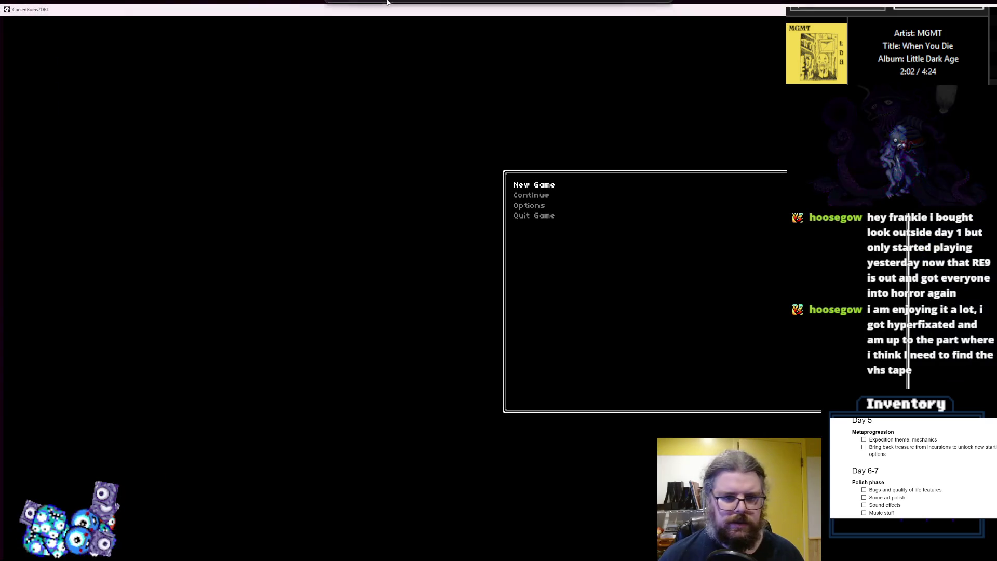
pyautogui.press('Return')
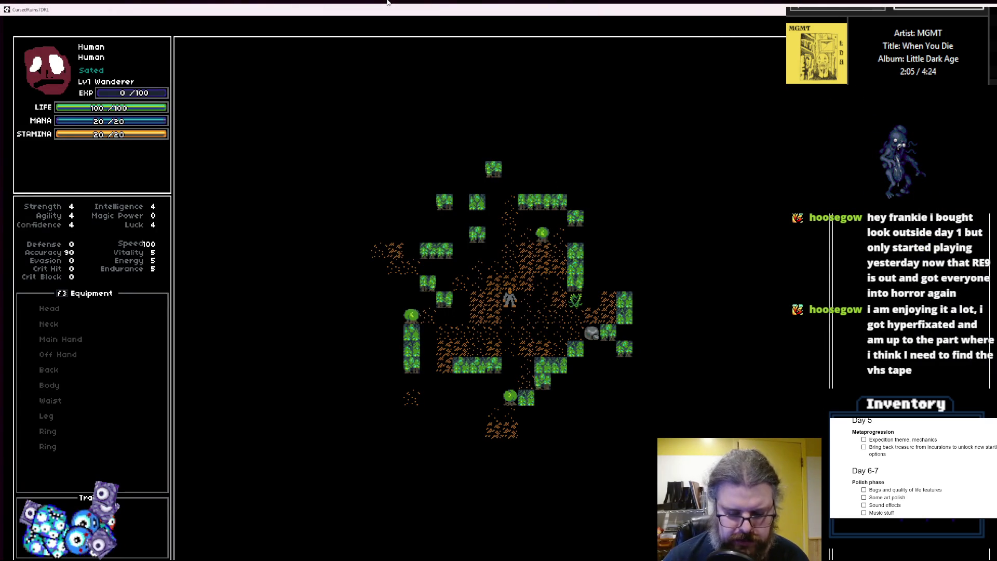
pyautogui.press('m')
# - Walk the character up and left to the stairs and descend into the cave level
pyautogui.press('Up')
pyautogui.press('Up')
pyautogui.press('Up')
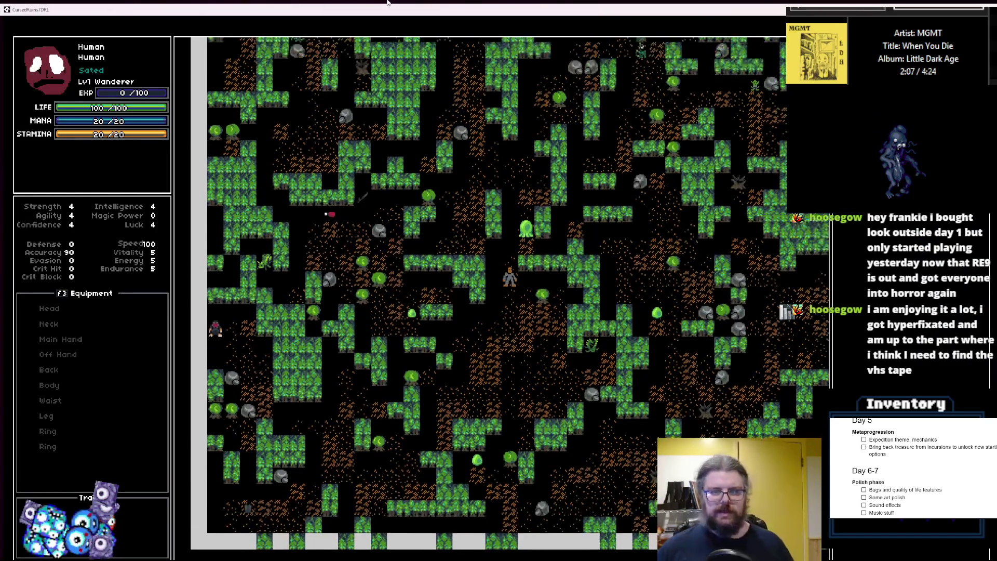
pyautogui.press('Up')
pyautogui.press('Up')
pyautogui.press('Up')
pyautogui.press('Left')
pyautogui.press('Left')
pyautogui.press('Left')
pyautogui.press('Up')
pyautogui.press('Up')
pyautogui.press('Up')
pyautogui.press('Right')
pyautogui.press('Right')
pyautogui.press('Right')
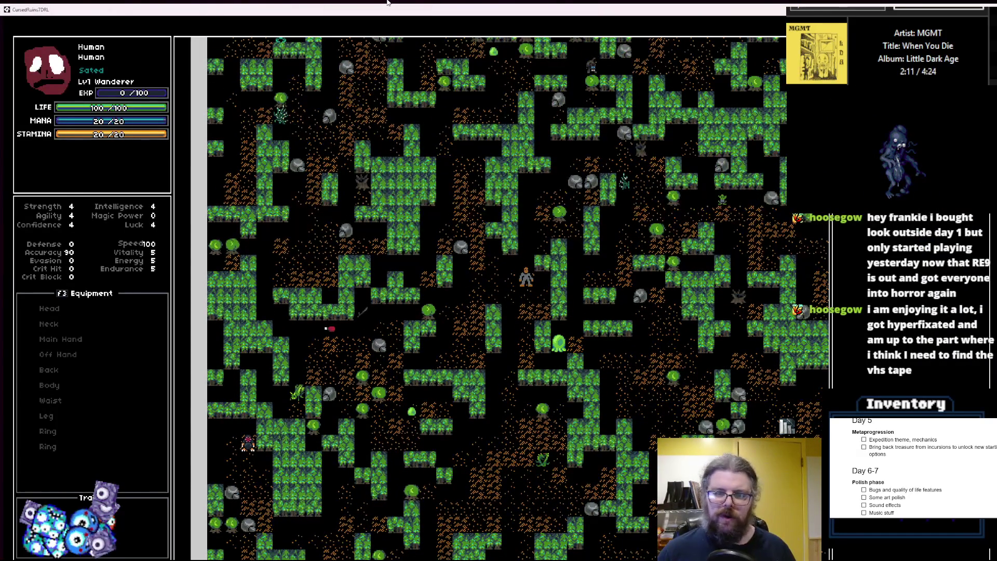
pyautogui.press('Left')
pyautogui.press('Left')
pyautogui.press('Left')
pyautogui.press('Up')
pyautogui.press('Up')
pyautogui.press('Up')
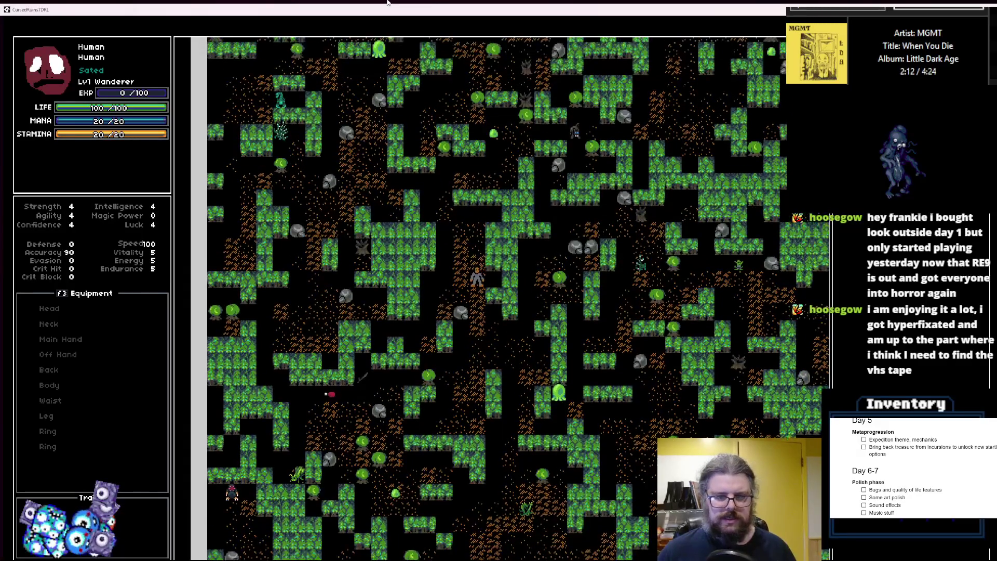
pyautogui.press('Left')
pyautogui.press('Left')
pyautogui.press('Left')
pyautogui.press('Up')
pyautogui.press('Up')
pyautogui.press('Up')
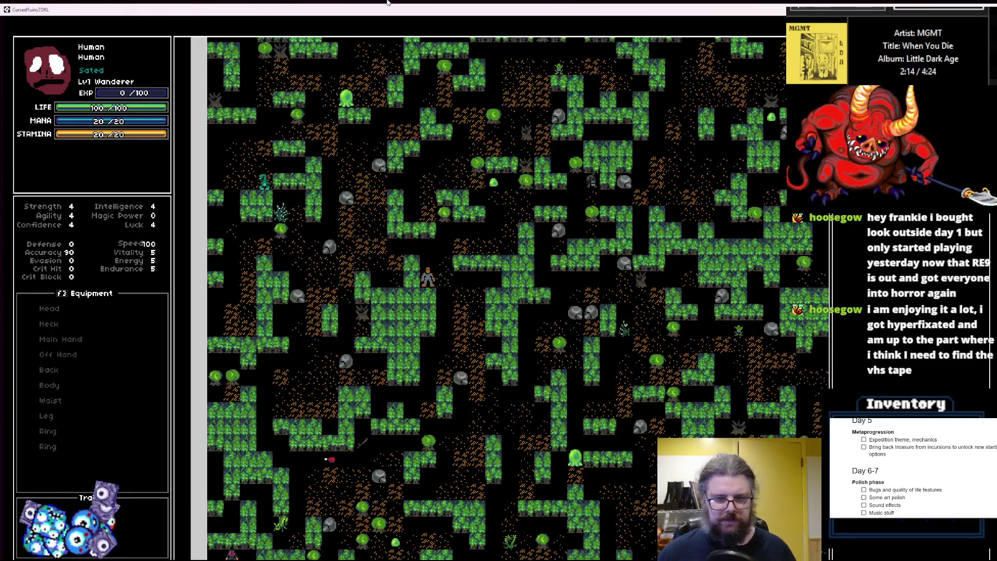
pyautogui.press('Up')
pyautogui.press('Up')
pyautogui.press('Right')
pyautogui.press('Right')
pyautogui.press('Right')
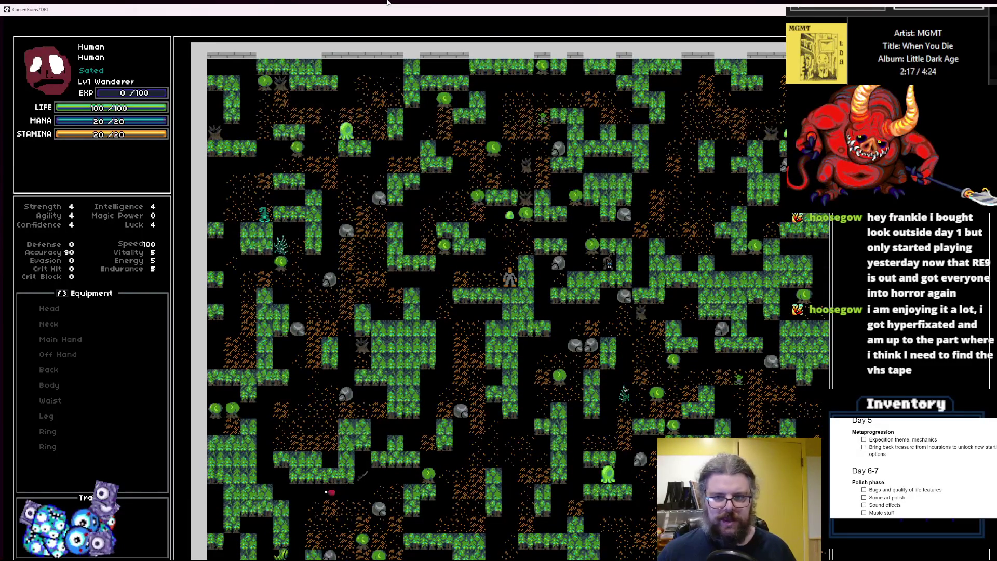
pyautogui.press('>')
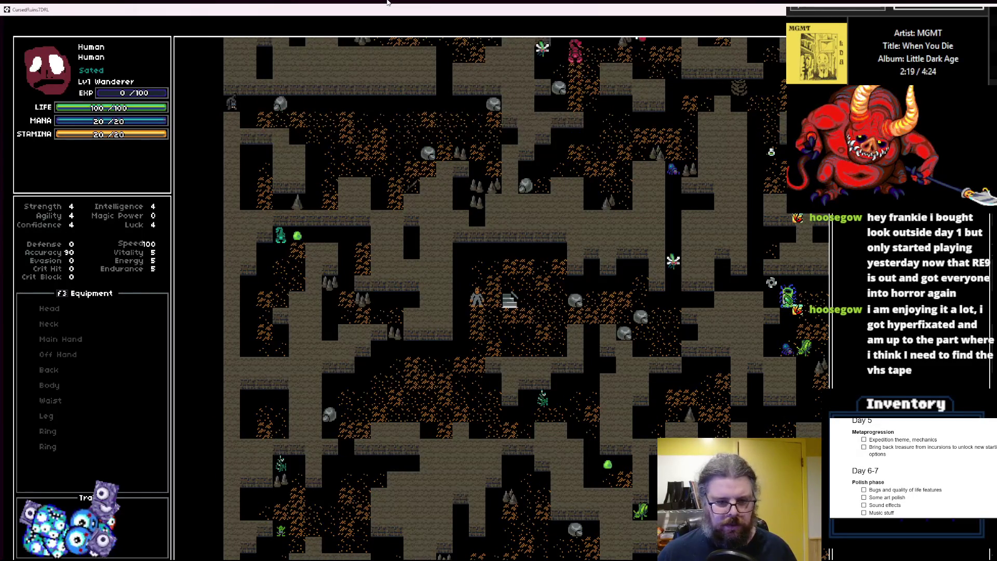
# - Explore the cave down, right and up, then return past the stairs
pyautogui.press('Down')
pyautogui.press('Down')
pyautogui.press('Down')
pyautogui.press('Left')
pyautogui.press('Left')
pyautogui.press('Left')
pyautogui.press('Down')
pyautogui.press('Right')
pyautogui.press('Right')
pyautogui.press('Right')
pyautogui.press('Up')
pyautogui.press('Up')
pyautogui.press('Up')
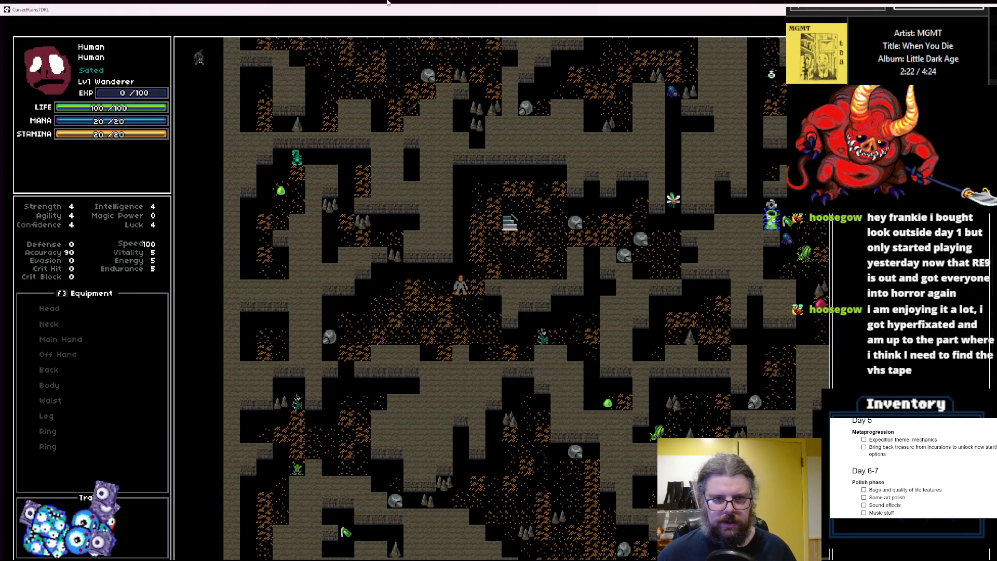
pyautogui.press('Right')
pyautogui.press('Right')
pyautogui.press('Right')
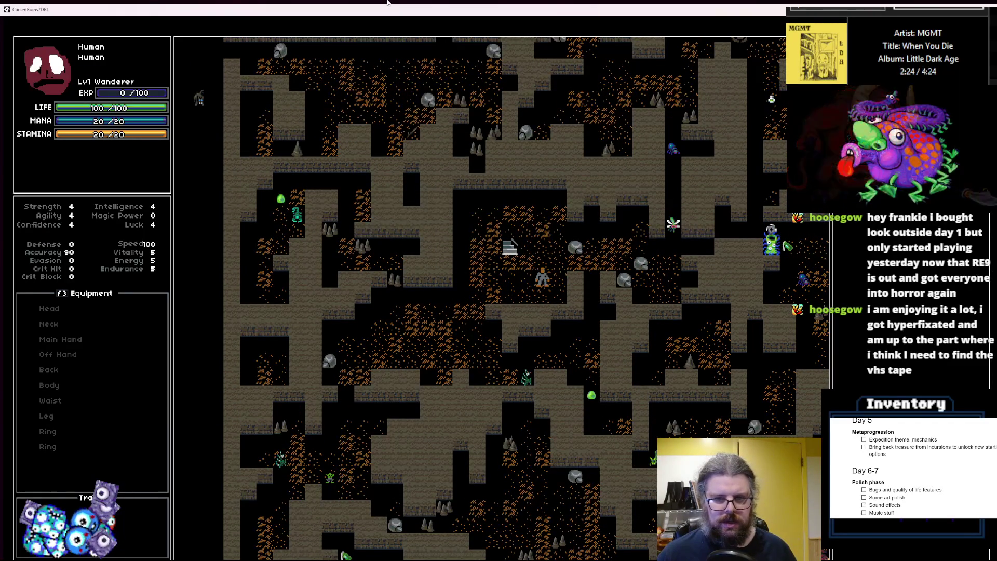
pyautogui.press('Left')
pyautogui.press('Left')
pyautogui.press('Up')
pyautogui.press('Up')
pyautogui.press('Up')
pyautogui.press('Up')
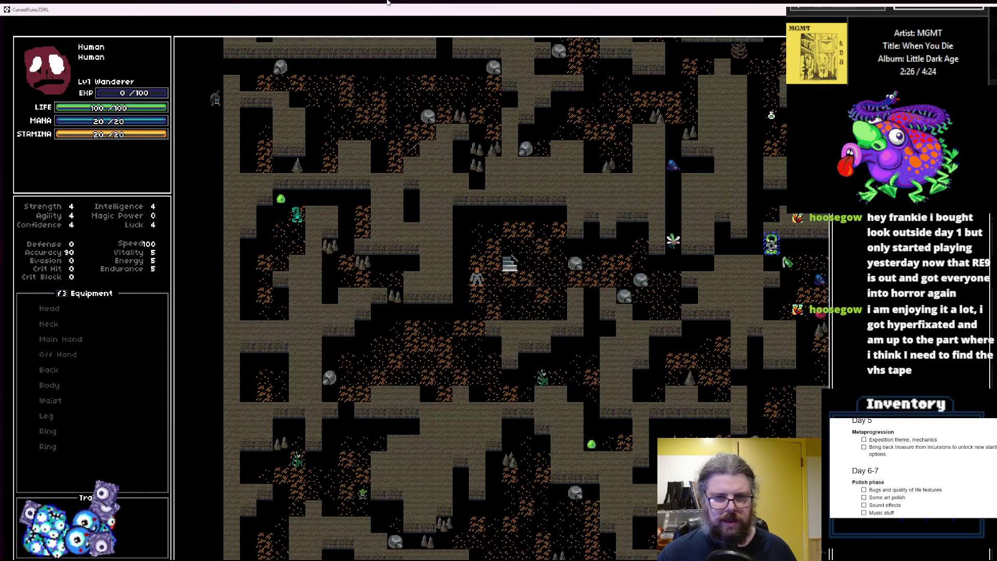
pyautogui.press('Right')
# - Walk the character left, down the cave and back up, then restore the game window
pyautogui.press('Left')
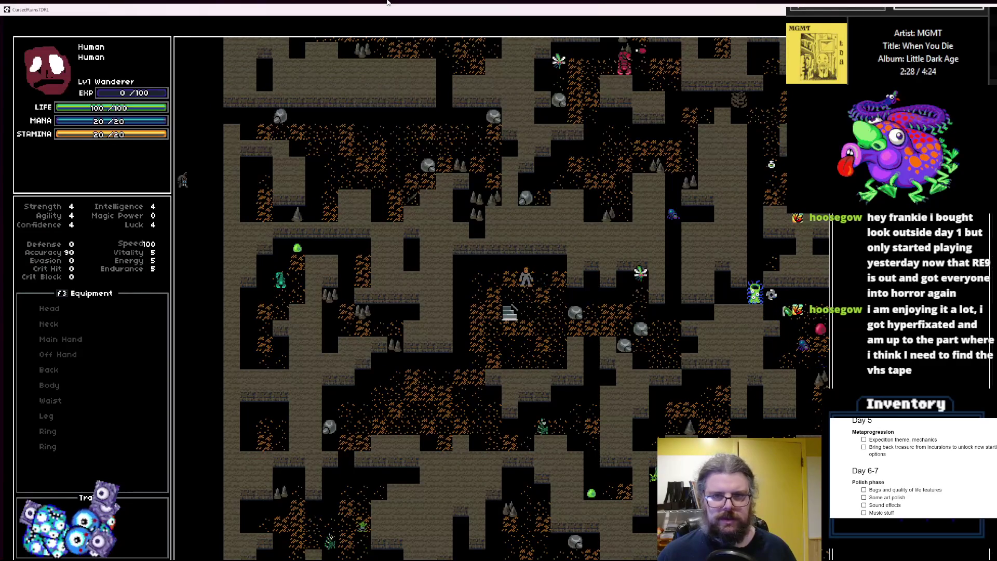
pyautogui.press('Up')
pyautogui.press('Left')
pyautogui.press('Left')
pyautogui.press('Down')
pyautogui.press('Down')
pyautogui.press('Down')
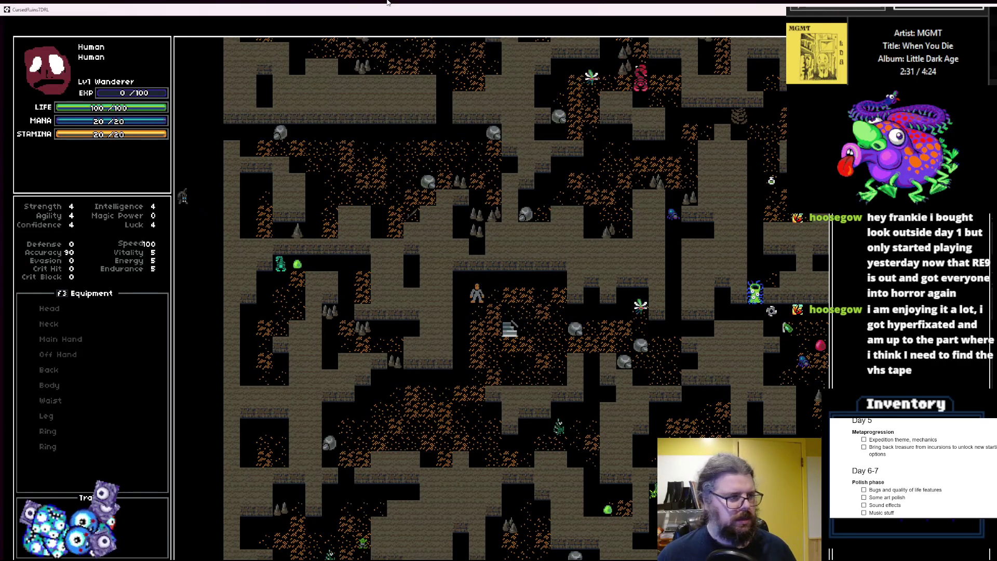
pyautogui.press('Left')
pyautogui.press('Left')
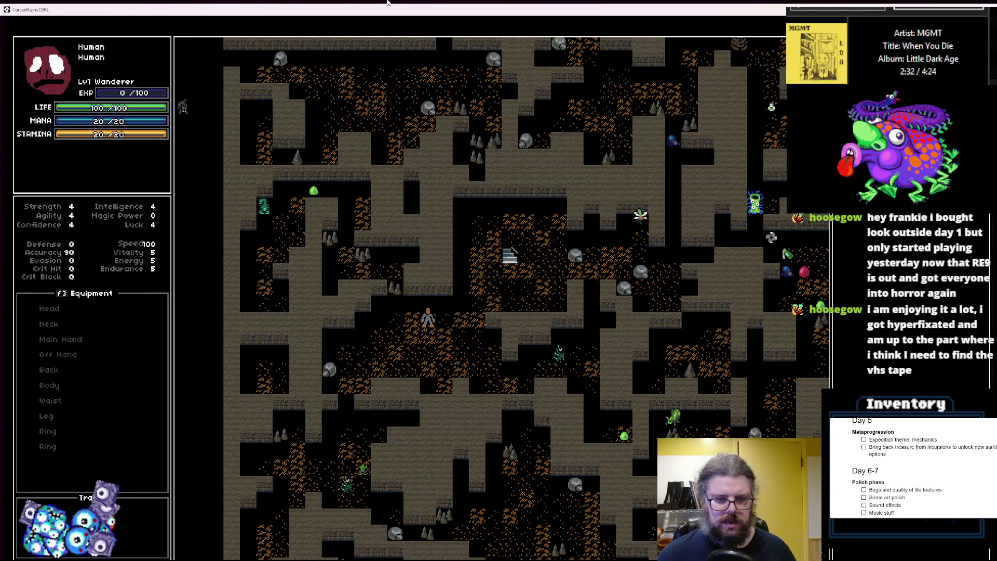
pyautogui.press('Down')
pyautogui.press('Down')
pyautogui.press('Down')
pyautogui.press('Up')
pyautogui.press('Up')
pyautogui.press('Up')
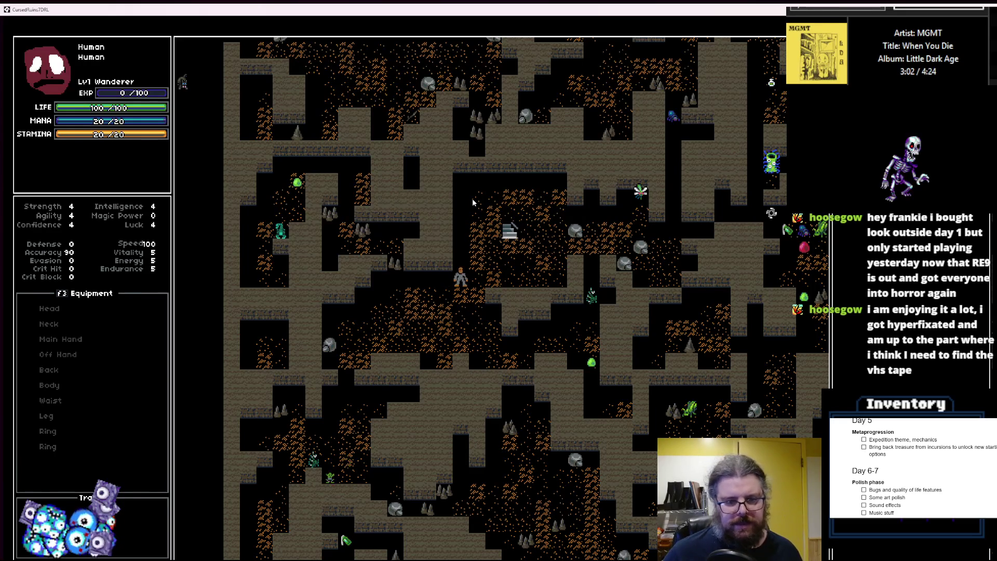
pyautogui.press('Right')
pyautogui.press('Up')
pyautogui.press('Up')
pyautogui.press('Up')
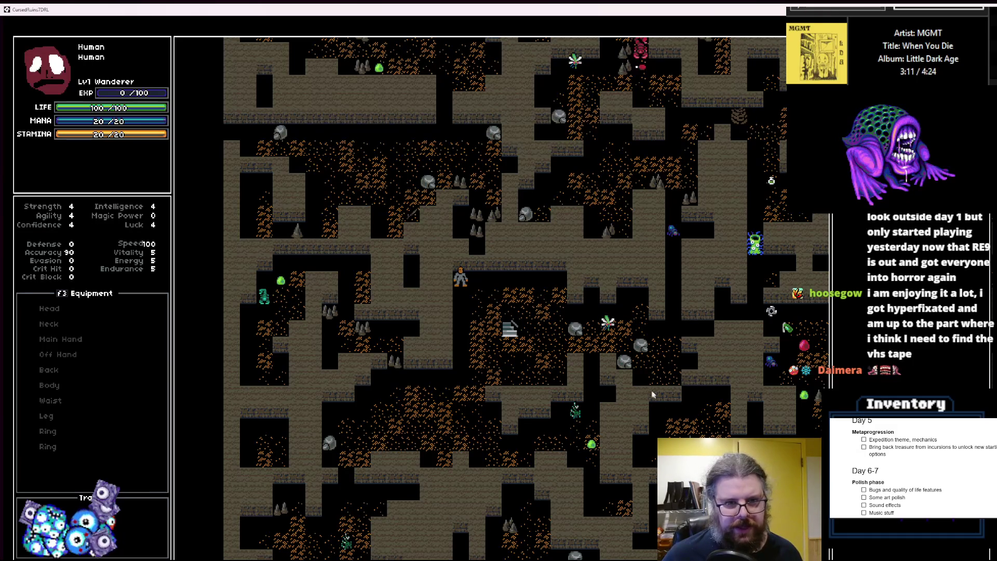
pyautogui.doubleClick(450, 9)
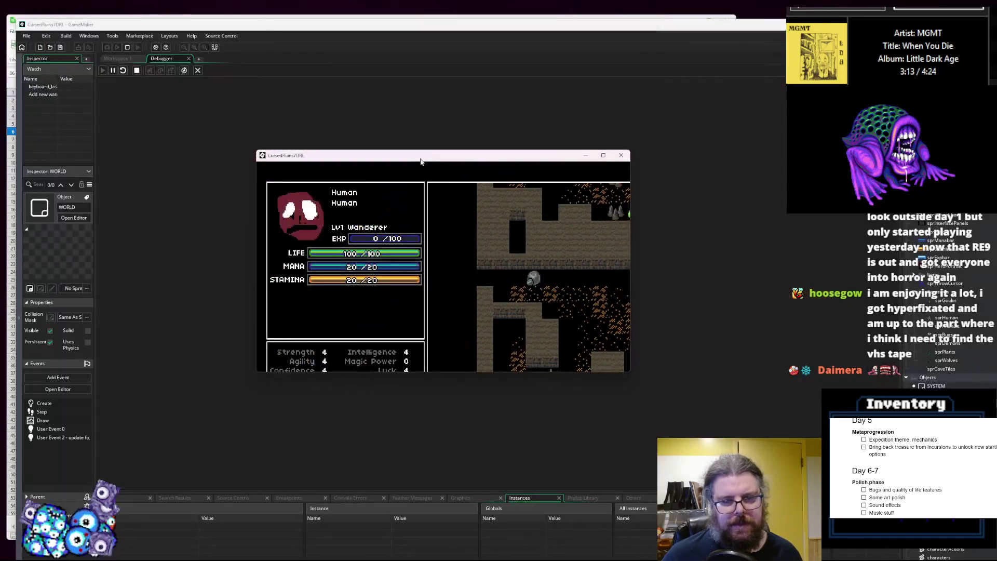
# - Close the running game and the debugger, returning to the LevelGenUtility script
pyautogui.click(202, 70)
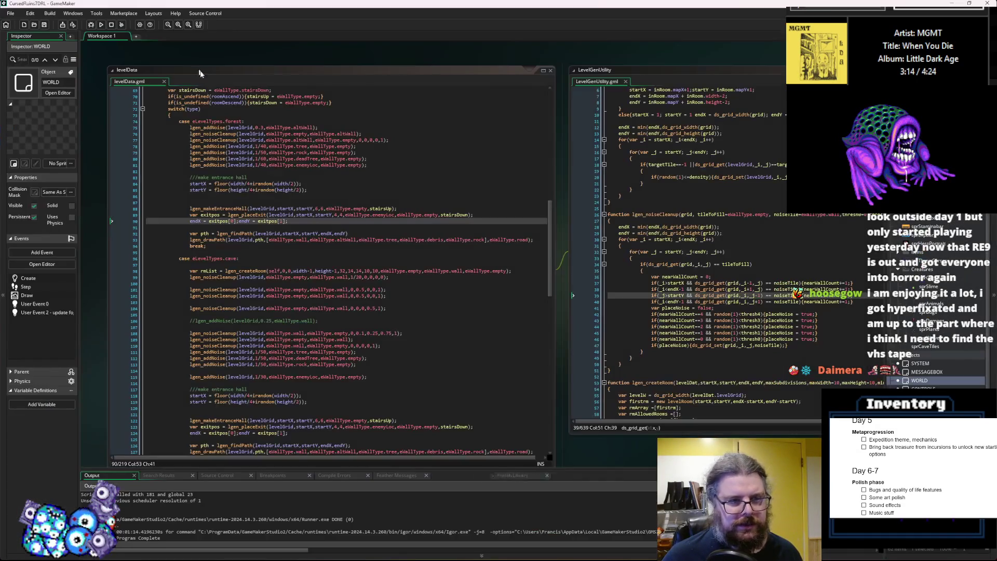
pyautogui.click(230, 165)
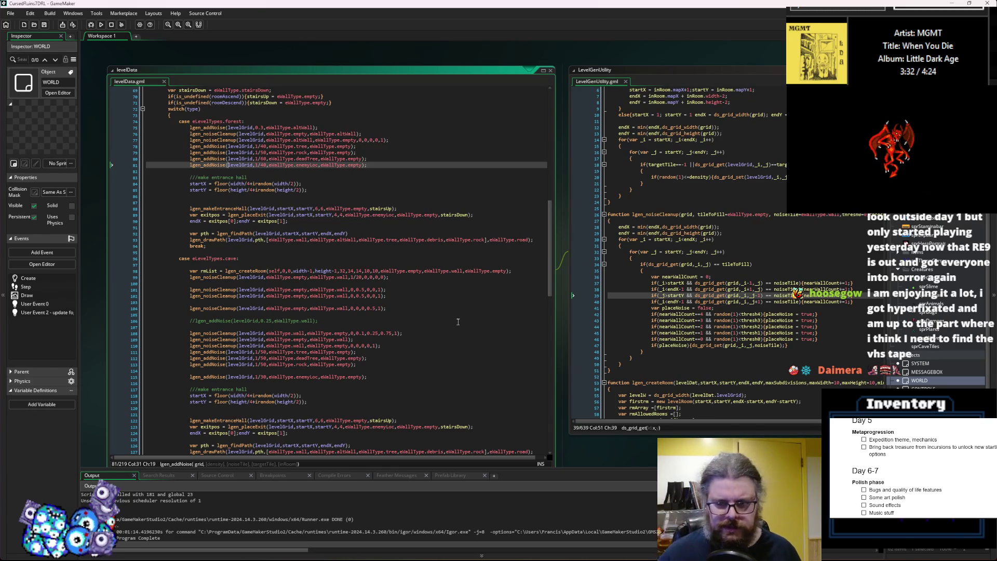
pyautogui.click(711, 302)
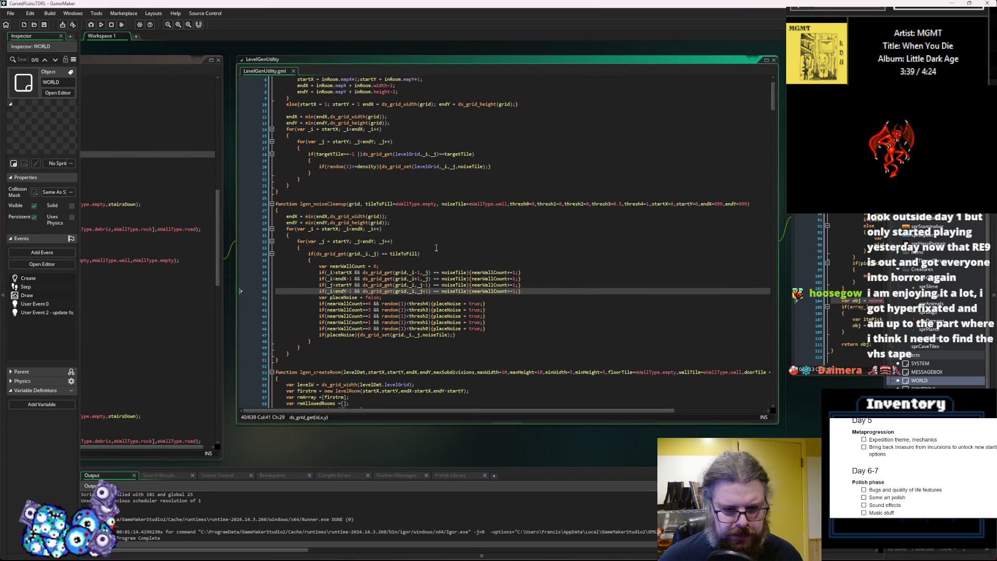
pyautogui.scroll(2, 436, 248)
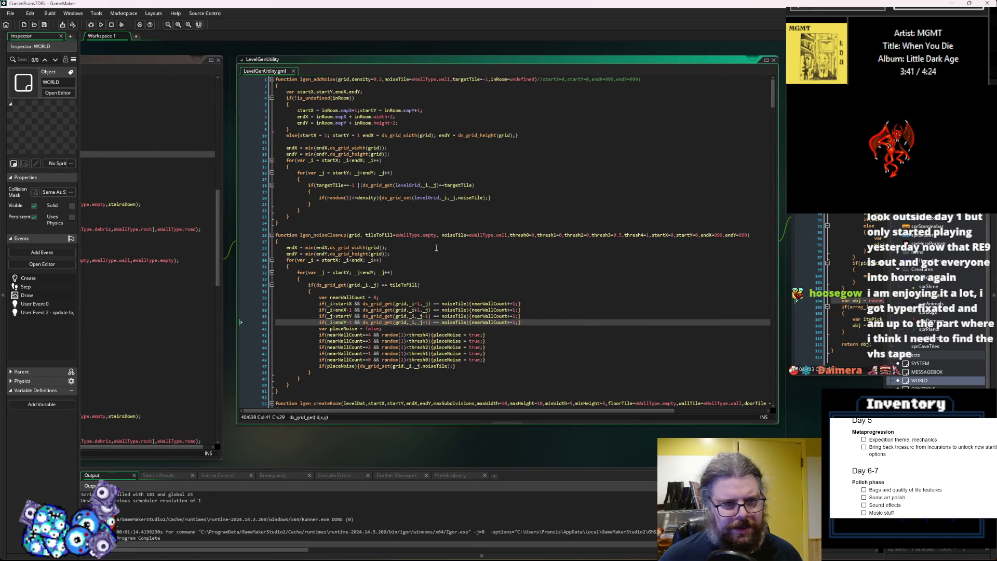
pyautogui.scroll(-3, 436, 248)
# - Select the whole lgen_noiseCleanup function to review it, then clear the selection
pyautogui.click(431, 241)
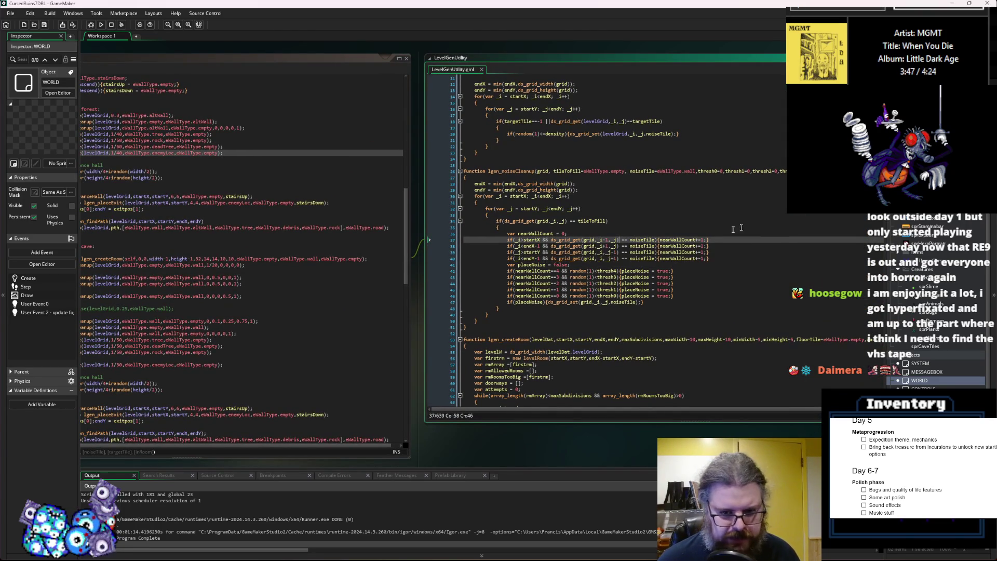
pyautogui.moveTo(490, 172); pyautogui.dragTo(567, 313)
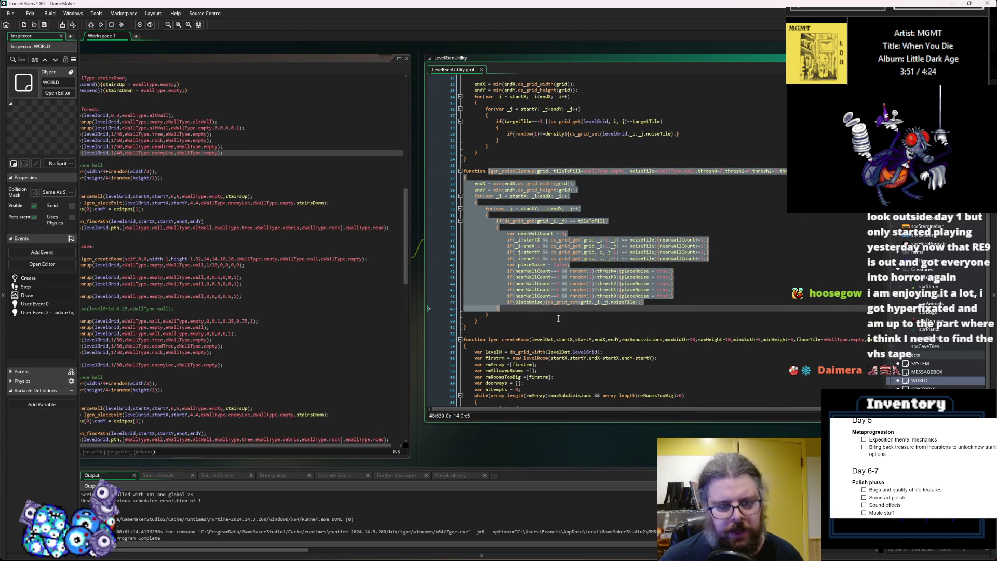
pyautogui.click(234, 303)
pyautogui.click(746, 265)
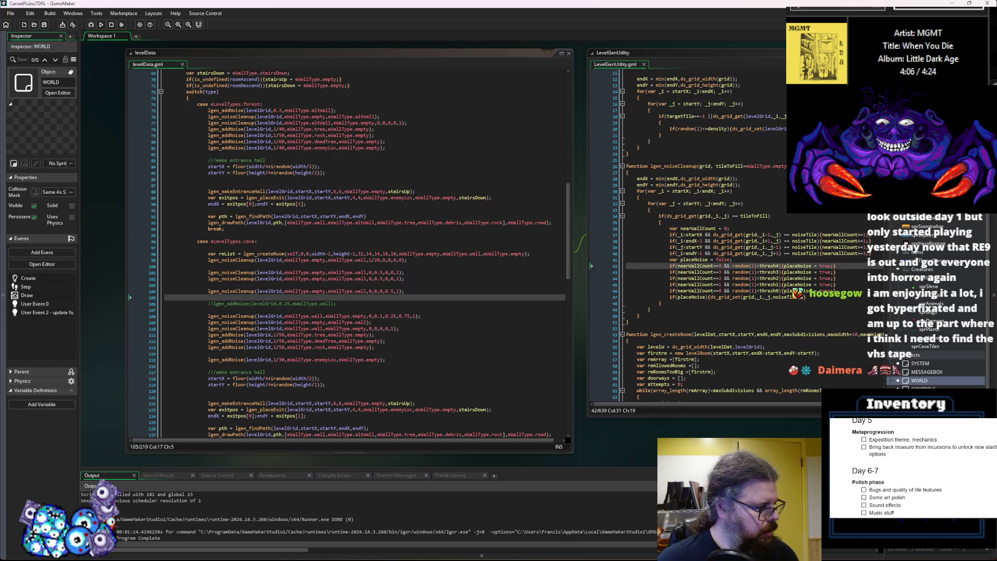
pyautogui.hotkey('alt', 'Tab')
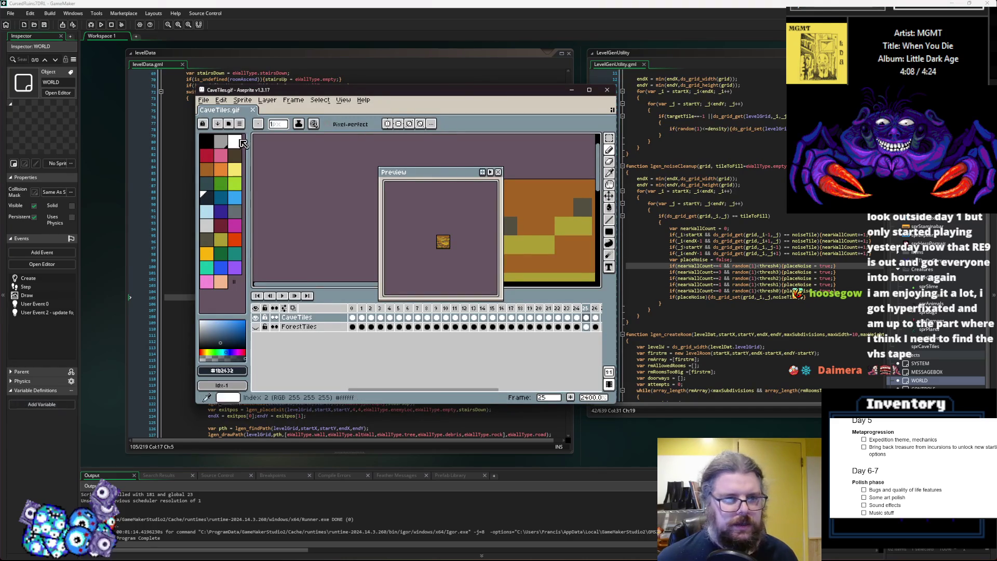
# - Create a new 64×64 sprite
pyautogui.click(204, 100)
pyautogui.click(211, 112)
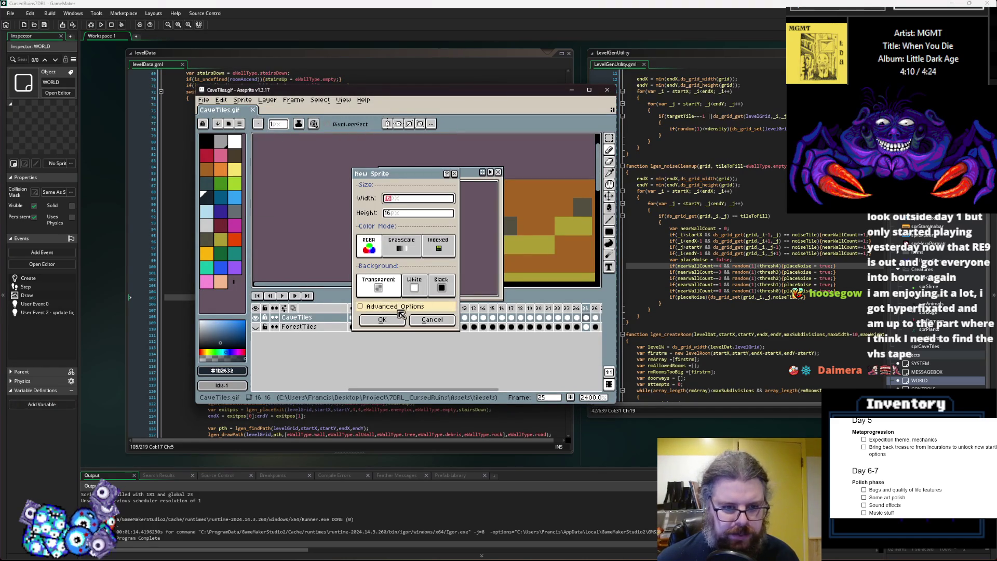
pyautogui.write('64')
pyautogui.press('Tab')
pyautogui.write('64')
pyautogui.click(382, 319)
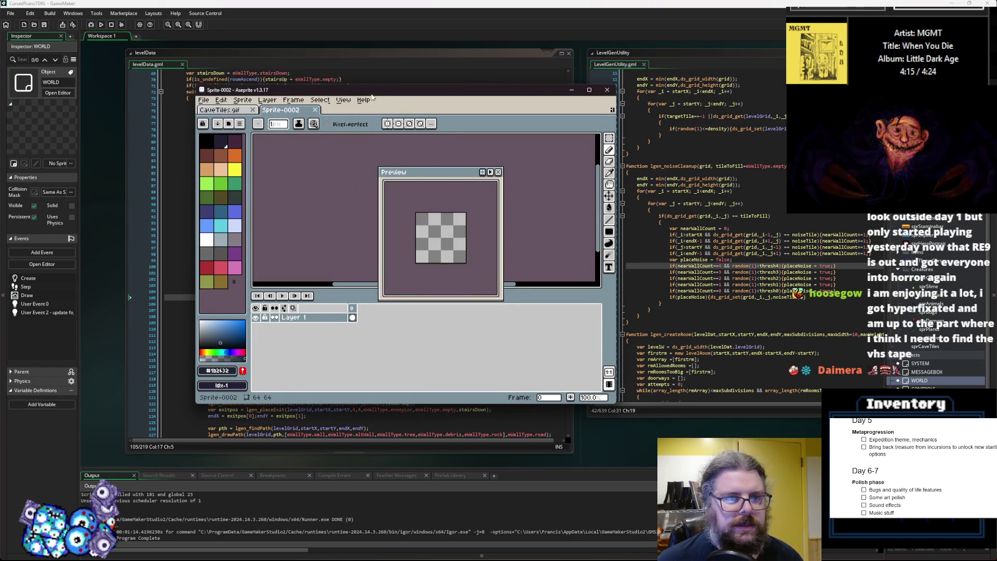
# - Maximize the workspace, zoom in, and draw a black blob outline on the canvas
pyautogui.press('super+Up')
pyautogui.scroll(5, 416, 258)
pyautogui.scroll(3, 410, 244)
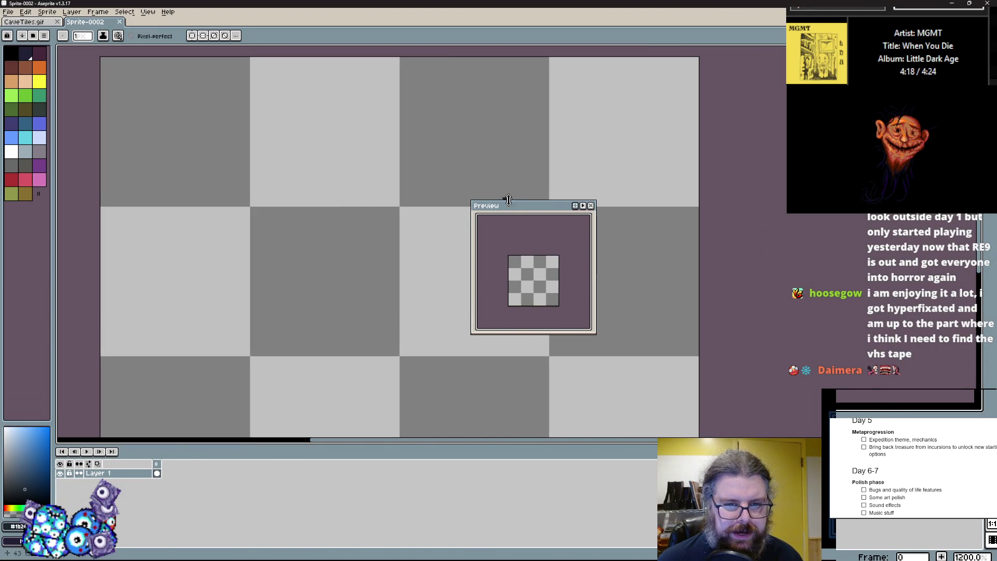
pyautogui.moveTo(508, 200); pyautogui.dragTo(786, 225)
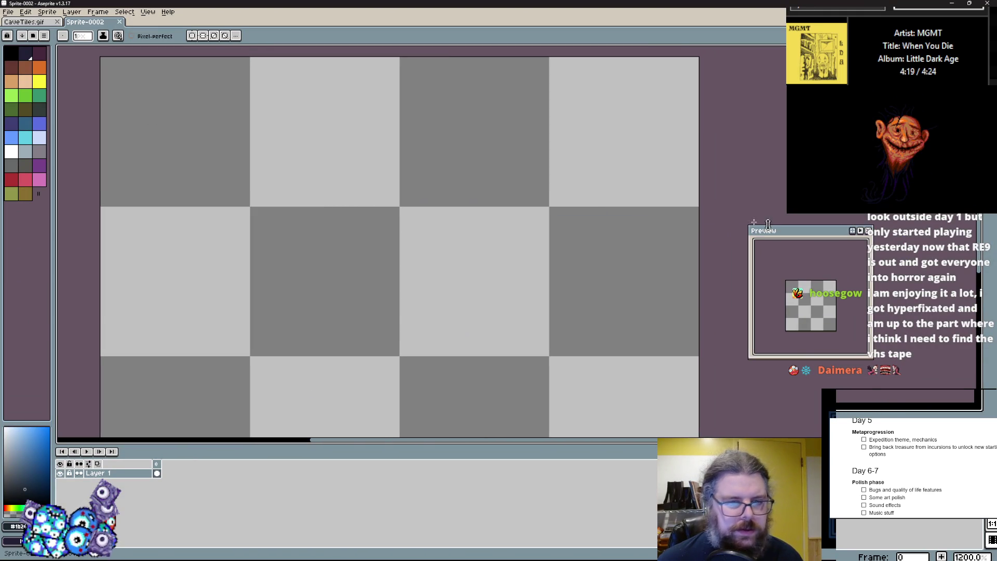
pyautogui.click(11, 52)
pyautogui.scroll(1, 226, 229)
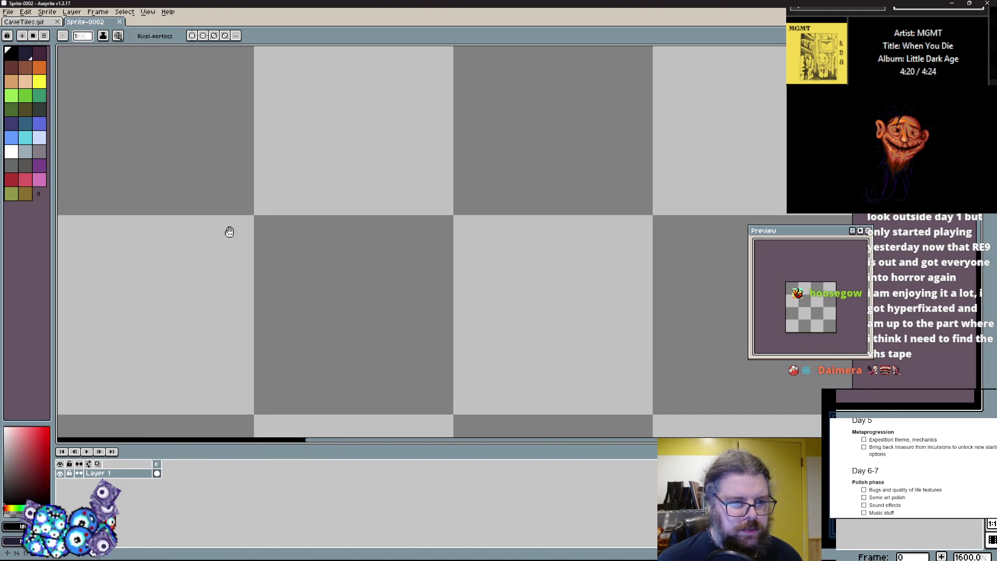
pyautogui.scroll(-3, 237, 244)
pyautogui.scroll(2, 238, 256)
pyautogui.click(248, 265)
pyautogui.moveTo(251, 264)
pyautogui.mouseDown()
pyautogui.moveTo(240, 162)
pyautogui.moveTo(416, 143)
pyautogui.moveTo(430, 300)
pyautogui.moveTo(195, 263)
pyautogui.moveTo(228, 187)
pyautogui.moveTo(301, 348)
pyautogui.mouseUp()
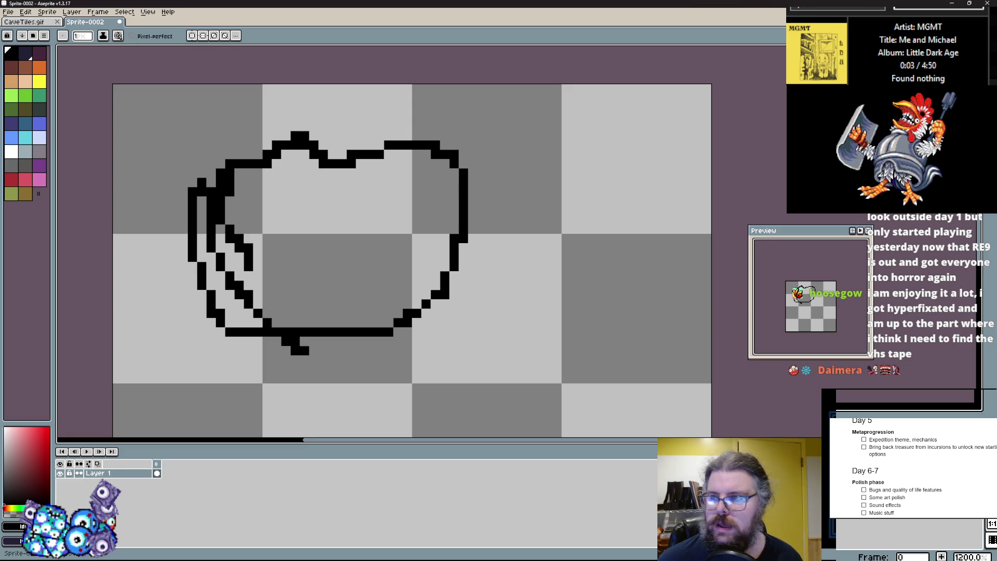
# - Fill the background outside the blob black using a Contiguous paint-bucket fill
pyautogui.press('g')
pyautogui.click(552, 279)
pyautogui.hotkey('ctrl', 'z')
pyautogui.click(141, 36)
pyautogui.click(529, 192)
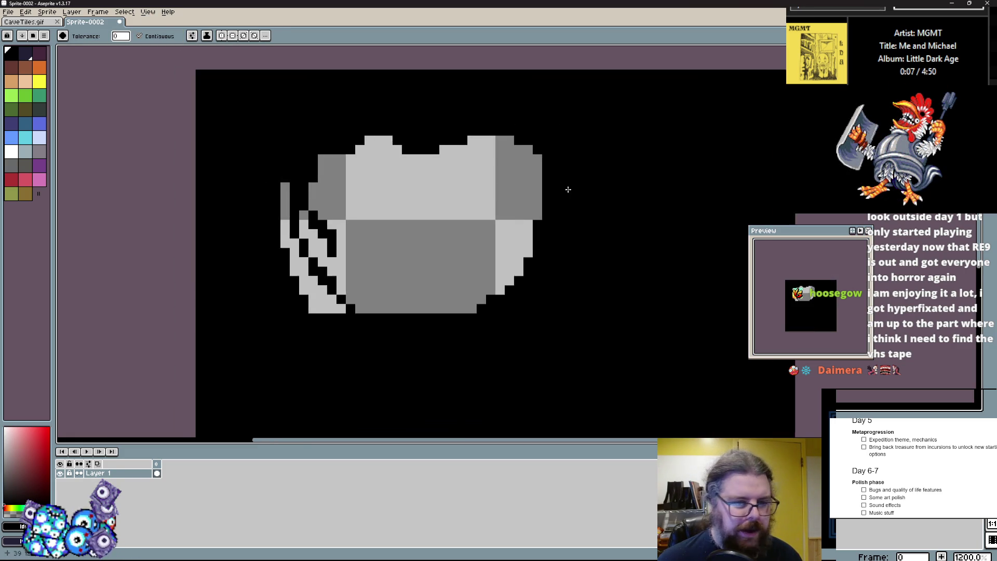
pyautogui.scroll(1, 566, 187)
# - Pencil over stray pixels inside and around the blob in black
pyautogui.press('b')
pyautogui.scroll(1, 383, 235)
pyautogui.click(326, 225)
pyautogui.moveTo(271, 207); pyautogui.dragTo(271, 225)
pyautogui.click(288, 188)
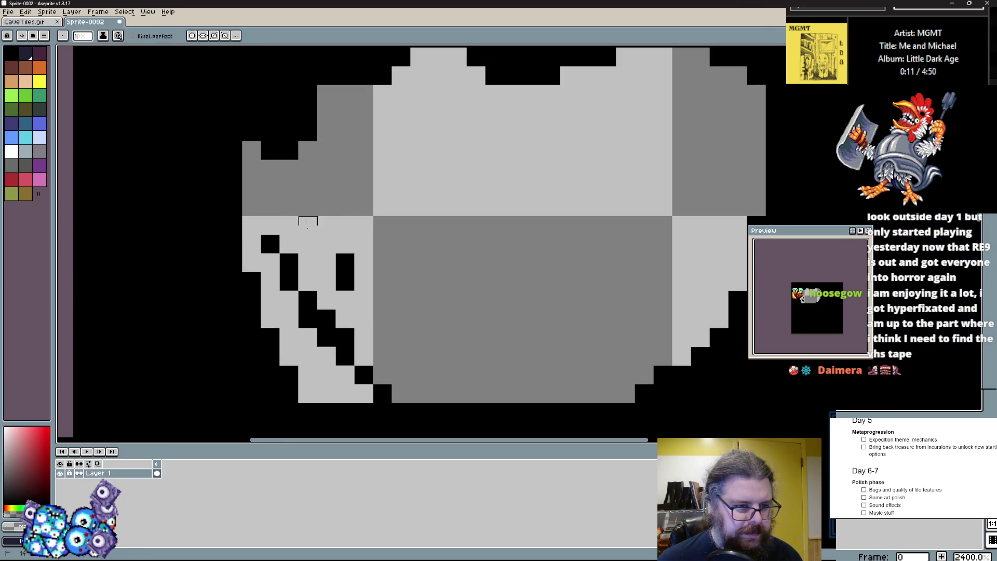
pyautogui.moveTo(345, 282); pyautogui.dragTo(345, 263)
pyautogui.click(251, 151)
pyautogui.click(326, 95)
pyautogui.scroll(-2, 306, 172)
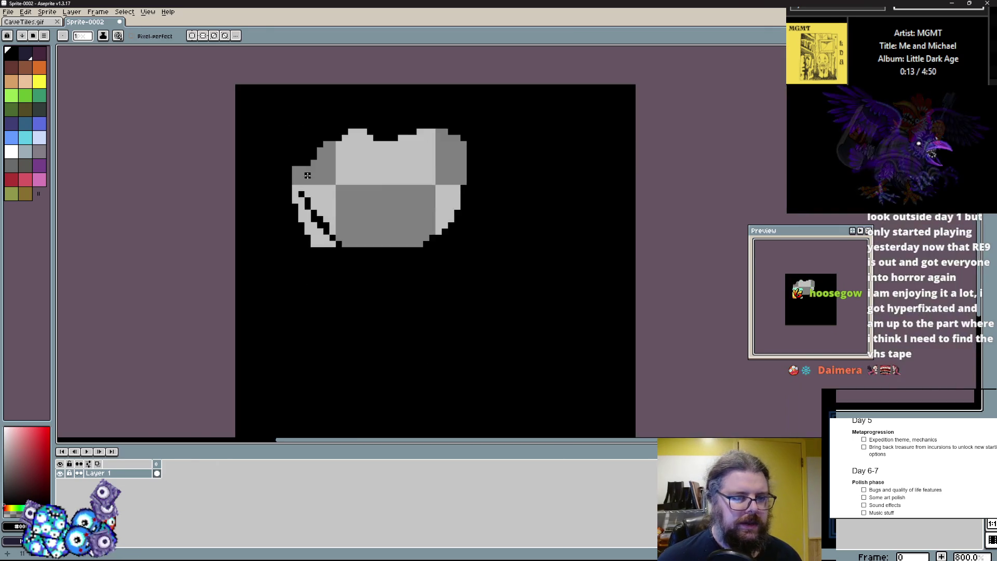
pyautogui.scroll(2, 279, 142)
# - Redraw the black and light grey rows and the lower-left diagonal stripes
pyautogui.moveTo(277, 106)
pyautogui.mouseDown()
pyautogui.moveTo(350, 117)
pyautogui.moveTo(342, 135)
pyautogui.mouseUp()
pyautogui.moveTo(335, 144)
pyautogui.mouseDown()
pyautogui.moveTo(260, 144)
pyautogui.moveTo(270, 200)
pyautogui.moveTo(363, 218)
pyautogui.moveTo(234, 163)
pyautogui.mouseUp()
pyautogui.press('x')
pyautogui.press('x')
pyautogui.moveTo(385, 238); pyautogui.dragTo(291, 294)
# - Touch up the stripes, carve black notches into the grey block, and add black eyes
pyautogui.press('x')
pyautogui.moveTo(363, 257); pyautogui.dragTo(270, 312)
pyautogui.click(366, 294)
pyautogui.moveTo(366, 294)
pyautogui.mouseDown()
pyautogui.moveTo(218, 294)
pyautogui.moveTo(223, 273)
pyautogui.mouseUp()
pyautogui.press('x')
pyautogui.moveTo(290, 238)
pyautogui.mouseDown()
pyautogui.moveTo(290, 255)
pyautogui.moveTo(320, 224)
pyautogui.mouseUp()
pyautogui.moveTo(460, 312)
pyautogui.mouseDown()
pyautogui.moveTo(364, 348)
pyautogui.moveTo(343, 334)
pyautogui.moveTo(459, 272)
pyautogui.moveTo(496, 353)
pyautogui.moveTo(550, 218)
pyautogui.mouseUp()
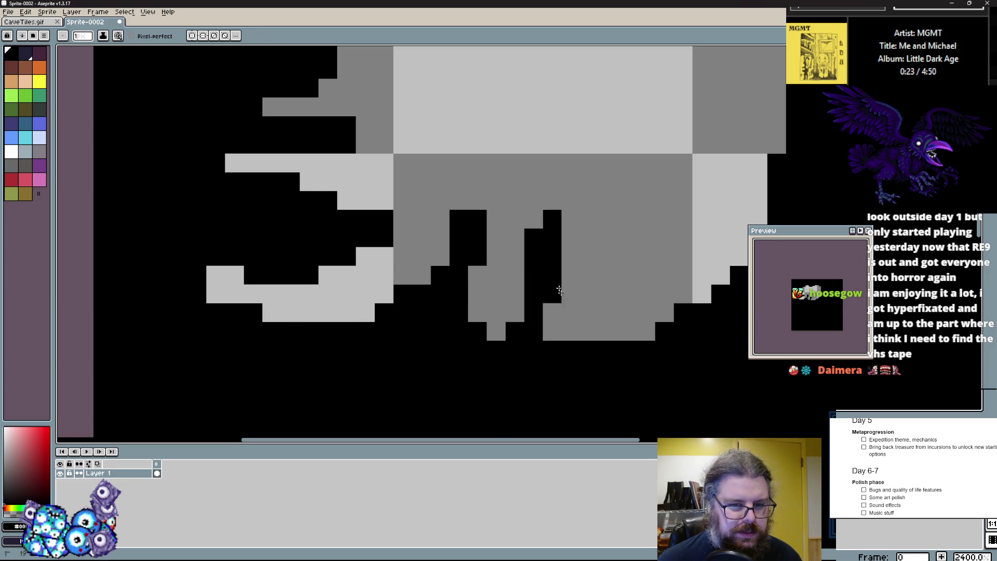
pyautogui.moveTo(511, 146); pyautogui.dragTo(484, 317)
pyautogui.click(375, 221)
pyautogui.click(394, 249)
# - Sample the sprite's dark grey and draw grey strokes and tall spikes on the back
pyautogui.press('i')
pyautogui.click(350, 248)
pyautogui.press('b')
pyautogui.moveTo(340, 208); pyautogui.dragTo(304, 123)
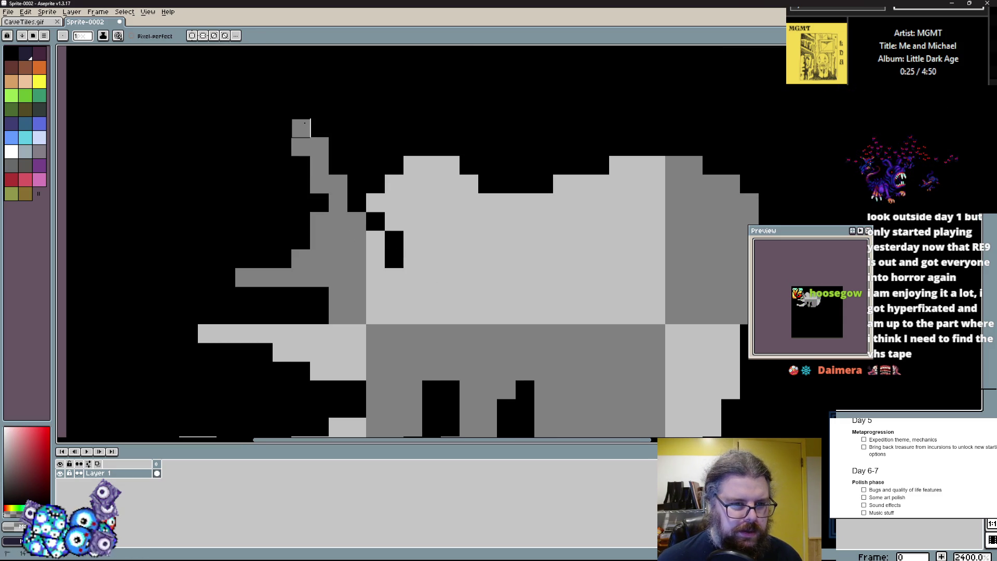
pyautogui.moveTo(488, 146); pyautogui.dragTo(488, 185)
pyautogui.hscroll(5, 506, 220)
pyautogui.moveTo(421, 270); pyautogui.dragTo(421, 171)
pyautogui.scroll(-3, 419, 169)
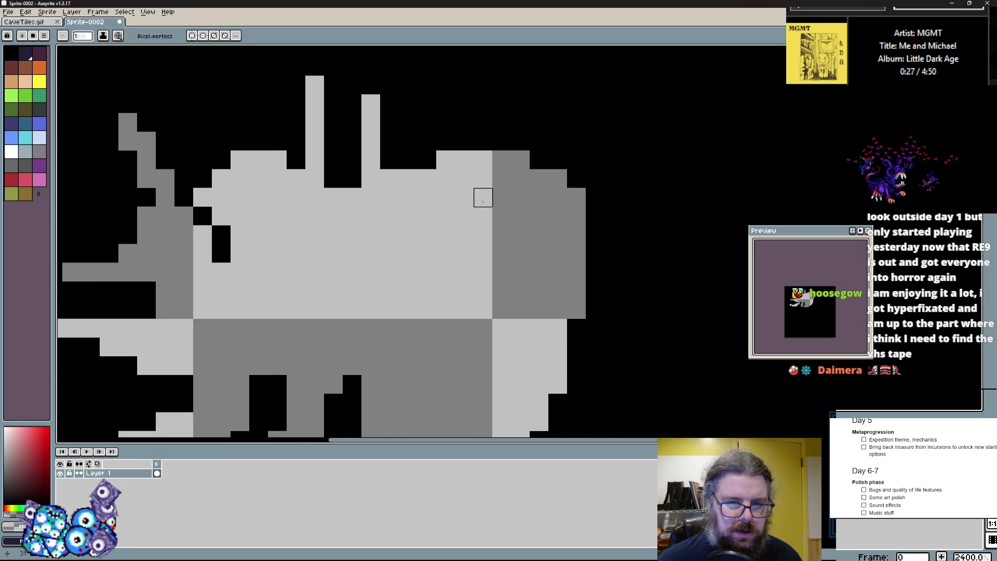
# - Add a grey staircase to the right ear and spikes to the right and under the body
pyautogui.moveTo(501, 141); pyautogui.dragTo(539, 104)
pyautogui.moveTo(577, 272); pyautogui.dragTo(688, 272)
pyautogui.scroll(-3, 634, 263)
pyautogui.moveTo(576, 346); pyautogui.dragTo(676, 337)
pyautogui.scroll(-5, 528, 249)
pyautogui.moveTo(528, 252)
pyautogui.mouseDown()
pyautogui.moveTo(565, 327)
pyautogui.moveTo(528, 230)
pyautogui.mouseUp()
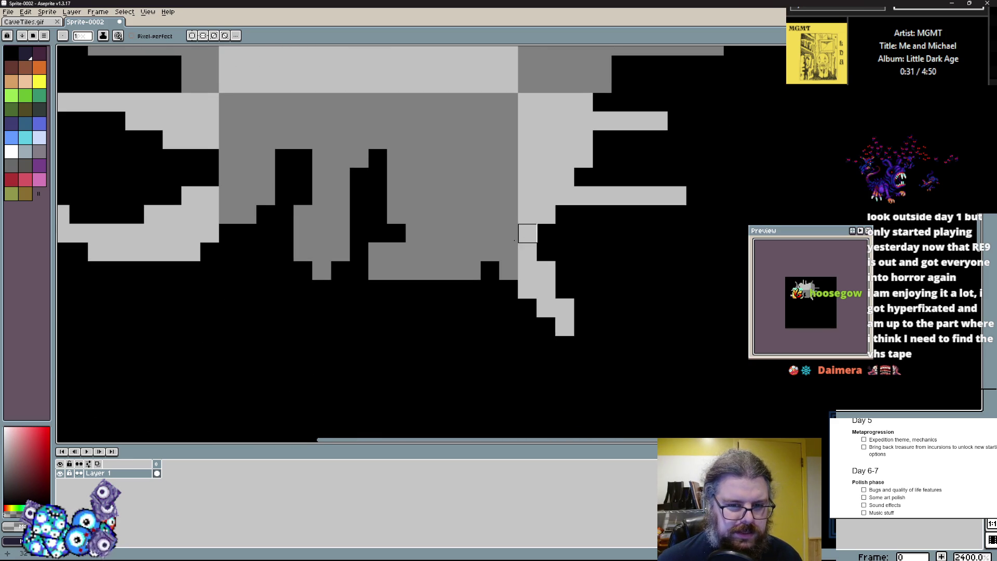
pyautogui.scroll(2, 514, 234)
pyautogui.moveTo(476, 300); pyautogui.dragTo(476, 376)
pyautogui.scroll(-3, 456, 318)
pyautogui.scroll(1, 372, 347)
# - Trim stray light grey, dark grey and spike pixels back to black
pyautogui.keyDown('alt'); pyautogui.click(276, 316); pyautogui.keyUp('alt')
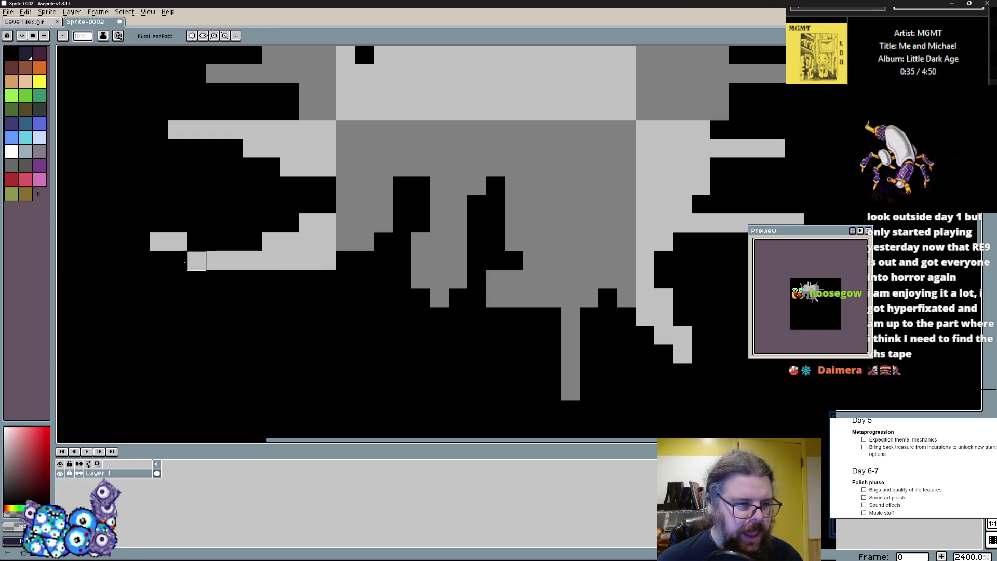
pyautogui.moveTo(193, 242); pyautogui.dragTo(159, 242)
pyautogui.scroll(-2, 171, 249)
pyautogui.scroll(-3, 303, 377)
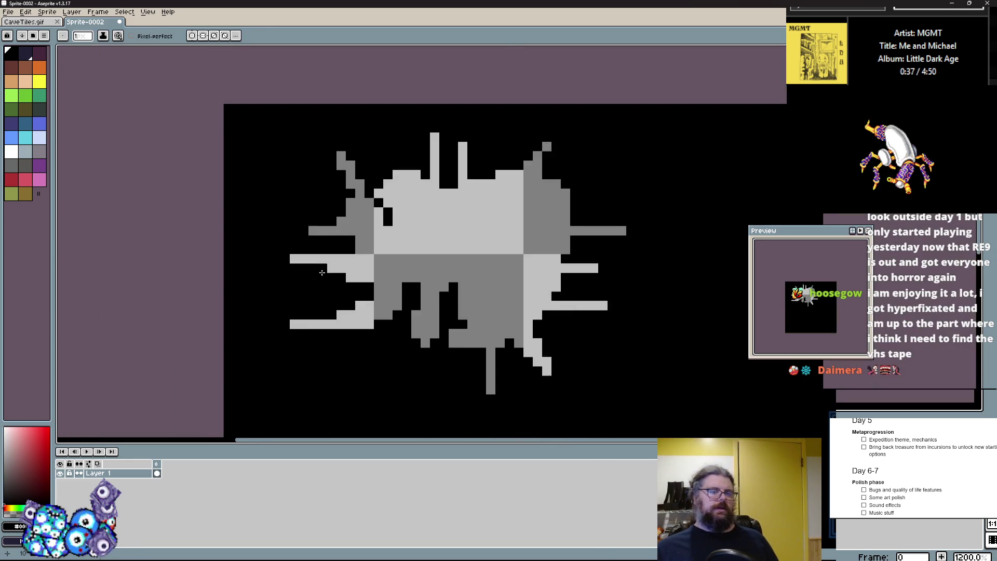
pyautogui.scroll(2, 251, 164)
pyautogui.scroll(-2, 251, 164)
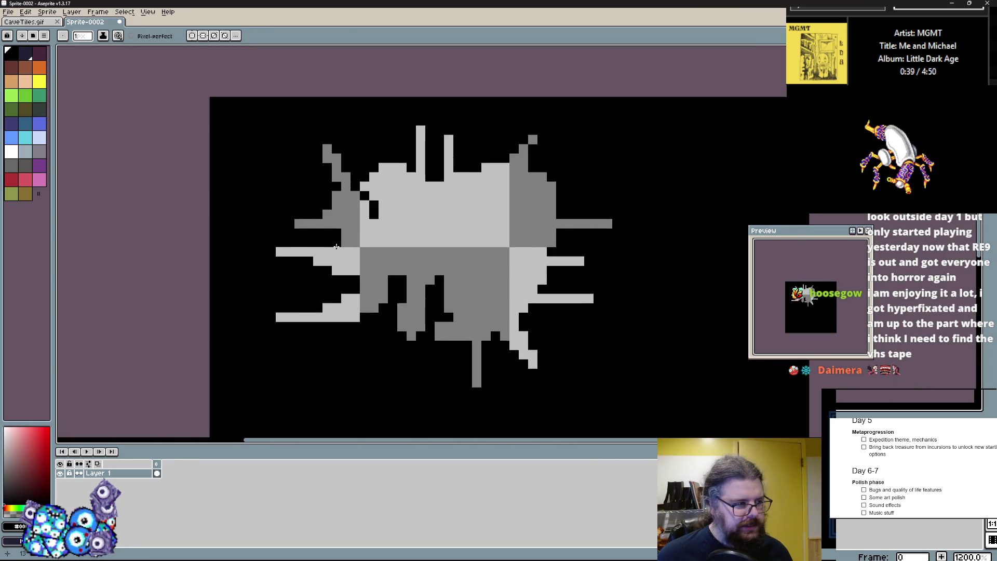
pyautogui.scroll(1, 296, 289)
pyautogui.scroll(1, 380, 246)
pyautogui.click(380, 246)
pyautogui.moveTo(373, 207)
pyautogui.mouseDown()
pyautogui.moveTo(337, 207)
pyautogui.moveTo(324, 273)
pyautogui.mouseUp()
pyautogui.moveTo(379, 235); pyautogui.dragTo(362, 197)
pyautogui.moveTo(343, 141); pyautogui.dragTo(356, 174)
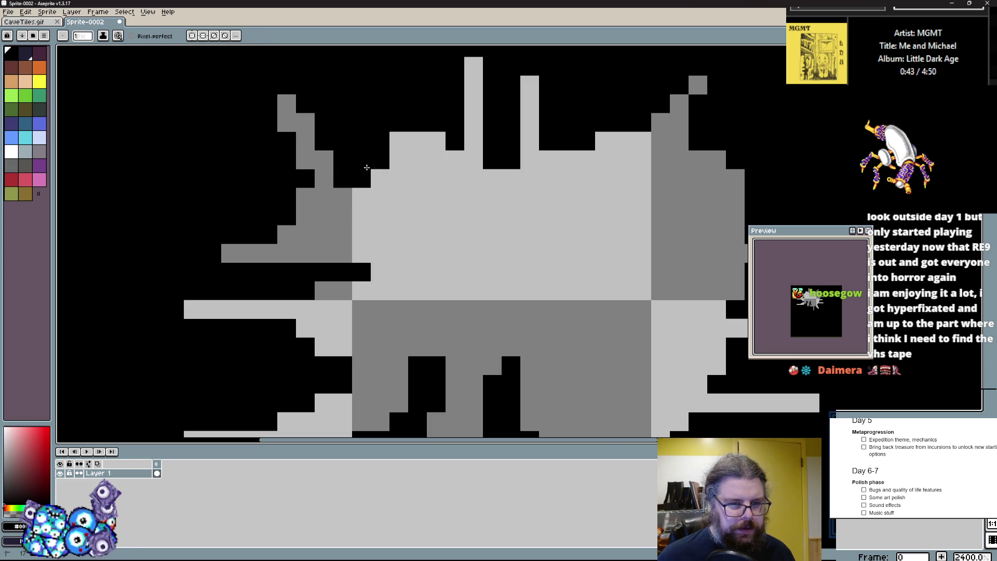
pyautogui.scroll(-4, 281, 313)
pyautogui.scroll(2, 281, 314)
pyautogui.scroll(2, 280, 313)
pyautogui.scroll(-2, 229, 249)
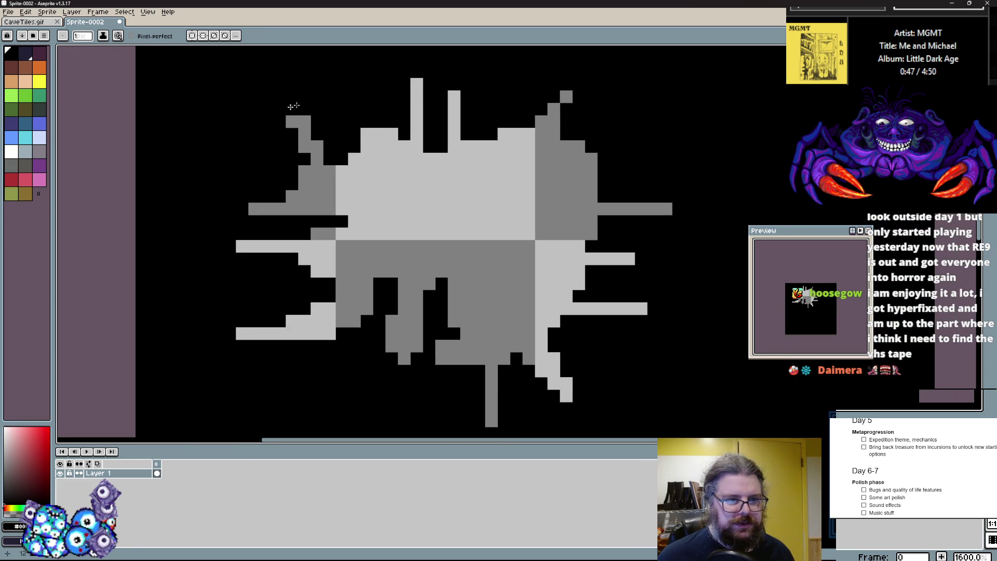
# - Shorten two light grey bars and mark three pixels near a bar's end in red
pyautogui.click(665, 210)
pyautogui.click(630, 258)
pyautogui.scroll(4, 642, 302)
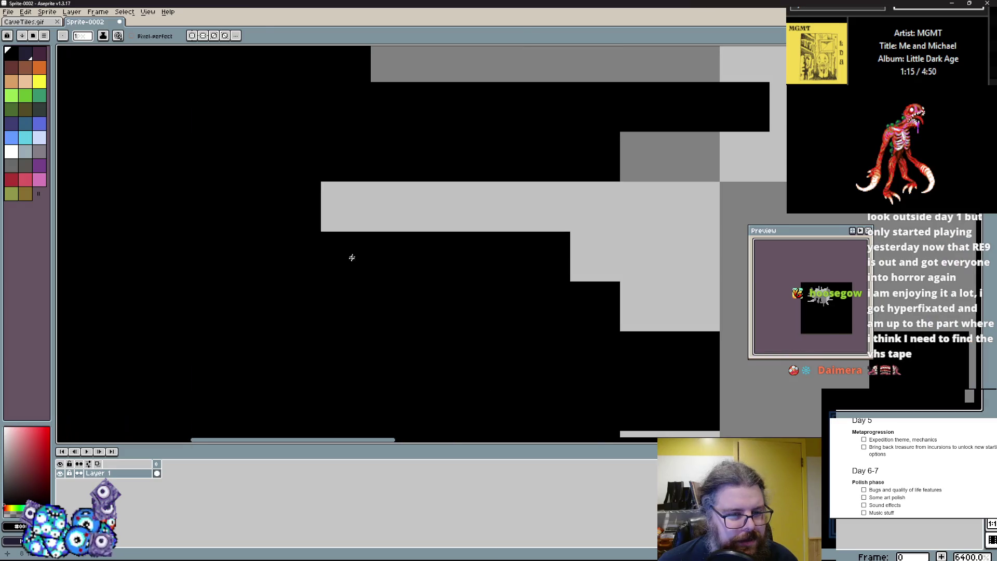
pyautogui.click(13, 177)
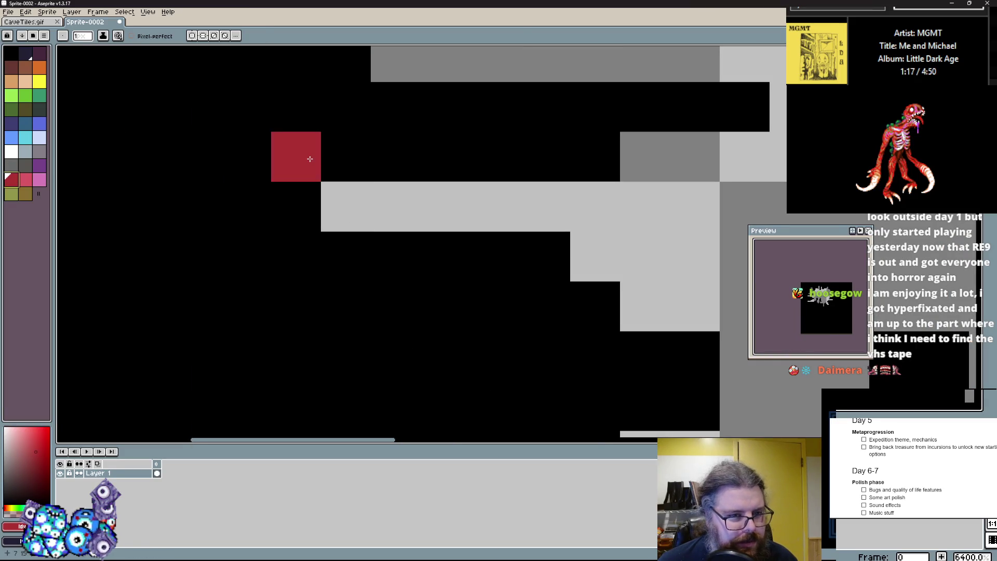
pyautogui.click(346, 155)
pyautogui.click(296, 206)
pyautogui.click(346, 256)
# - Paint all the red marker pixels back to black
pyautogui.keyDown('alt'); pyautogui.click(385, 329); pyautogui.keyUp('alt')
pyautogui.click(396, 356)
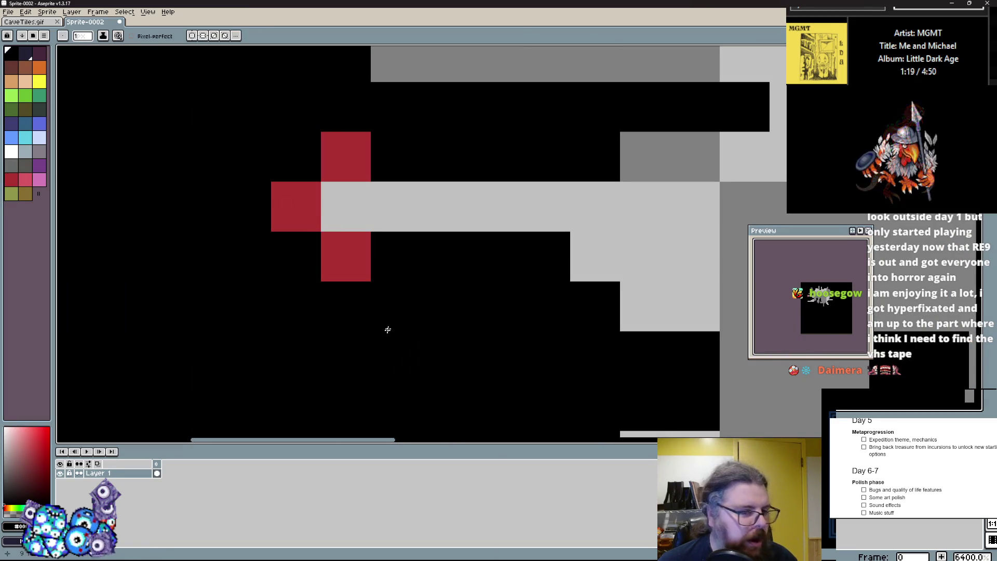
pyautogui.moveTo(345, 257); pyautogui.dragTo(273, 195)
pyautogui.click(346, 155)
pyautogui.click(346, 206)
pyautogui.scroll(-4, 391, 296)
pyautogui.moveTo(391, 296)
pyautogui.mouseDown()
pyautogui.moveTo(335, 322)
pyautogui.moveTo(353, 244)
pyautogui.moveTo(318, 216)
pyautogui.moveTo(307, 253)
pyautogui.mouseUp()
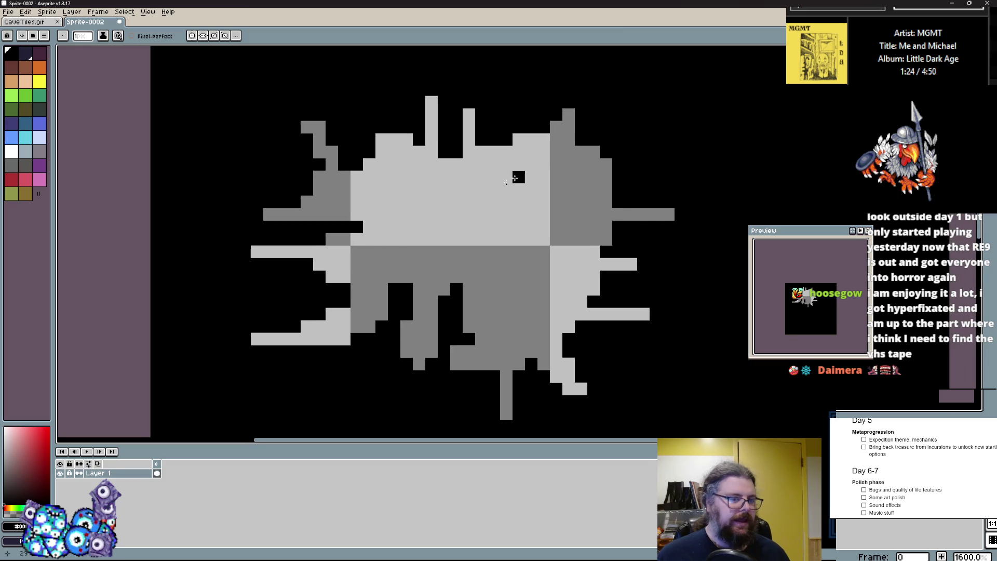
pyautogui.scroll(1, 289, 182)
# - Mark an edge pixel of the splat red, then blacken it and three stray edge pixels
pyautogui.click(12, 179)
pyautogui.scroll(1, 254, 239)
pyautogui.click(254, 244)
pyautogui.scroll(-1, 248, 204)
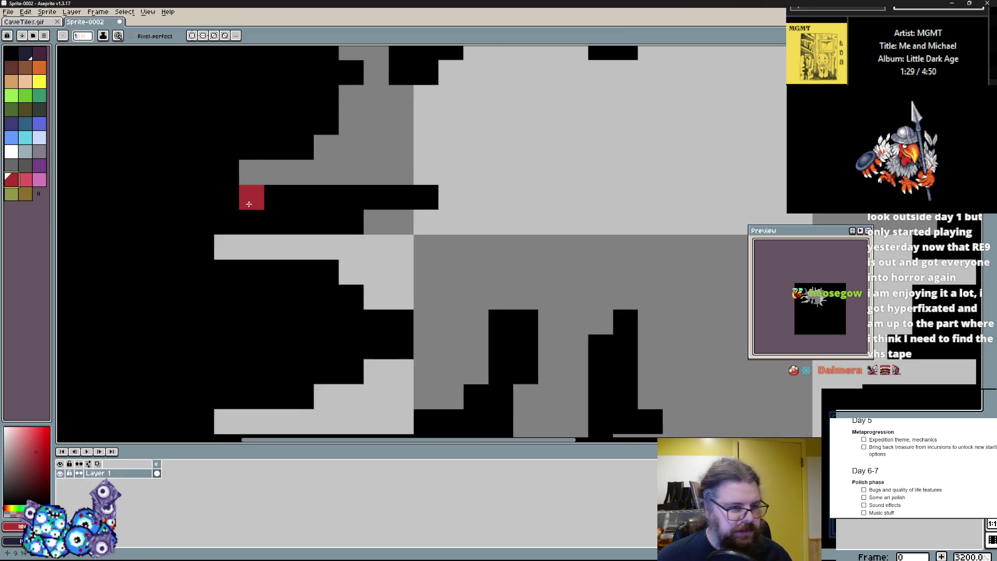
pyautogui.scroll(-3, 248, 204)
pyautogui.scroll(2, 262, 218)
pyautogui.keyDown('alt'); pyautogui.click(265, 260); pyautogui.keyUp('alt')
pyautogui.click(276, 283)
pyautogui.click(238, 341)
pyautogui.click(239, 211)
pyautogui.click(258, 154)
pyautogui.scroll(-1, 254, 150)
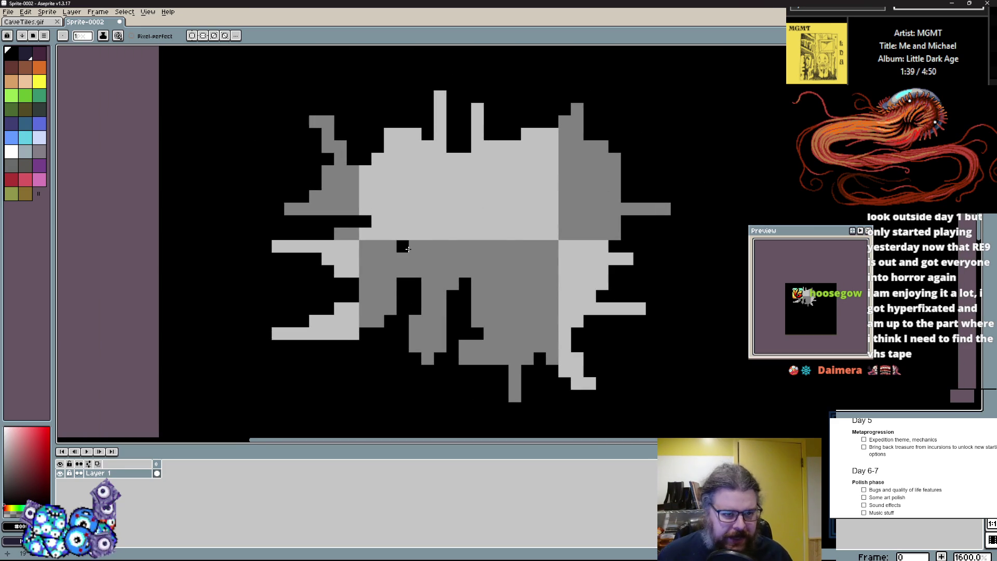
pyautogui.scroll(-1, 454, 234)
pyautogui.scroll(1, 457, 263)
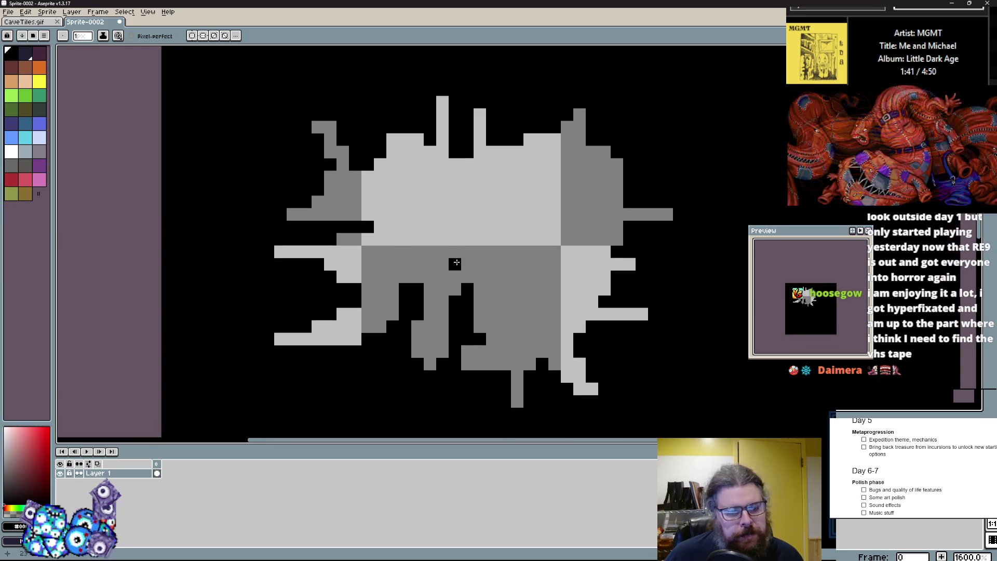
# - Try painting three dark-blue rows across the sprite's top, then undo them
pyautogui.keyDown('alt'); pyautogui.click(442, 180); pyautogui.keyUp('alt')
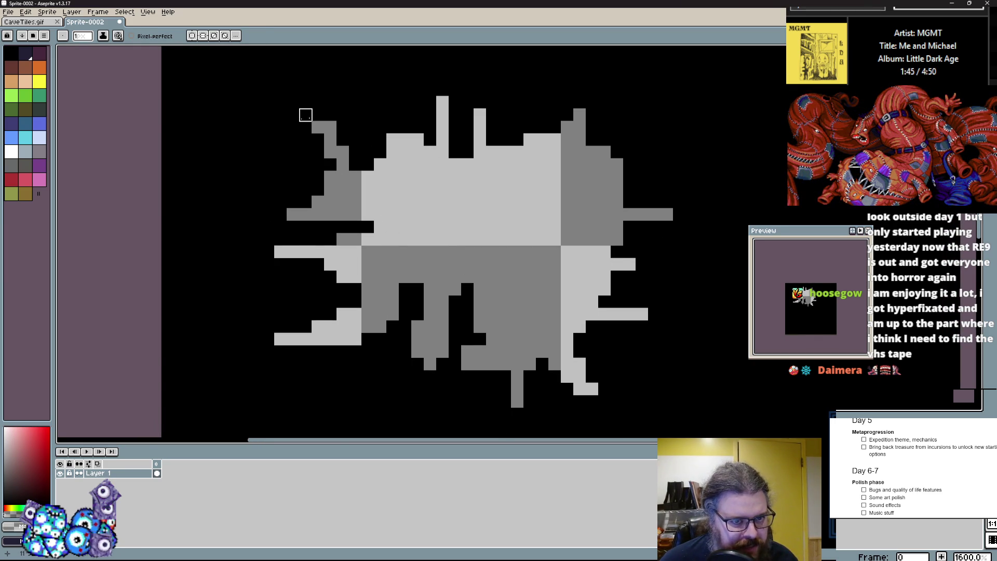
pyautogui.moveTo(464, 115); pyautogui.dragTo(469, 150)
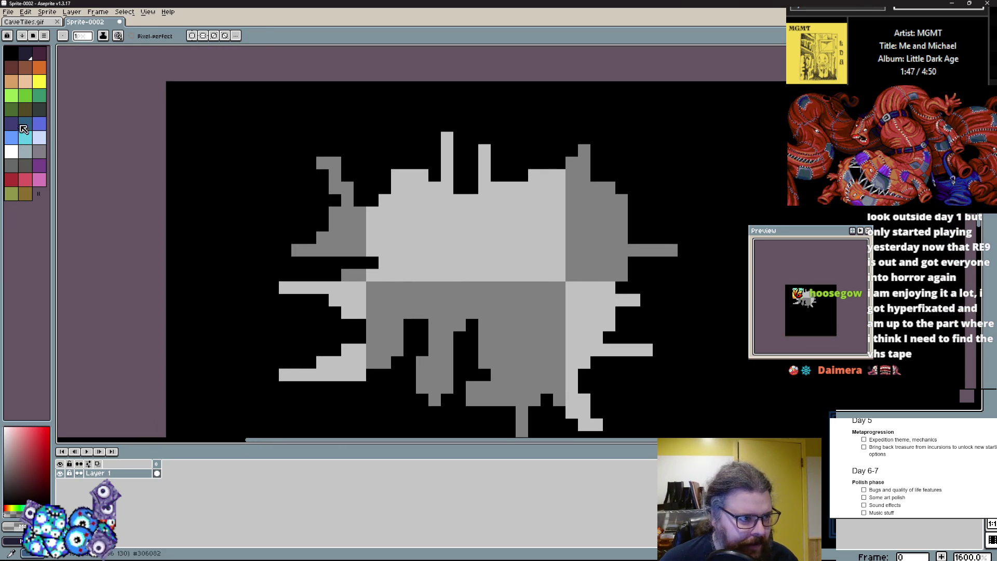
pyautogui.click(11, 123)
pyautogui.moveTo(198, 112); pyautogui.dragTo(662, 113)
pyautogui.moveTo(195, 125); pyautogui.dragTo(684, 126)
pyautogui.moveTo(198, 139); pyautogui.dragTo(307, 138)
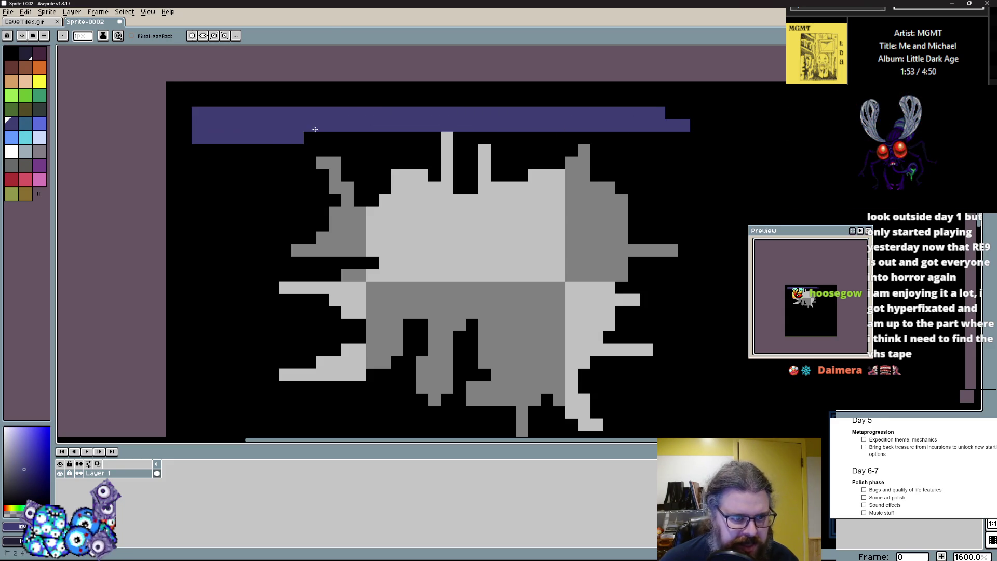
pyautogui.hotkey('ctrl', 'z')
pyautogui.hotkey('ctrl', 'z')
pyautogui.hotkey('ctrl', 'z')
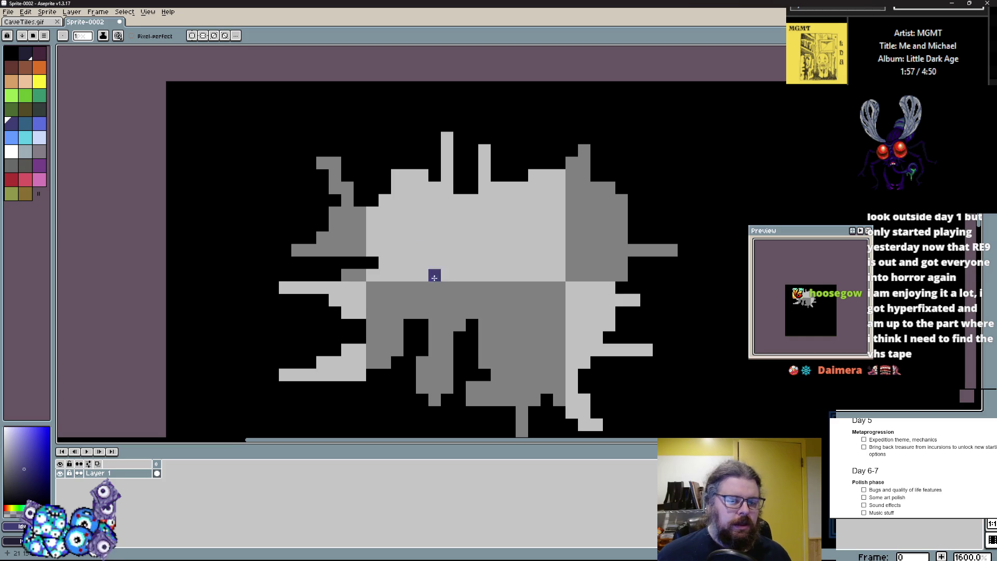
# - Test blackening the right end of the light grey bar, then undo it
pyautogui.scroll(3, 567, 305)
pyautogui.keyDown('alt'); pyautogui.click(592, 258); pyautogui.keyUp('alt')
pyautogui.moveTo(568, 283); pyautogui.dragTo(530, 283)
pyautogui.hotkey('ctrl', 'z')
pyautogui.scroll(-3, 443, 382)
pyautogui.hscroll(-2, 462, 307)
pyautogui.scroll(-3, 406, 304)
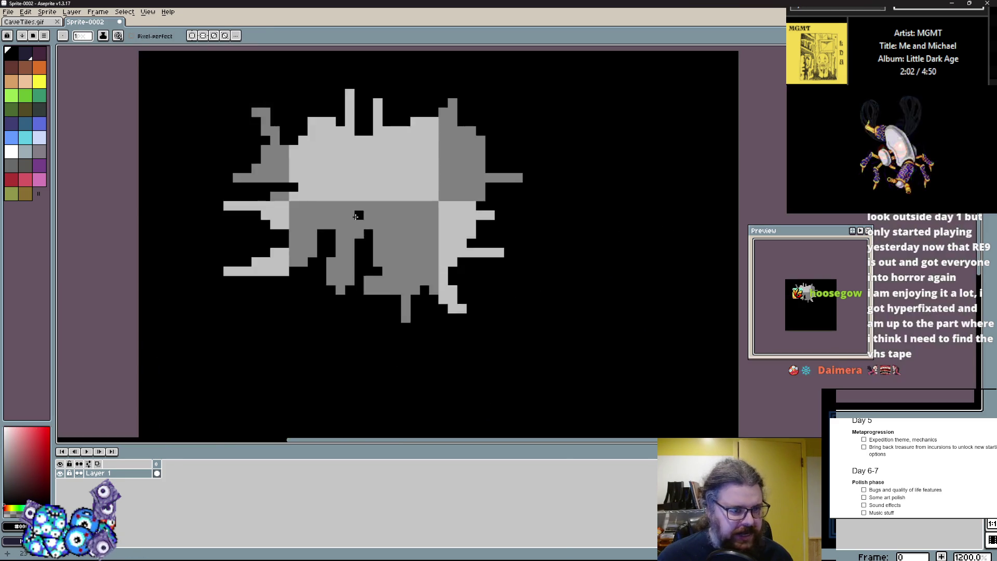
pyautogui.scroll(5, 338, 322)
pyautogui.scroll(1, 369, 176)
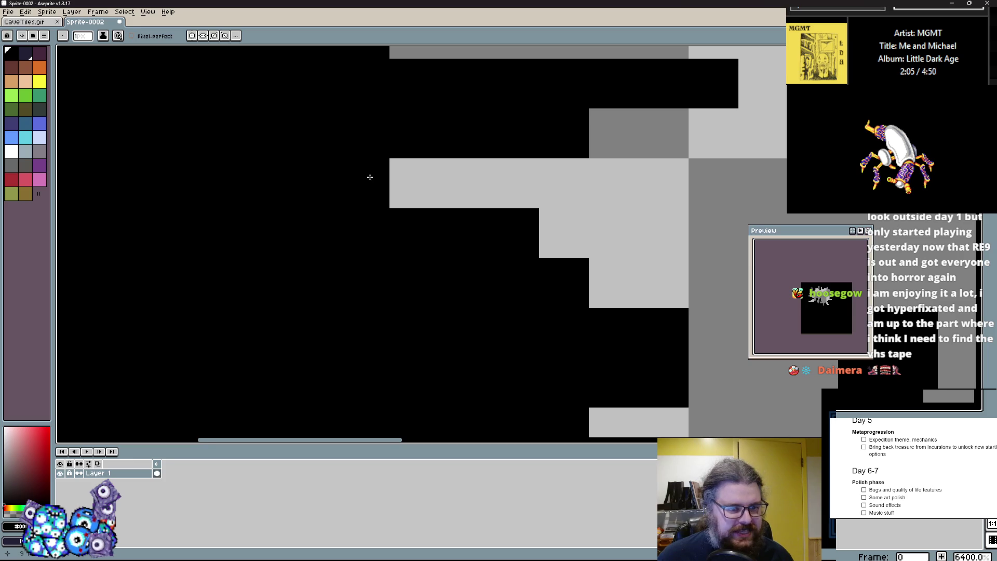
pyautogui.scroll(2, 396, 329)
pyautogui.moveTo(493, 278); pyautogui.dragTo(394, 278)
pyautogui.scroll(-1, 349, 361)
pyautogui.keyDown('alt'); pyautogui.click(305, 356); pyautogui.keyUp('alt')
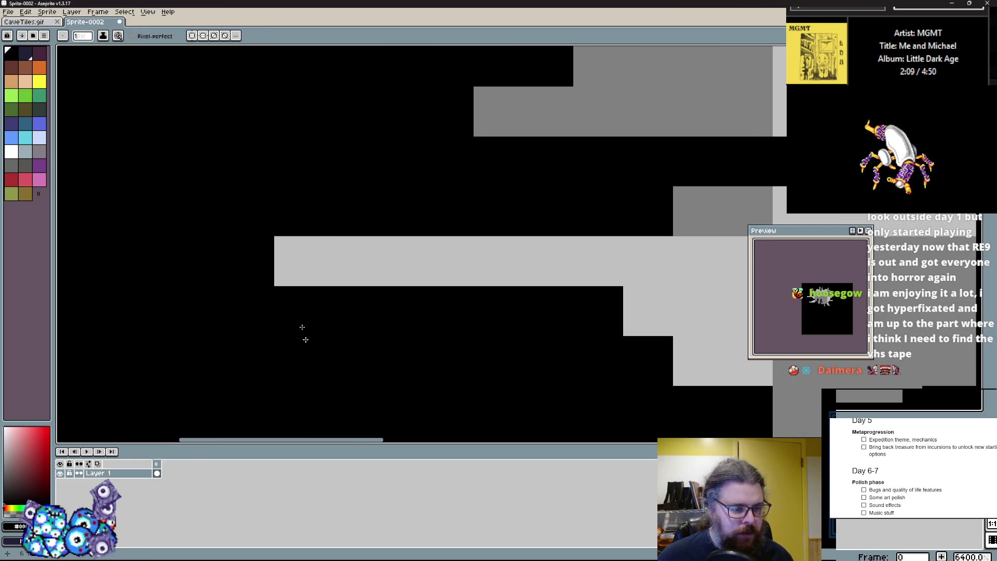
pyautogui.click(298, 273)
pyautogui.hotkey('ctrl', 'z')
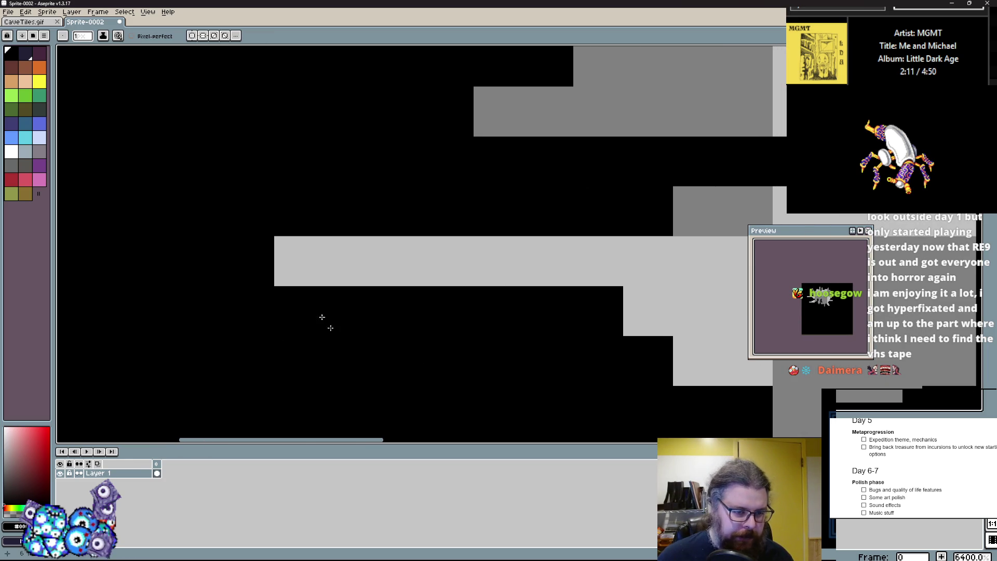
pyautogui.scroll(-1, 364, 312)
pyautogui.hscroll(-1, 363, 312)
pyautogui.click(11, 180)
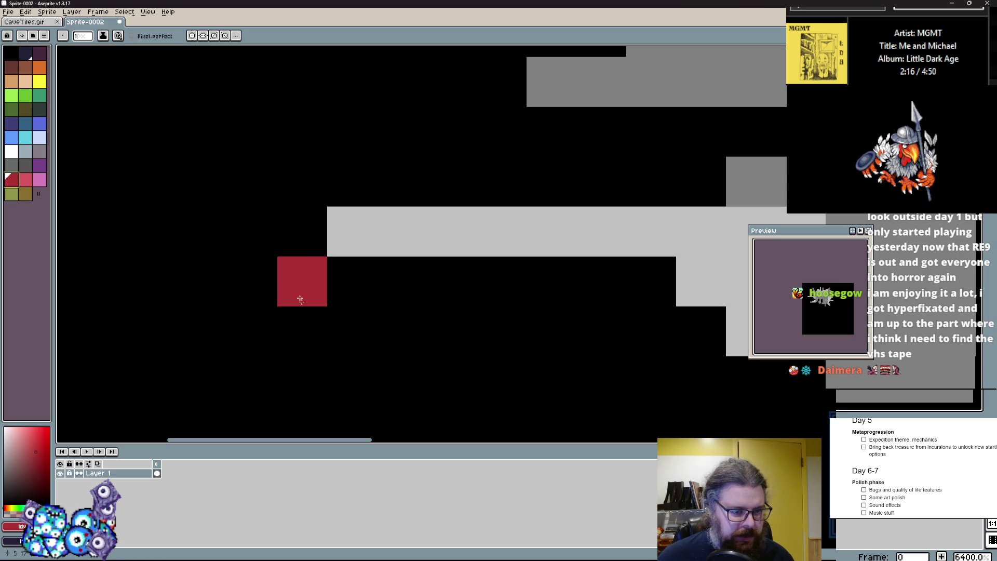
pyautogui.moveTo(347, 230); pyautogui.dragTo(365, 209)
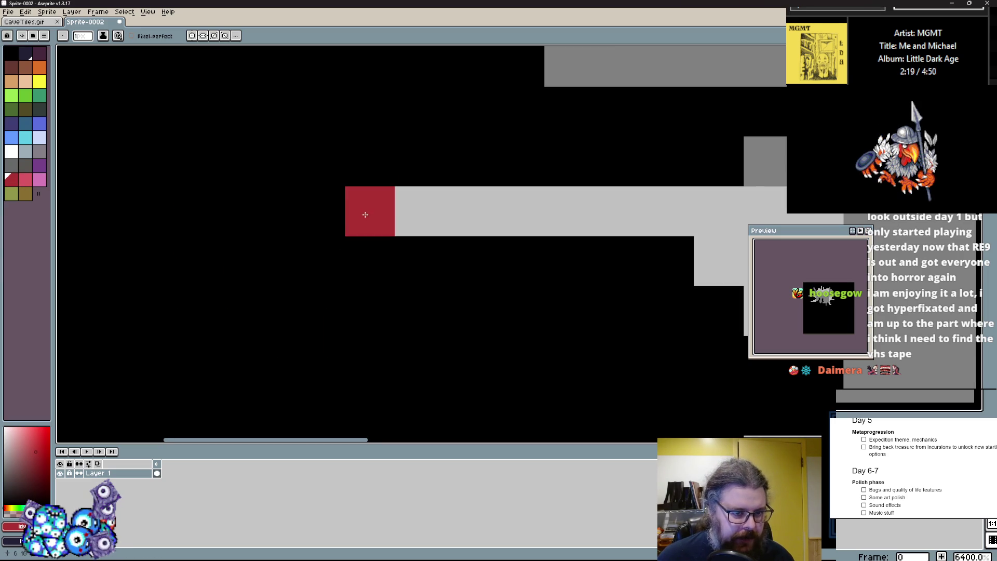
pyautogui.click(370, 161)
pyautogui.click(320, 211)
pyautogui.keyDown('alt'); pyautogui.click(483, 363); pyautogui.keyUp('alt')
pyautogui.click(369, 260)
pyautogui.click(319, 198)
pyautogui.click(359, 161)
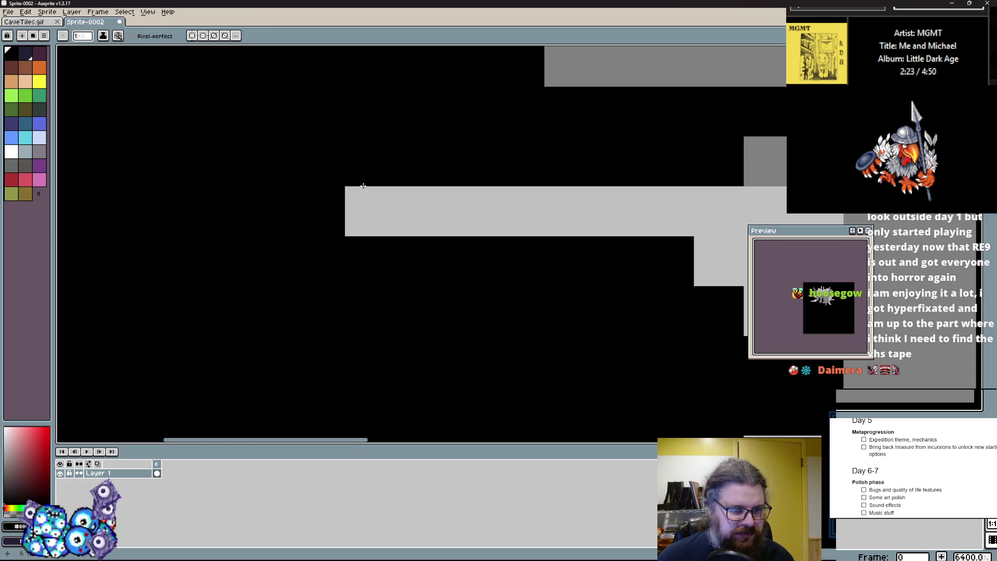
pyautogui.click(364, 211)
pyautogui.click(423, 227)
pyautogui.hotkey('ctrl', 'z')
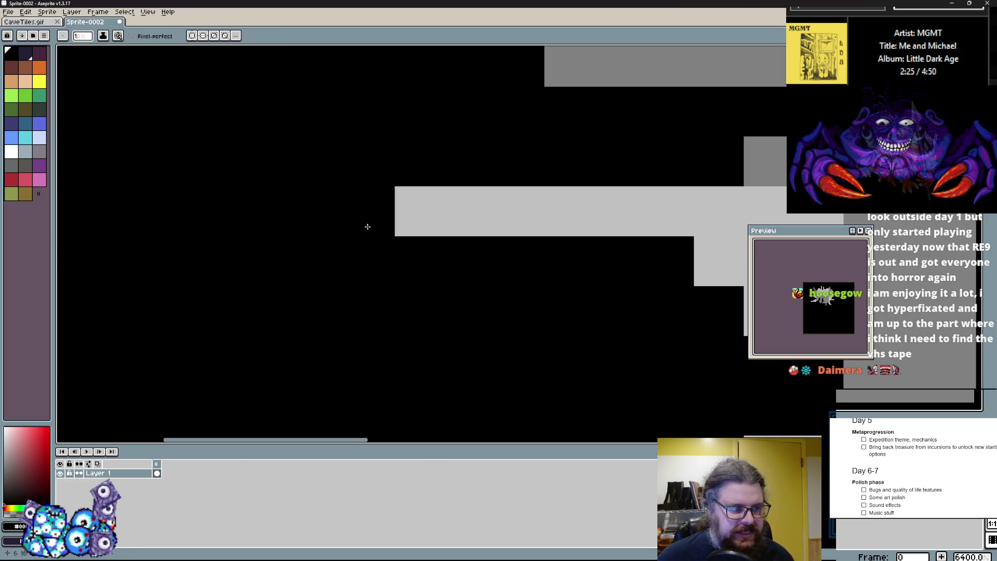
pyautogui.click(11, 179)
pyautogui.click(377, 258)
pyautogui.click(418, 262)
pyautogui.click(364, 208)
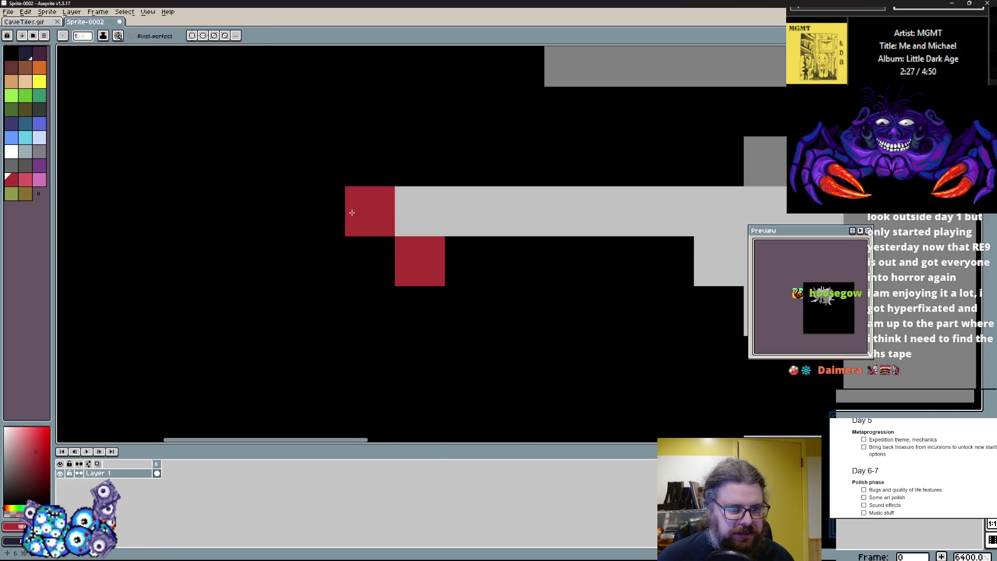
pyautogui.click(410, 150)
pyautogui.keyDown('alt'); pyautogui.click(465, 403); pyautogui.keyUp('alt')
pyautogui.moveTo(425, 296); pyautogui.dragTo(416, 150)
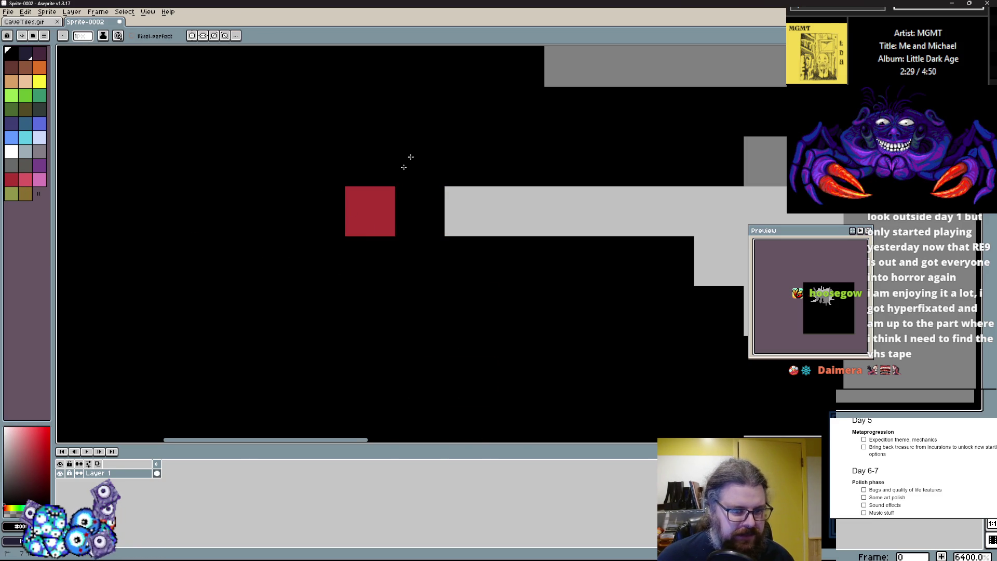
pyautogui.click(370, 210)
pyautogui.click(11, 180)
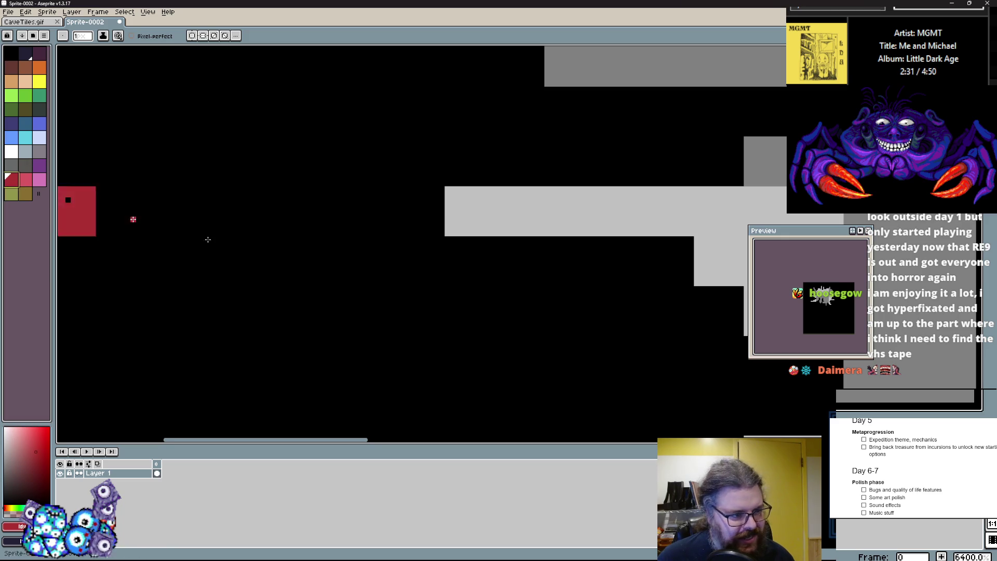
pyautogui.click(420, 287)
pyautogui.click(439, 188)
pyautogui.click(388, 254)
pyautogui.click(401, 296)
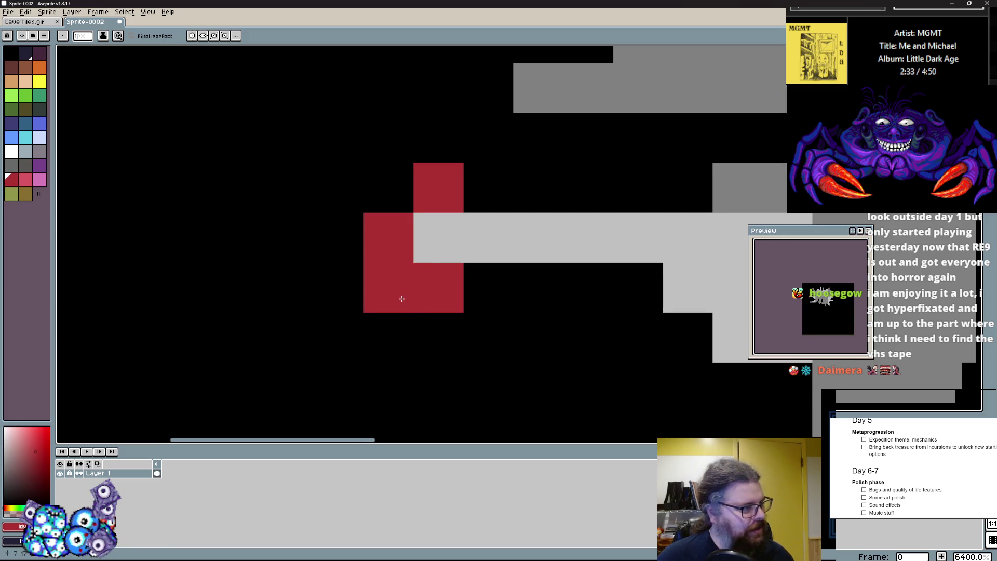
pyautogui.hotkey('ctrl', 'z')
pyautogui.keyDown('alt'); pyautogui.click(409, 343); pyautogui.keyUp('alt')
pyautogui.moveTo(427, 336); pyautogui.dragTo(431, 127)
pyautogui.click(369, 243)
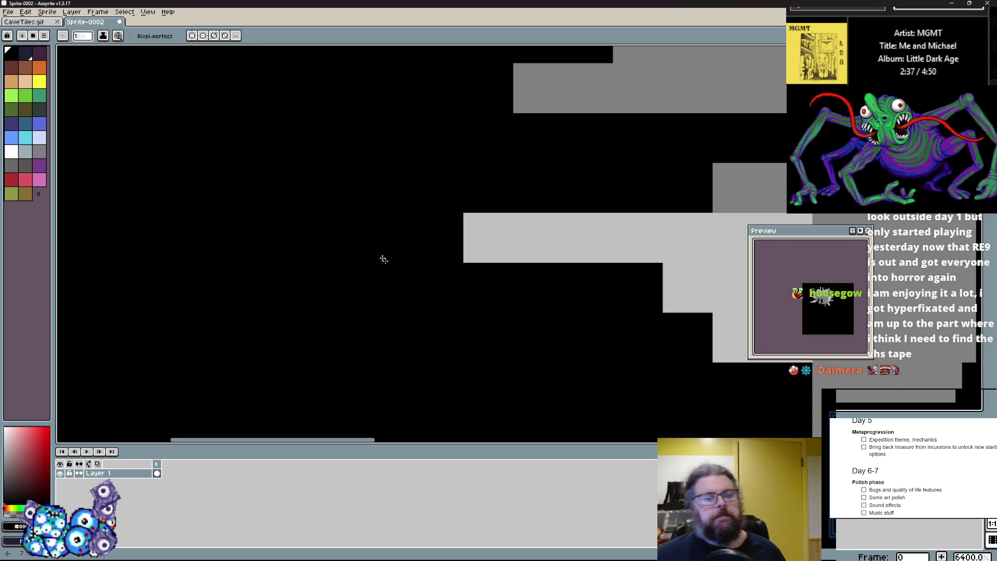
pyautogui.scroll(-1, 368, 245)
pyautogui.moveTo(447, 252); pyautogui.dragTo(385, 249)
pyautogui.click(403, 234)
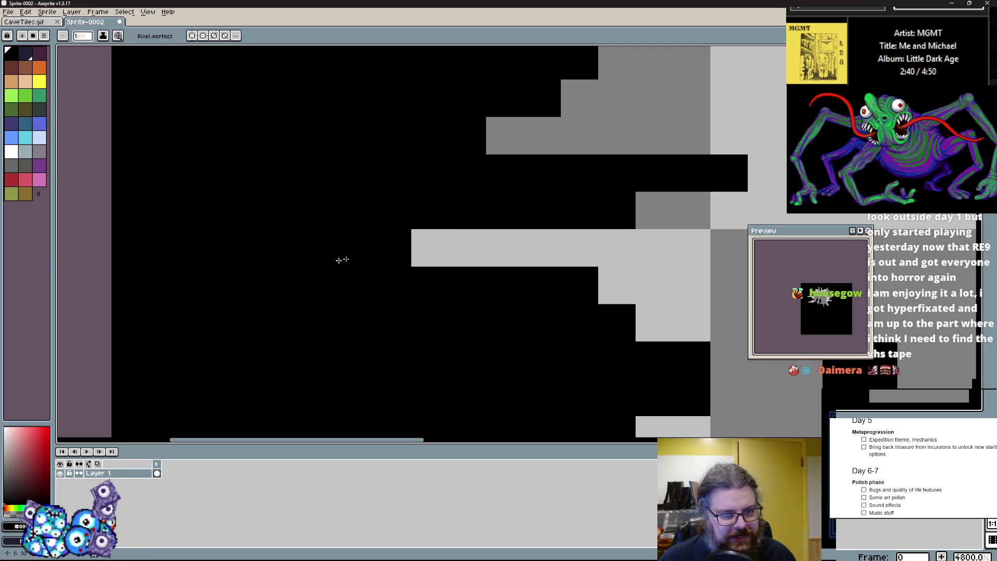
pyautogui.moveTo(330, 249); pyautogui.dragTo(564, 229)
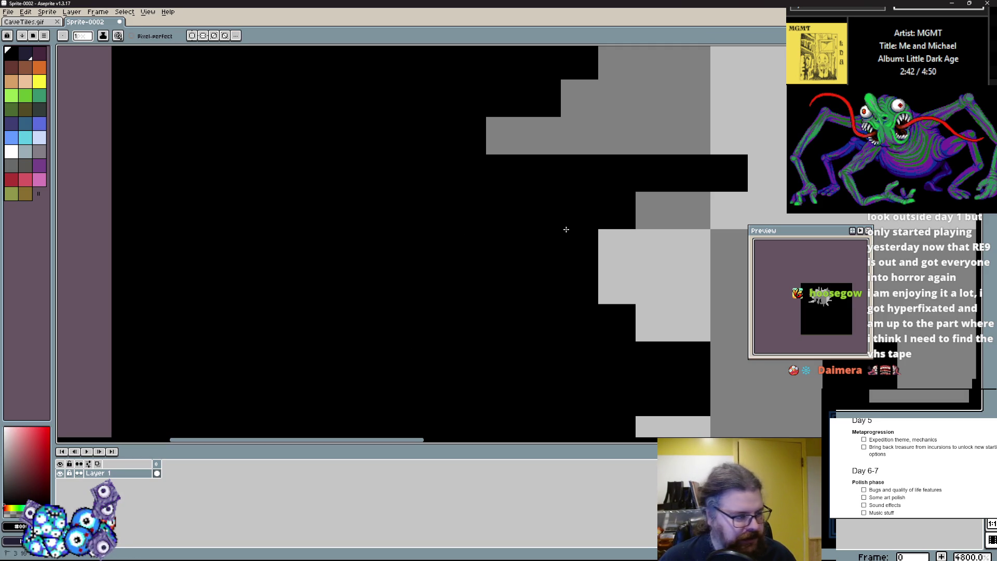
pyautogui.hotkey('ctrl', 'z')
pyautogui.click(569, 235)
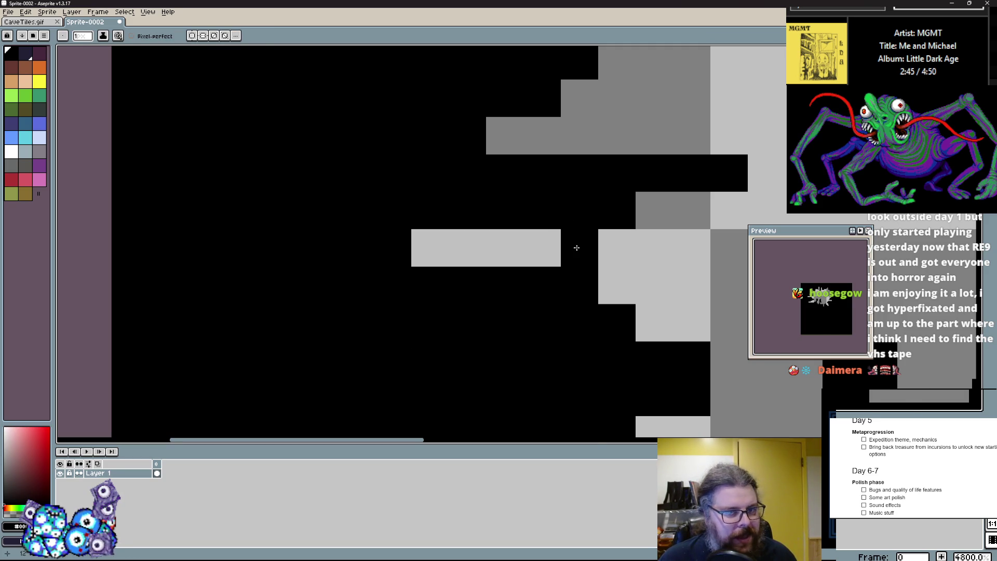
pyautogui.scroll(-2, 571, 241)
pyautogui.scroll(2, 318, 349)
pyautogui.hotkey('ctrl', 'z')
pyautogui.click(356, 288)
pyautogui.hotkey('ctrl', 'z')
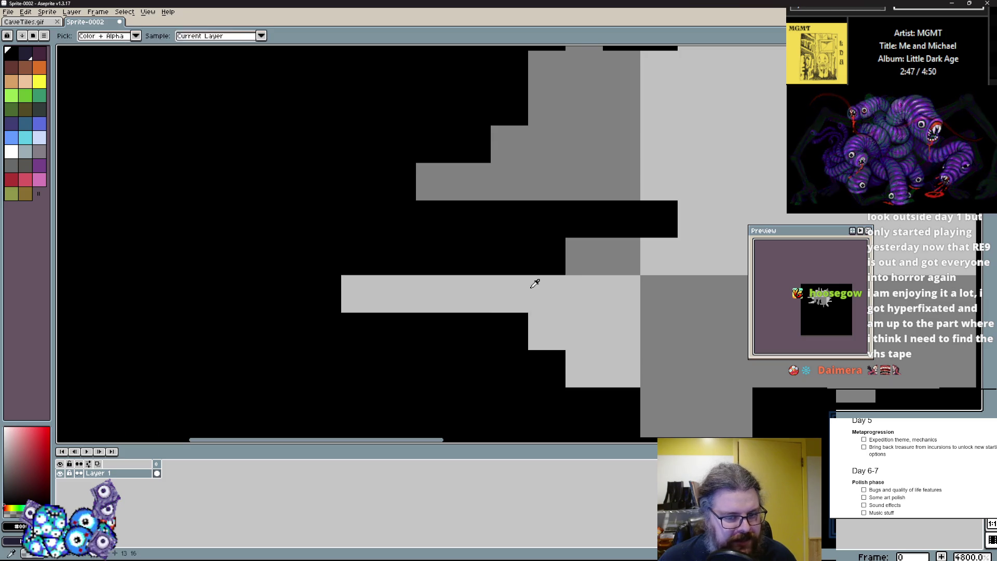
pyautogui.moveTo(490, 264); pyautogui.dragTo(351, 198)
pyautogui.moveTo(403, 127); pyautogui.dragTo(403, 341)
pyautogui.hotkey('ctrl', 'z')
pyautogui.press('b')
pyautogui.moveTo(512, 239); pyautogui.dragTo(519, 329)
pyautogui.hotkey('ctrl', 'z')
pyautogui.scroll(-1, 519, 329)
pyautogui.scroll(5, 529, 248)
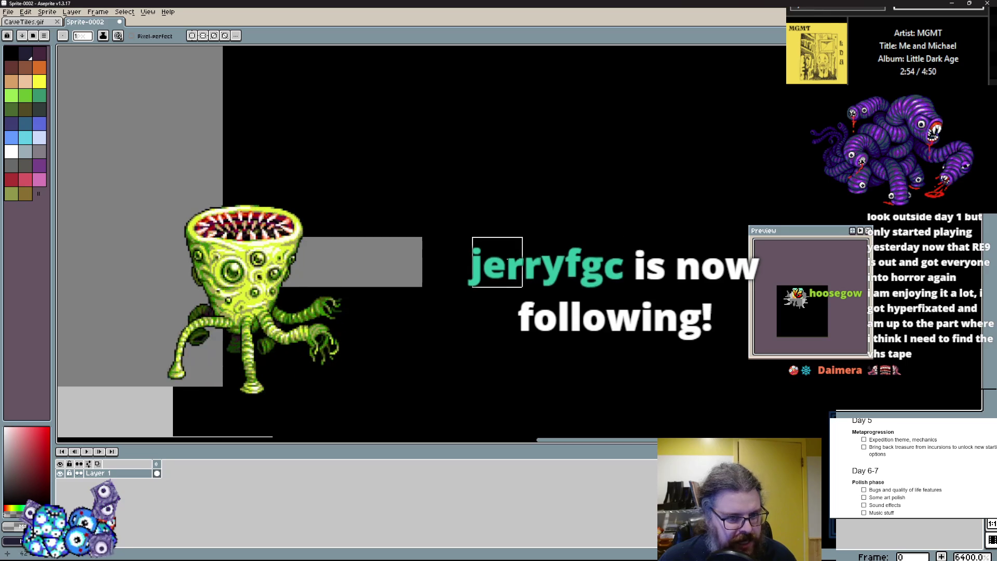
pyautogui.scroll(-6, 448, 262)
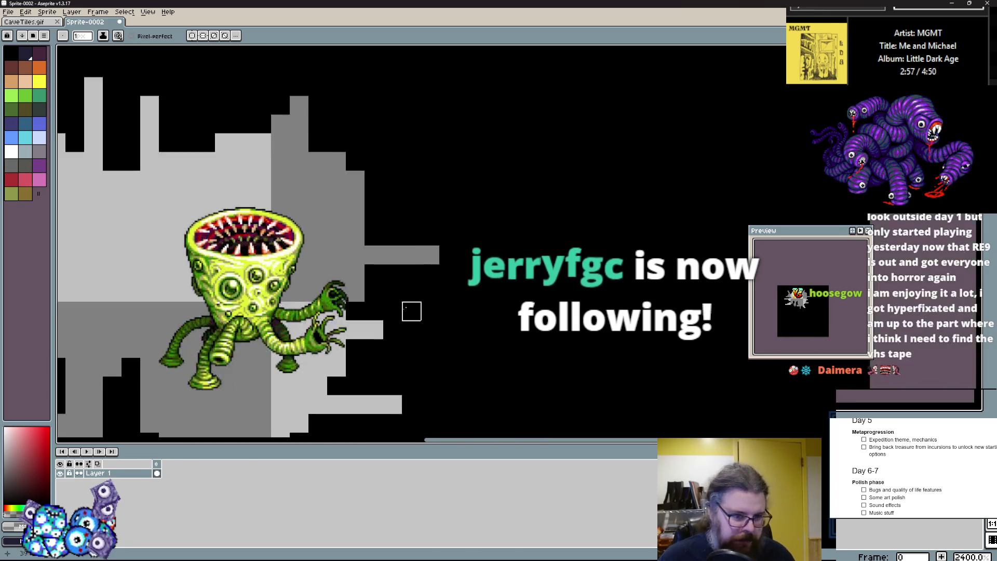
pyautogui.scroll(4, 292, 304)
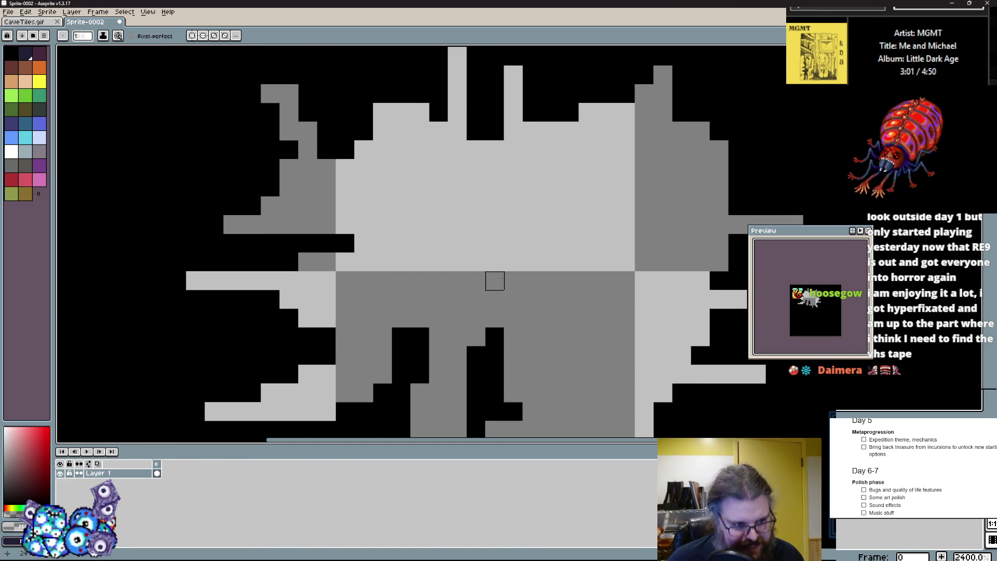
# - Try placing dark-blue marker pixels on the splat sprite, undoing the stray ones
pyautogui.click(12, 126)
pyautogui.scroll(-2, 318, 214)
pyautogui.scroll(1, 334, 197)
pyautogui.click(279, 218)
pyautogui.scroll(1, 278, 217)
pyautogui.scroll(-1, 274, 219)
pyautogui.hotkey('ctrl', 'z')
pyautogui.click(244, 276)
pyautogui.scroll(2, 240, 280)
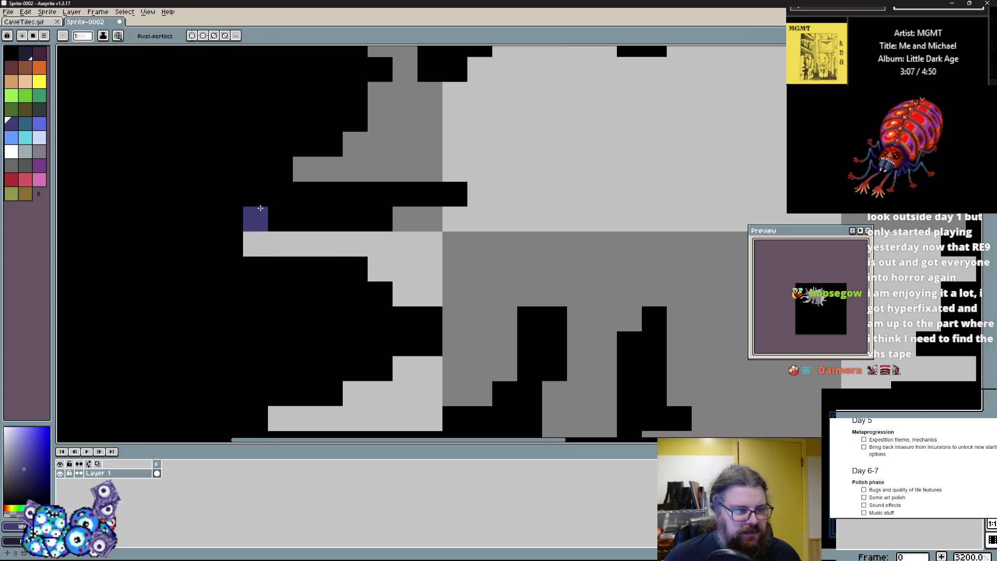
pyautogui.hotkey('ctrl', 'z')
pyautogui.keyDown('alt'); pyautogui.click(255, 243); pyautogui.keyUp('alt')
pyautogui.click(255, 242)
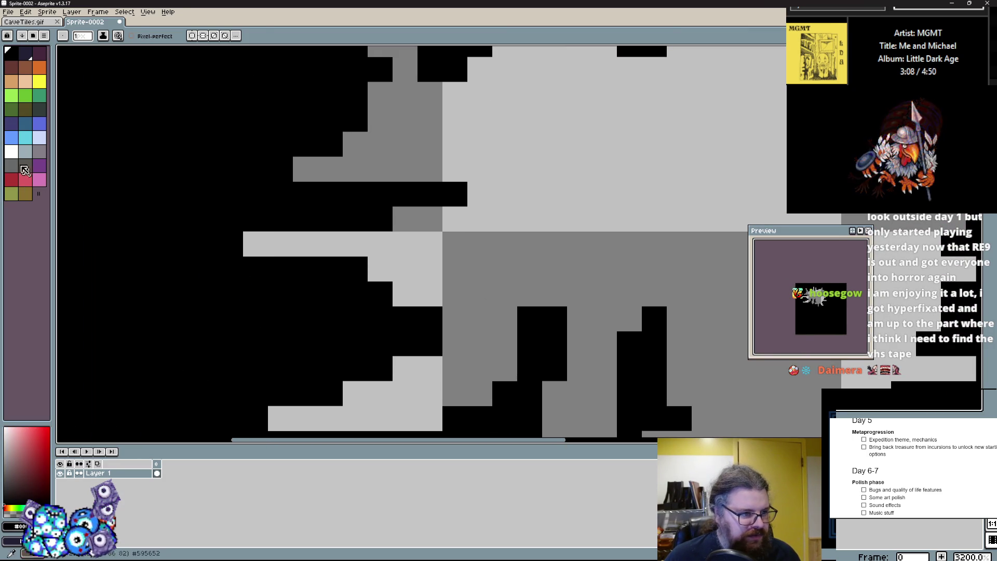
# - Mark each spike tip of the cave sprite with a blue pixel
pyautogui.click(12, 139)
pyautogui.click(256, 243)
pyautogui.scroll(-2, 249, 244)
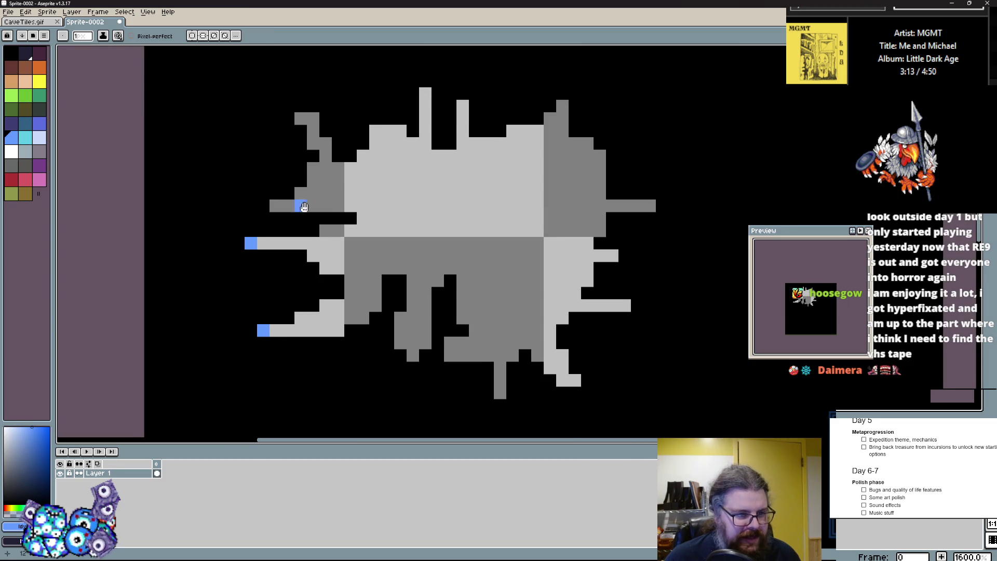
pyautogui.moveTo(305, 207); pyautogui.dragTo(296, 268)
pyautogui.click(292, 178)
pyautogui.click(416, 153)
pyautogui.click(454, 166)
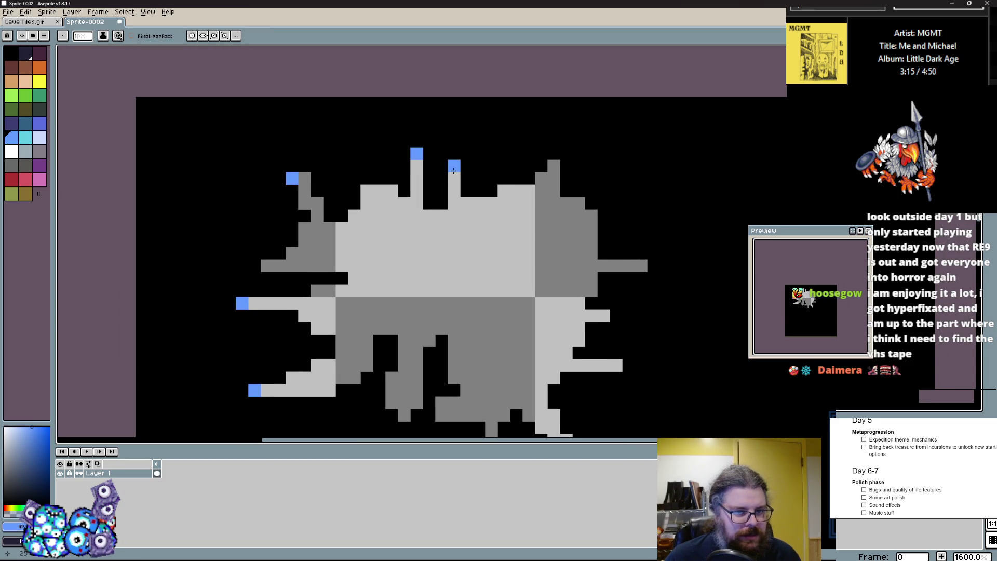
pyautogui.click(641, 265)
pyautogui.click(604, 316)
pyautogui.click(616, 366)
pyautogui.click(553, 166)
pyautogui.moveTo(529, 278); pyautogui.dragTo(546, 197)
pyautogui.click(508, 371)
pyautogui.click(421, 334)
pyautogui.click(411, 359)
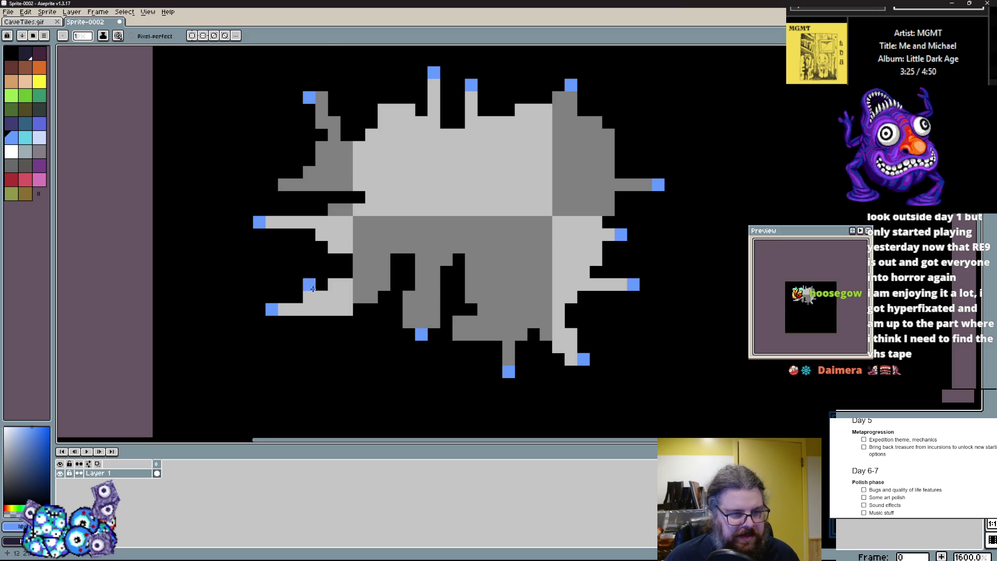
# - Paint the blue tip markers out in black, then return to GameMaker
pyautogui.scroll(3, 478, 156)
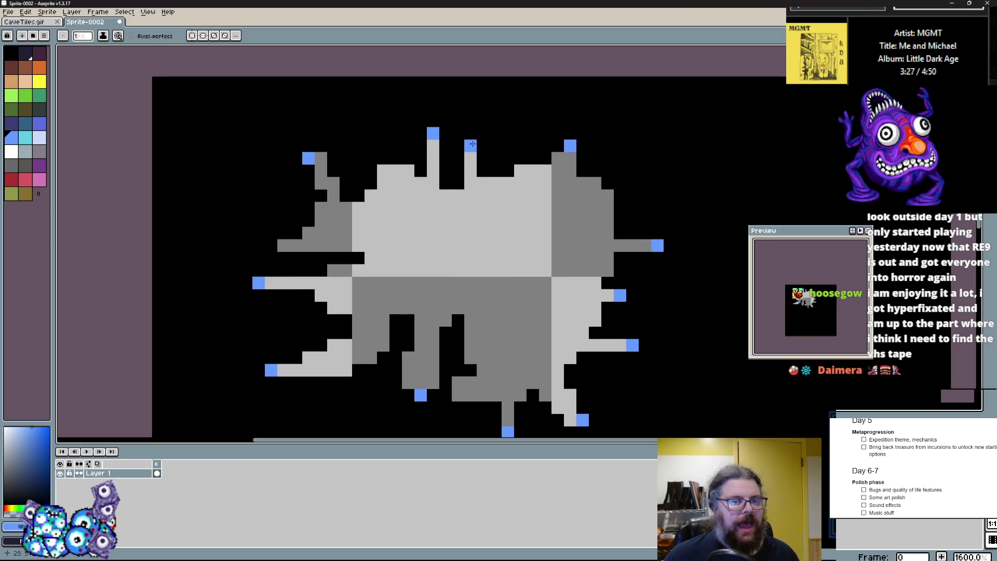
pyautogui.keyDown('alt'); pyautogui.click(435, 134); pyautogui.keyUp('alt')
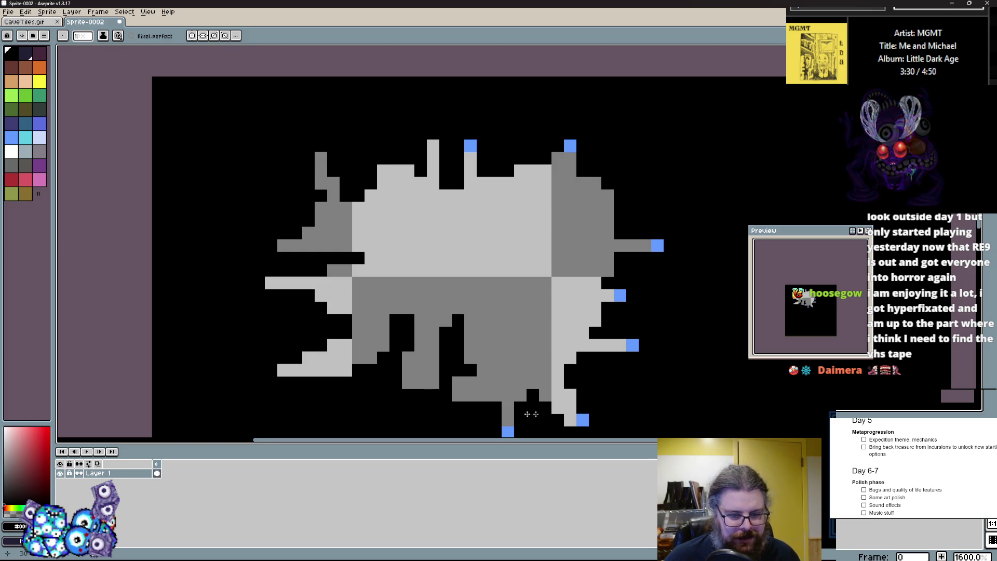
pyautogui.scroll(-2, 467, 390)
pyautogui.click(555, 374)
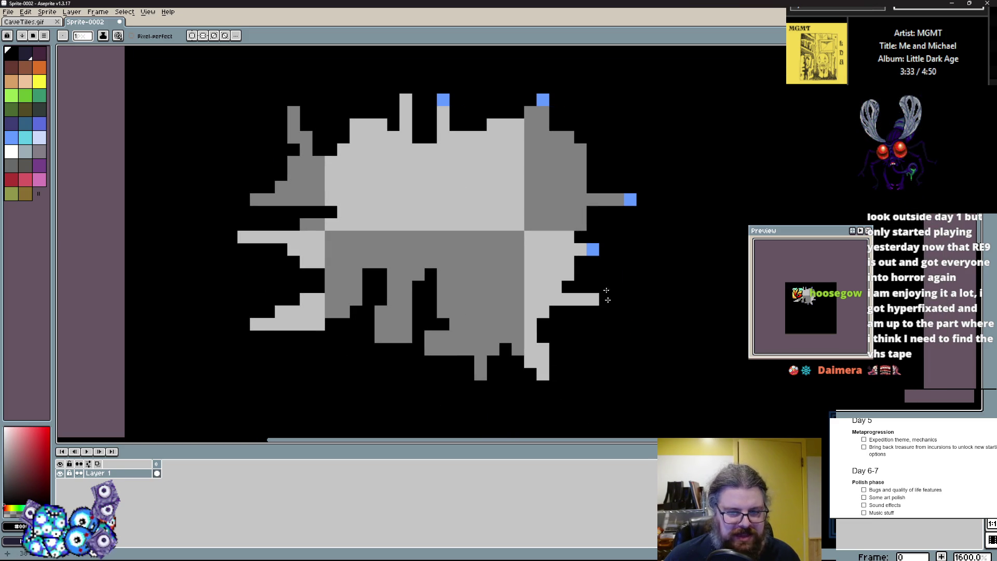
pyautogui.click(546, 100)
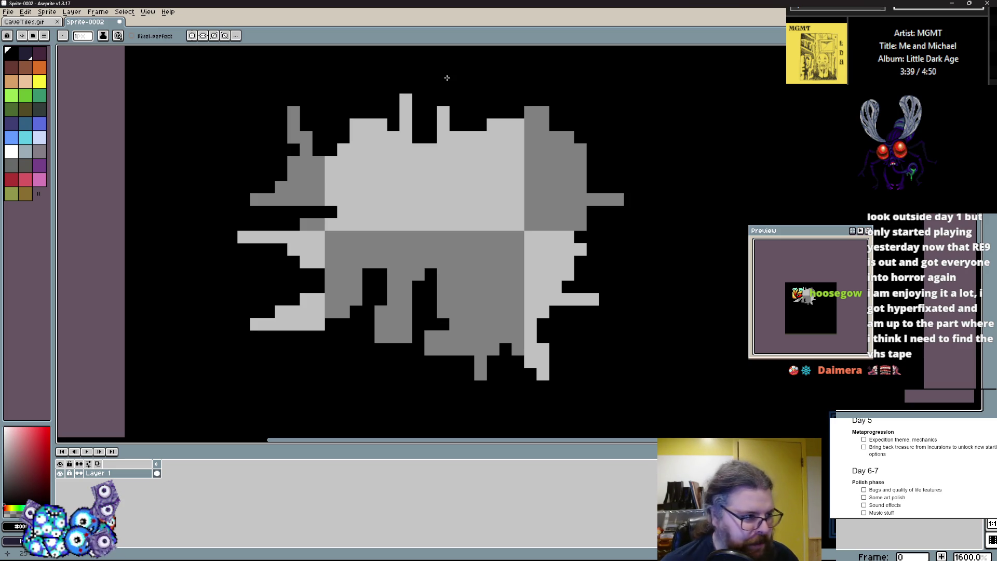
pyautogui.scroll(-1, 393, 200)
pyautogui.scroll(1, 394, 200)
pyautogui.click(333, 186)
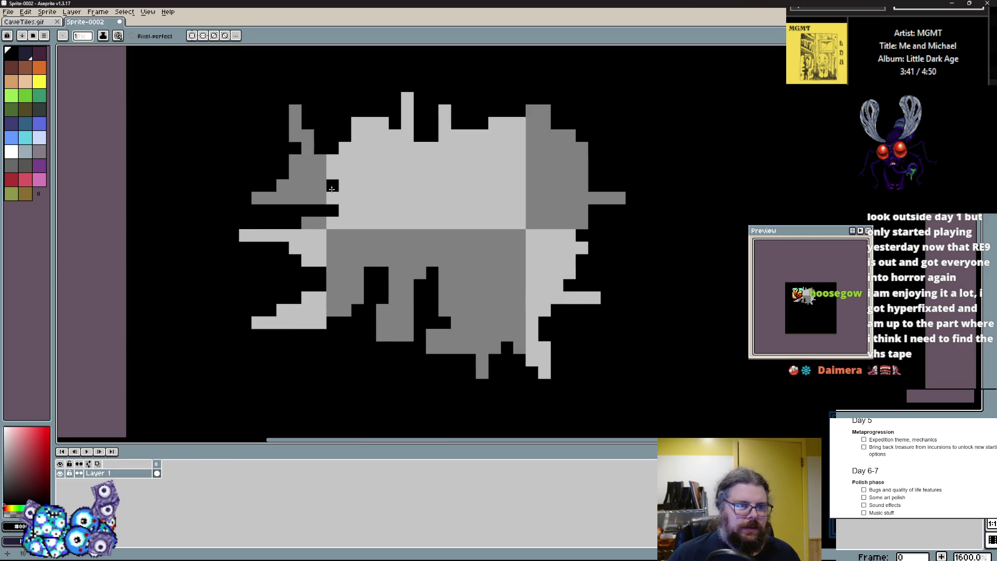
pyautogui.hotkey('ctrl', 'z')
pyautogui.click(328, 197)
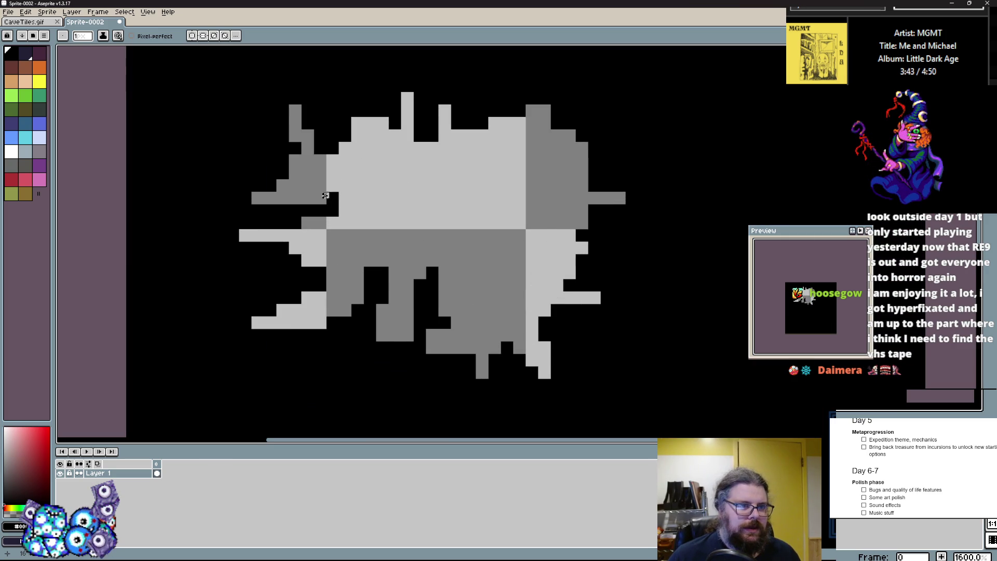
pyautogui.hotkey('alt', 'Tab')
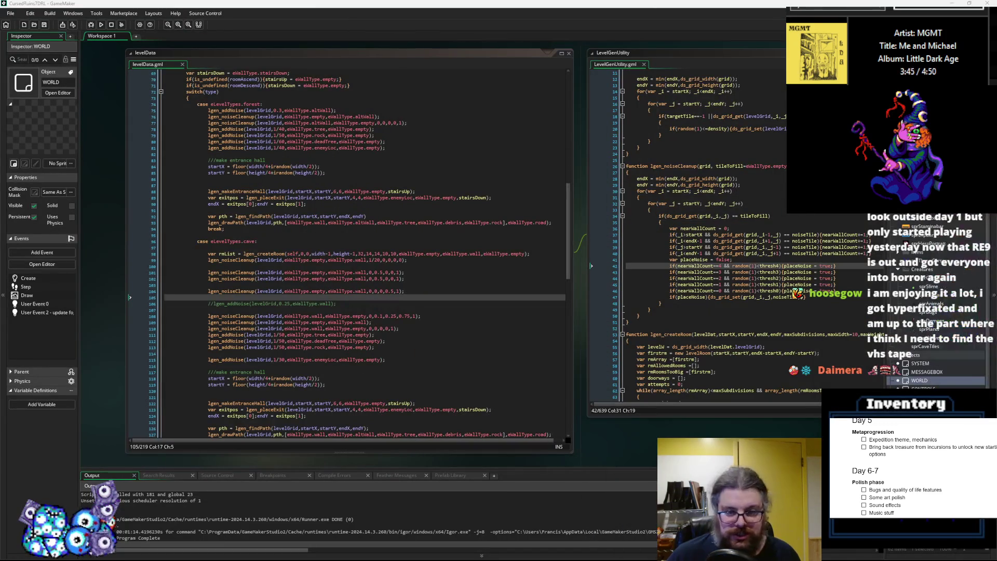
# - From levelData.gml, jump to the eWallType definition in WORLD's Create event
pyautogui.click(487, 301)
pyautogui.click(425, 282)
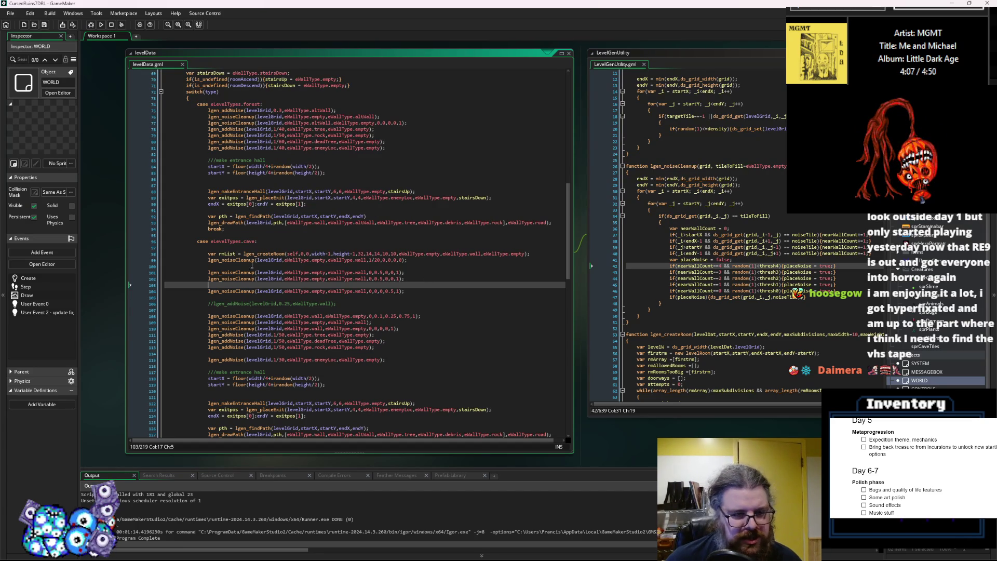
pyautogui.middleClick(295, 261)
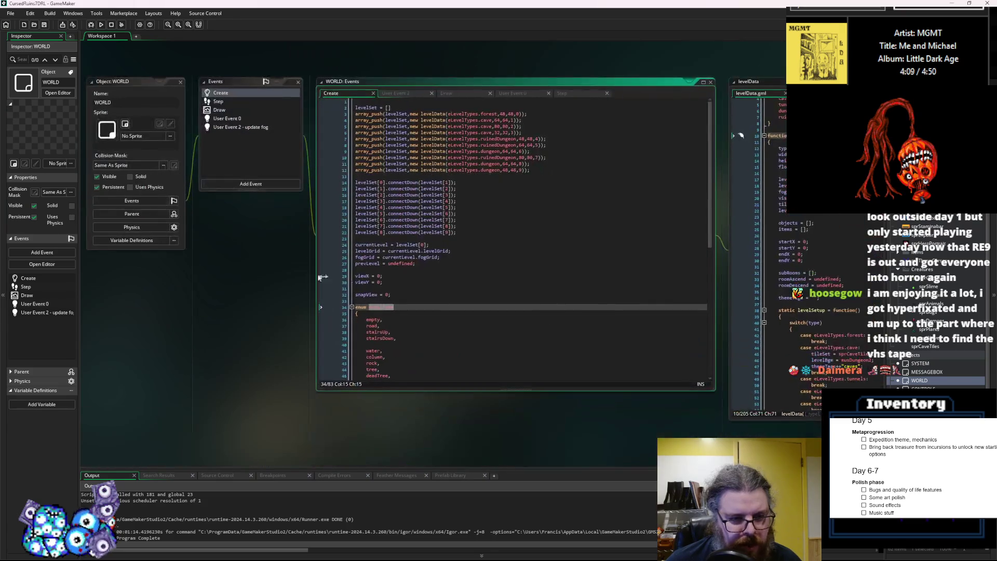
# - Append genMarker after treasureLoc in the eWallType enum and save
pyautogui.scroll(-7, 427, 311)
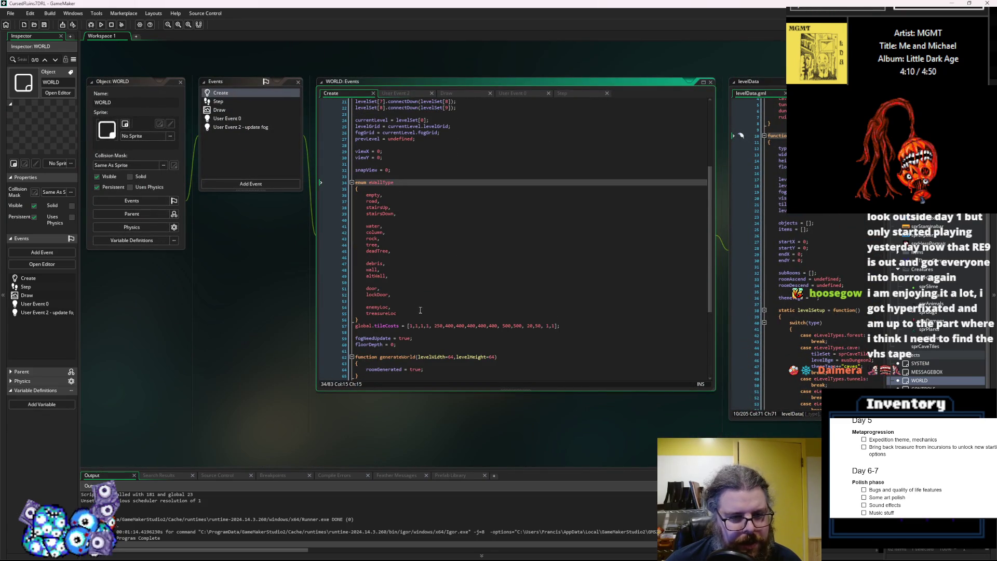
pyautogui.click(421, 313)
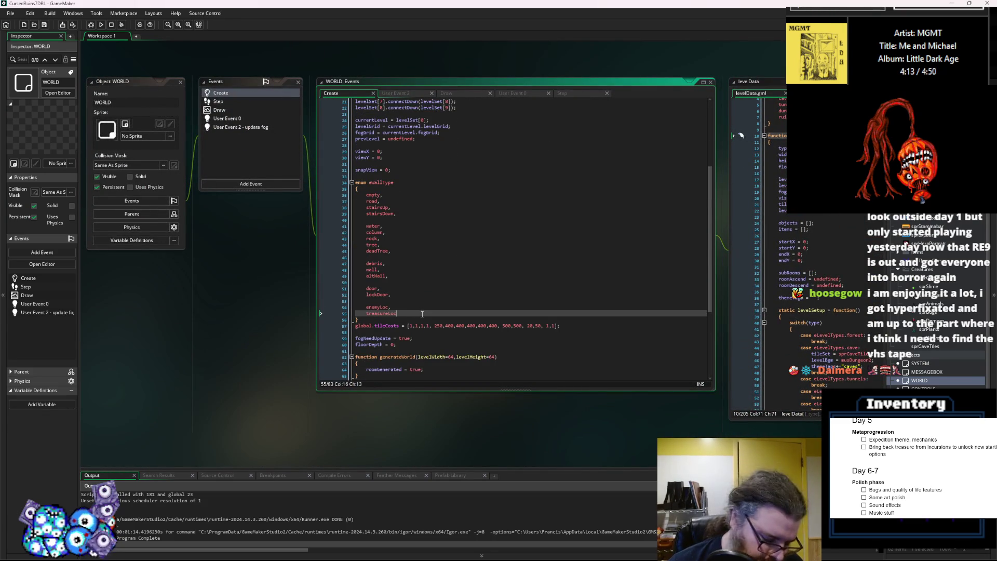
pyautogui.write(',')
pyautogui.press('Return')
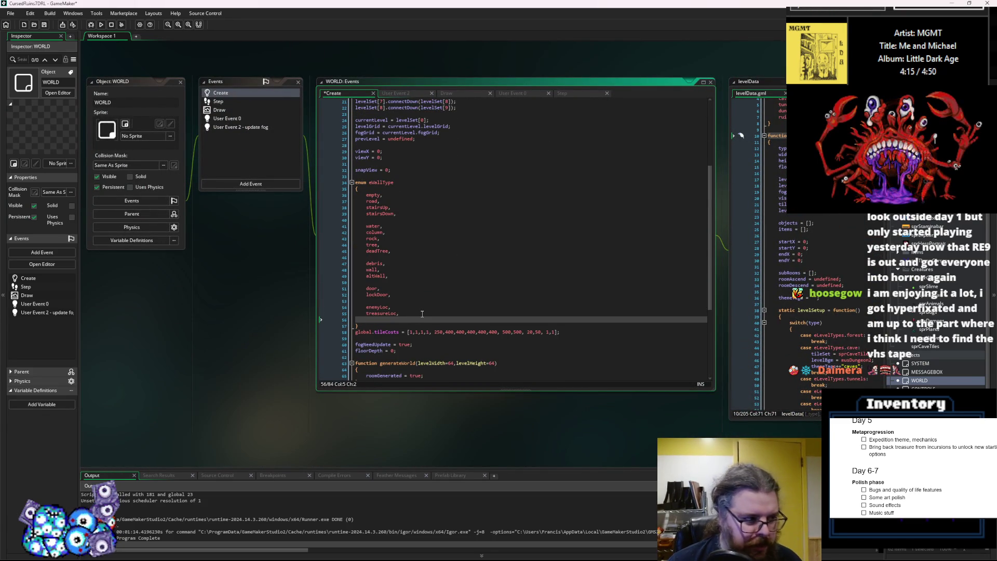
pyautogui.write('genMarker')
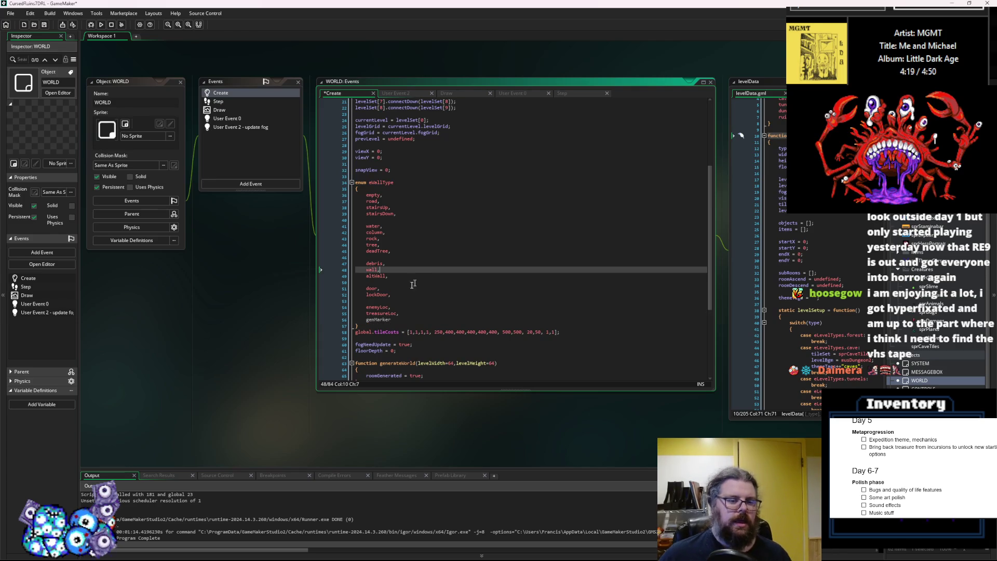
pyautogui.click(446, 287)
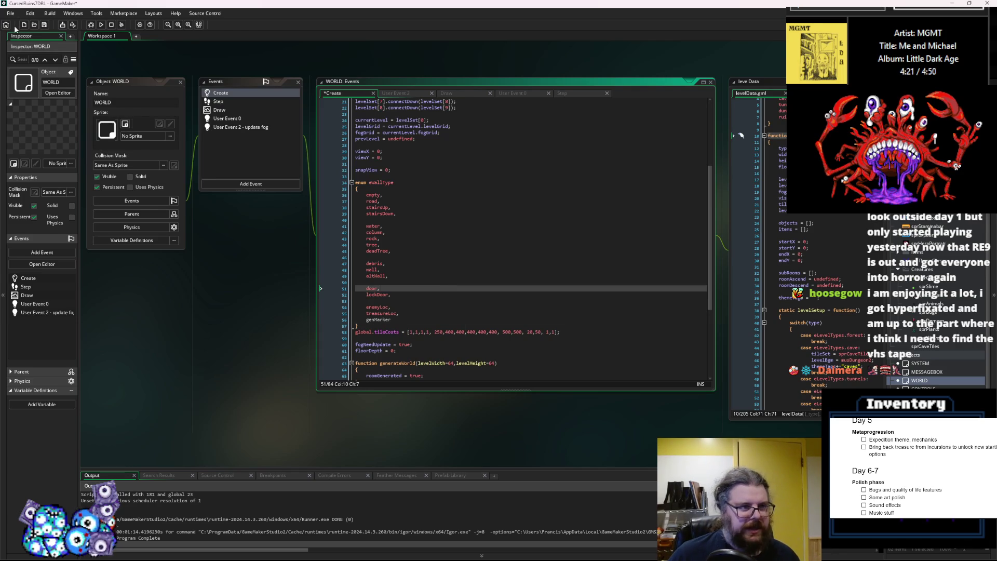
pyautogui.click(44, 25)
pyautogui.press('Down')
pyautogui.press('Down')
pyautogui.press('Down')
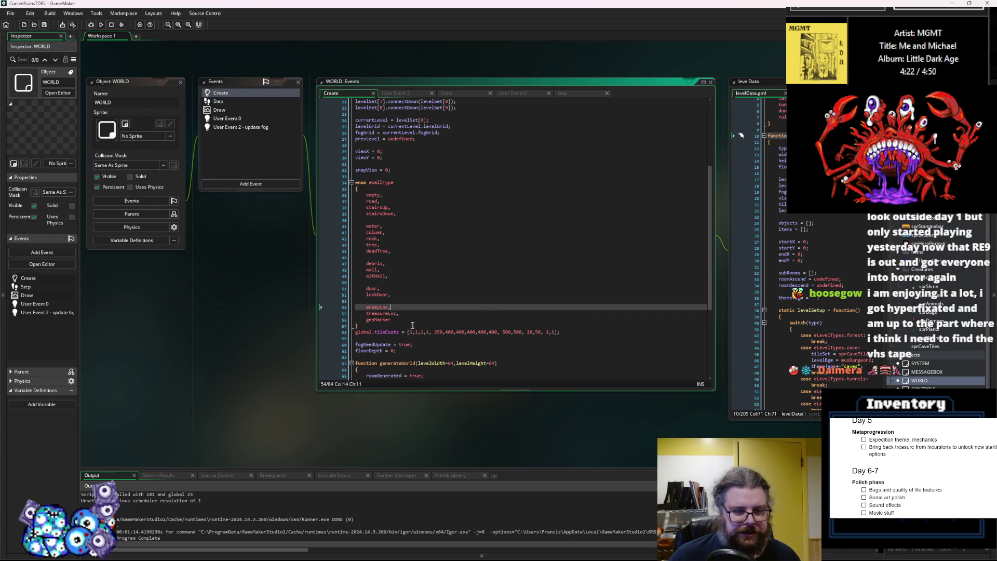
pyautogui.doubleClick(378, 320)
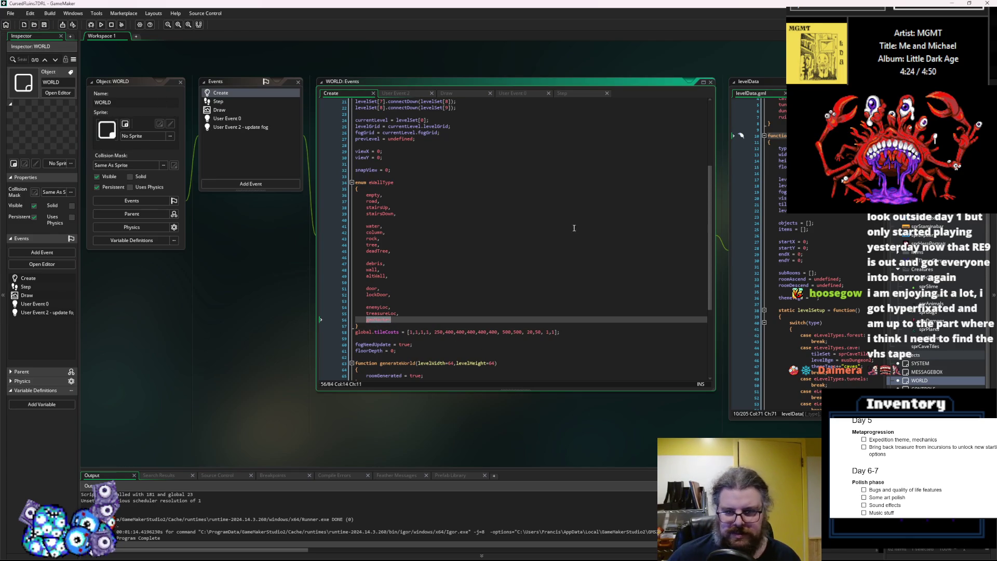
pyautogui.moveTo(577, 228); pyautogui.dragTo(445, 330)
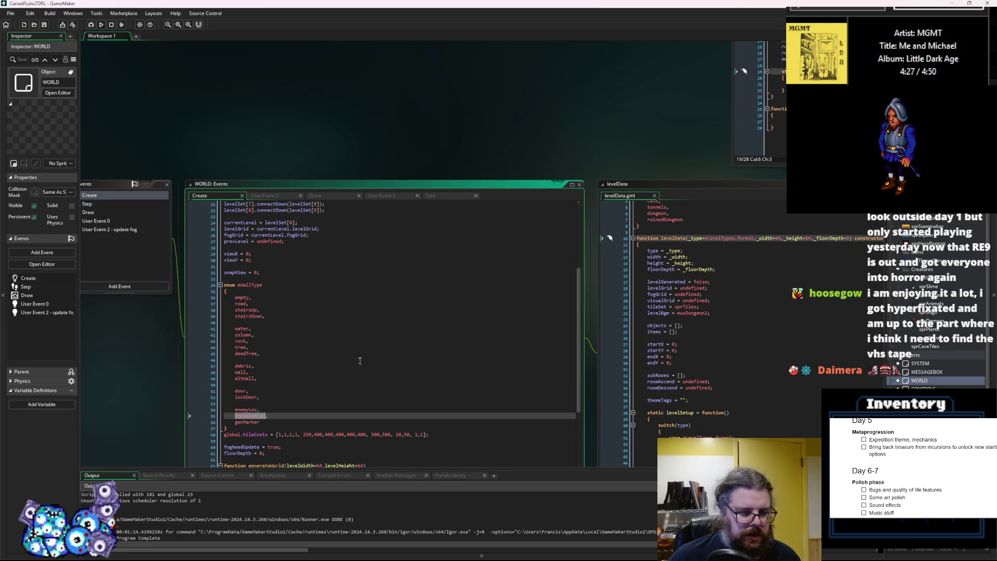
pyautogui.click(244, 423)
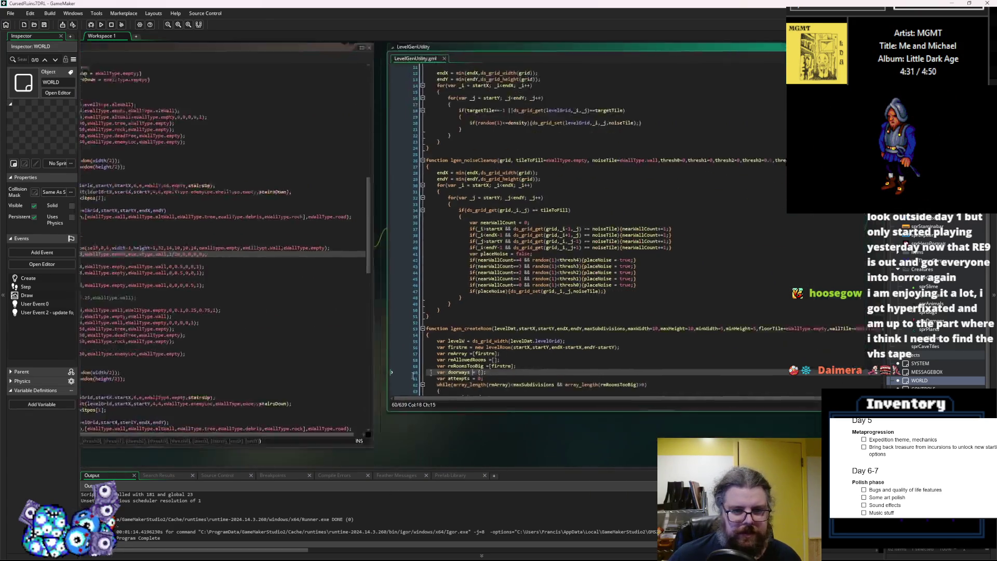
# - On line 47 of lgen_noiseCleanup, replace noiseTile with eWallType.genMarker
pyautogui.click(269, 363)
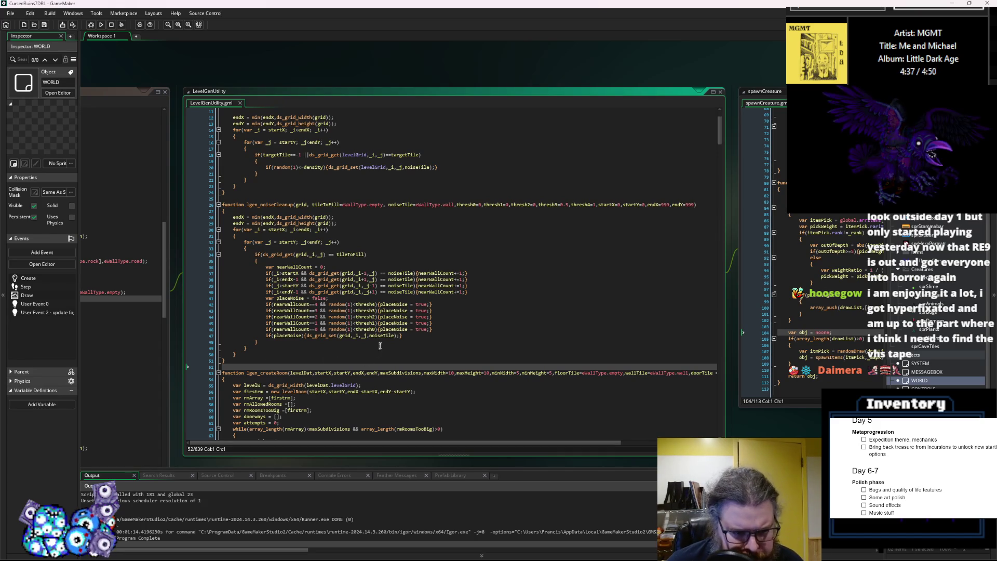
pyautogui.scroll(3, 405, 332)
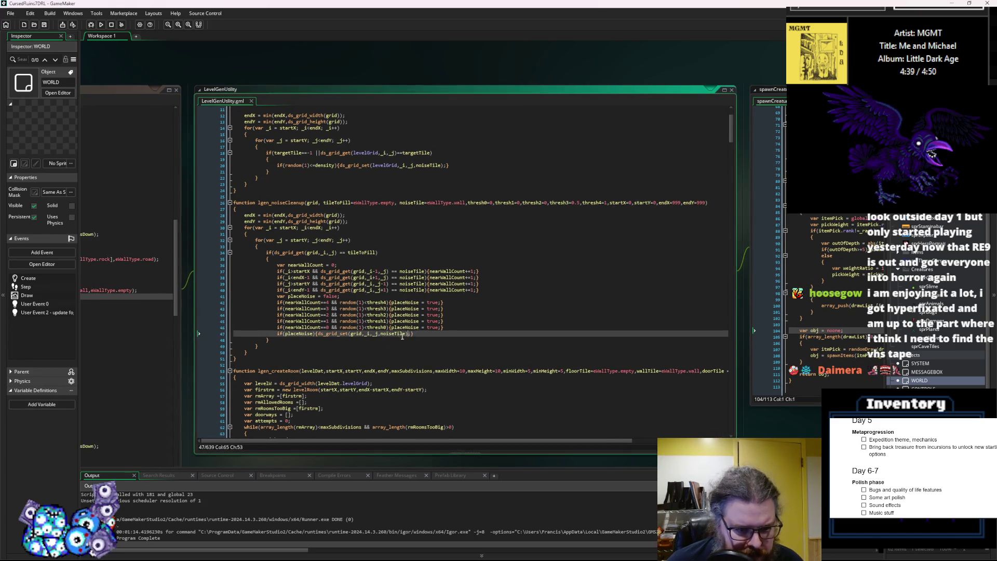
pyautogui.click(405, 335)
pyautogui.middleClick(431, 315)
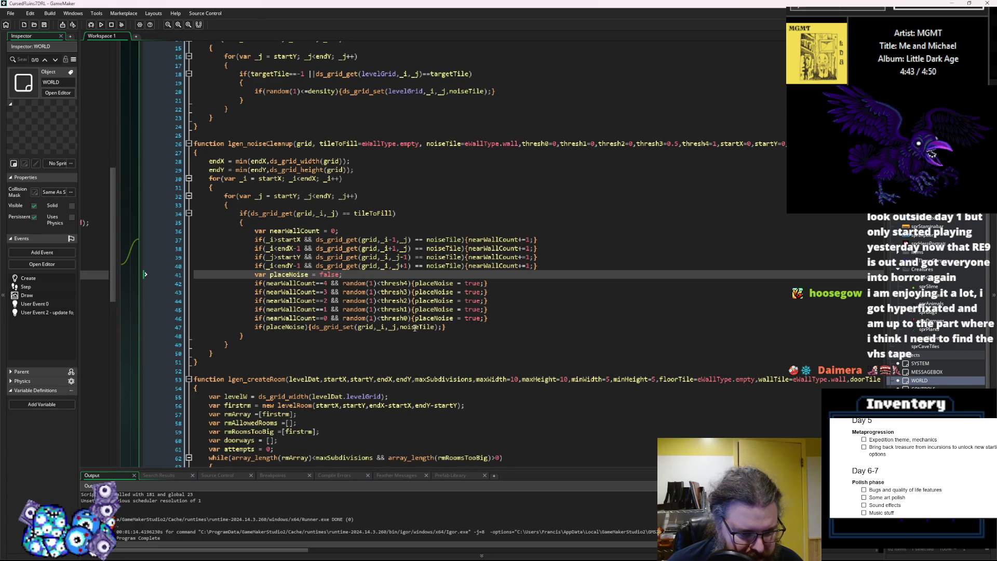
pyautogui.click(418, 328)
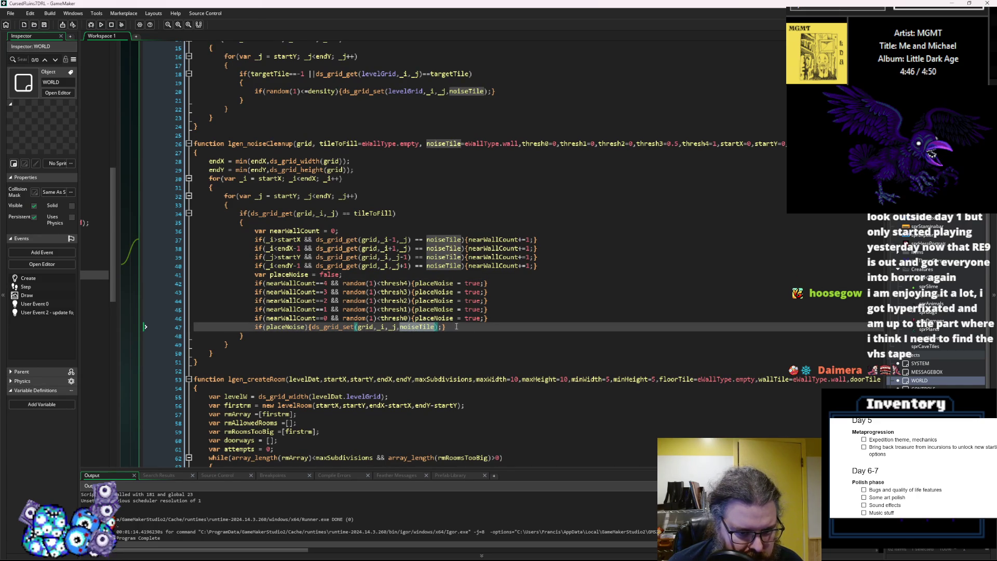
pyautogui.click(443, 327)
pyautogui.write('}')
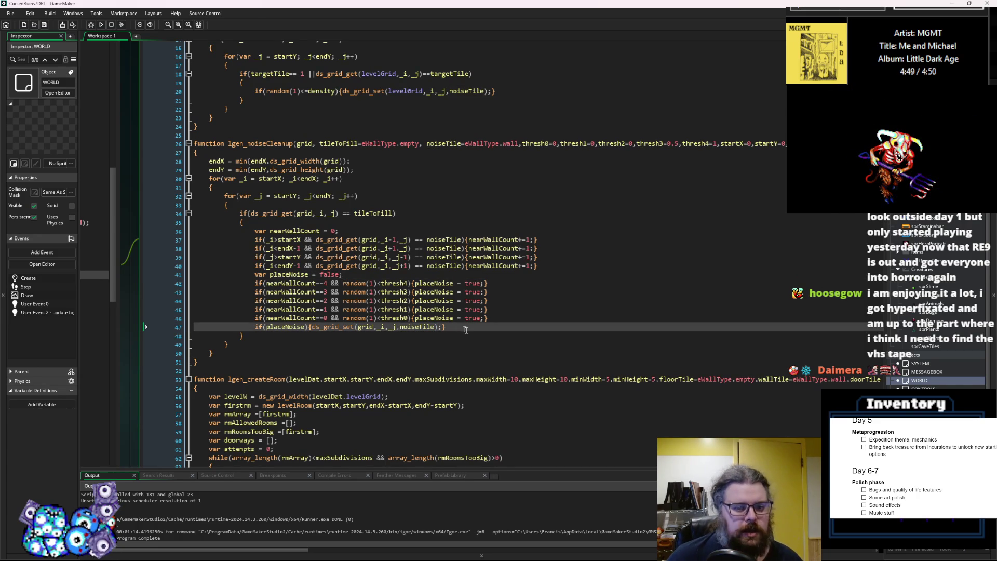
pyautogui.press('Left')
pyautogui.press('Left')
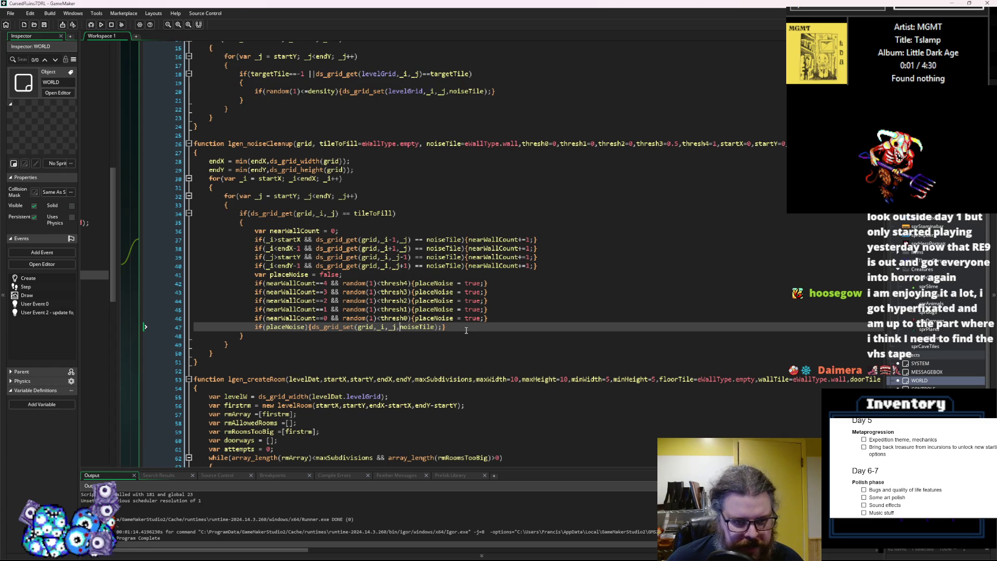
pyautogui.click(750, 283)
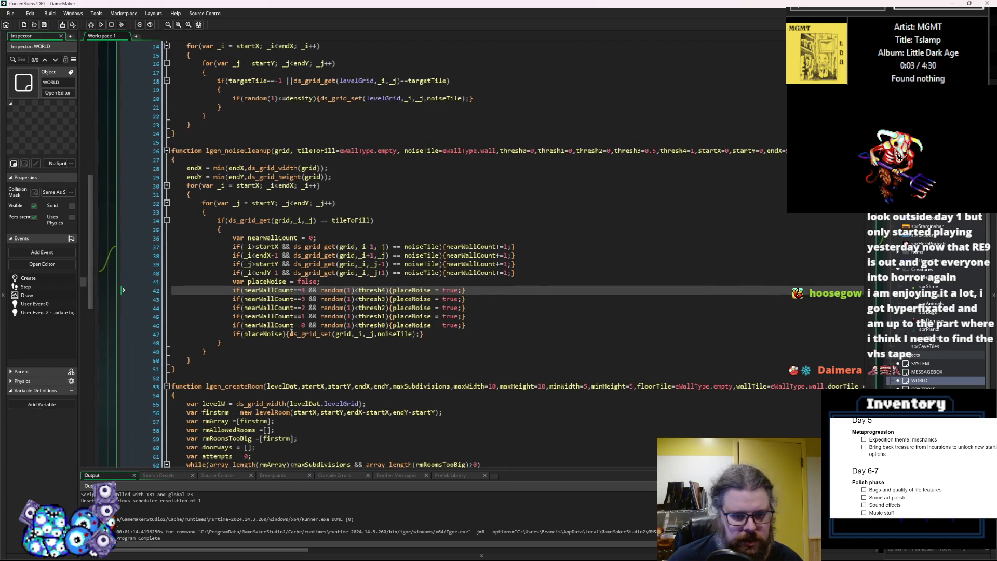
pyautogui.click(407, 335)
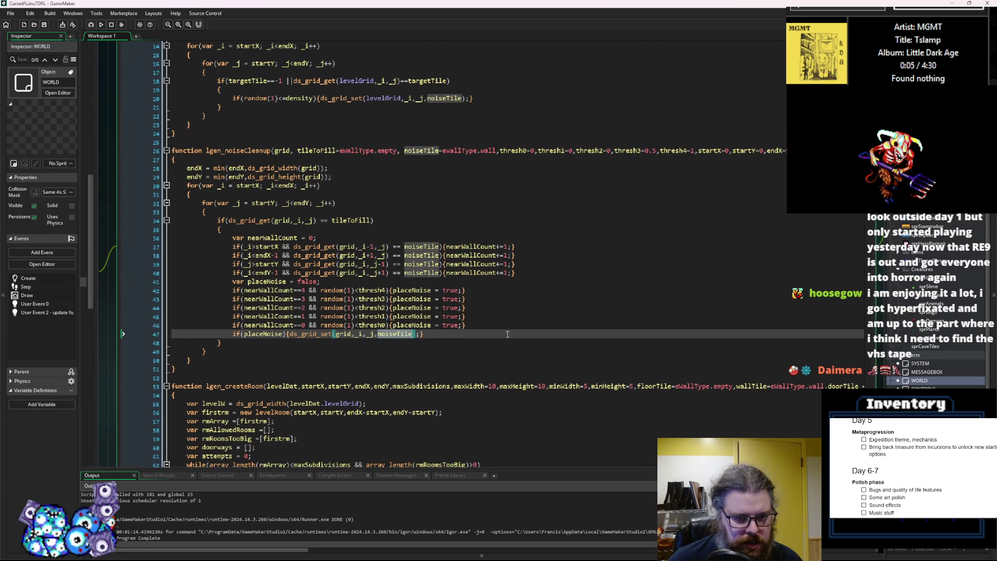
pyautogui.write('e')
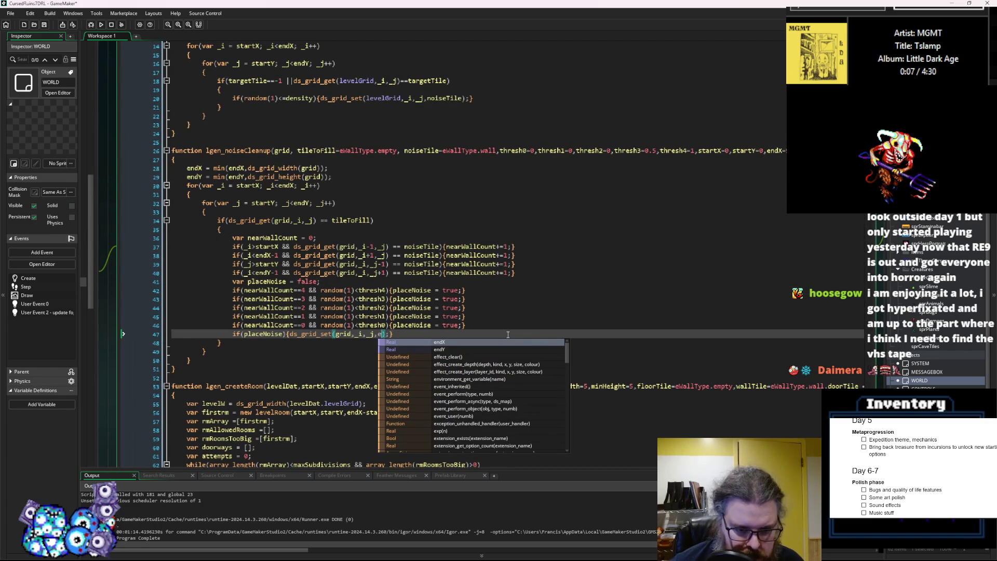
pyautogui.press('BackSpace')
pyautogui.write('eW')
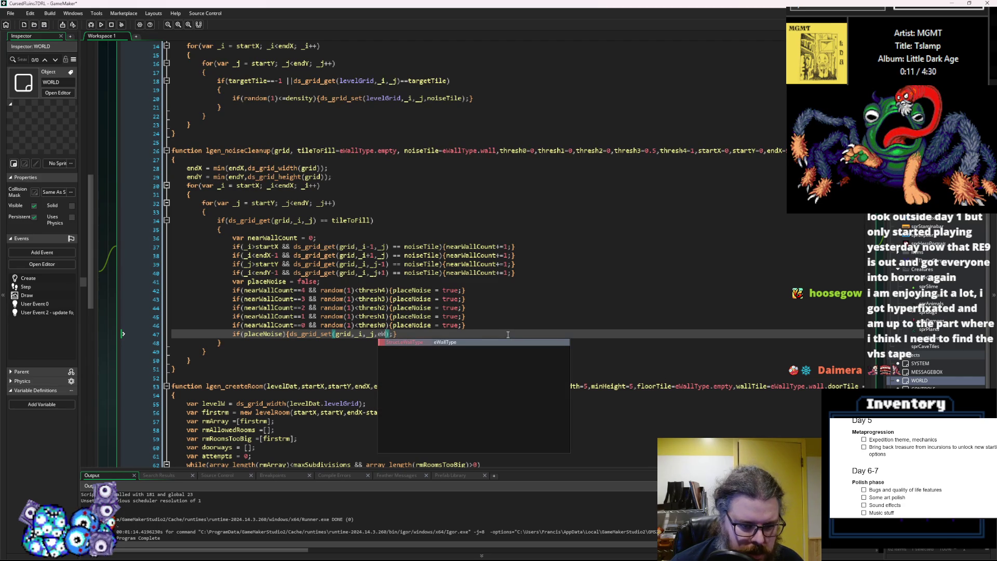
pyautogui.press('Return')
pyautogui.write('.')
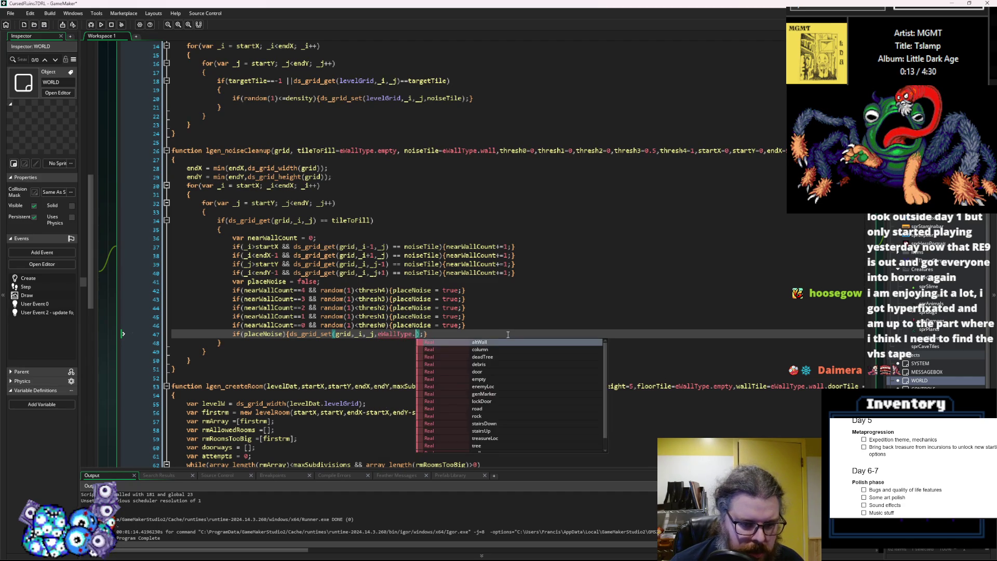
pyautogui.write('g')
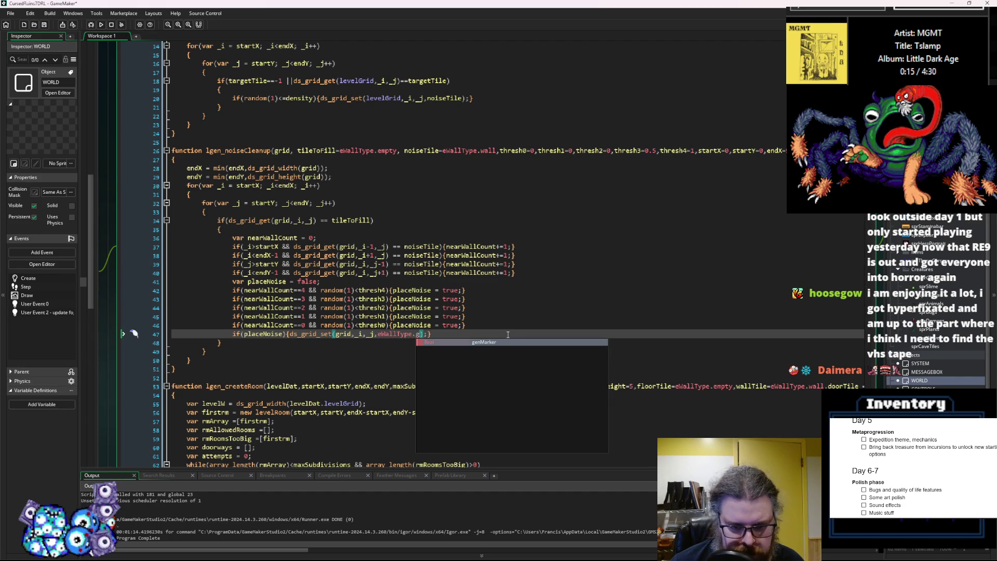
pyautogui.press('Return')
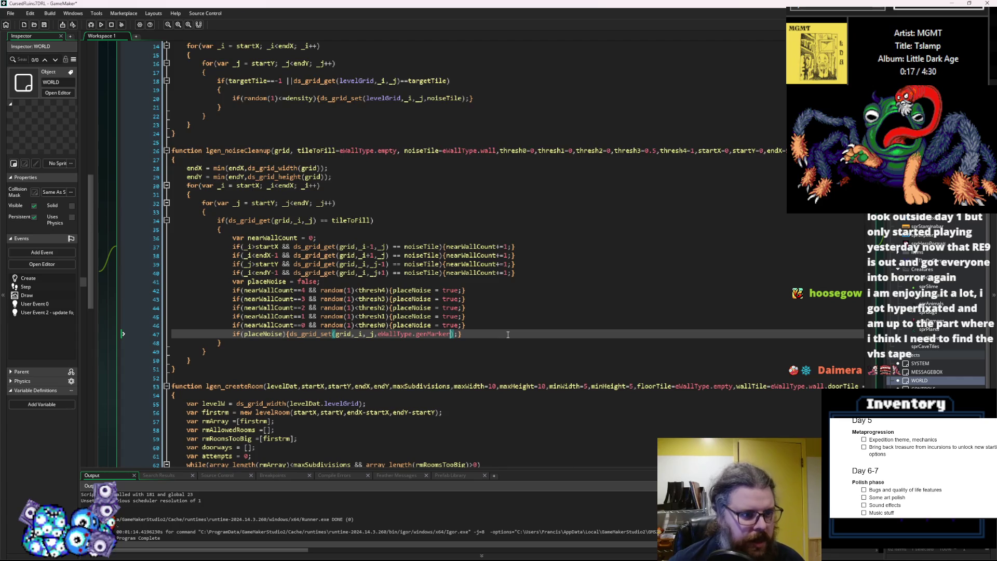
# - Select and copy the noise-filling loop on lines 30–50, opening blank lines below it
pyautogui.moveTo(205, 359)
pyautogui.mouseDown()
pyautogui.moveTo(207, 246)
pyautogui.moveTo(187, 186)
pyautogui.mouseUp()
pyautogui.hotkey('ctrl', 'c')
pyautogui.click(215, 363)
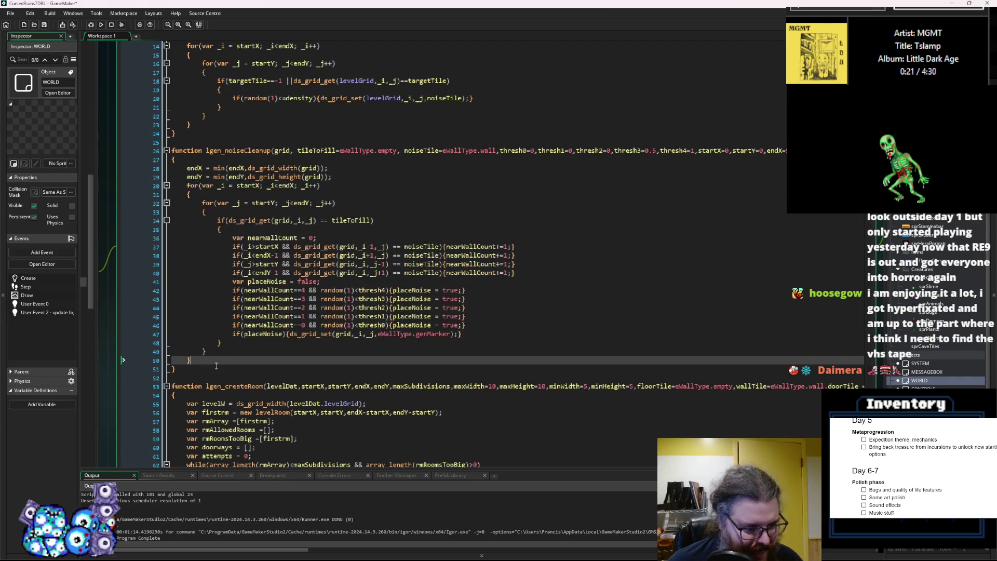
pyautogui.press('Return')
pyautogui.press('Return')
# - Paste the loop copy and change its condition from tileToFill to eWallType.genMarker
pyautogui.hotkey('ctrl', 'v')
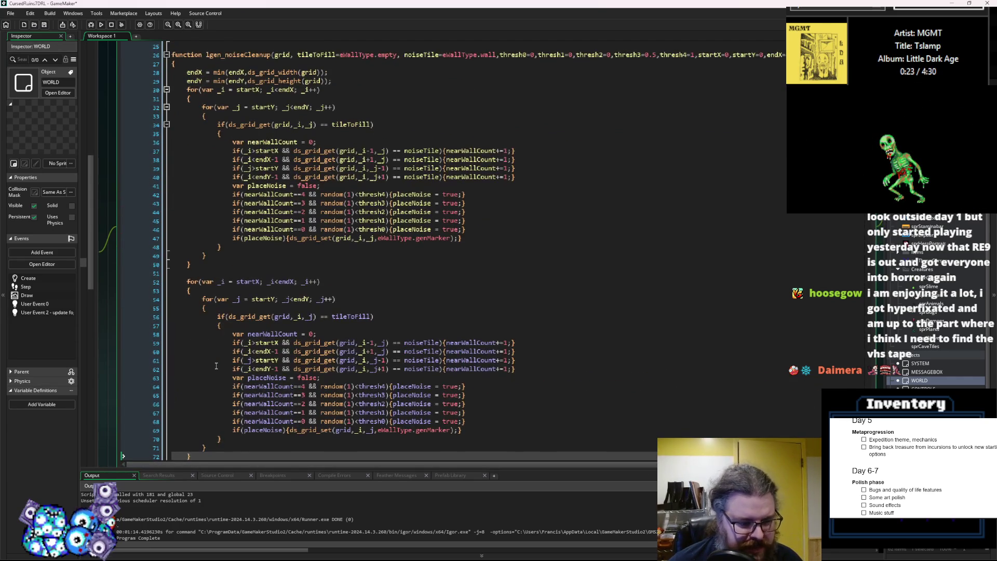
pyautogui.click(300, 325)
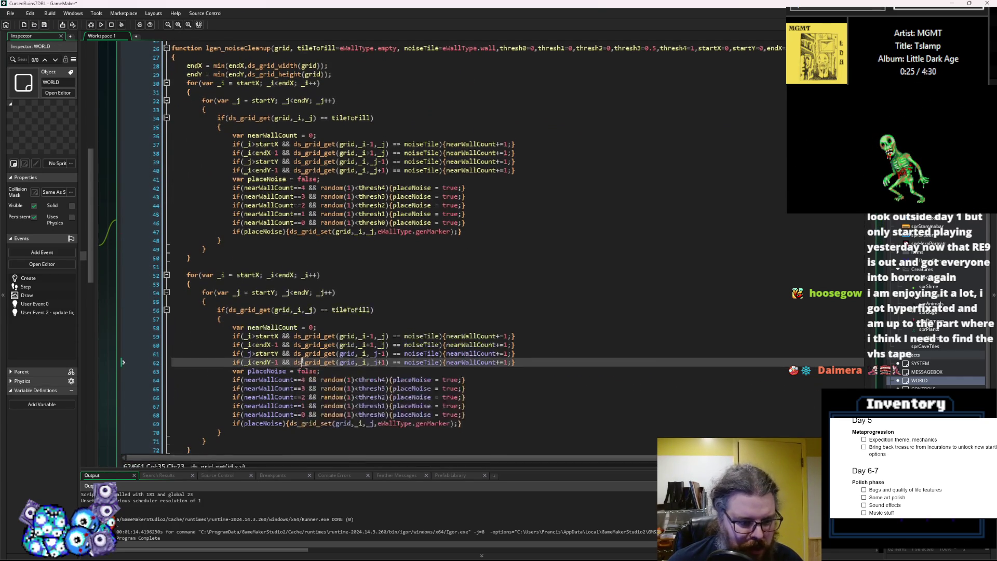
pyautogui.click(456, 408)
pyautogui.moveTo(457, 408); pyautogui.dragTo(425, 408)
pyautogui.hotkey('ctrl', 'c')
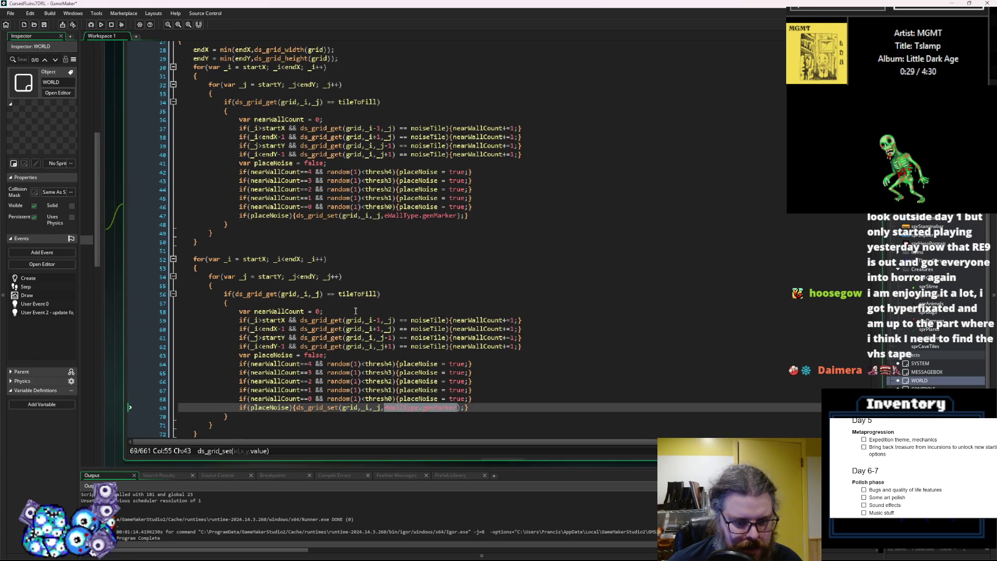
pyautogui.doubleClick(358, 294)
pyautogui.hotkey('ctrl', 'v')
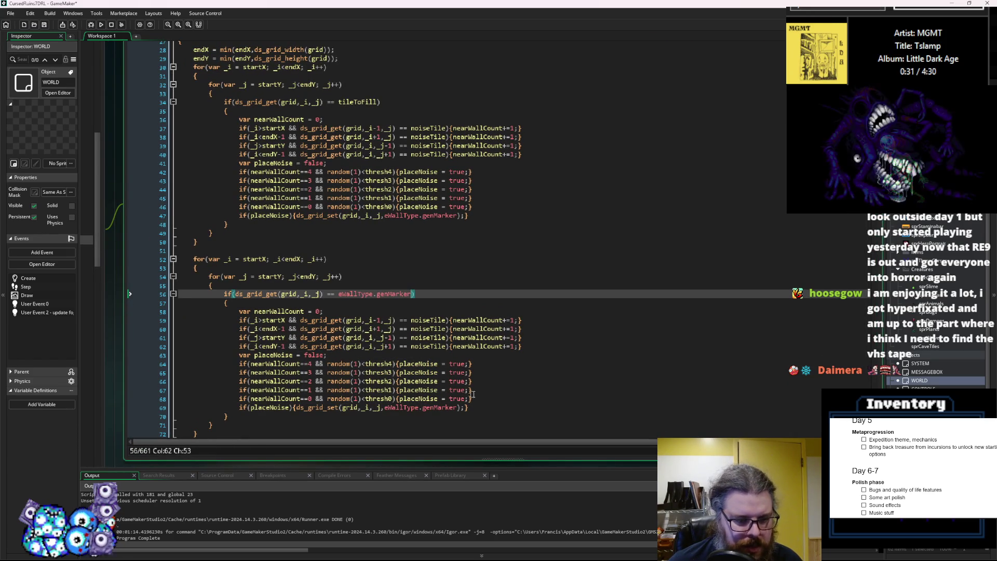
# - Delete the copy's neighbour-counting block and make it set noiseTile instead
pyautogui.click(295, 407)
pyautogui.keyDown('shift'); pyautogui.click(239, 311); pyautogui.keyUp('shift')
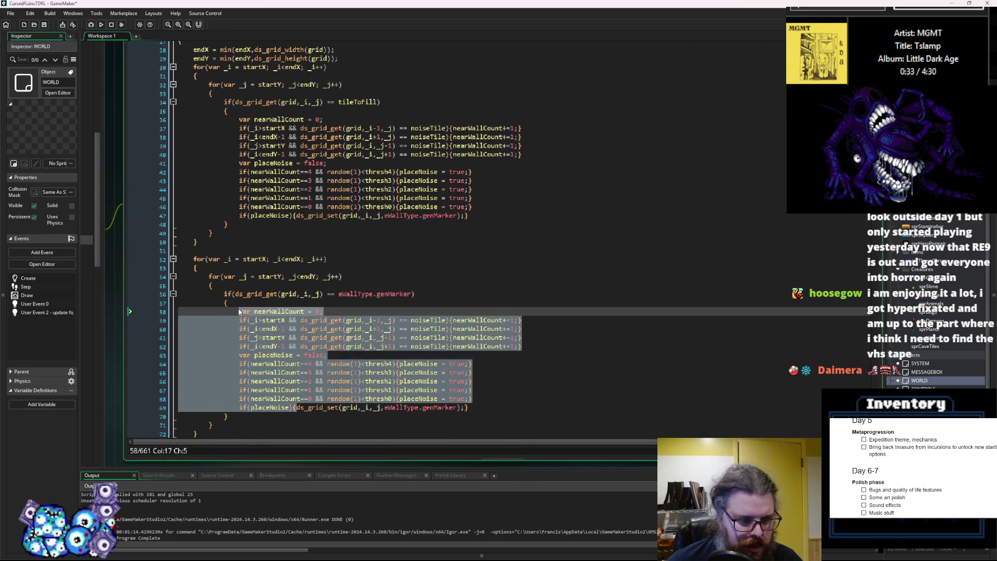
pyautogui.press('BackSpace')
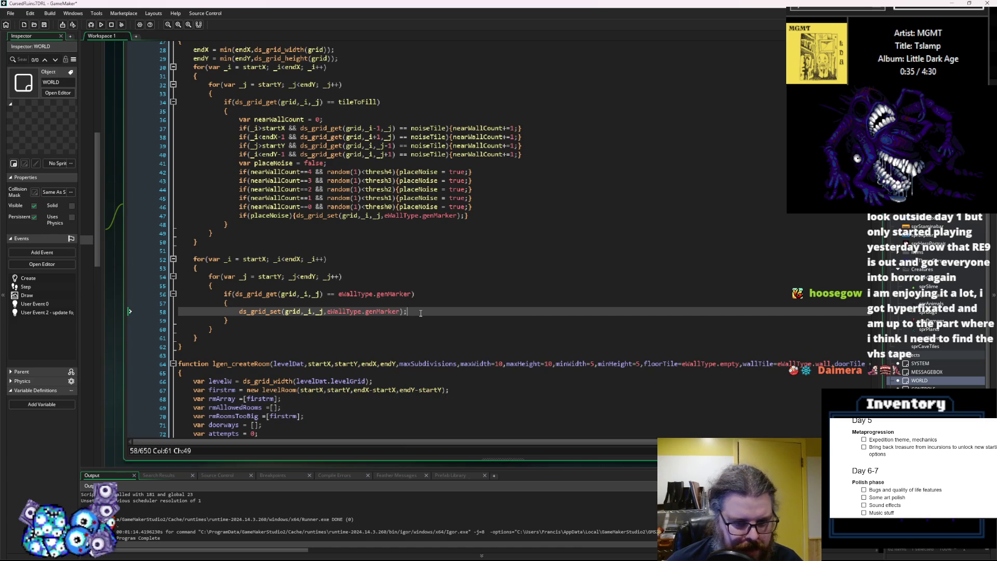
pyautogui.click(418, 276)
pyautogui.scroll(2, 425, 283)
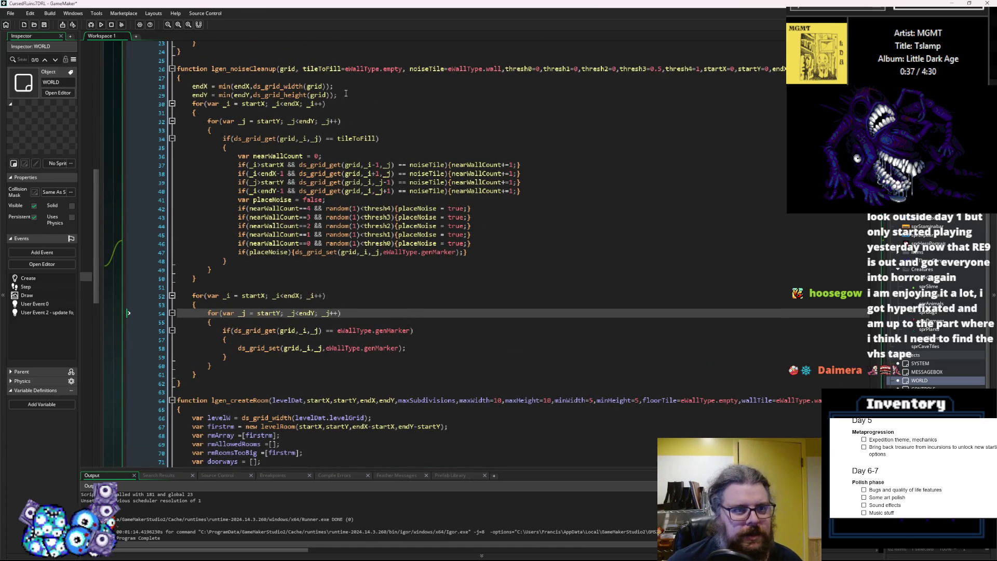
pyautogui.doubleClick(422, 69)
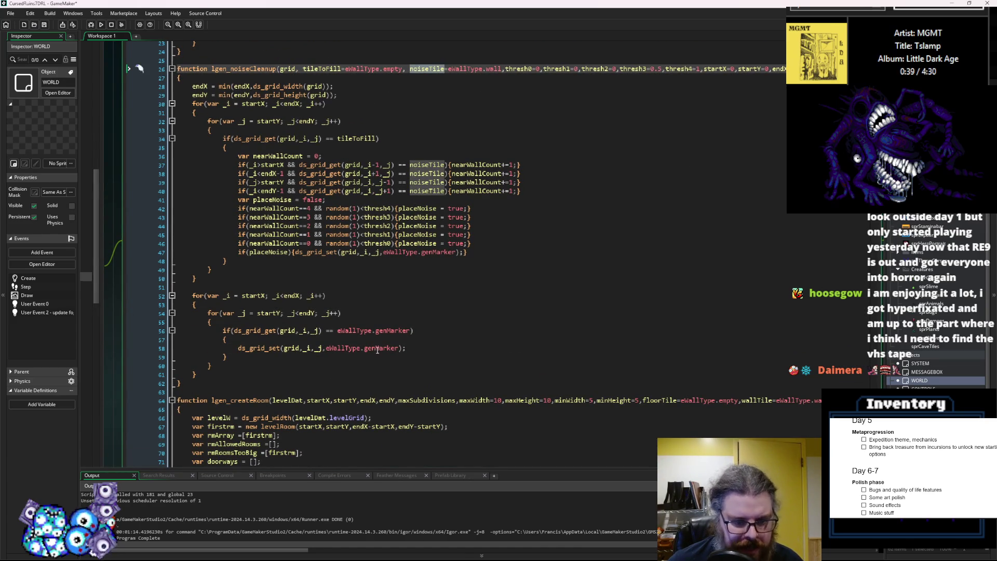
pyautogui.moveTo(400, 348); pyautogui.dragTo(327, 349)
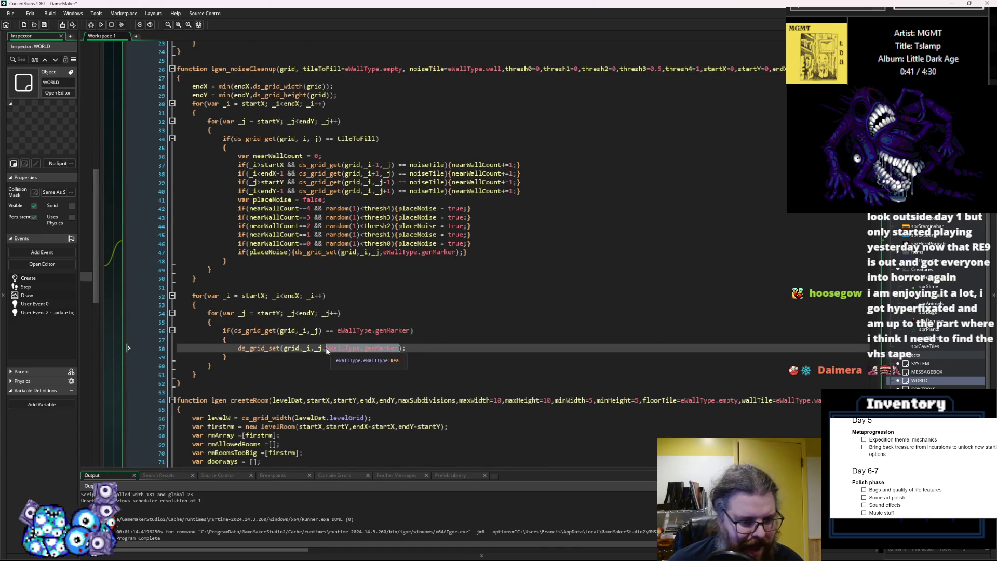
pyautogui.hotkey('ctrl', 'v')
pyautogui.click(340, 280)
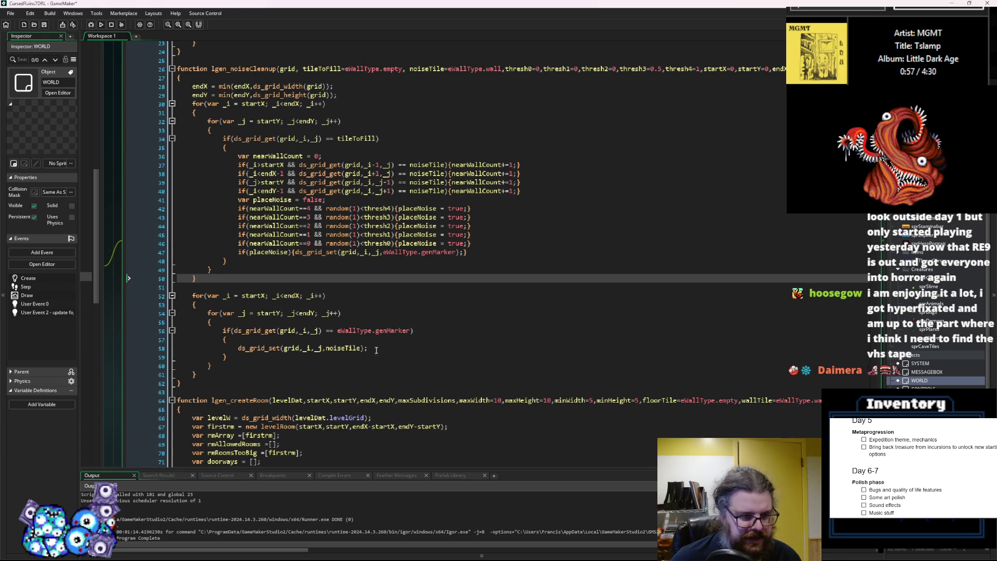
# - Add the missing closing brace at the end of the placeNoise line 47
pyautogui.scroll(1, 373, 321)
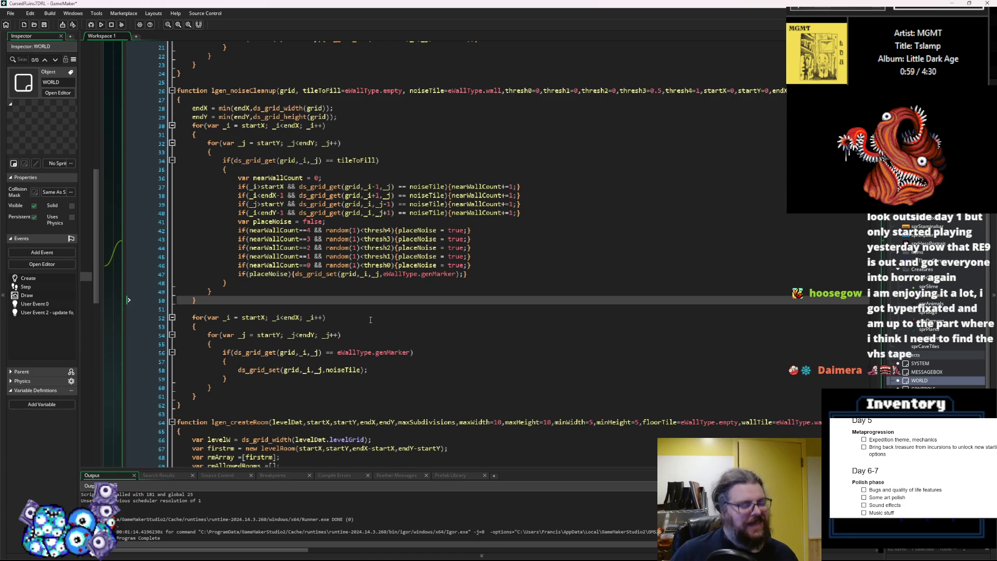
pyautogui.moveTo(462, 273); pyautogui.dragTo(382, 274)
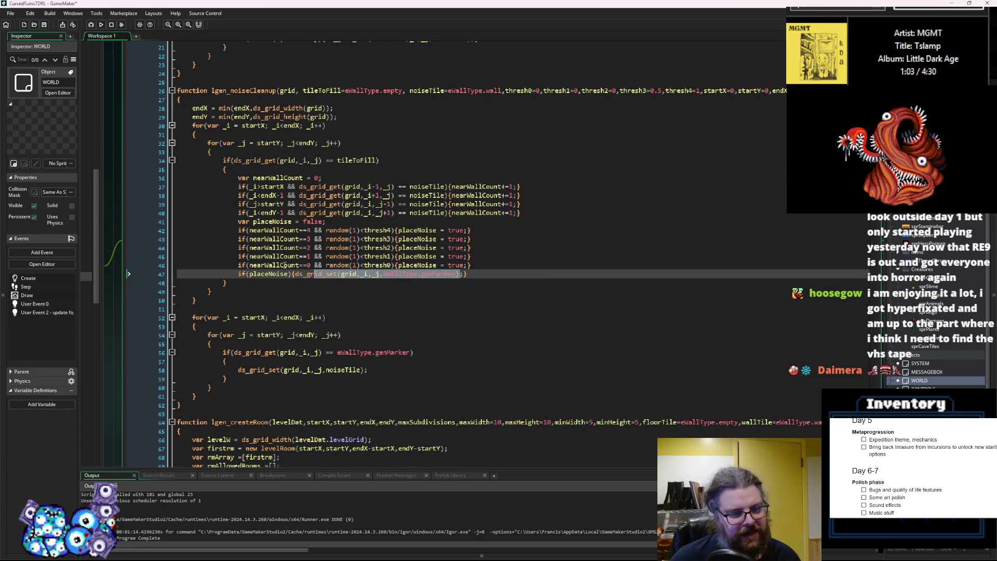
pyautogui.press('Up')
pyautogui.click(465, 274)
pyautogui.write('}')
pyautogui.click(313, 294)
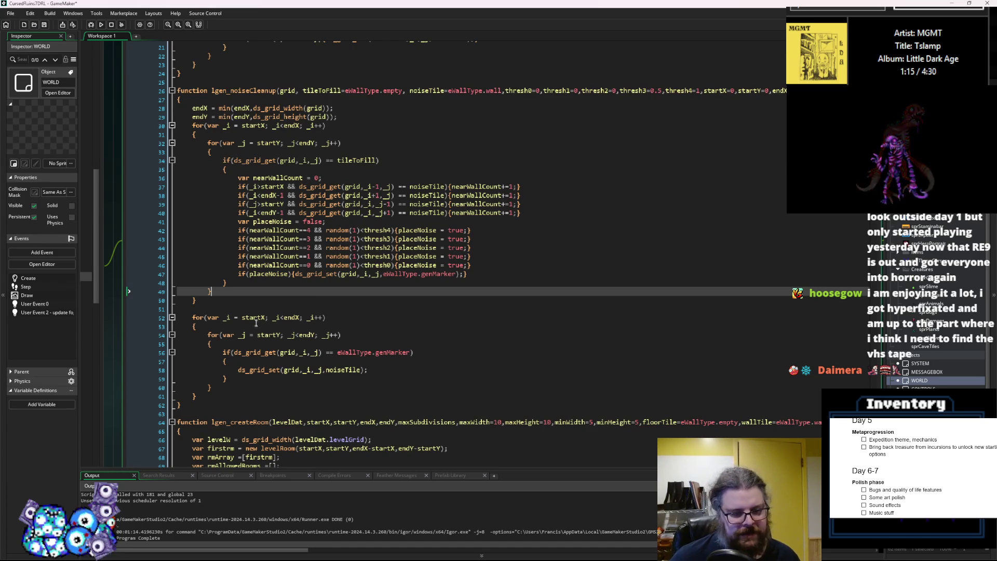
# - Review the second loop and launch a Debug (F6) build of the game
pyautogui.moveTo(254, 317); pyautogui.dragTo(312, 412)
pyautogui.click(333, 362)
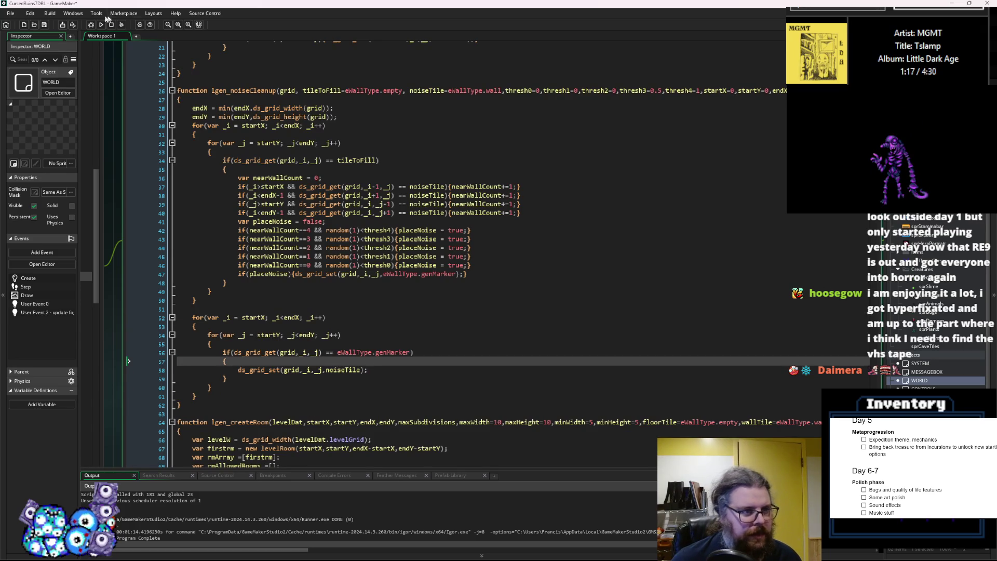
pyautogui.click(91, 25)
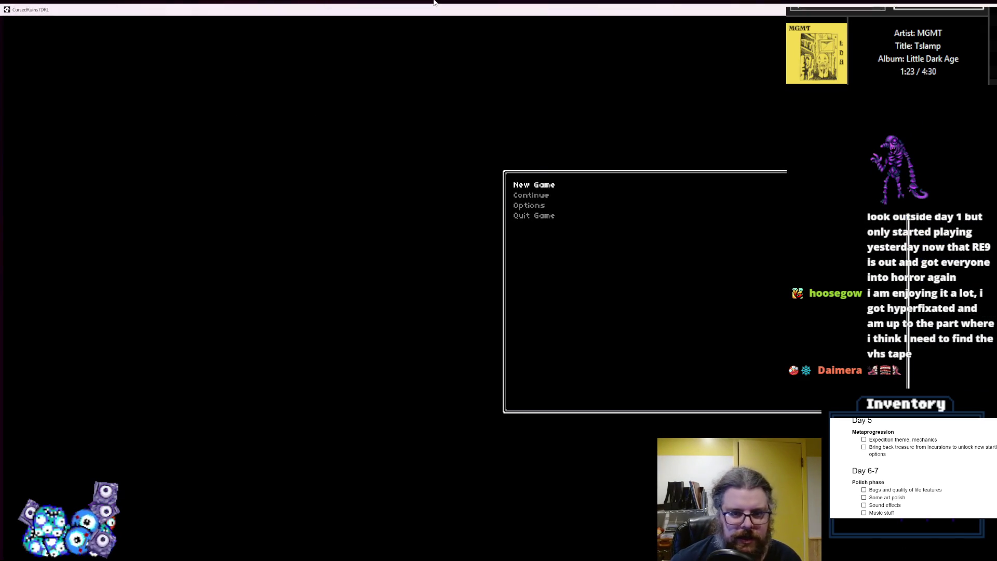
# - Start a new game, reveal the map with F1 and regenerate with F2 until a cave appears
pyautogui.press('Return')
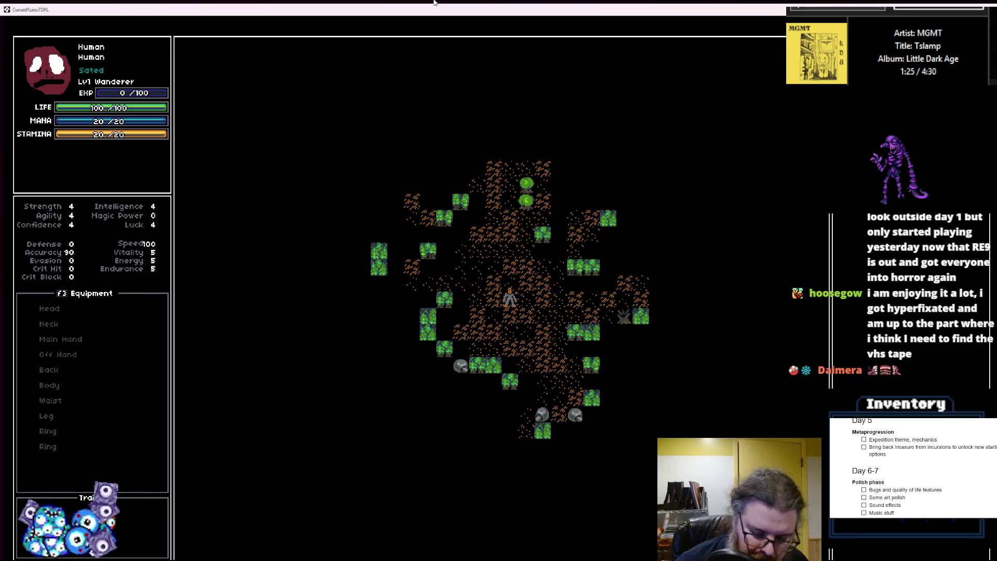
pyautogui.press('F1')
pyautogui.press('Up')
pyautogui.press('Up')
pyautogui.press('Up')
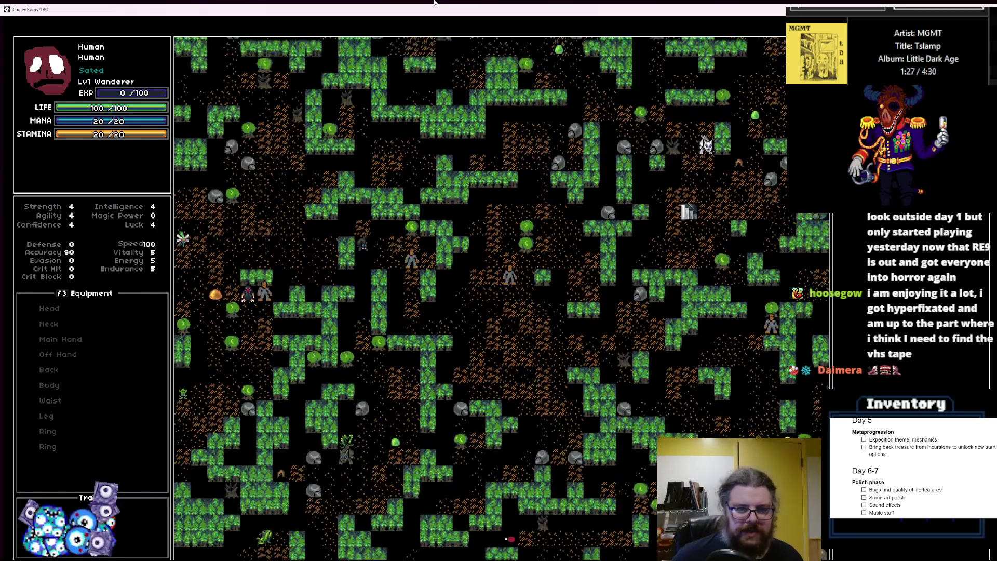
pyautogui.press('F2')
pyautogui.press('F2')
pyautogui.press('F2')
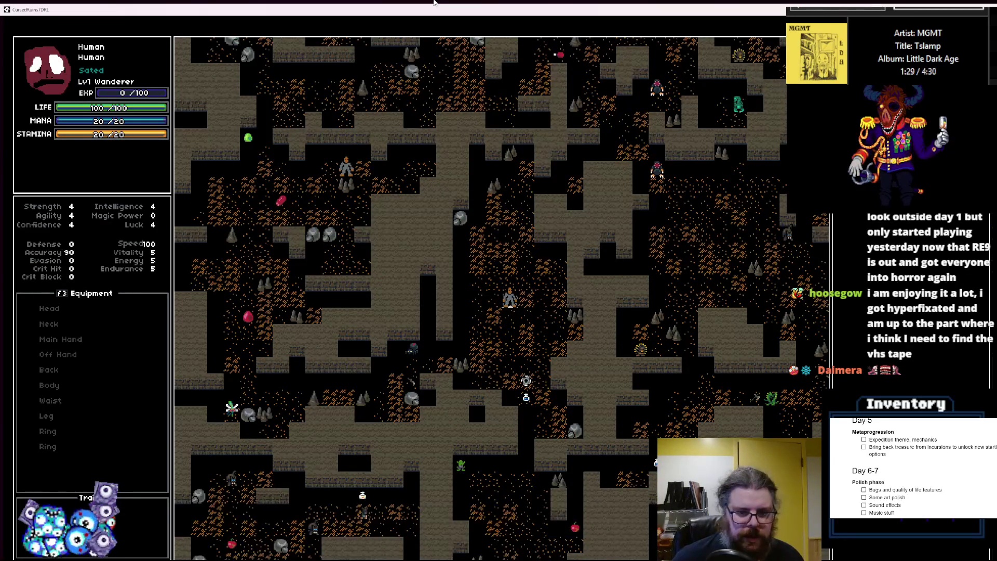
# - Walk the player around the cave, then take the game out of full screen
pyautogui.press('Up')
pyautogui.press('Up')
pyautogui.press('Up')
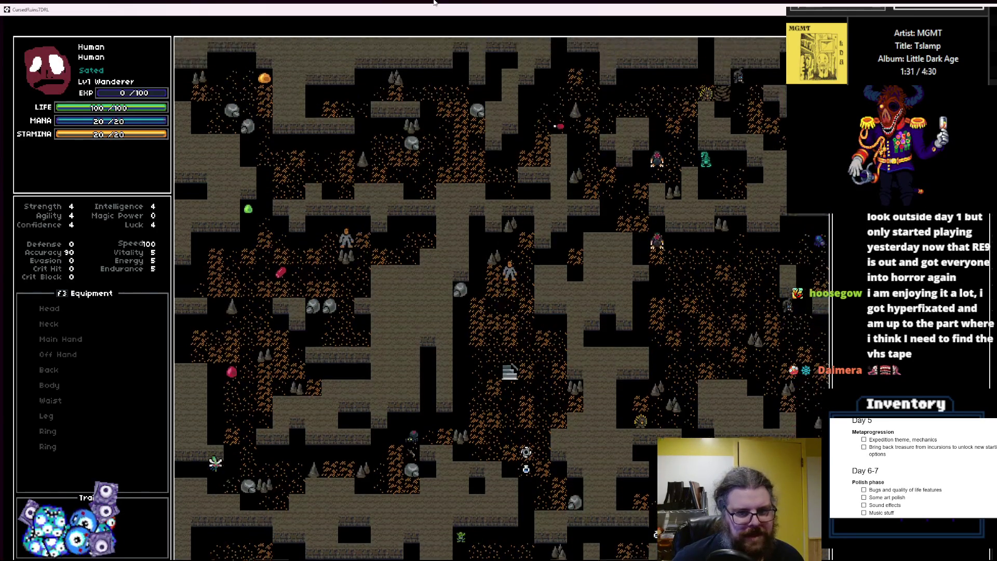
pyautogui.press('Down')
pyautogui.press('Down')
pyautogui.press('Down')
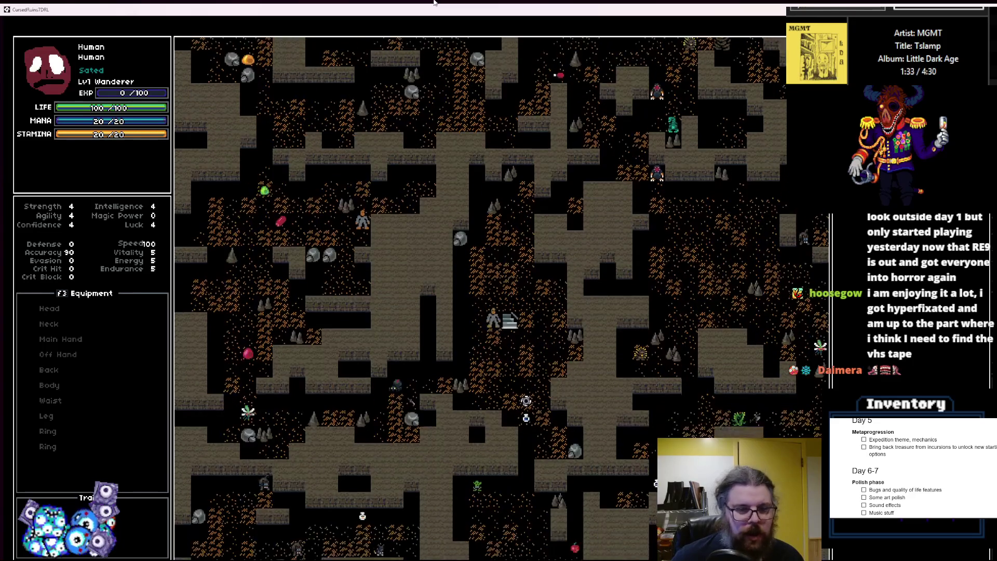
pyautogui.press('Down')
pyautogui.press('Left')
pyautogui.press('Left')
pyautogui.press('Left')
pyautogui.press('Down')
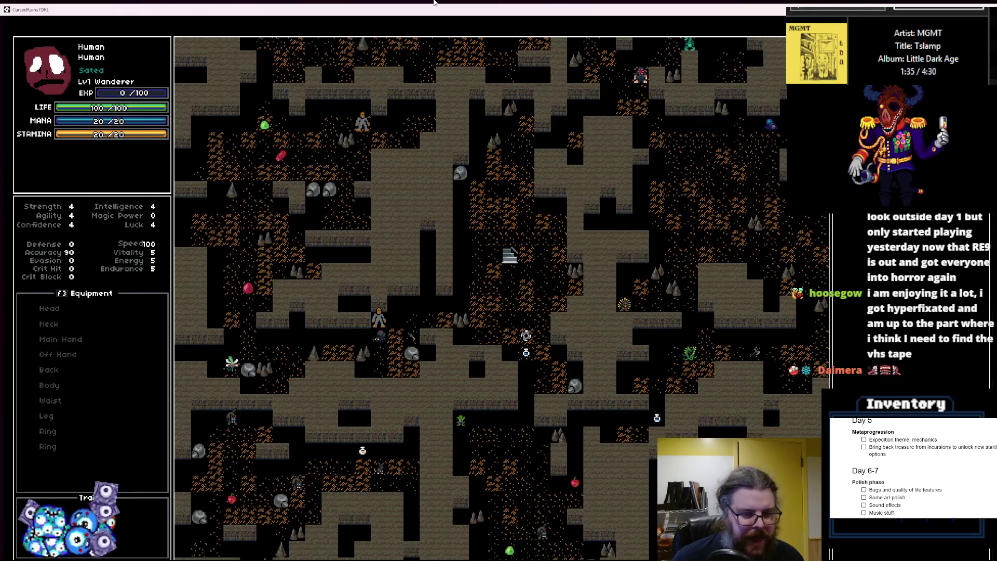
pyautogui.press('Right')
pyautogui.press('Up')
pyautogui.press('Right')
pyautogui.press('Right')
pyautogui.press('Right')
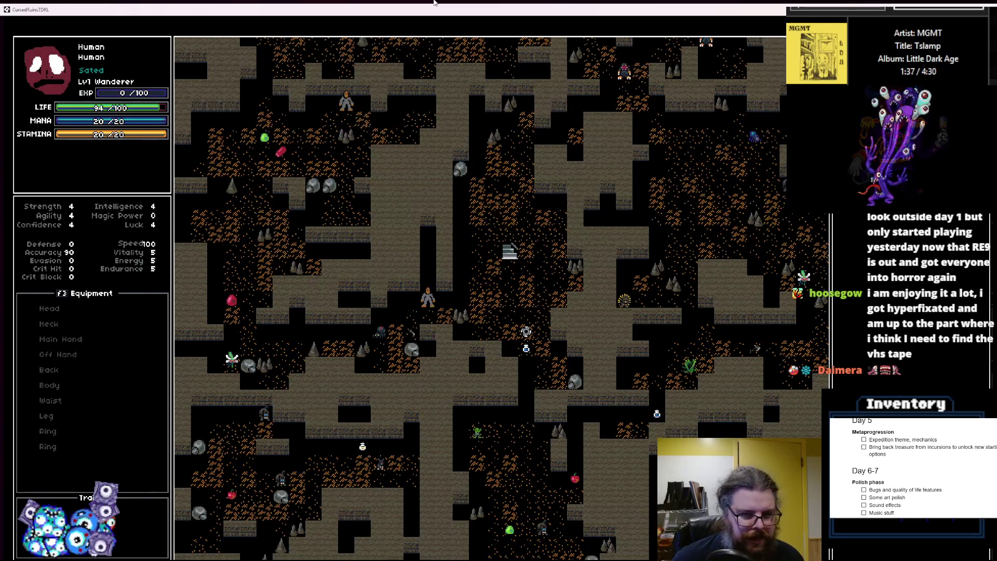
pyautogui.press('Right')
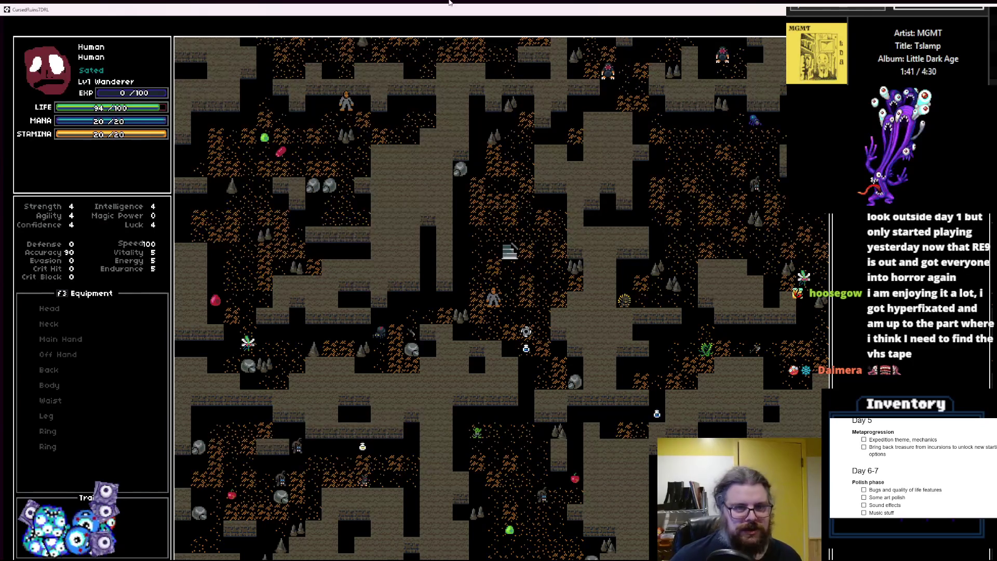
pyautogui.moveTo(407, 9); pyautogui.dragTo(361, 112)
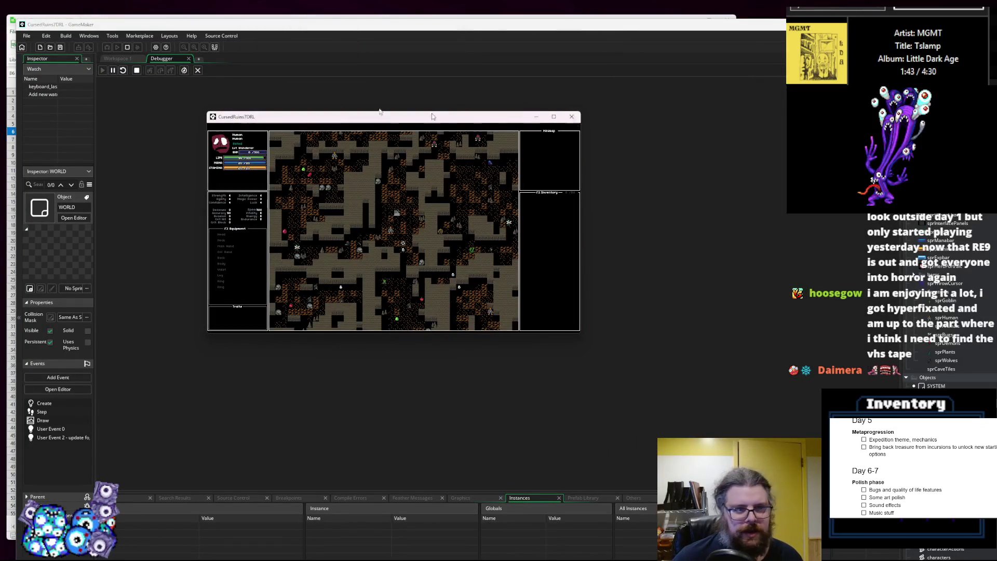
# - Close the game and bring the cave cleanup calls around line 104 into view
pyautogui.click(571, 114)
pyautogui.click(198, 70)
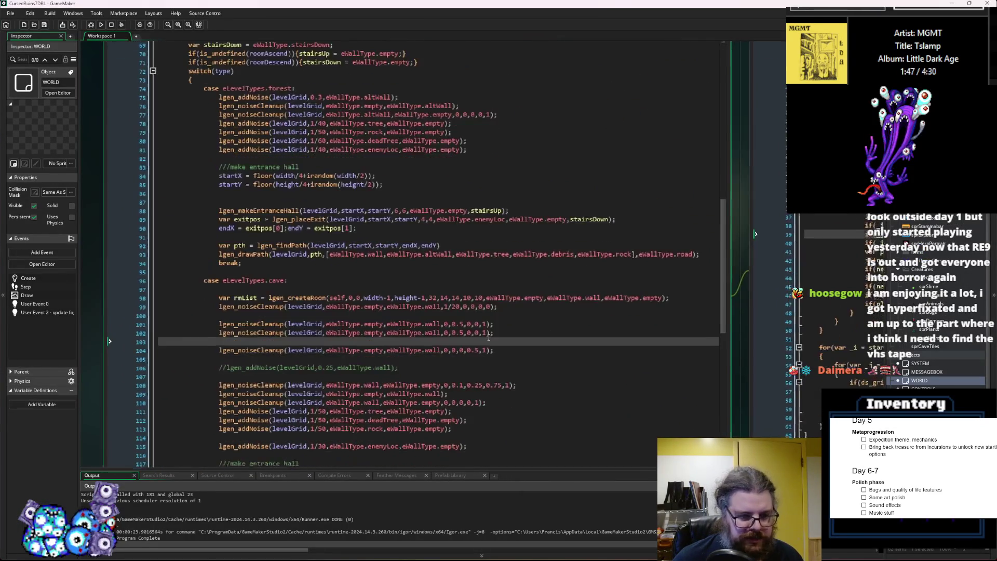
pyautogui.click(505, 305)
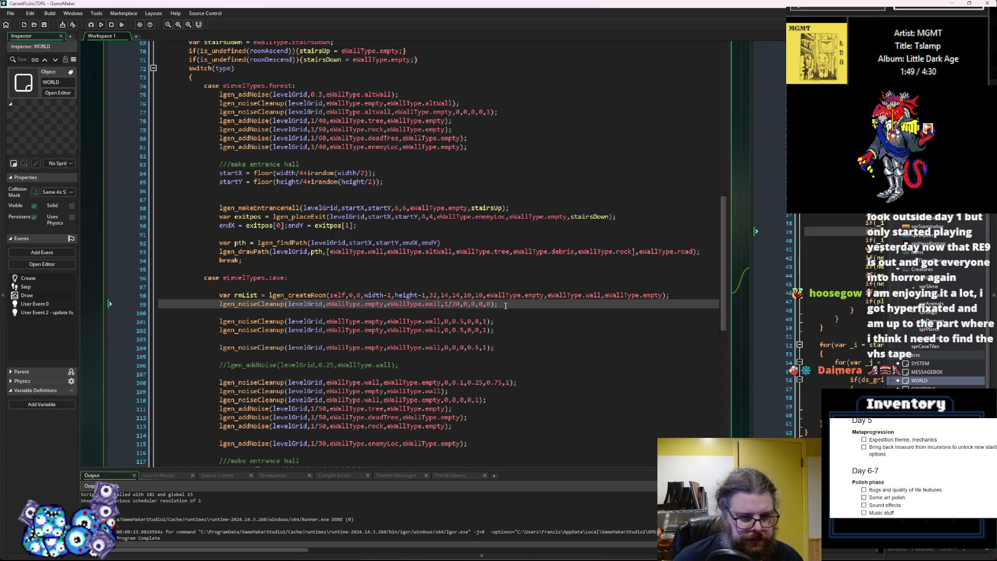
pyautogui.click(480, 348)
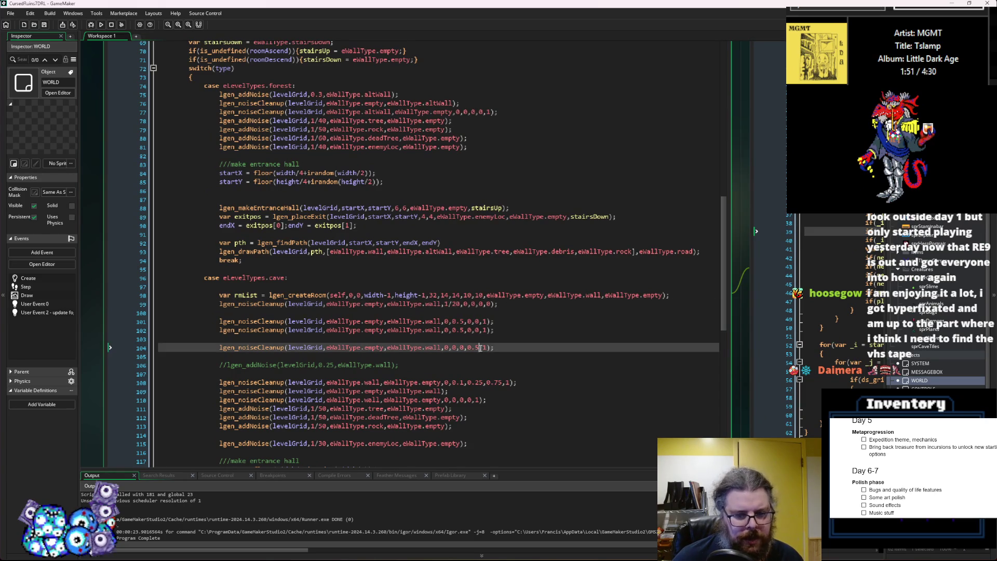
pyautogui.moveTo(507, 354)
pyautogui.mouseDown()
pyautogui.moveTo(494, 265)
pyautogui.moveTo(505, 228)
pyautogui.mouseUp()
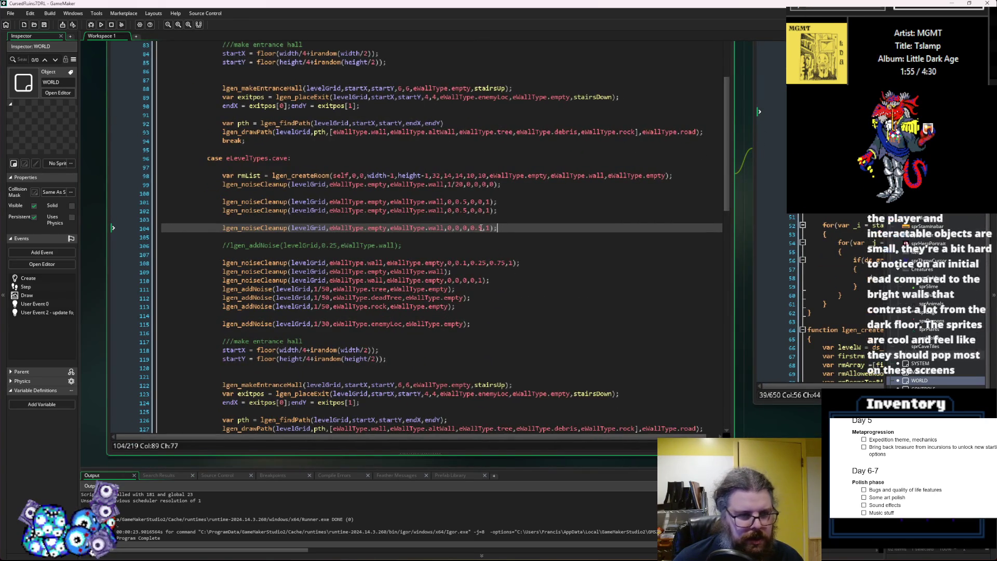
# - Change line 104's 0.5 threshold to 1 and duplicate the line
pyautogui.click(482, 228)
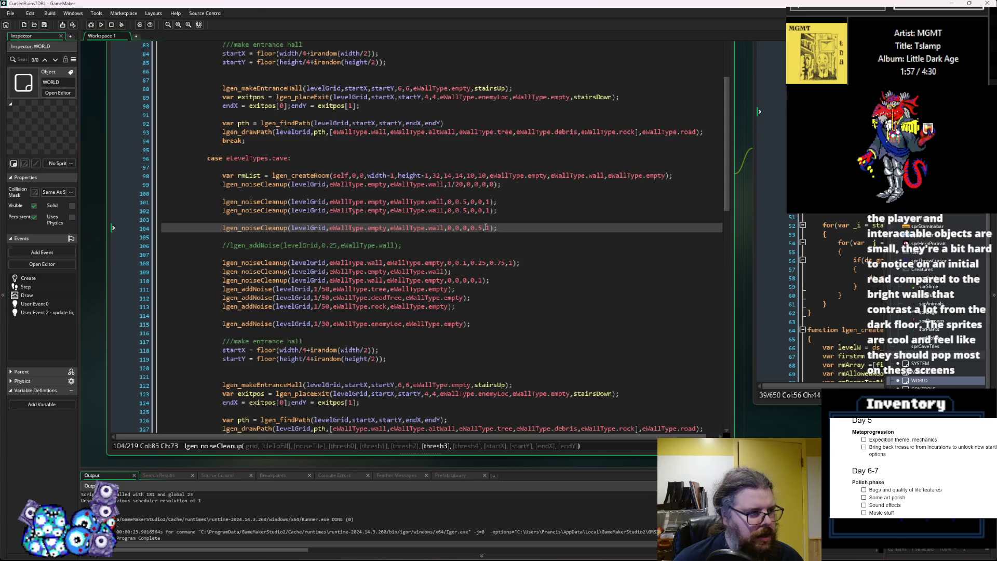
pyautogui.press('BackSpace')
pyautogui.press('BackSpace')
pyautogui.press('BackSpace')
pyautogui.write('1')
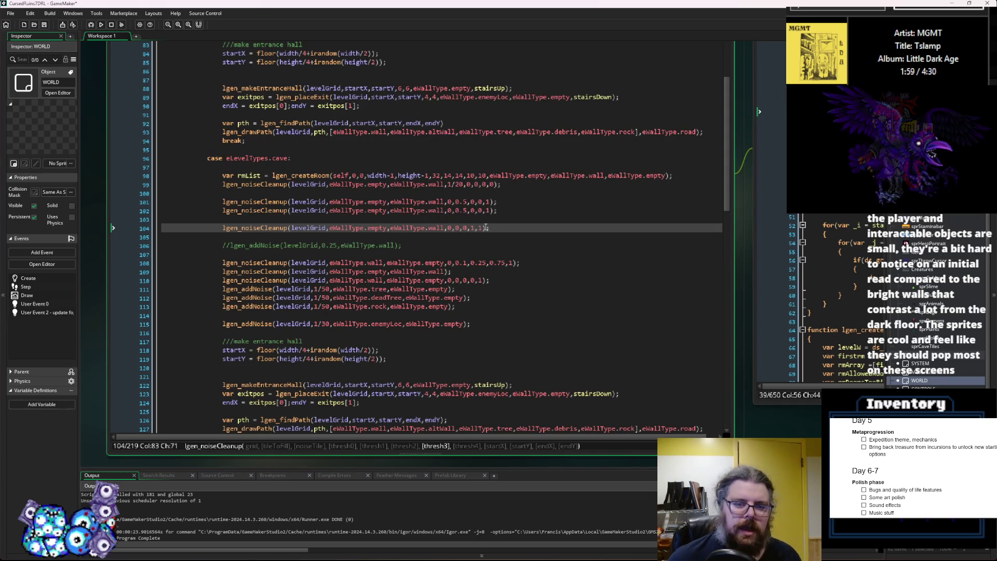
pyautogui.press('End')
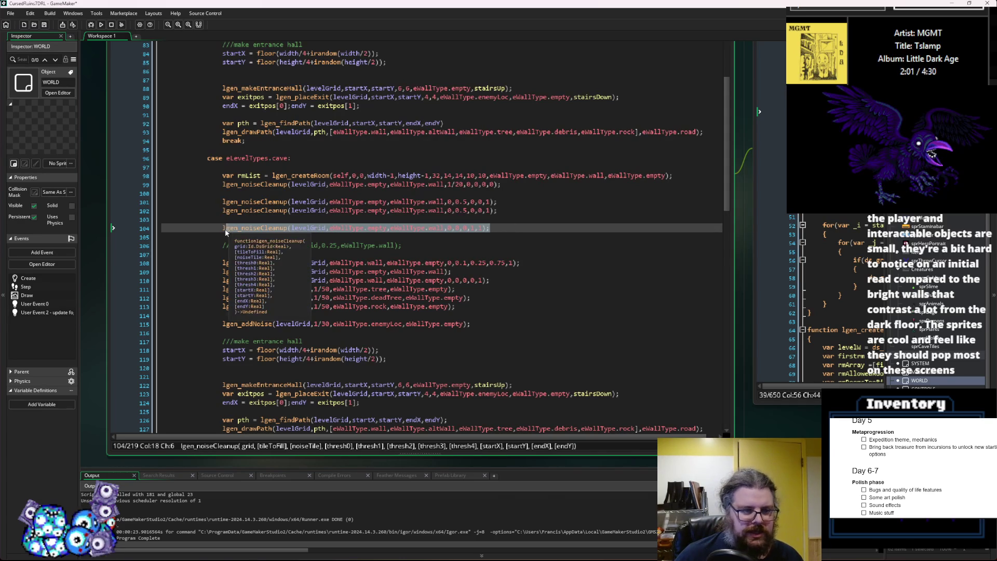
pyautogui.hotkey('ctrl', 'd')
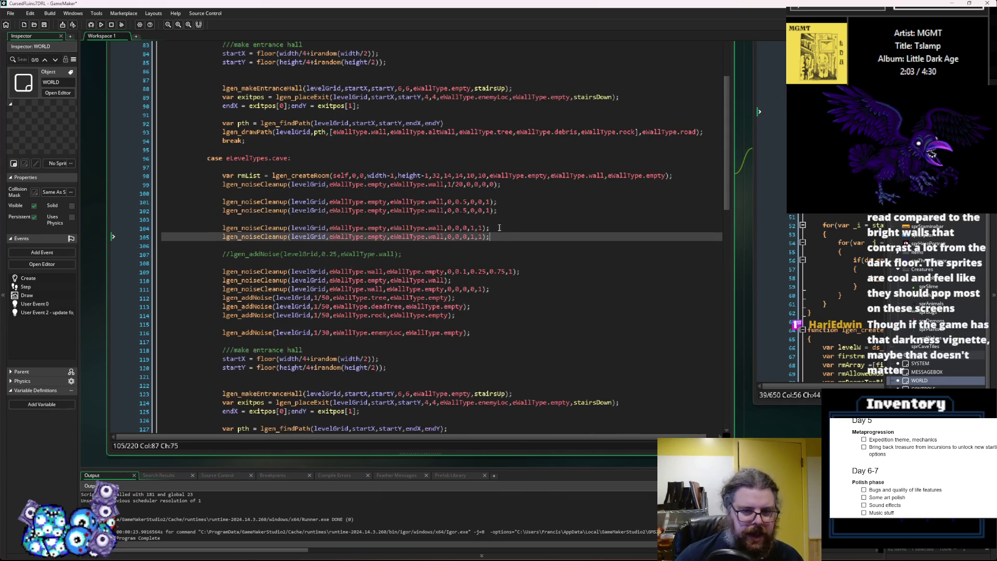
# - Launch a debug build, start a new game and walk right through the cave
pyautogui.click(94, 25)
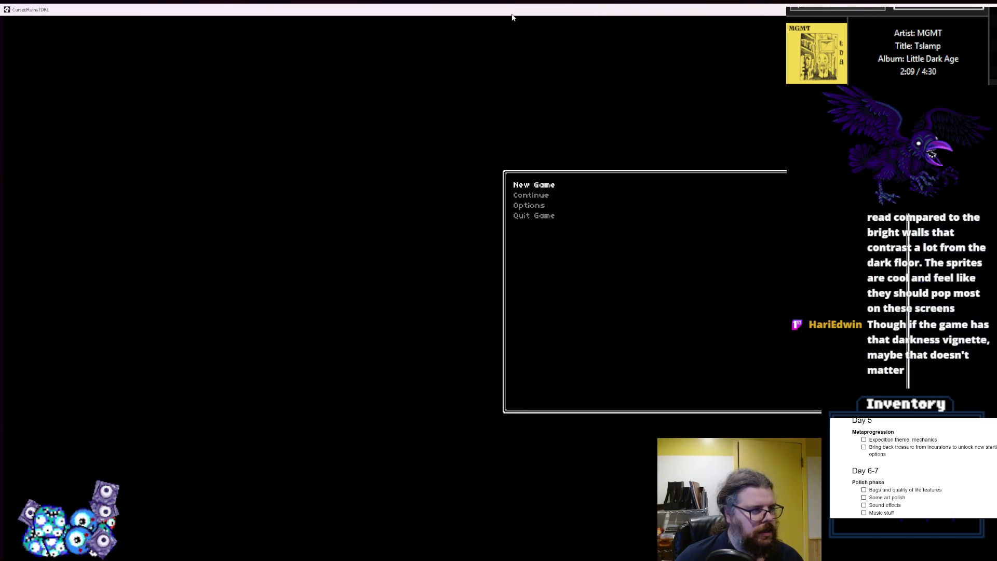
pyautogui.press('Return')
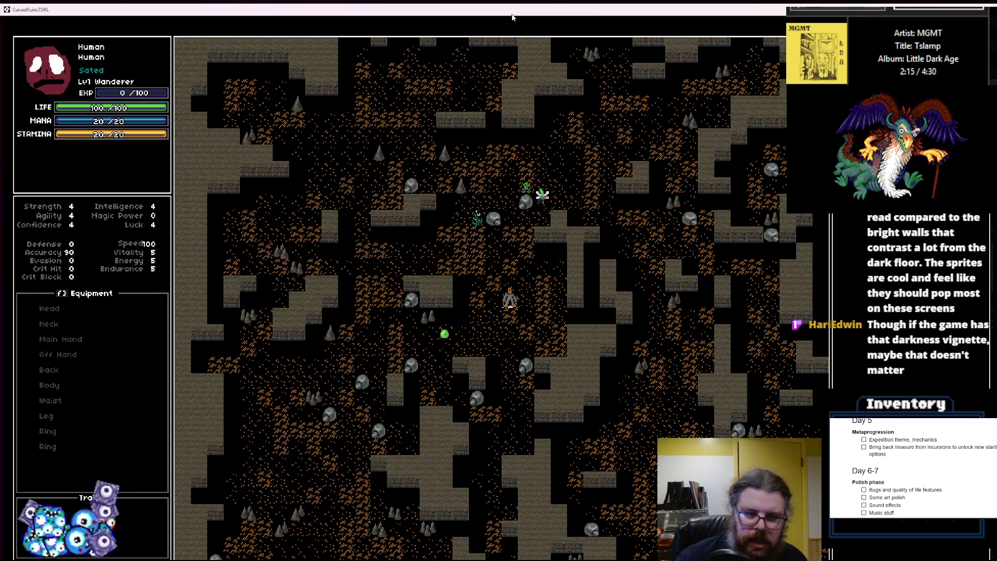
pyautogui.press('Right')
pyautogui.press('Right')
pyautogui.press('Right')
pyautogui.press('Down')
pyautogui.press('Right')
pyautogui.press('Right')
pyautogui.press('Up')
pyautogui.press('Up')
pyautogui.press('Up')
pyautogui.press('Up')
pyautogui.press('Right')
# - Keep walking down, right and up through the cave, then restore the game window
pyautogui.press('Right')
pyautogui.press('Right')
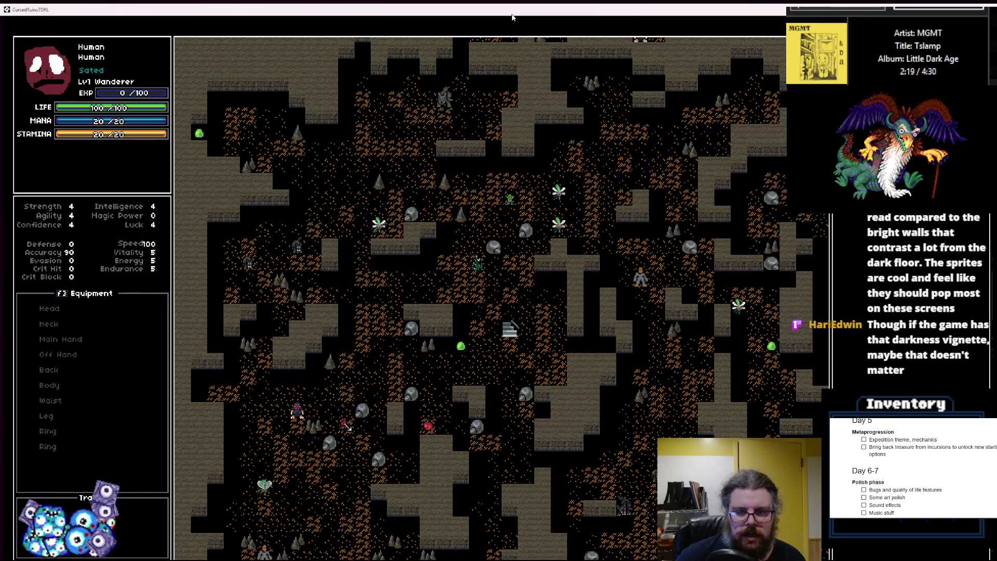
pyautogui.press('Down')
pyautogui.press('Down')
pyautogui.press('Down')
pyautogui.press('Right')
pyautogui.press('Right')
pyautogui.press('Right')
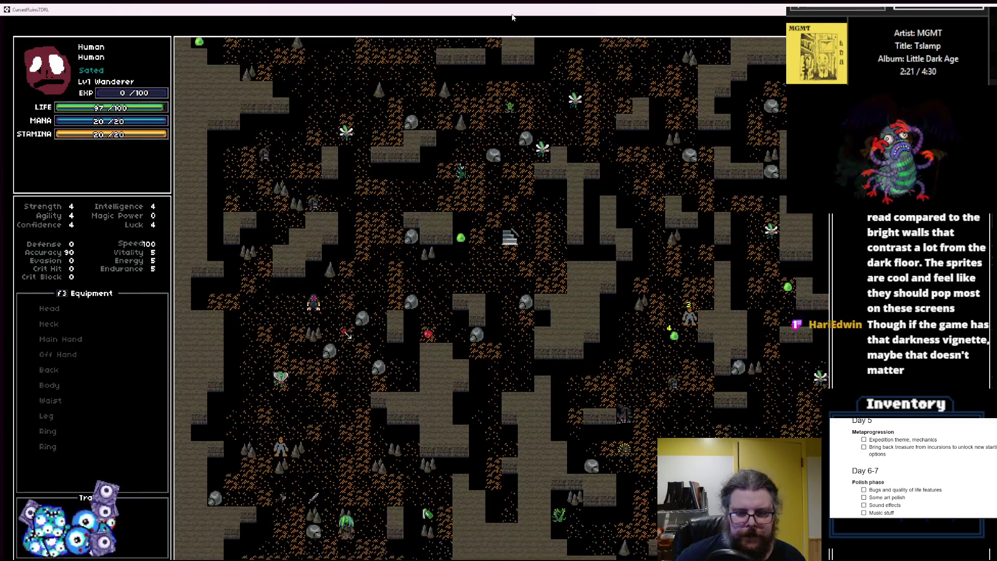
pyautogui.press('Down')
pyautogui.press('Down')
pyautogui.press('Down')
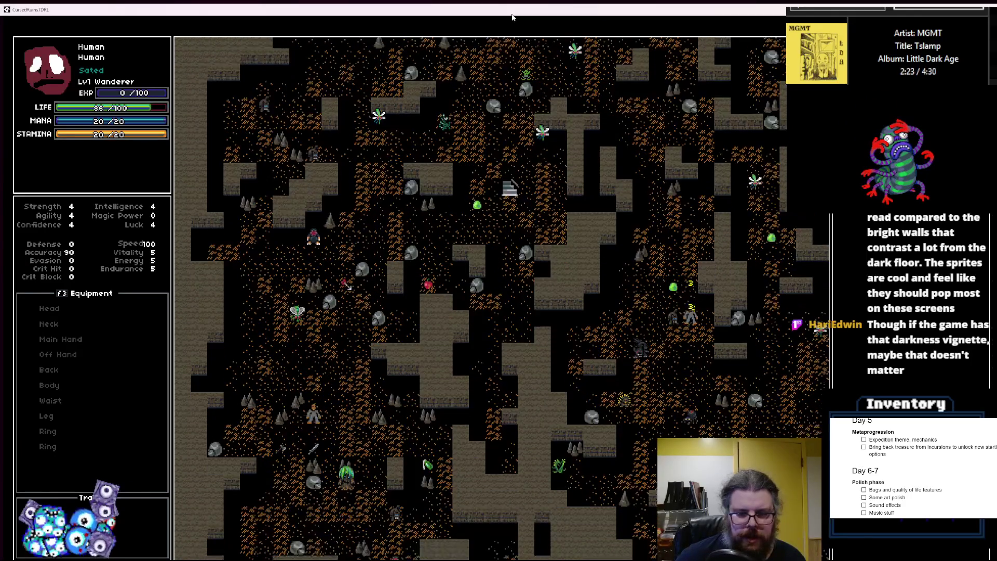
pyautogui.press('Right')
pyautogui.press('Right')
pyautogui.press('Right')
pyautogui.press('Down')
pyautogui.press('Down')
pyautogui.press('Down')
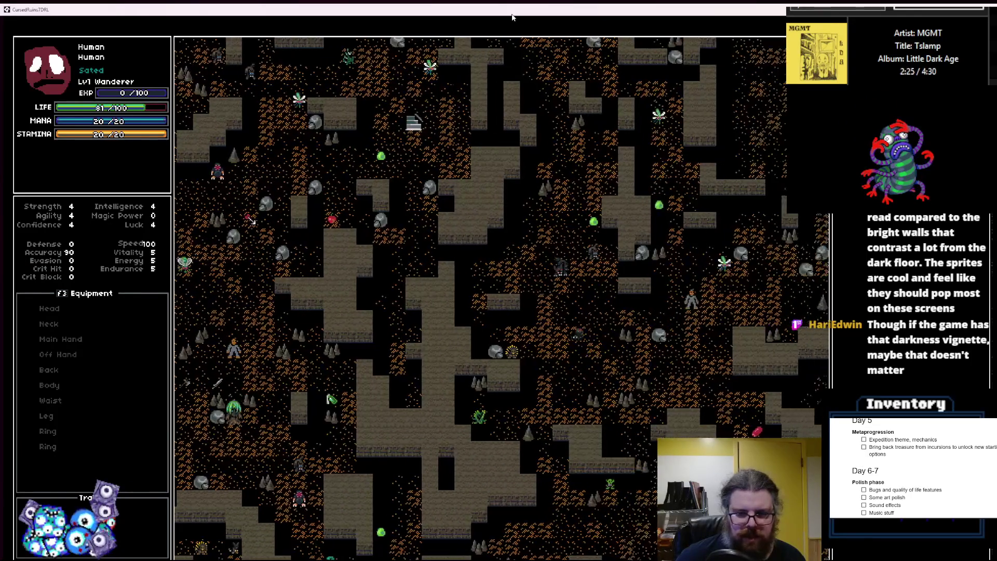
pyautogui.press('Right')
pyautogui.press('Right')
pyautogui.press('Right')
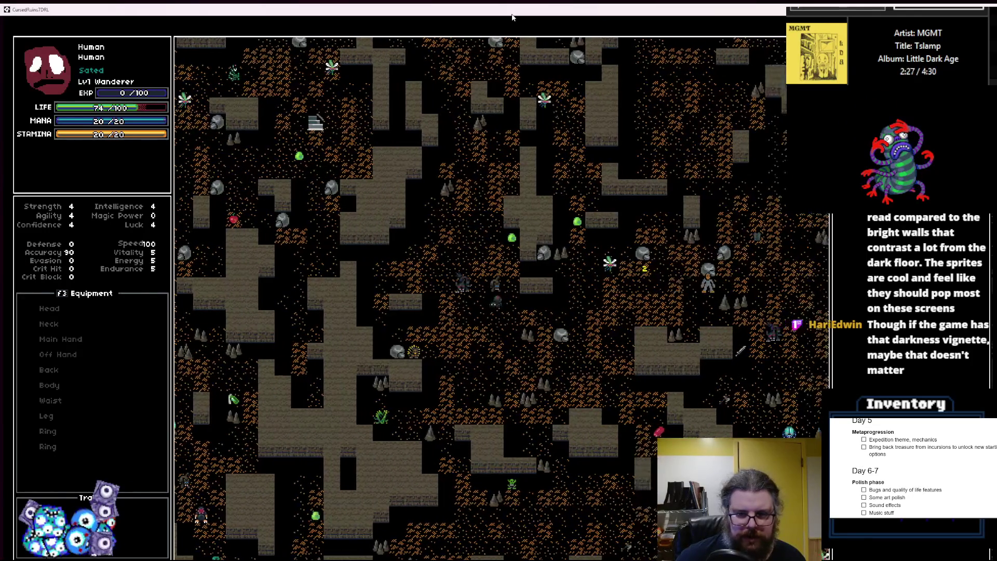
pyautogui.press('Right')
pyautogui.press('Right')
pyautogui.press('Right')
pyautogui.press('Up')
pyautogui.press('Up')
pyautogui.press('Up')
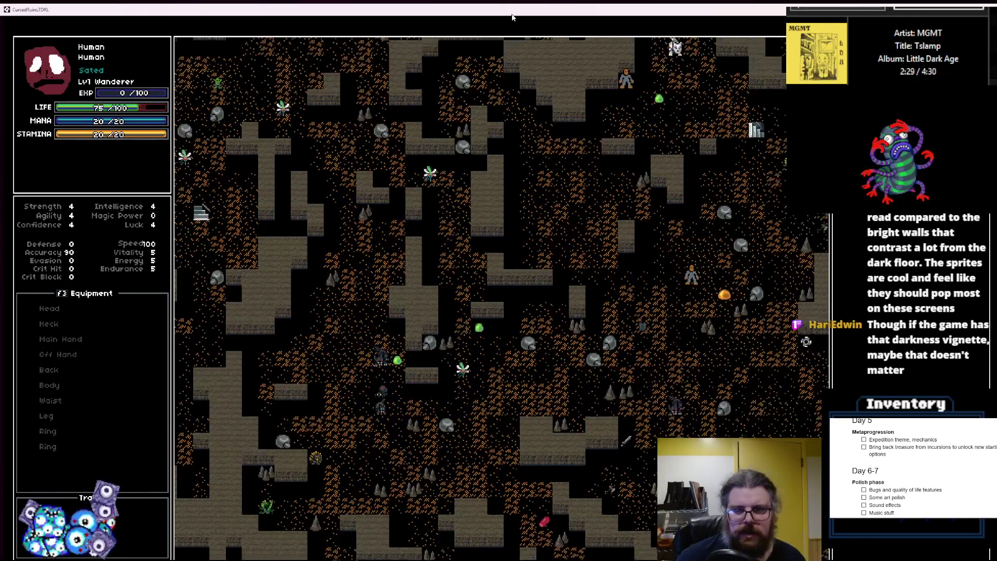
pyautogui.press('Up')
pyautogui.doubleClick(540, 2)
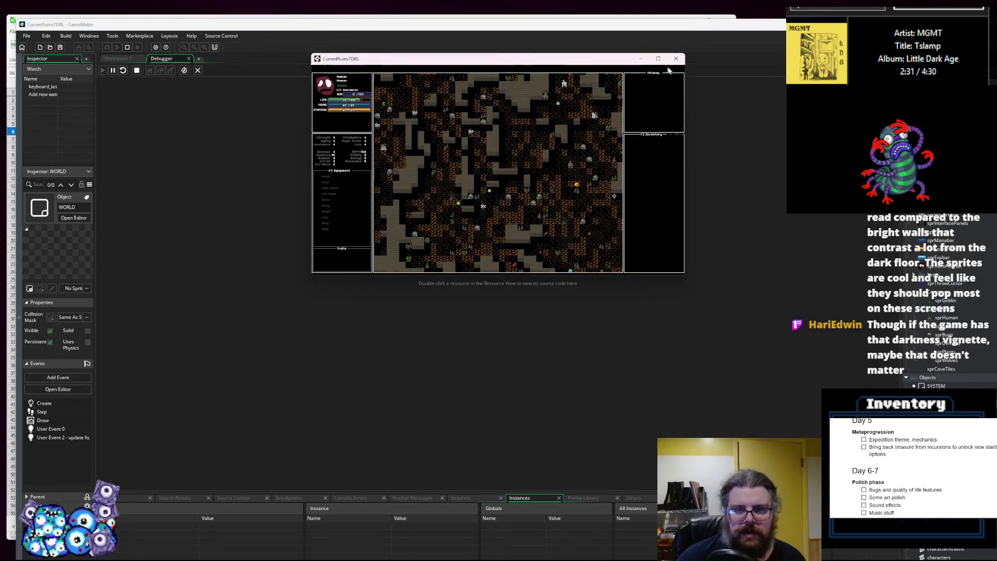
# - Close the game, move to the end of line 105, and start another debug build
pyautogui.click(198, 70)
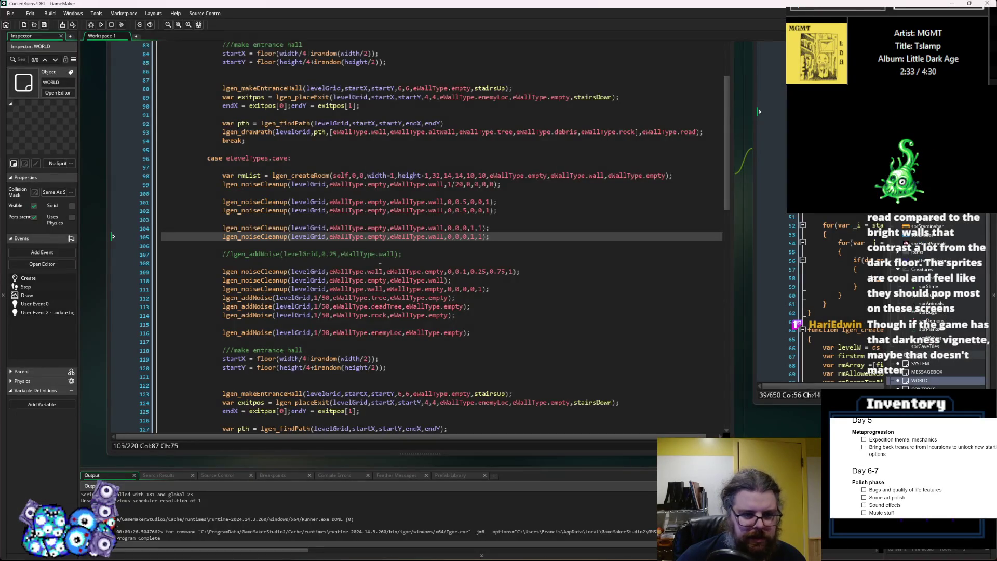
pyautogui.click(380, 237)
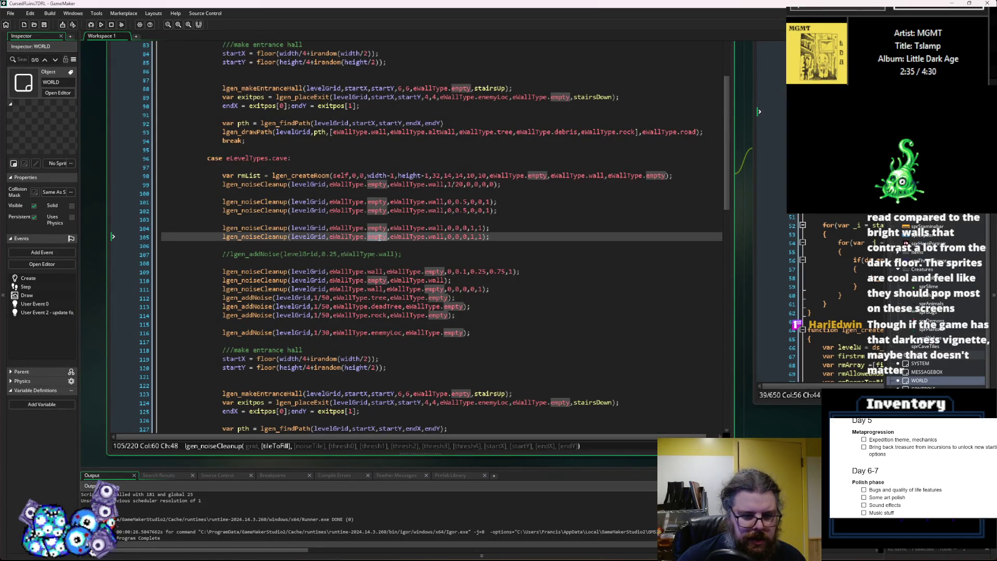
pyautogui.press('End')
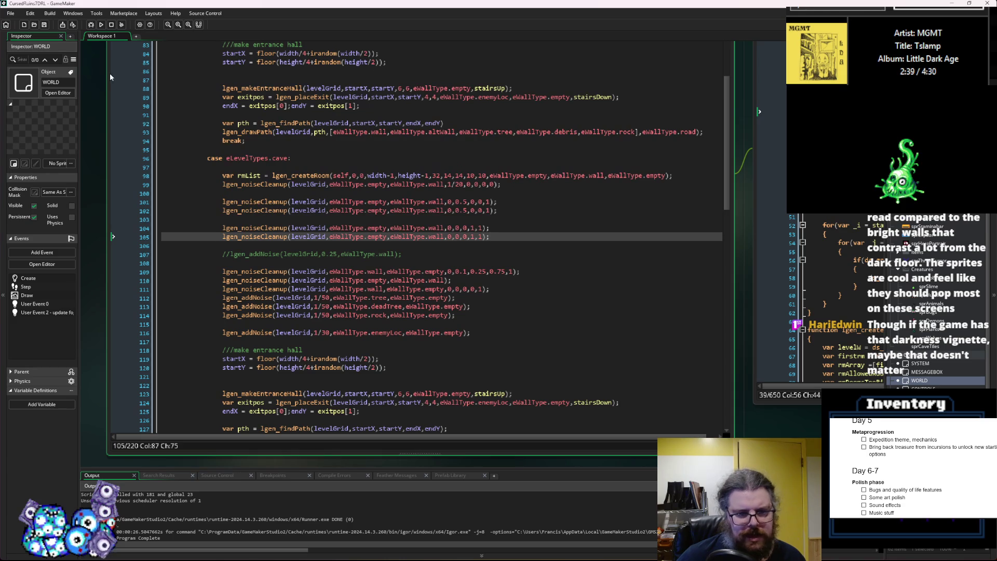
pyautogui.click(91, 25)
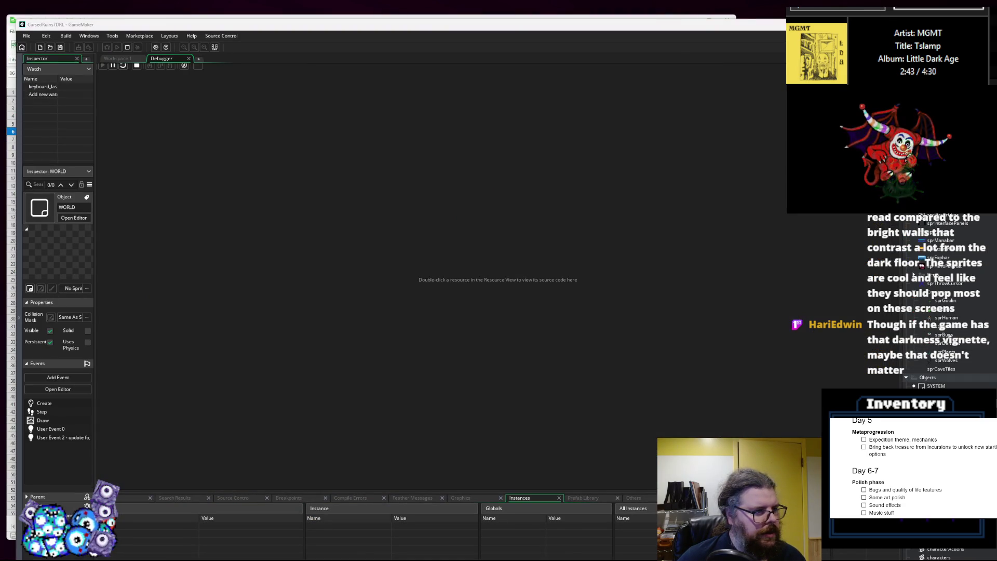
# - Maximize the game window, start a new game and reveal the whole cave map
pyautogui.moveTo(472, 86); pyautogui.dragTo(400, 7)
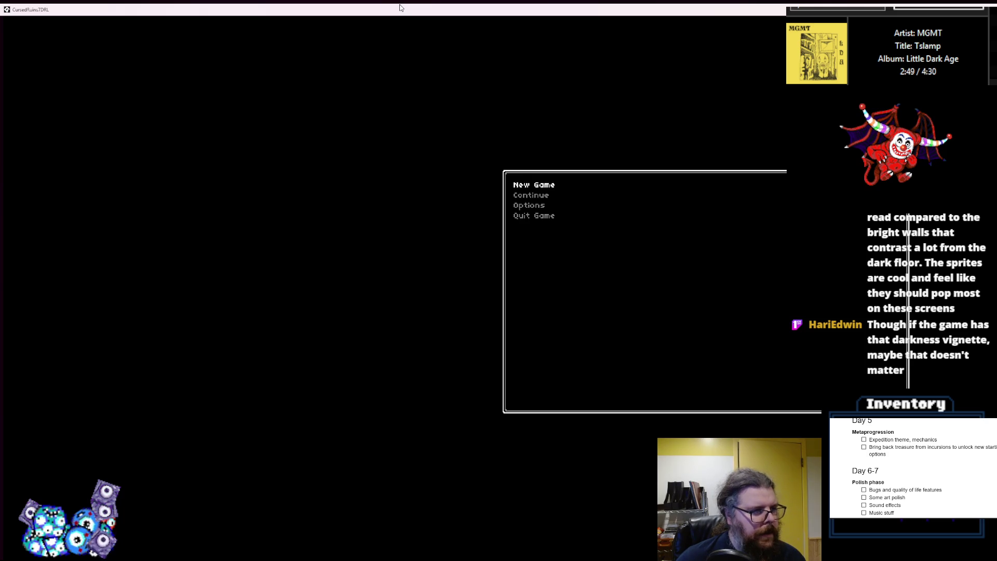
pyautogui.press('Return')
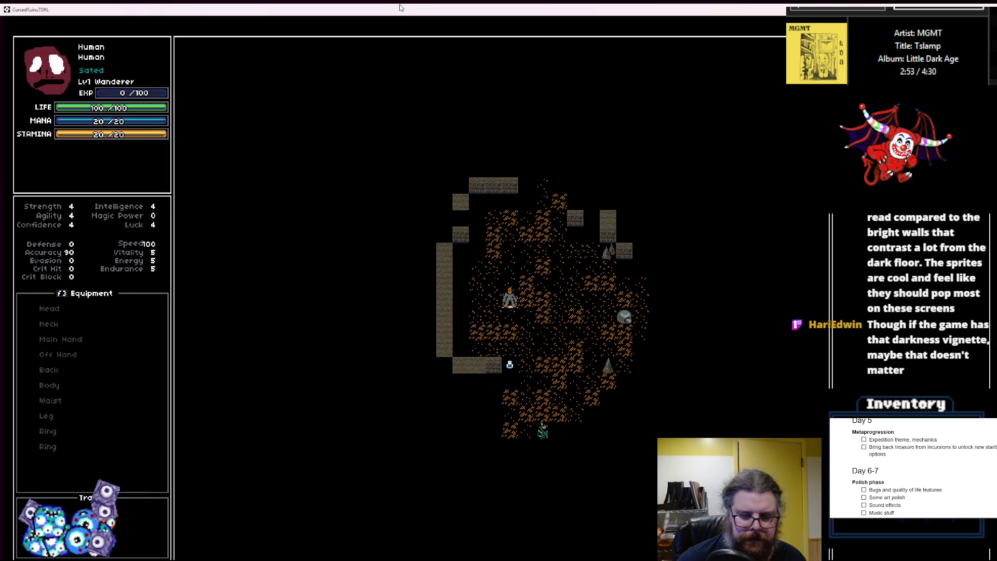
pyautogui.press('F1')
# - Walk the player right and up through the cave, then restore the game window from fullscreen
pyautogui.press('F2')
pyautogui.press('Right')
pyautogui.press('Right')
pyautogui.press('Right')
pyautogui.press('Right')
pyautogui.press('Right')
pyautogui.press('Right')
pyautogui.press('Down')
pyautogui.press('Down')
pyautogui.press('Down')
pyautogui.press('Right')
pyautogui.press('Right')
pyautogui.press('Right')
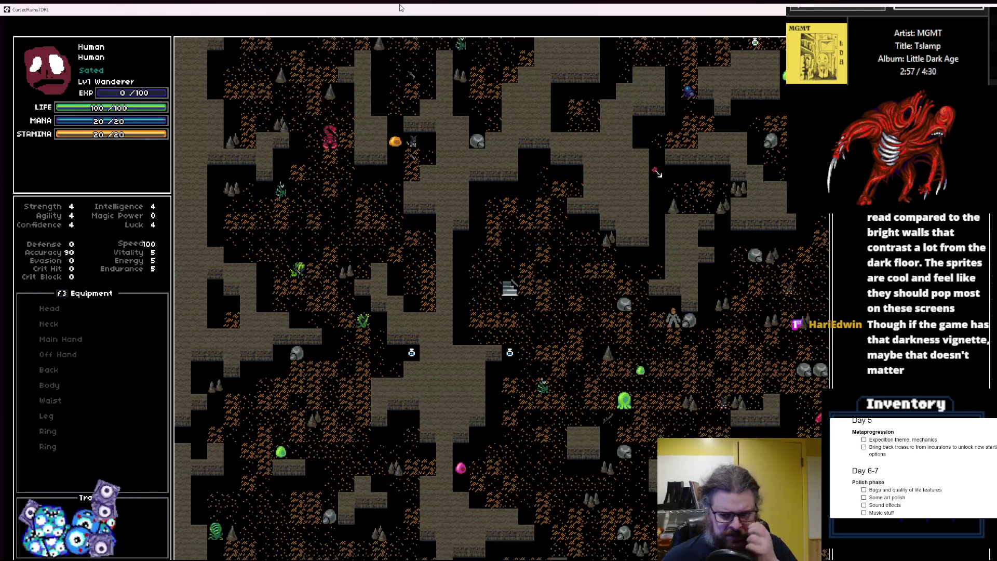
pyautogui.press('Right')
pyautogui.press('Right')
pyautogui.press('Right')
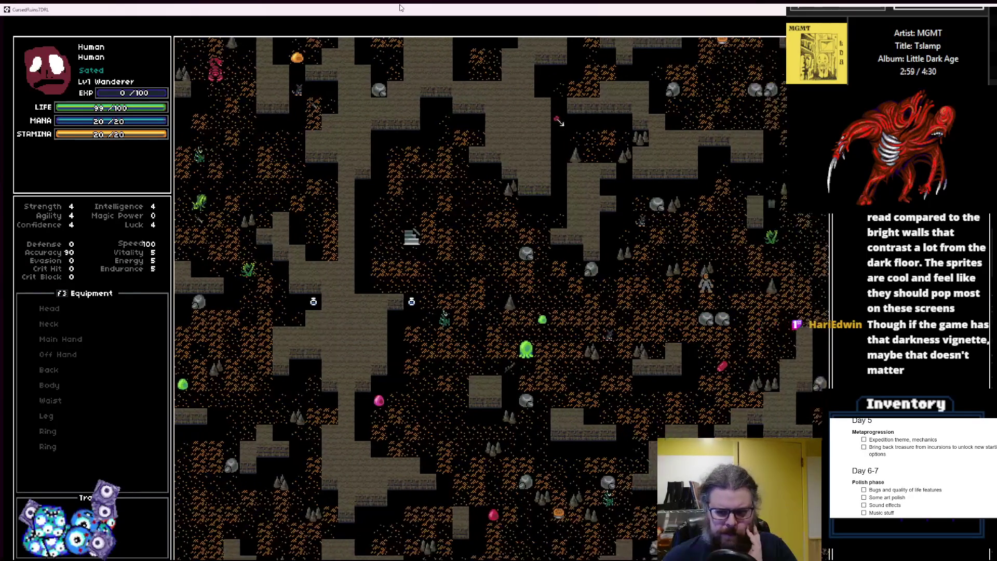
pyautogui.press('Right')
pyautogui.press('Right')
pyautogui.press('Right')
pyautogui.press('Up')
pyautogui.press('Up')
pyautogui.press('Right')
pyautogui.press('Right')
pyautogui.press('Up')
pyautogui.press('Up')
pyautogui.press('Right')
pyautogui.press('Right')
pyautogui.press('Up')
pyautogui.press('Right')
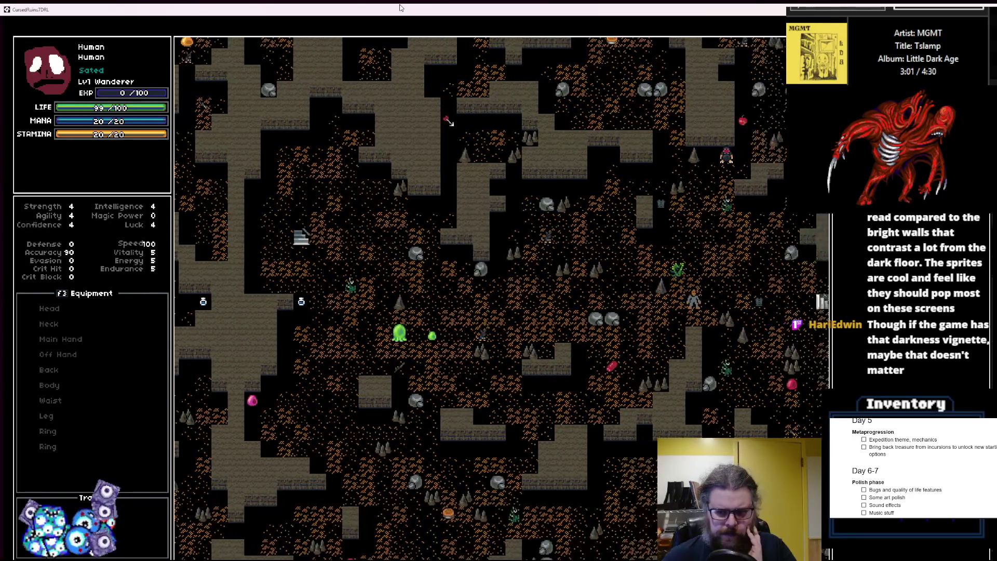
pyautogui.press('Up')
pyautogui.press('Up')
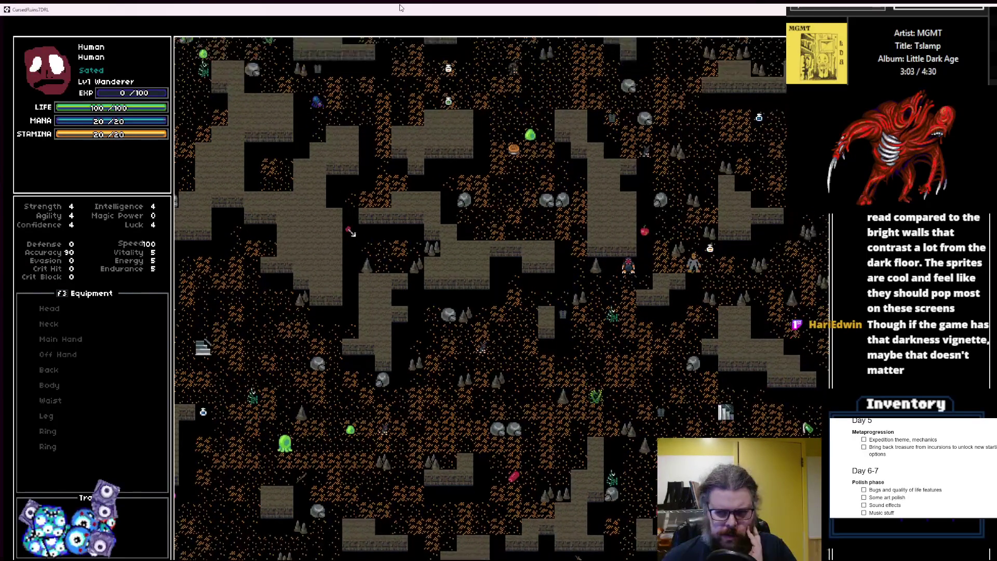
pyautogui.press('Up')
pyautogui.press('Up')
pyautogui.press('Up')
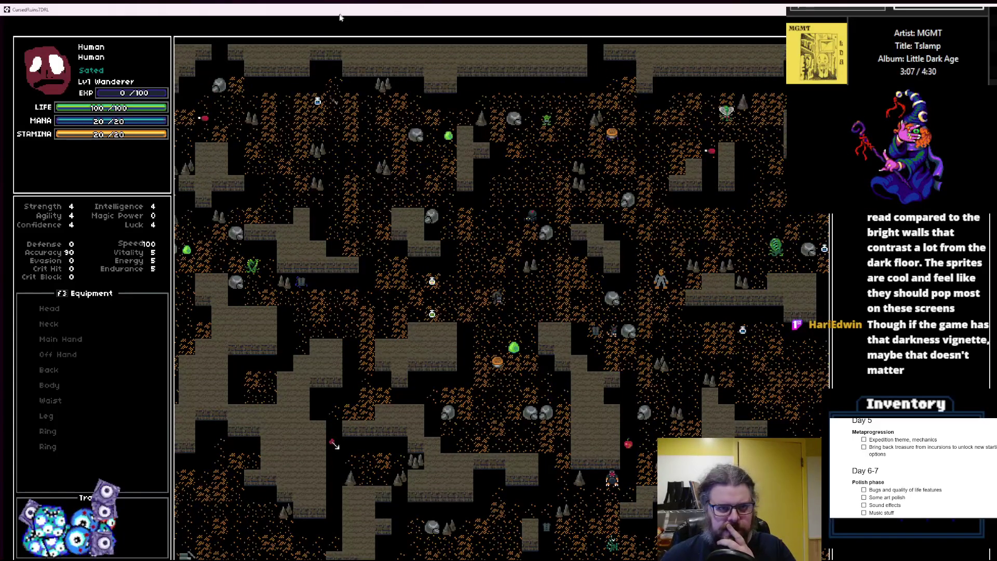
pyautogui.doubleClick(322, 11)
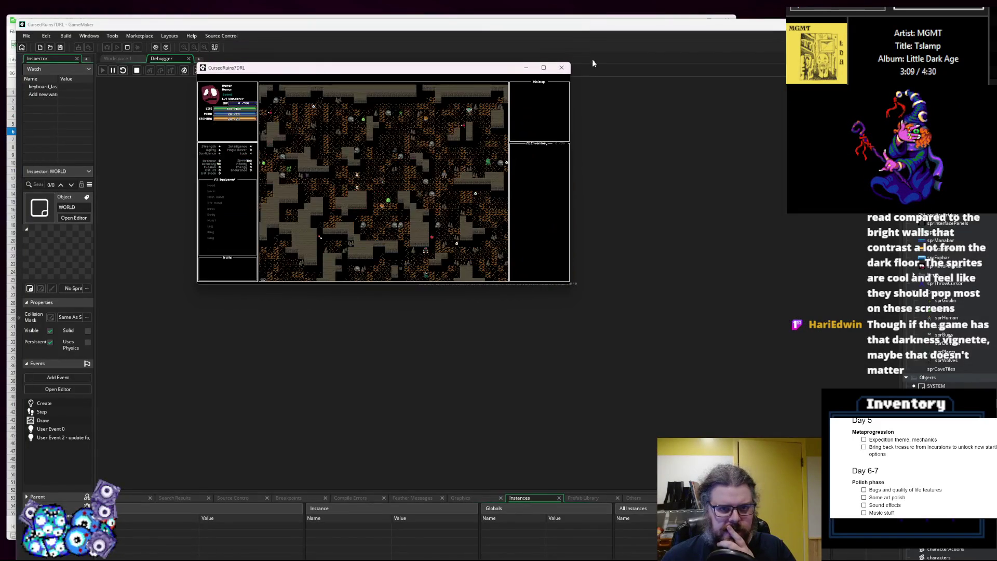
# - Close the game and debugger, then comment out the duplicate cleanup call on line 105
pyautogui.click(561, 68)
pyautogui.click(197, 71)
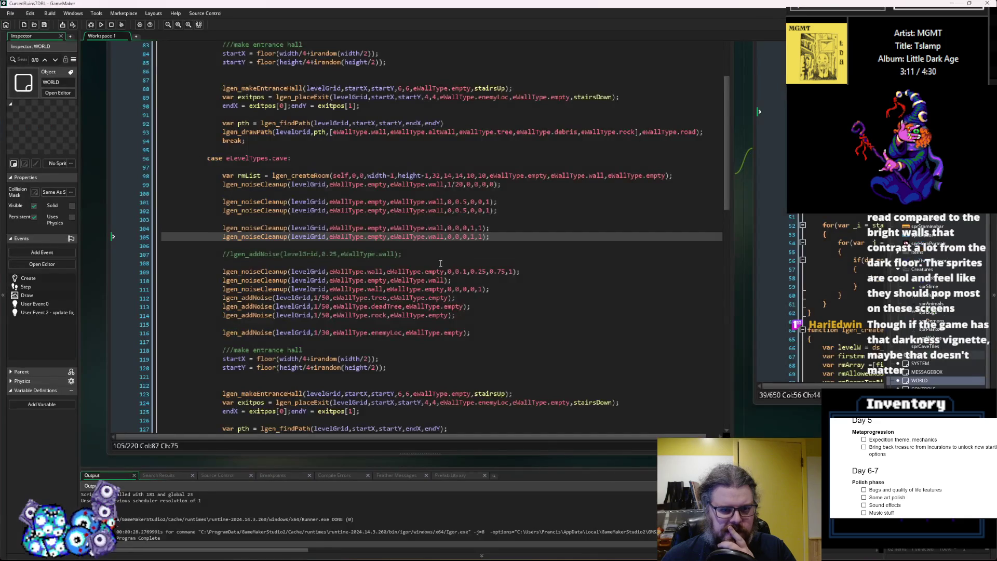
pyautogui.click(217, 237)
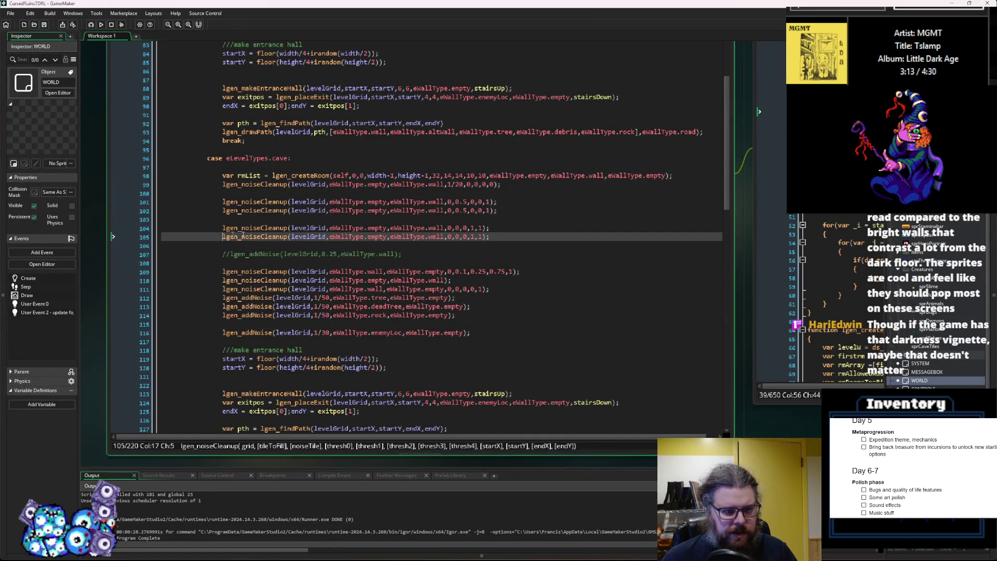
pyautogui.write('//')
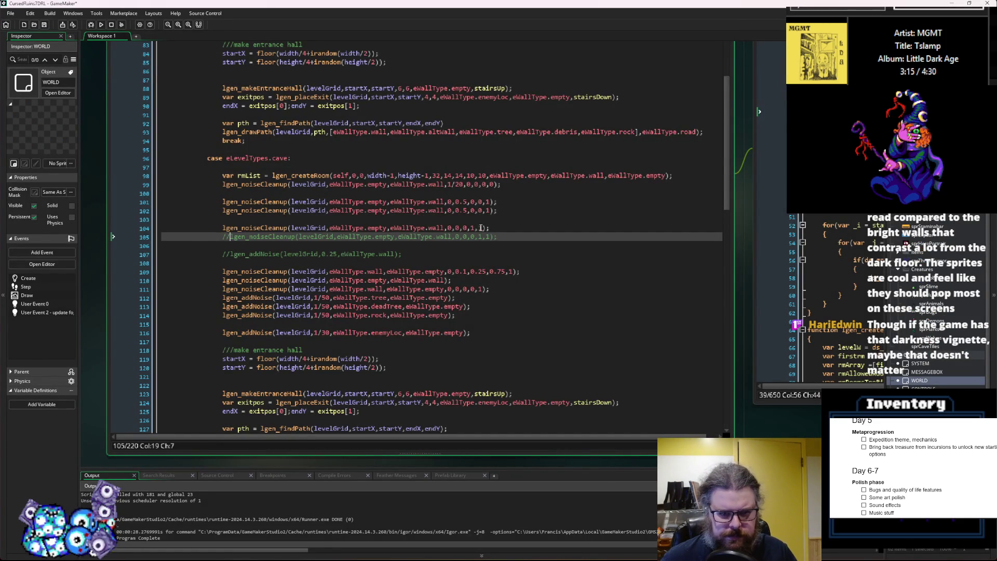
# - Change line 104's cleanup threshold to 0.5, save, and run the game in debug mode
pyautogui.click(479, 228)
pyautogui.press('BackSpace')
pyautogui.press('BackSpace')
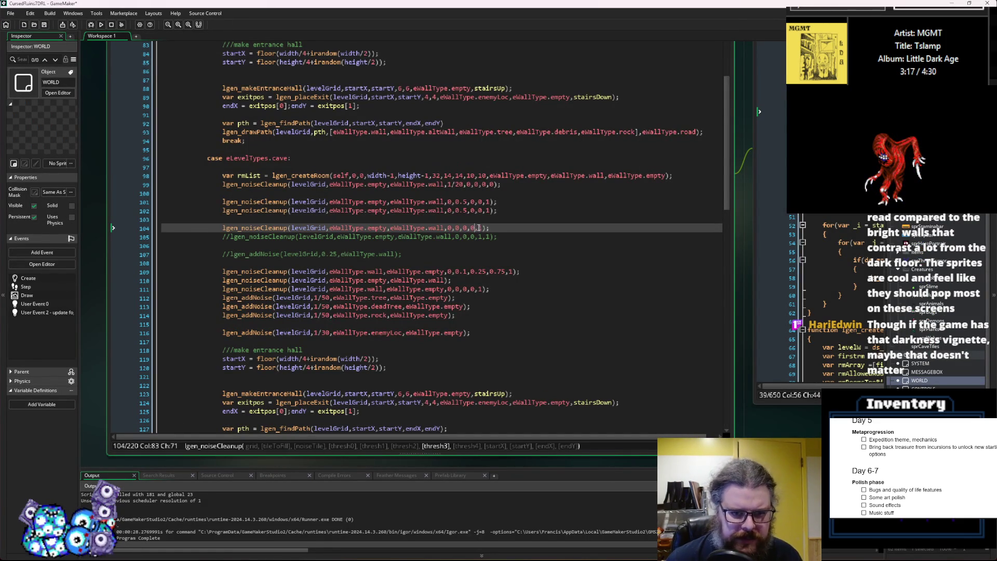
pyautogui.write('.5')
pyautogui.click(44, 26)
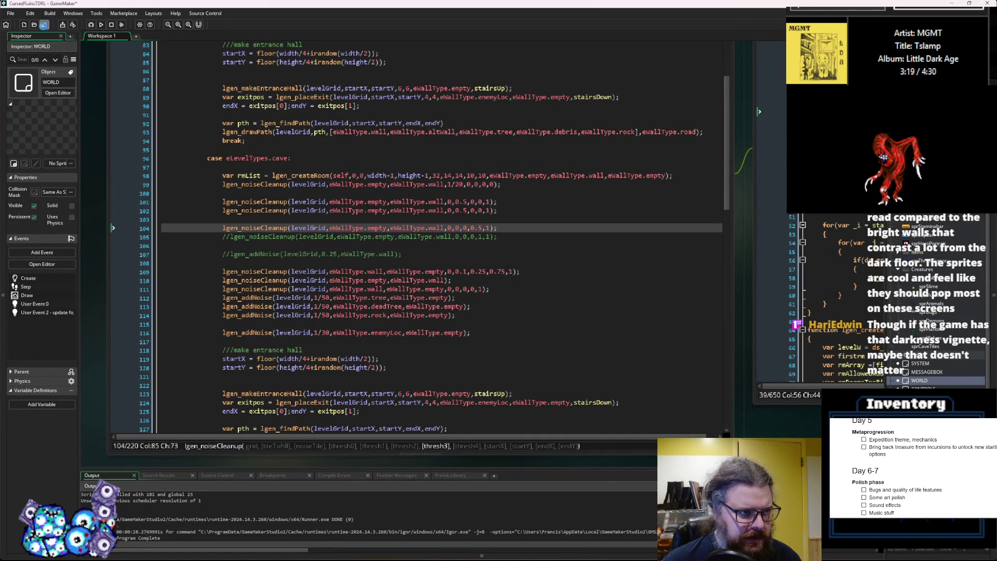
pyautogui.click(90, 26)
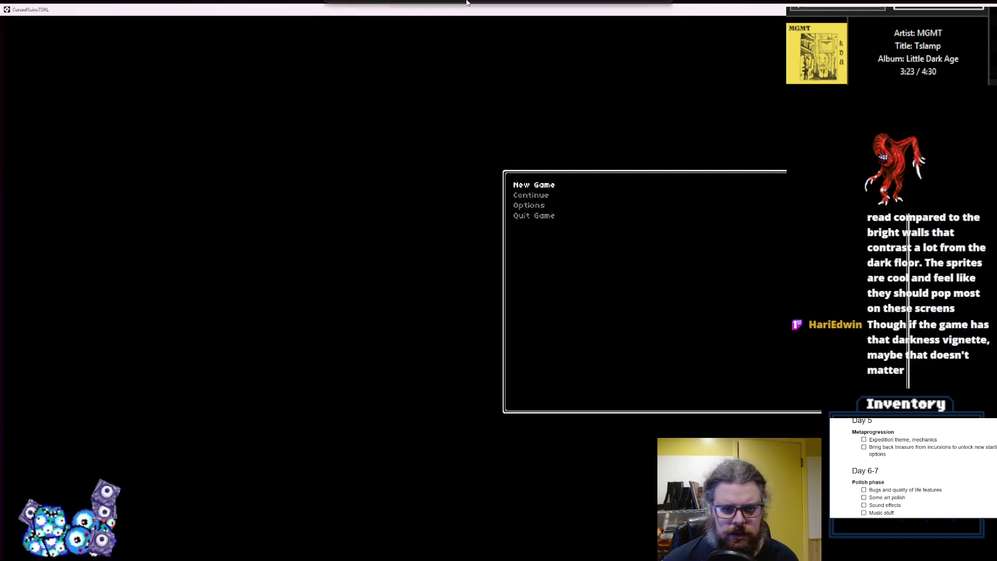
# - Start a new game, reveal the cave map, and walk the player down-left, up-left and up-right
pyautogui.press('Return')
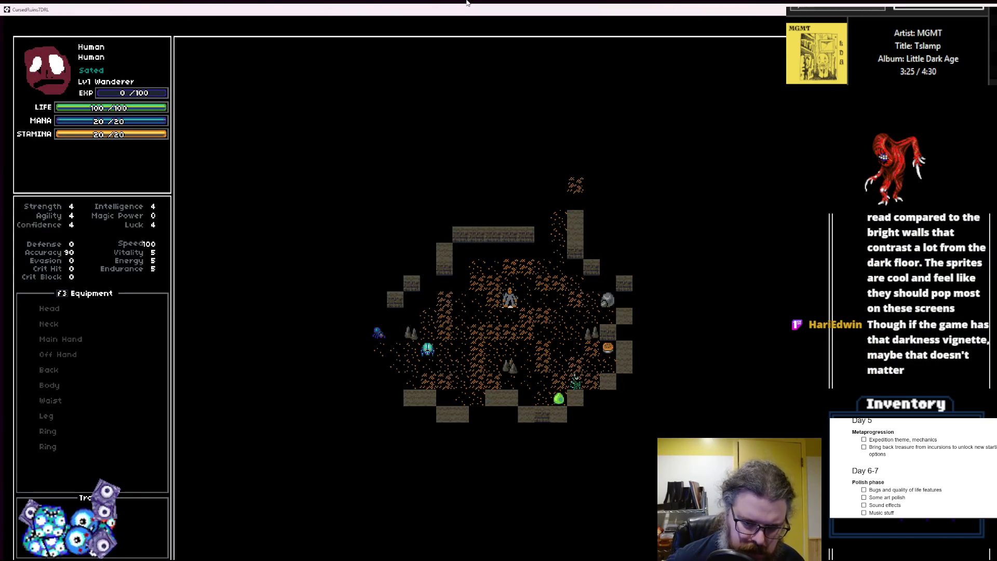
pyautogui.press('F1')
pyautogui.press('KP_End')
pyautogui.press('KP_End')
pyautogui.press('KP_End')
pyautogui.press('KP_End')
pyautogui.press('KP_End')
pyautogui.press('KP_Left')
pyautogui.press('KP_Left')
pyautogui.press('KP_Left')
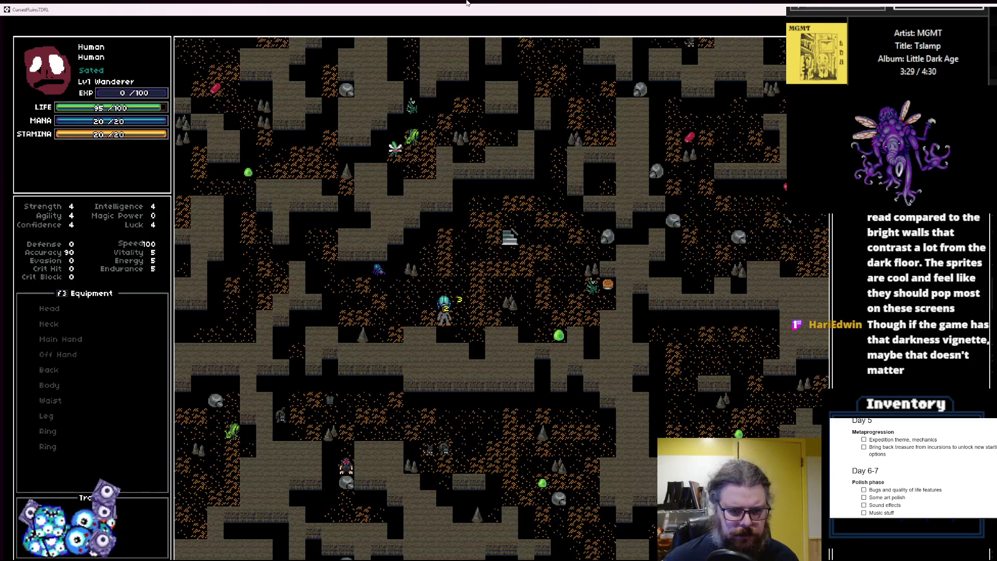
pyautogui.press('KP_Home')
pyautogui.press('KP_Home')
pyautogui.press('KP_Home')
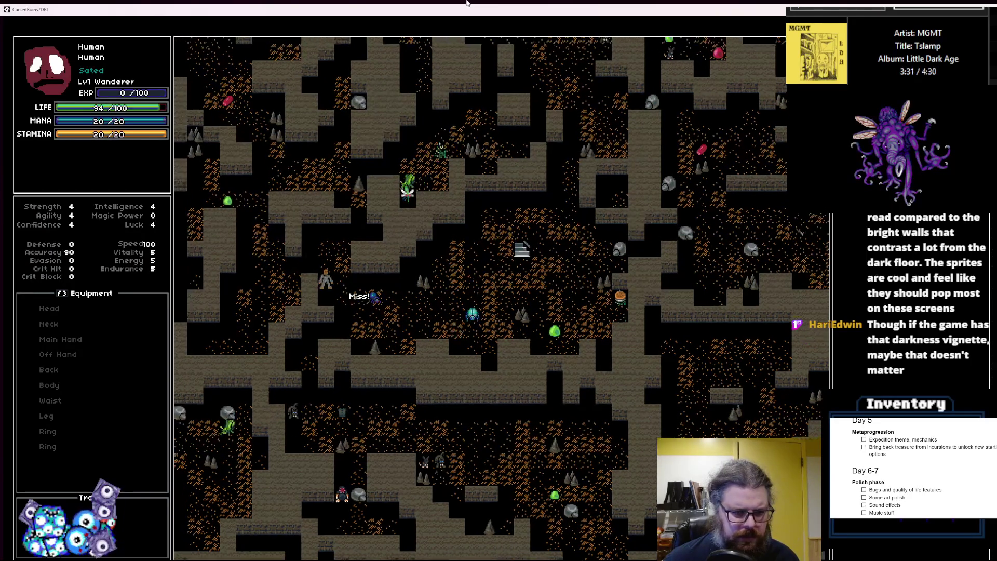
pyautogui.press('KP_Left')
pyautogui.press('KP_Left')
pyautogui.press('KP_Left')
pyautogui.press('KP_Prior')
pyautogui.press('KP_Prior')
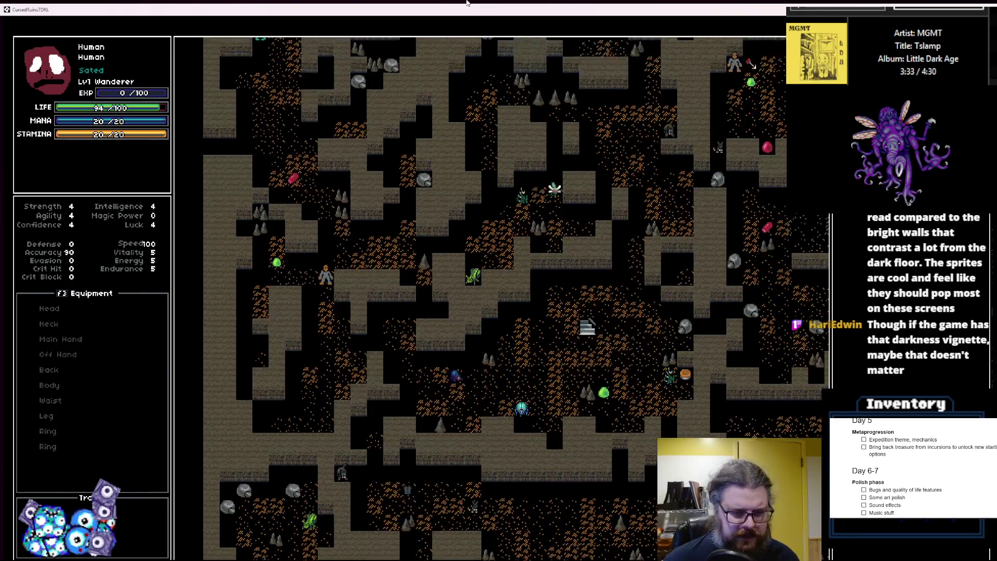
# - Regenerate the cave layout several times, walking left and down between, then quit the game
pyautogui.press('r')
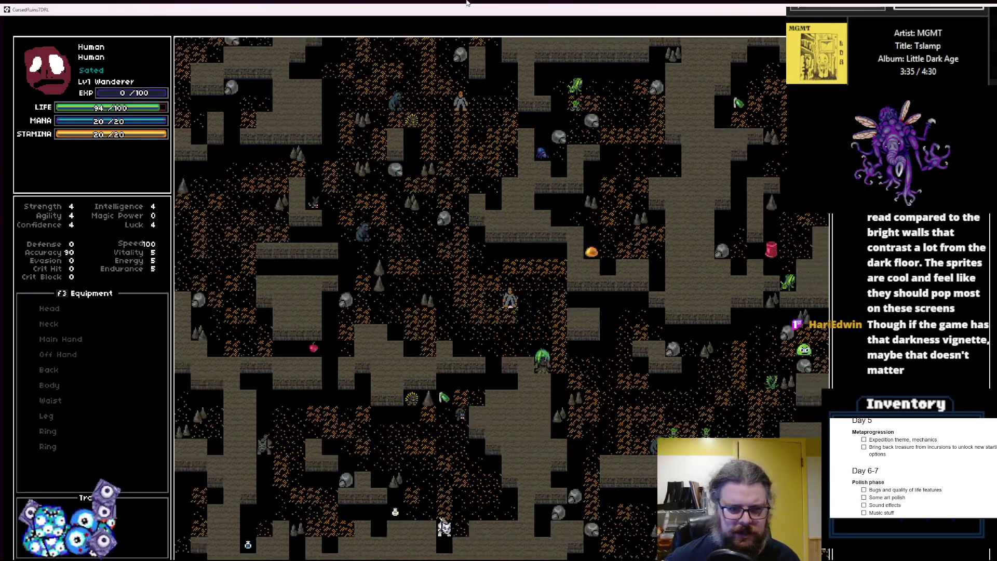
pyautogui.press('r')
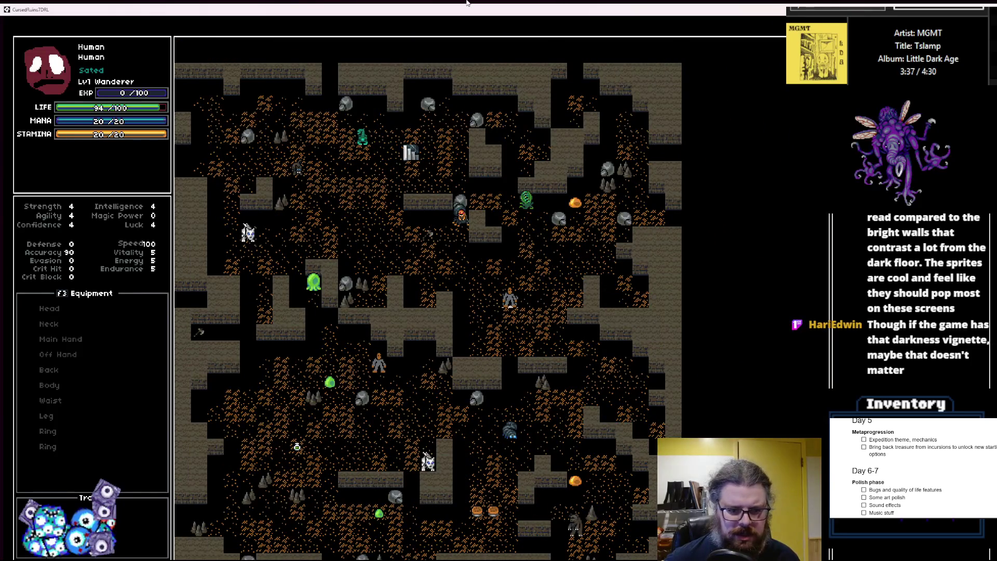
pyautogui.press('r')
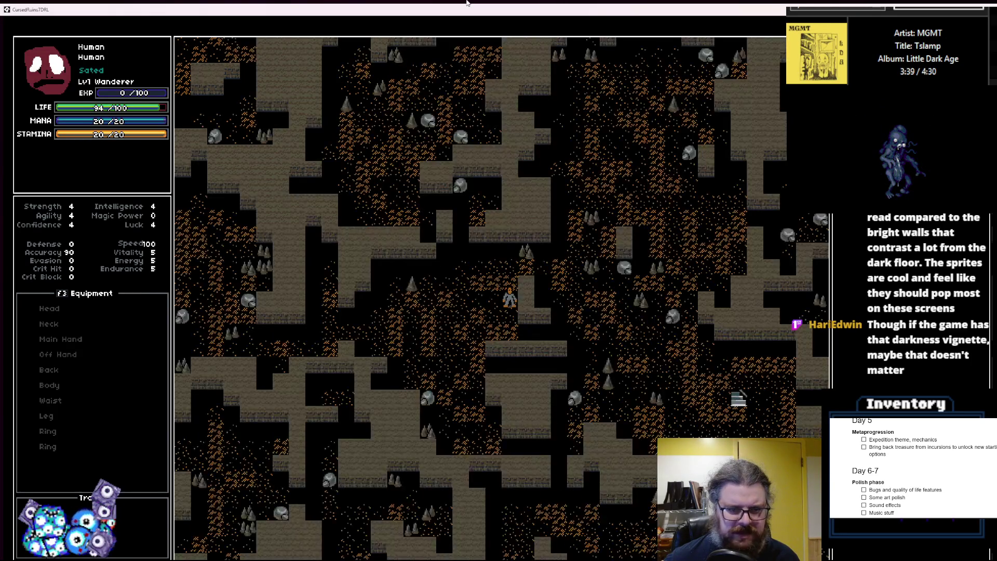
pyautogui.press('Left')
pyautogui.press('Left')
pyautogui.press('Left')
pyautogui.press('Down')
pyautogui.press('Down')
pyautogui.press('Down')
pyautogui.press('r')
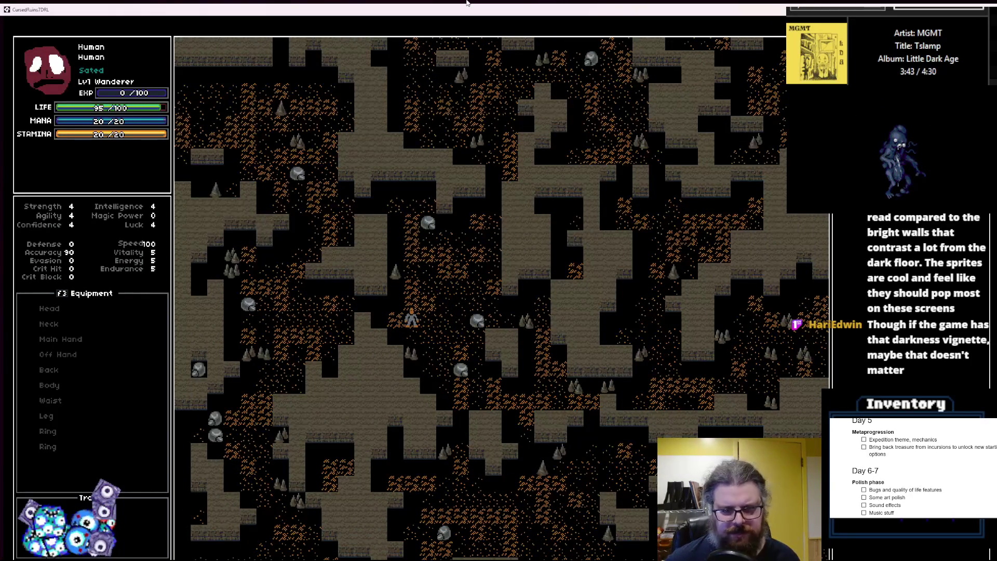
pyautogui.press('Escape')
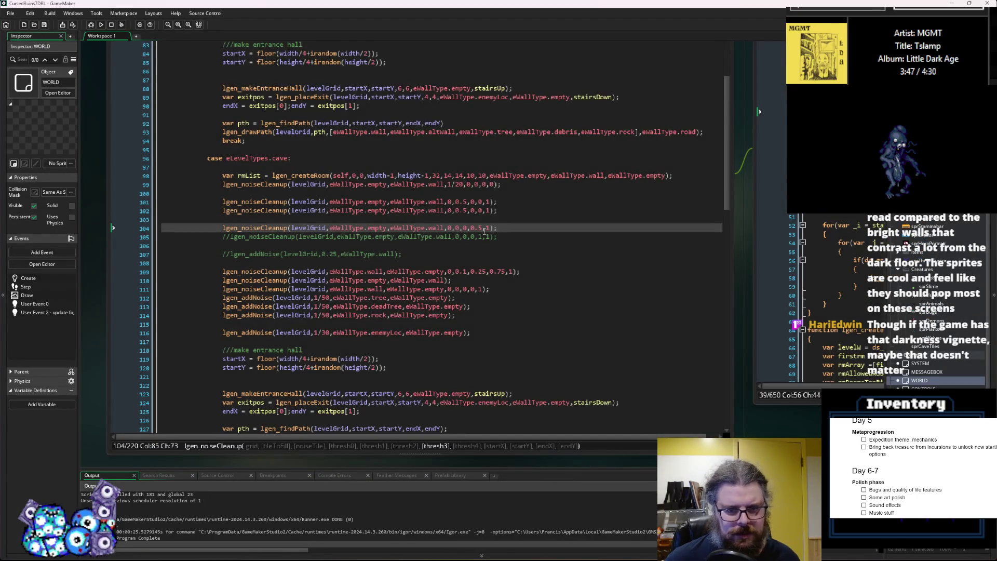
# - Uncomment line 105 to restore the 0,0,0,1,1 cleanup pass and launch a debug build
pyautogui.click(470, 238)
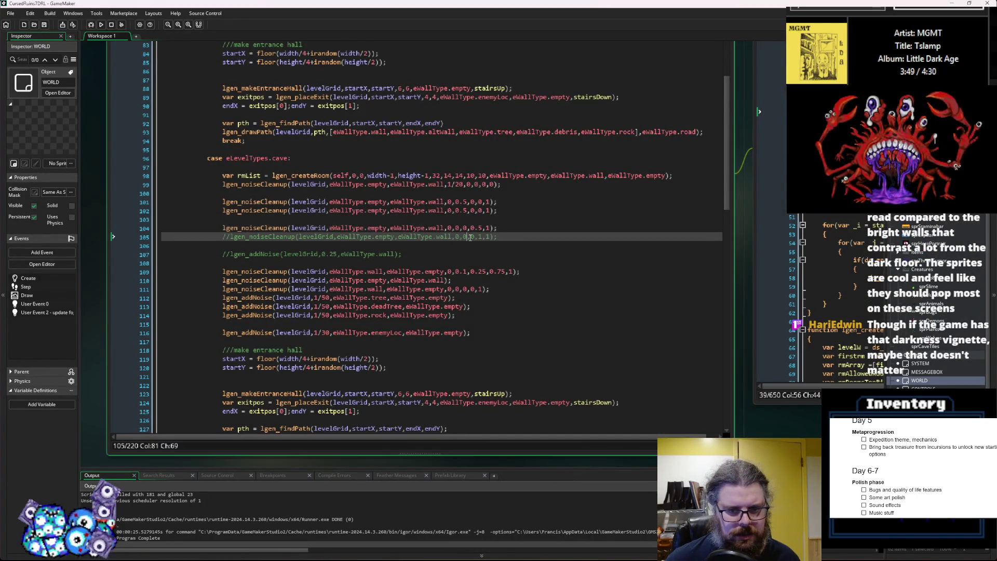
pyautogui.click(377, 228)
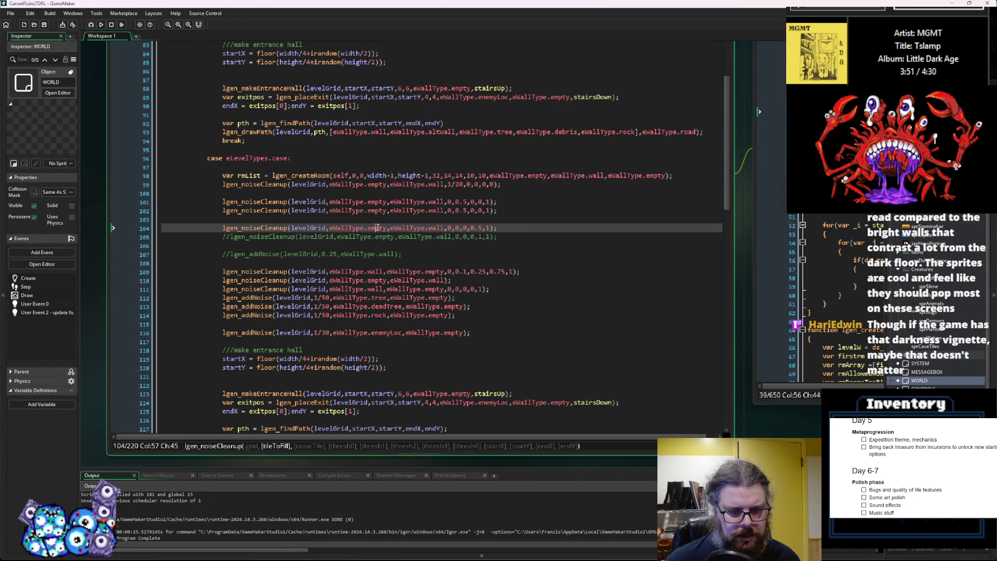
pyautogui.click(230, 237)
pyautogui.press('BackSpace')
pyautogui.press('BackSpace')
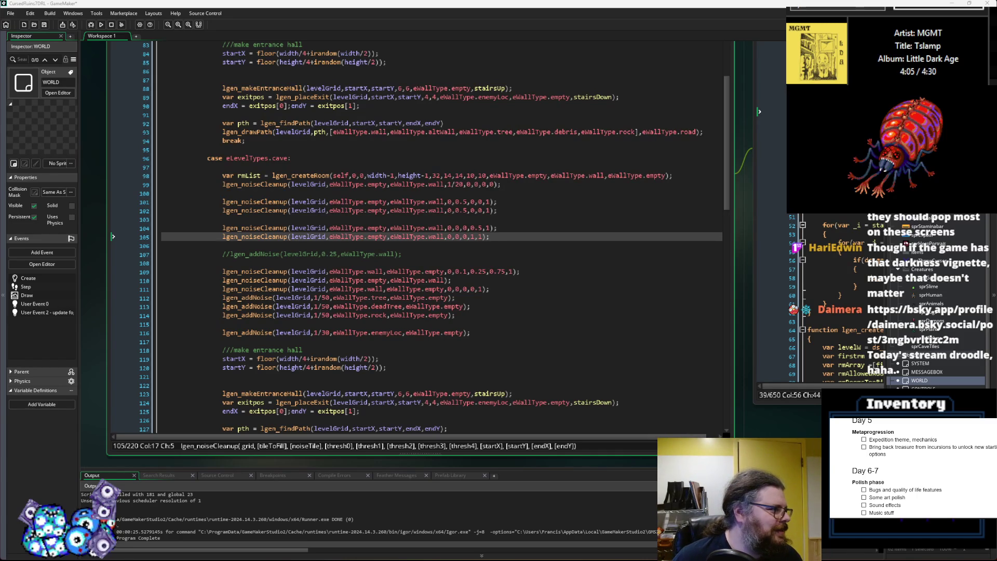
pyautogui.click(328, 195)
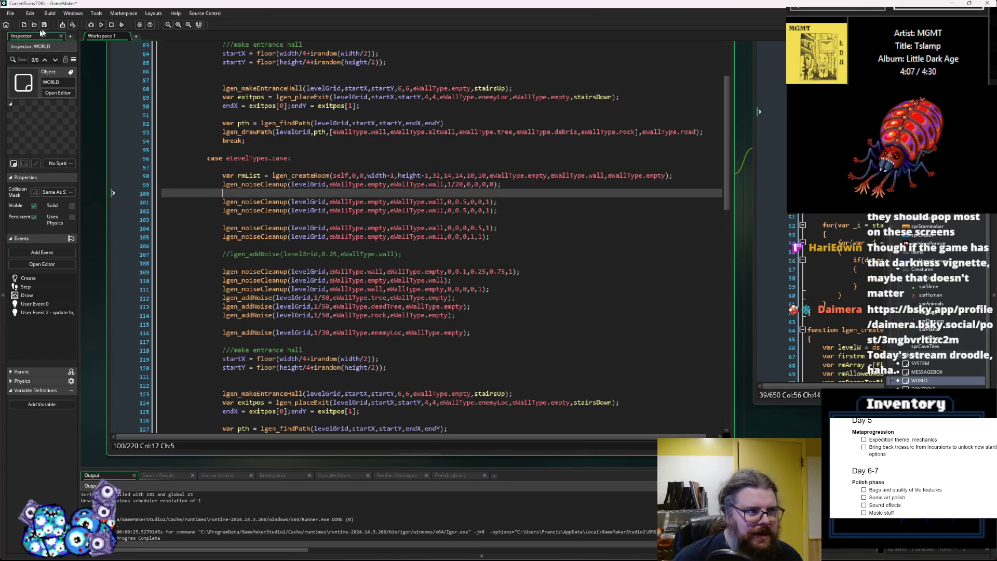
pyautogui.click(91, 25)
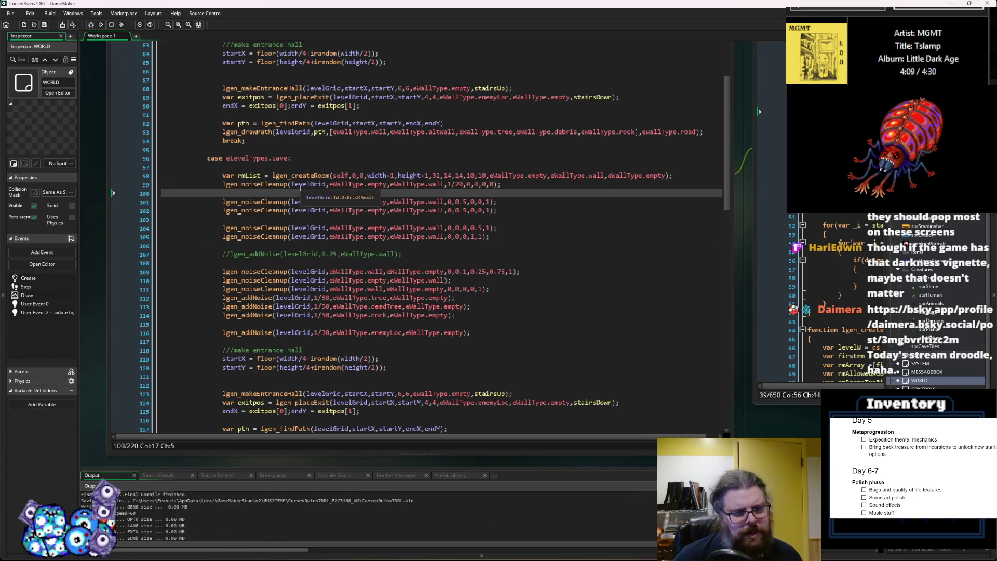
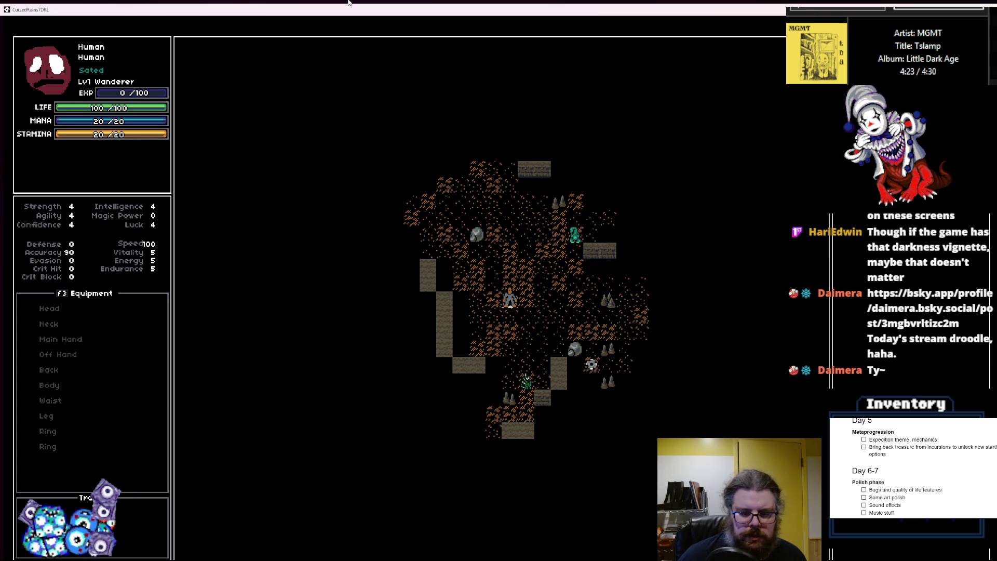
# - Reveal the cave map (F2), spawn monsters and items (F4), walk up-left briefly, then close the game
pyautogui.press('F2')
pyautogui.press('F4')
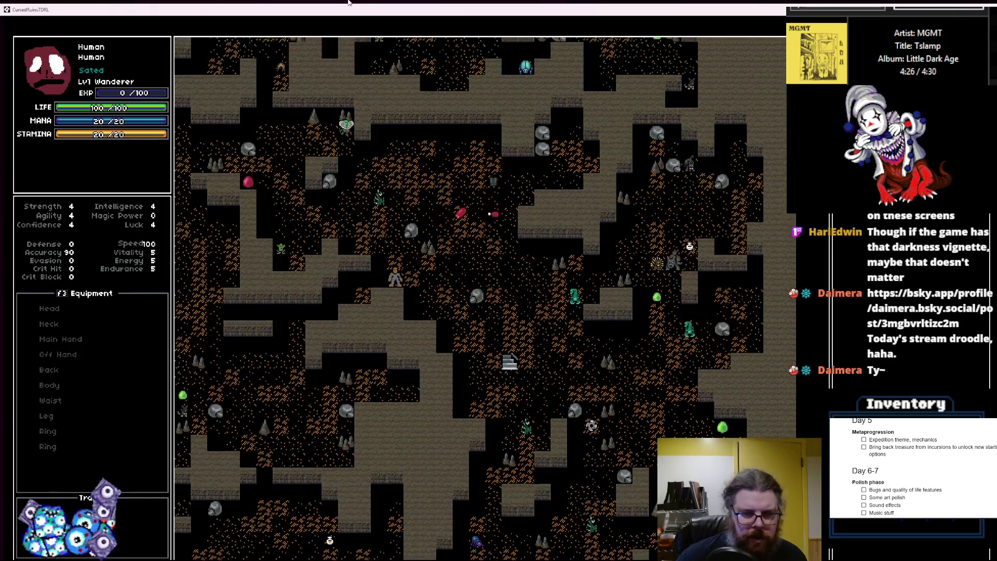
pyautogui.press('Left')
pyautogui.press('Left')
pyautogui.press('Left')
pyautogui.press('Up')
pyautogui.press('Up')
pyautogui.press('Up')
pyautogui.press('Left')
pyautogui.press('Left')
pyautogui.press('Left')
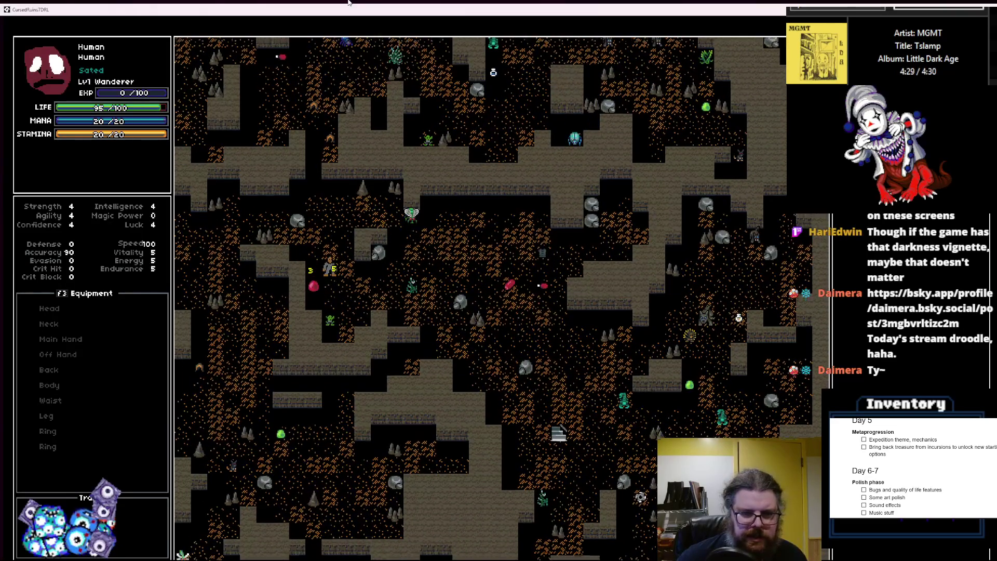
pyautogui.press('Up')
pyautogui.press('Up')
pyautogui.press('Up')
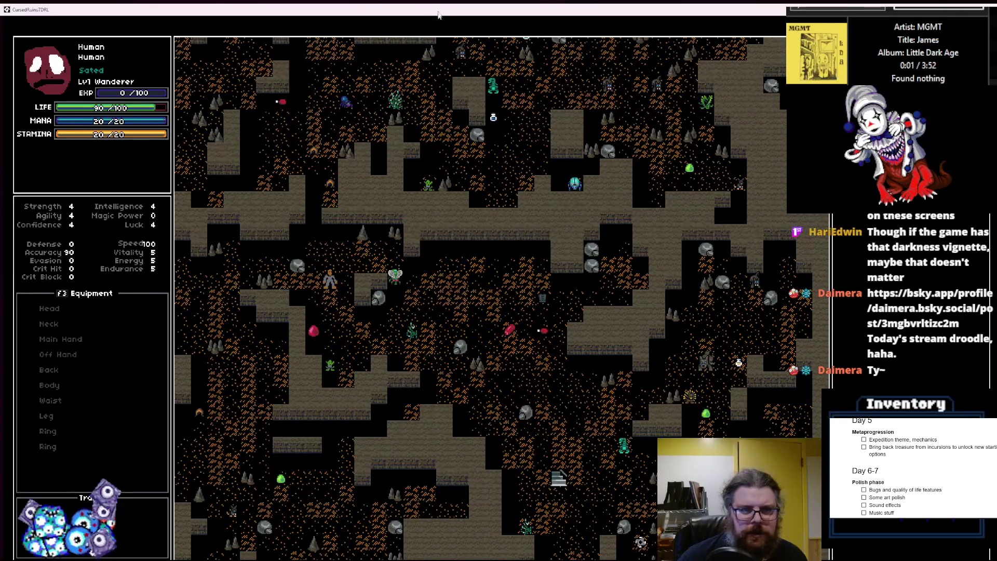
pyautogui.doubleClick(440, 15)
pyautogui.click(197, 71)
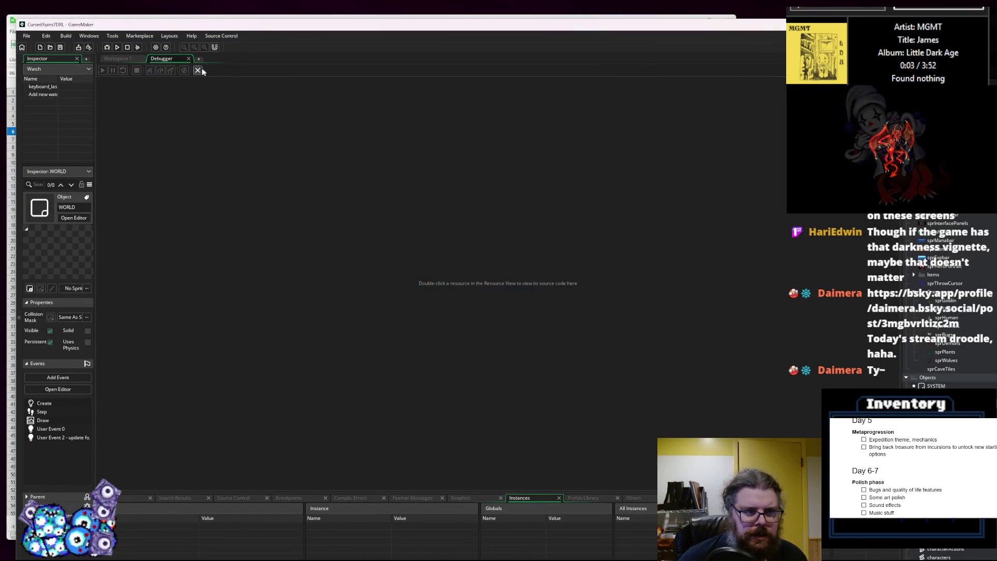
# - Inspect the last cave noise-cleanup call and where the cleanup function marks tiles as noiseTile
pyautogui.click(419, 280)
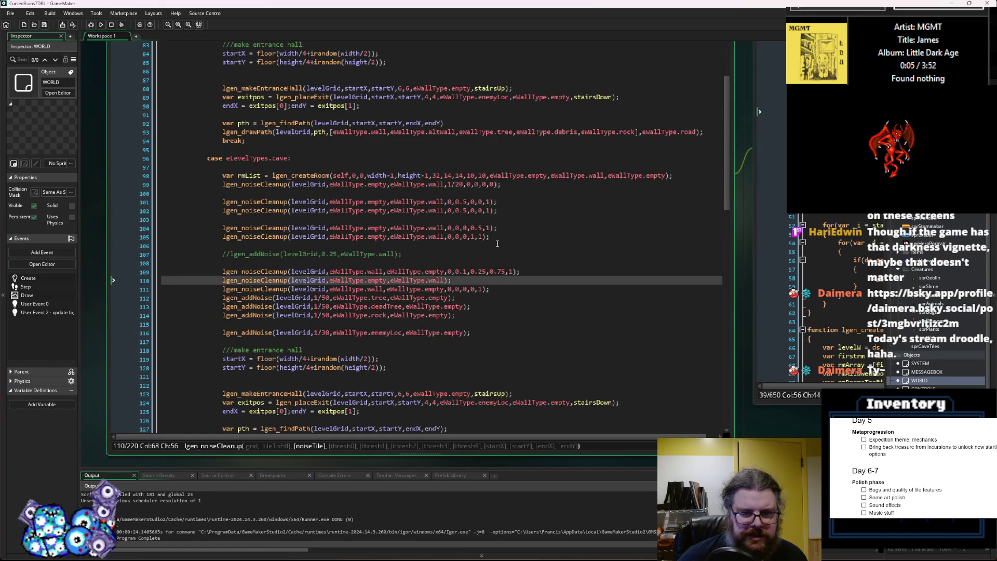
pyautogui.moveTo(559, 282)
pyautogui.mouseDown()
pyautogui.moveTo(372, 285)
pyautogui.moveTo(475, 291)
pyautogui.moveTo(404, 301)
pyautogui.moveTo(464, 300)
pyautogui.mouseUp()
pyautogui.click(285, 254)
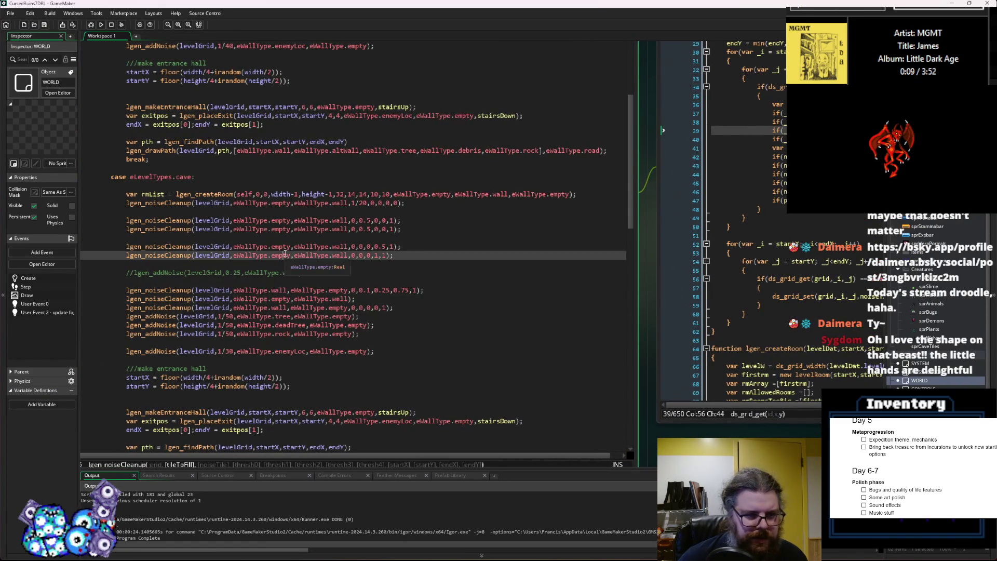
pyautogui.moveTo(519, 382); pyautogui.dragTo(190, 357)
pyautogui.click(539, 302)
pyautogui.moveTo(538, 301); pyautogui.dragTo(456, 357)
pyautogui.click(471, 330)
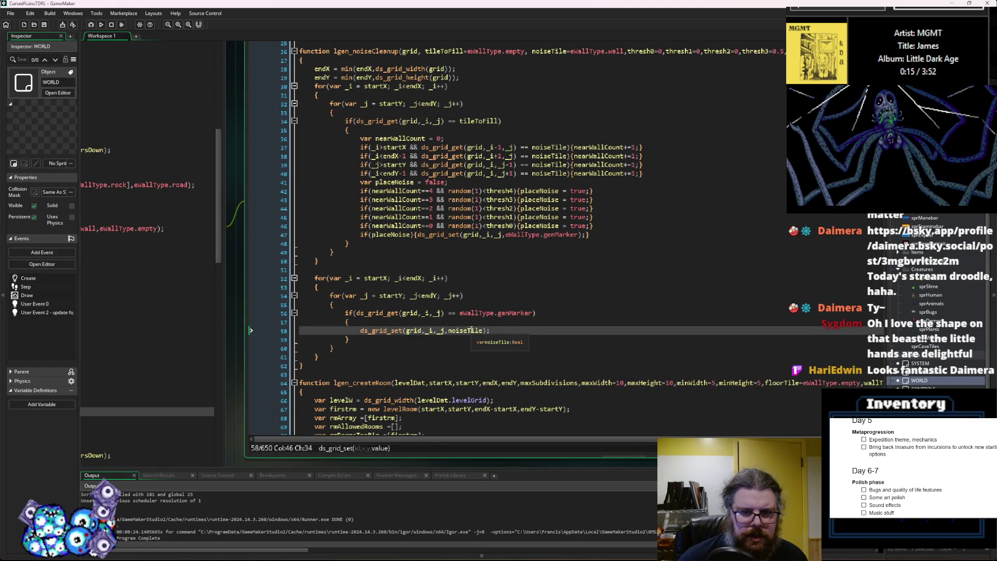
# - Duplicate the line 104 noise-cleanup call twice with Ctrl+D and run a debug build
pyautogui.hotkey('ctrl', 'Tab')
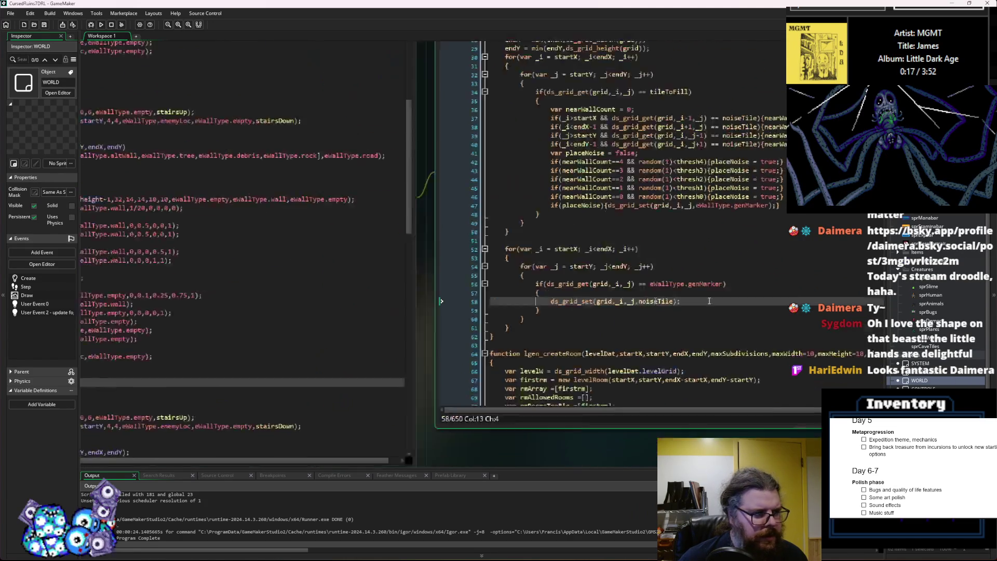
pyautogui.click(444, 248)
pyautogui.hotkey('shift', 'Home')
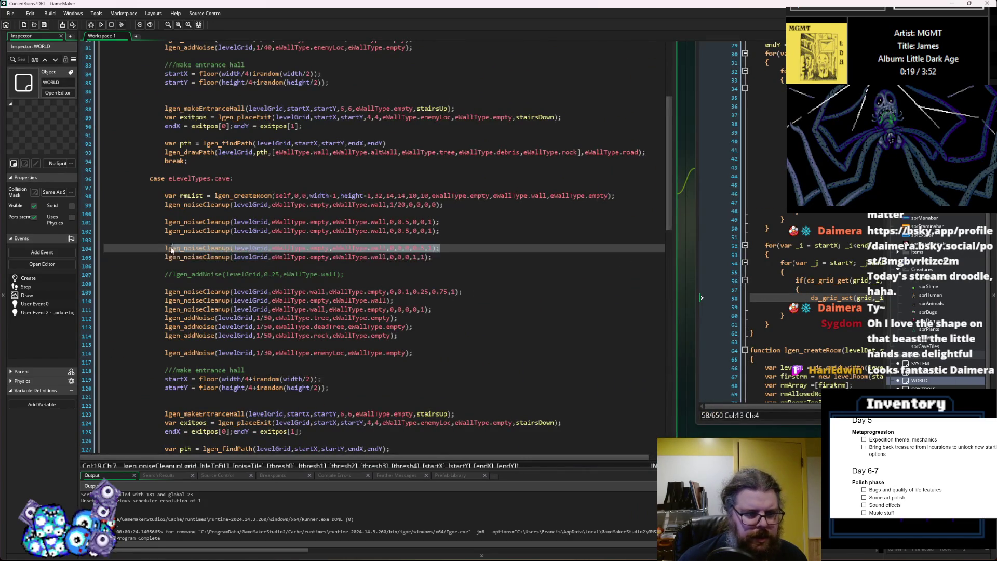
pyautogui.click(475, 247)
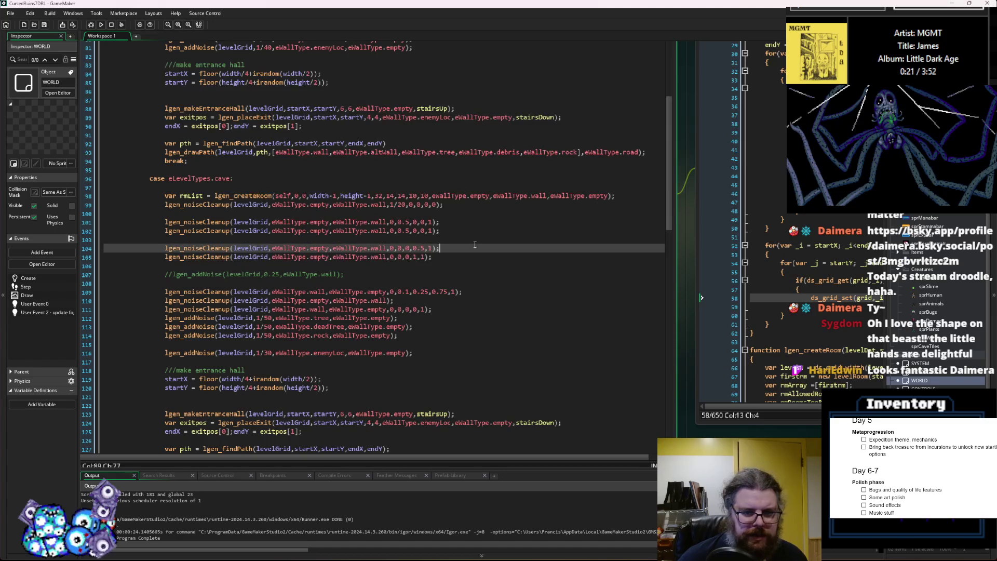
pyautogui.hotkey('ctrl', 'd')
pyautogui.hotkey('ctrl', 'd')
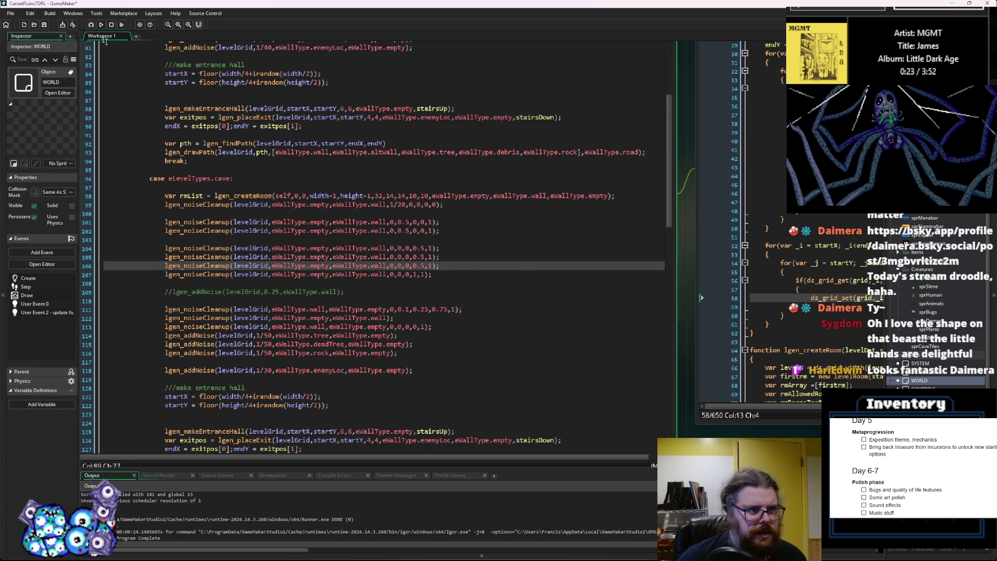
pyautogui.click(89, 24)
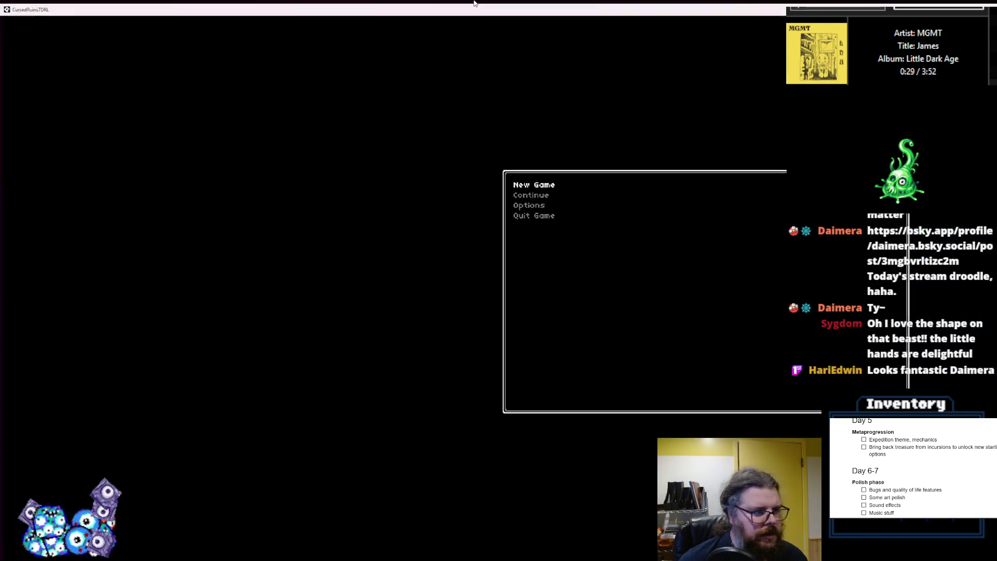
# - Start a new game, reveal the map, spawn monsters, and regenerate the level several times
pyautogui.press('Return')
pyautogui.press('r')
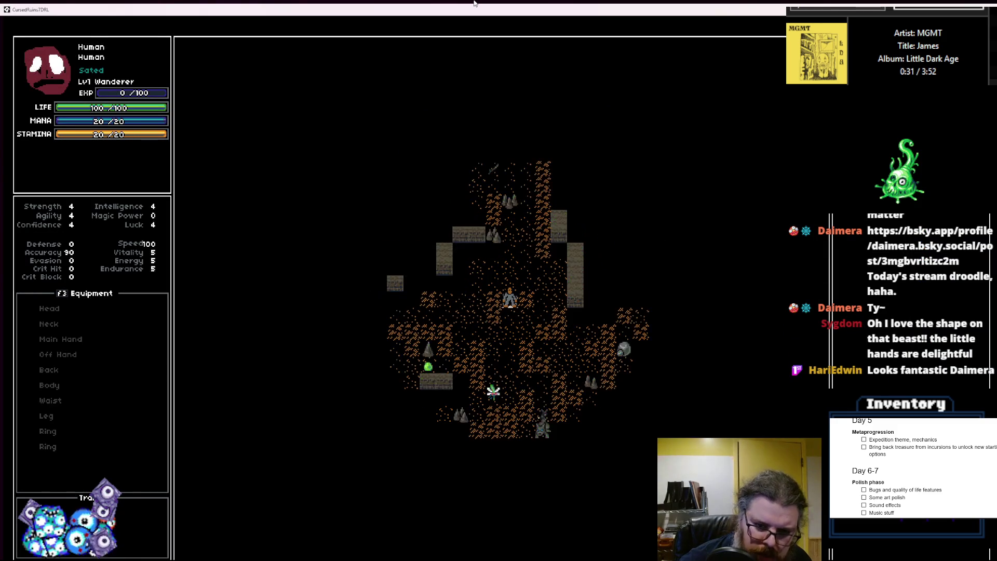
pyautogui.press('m')
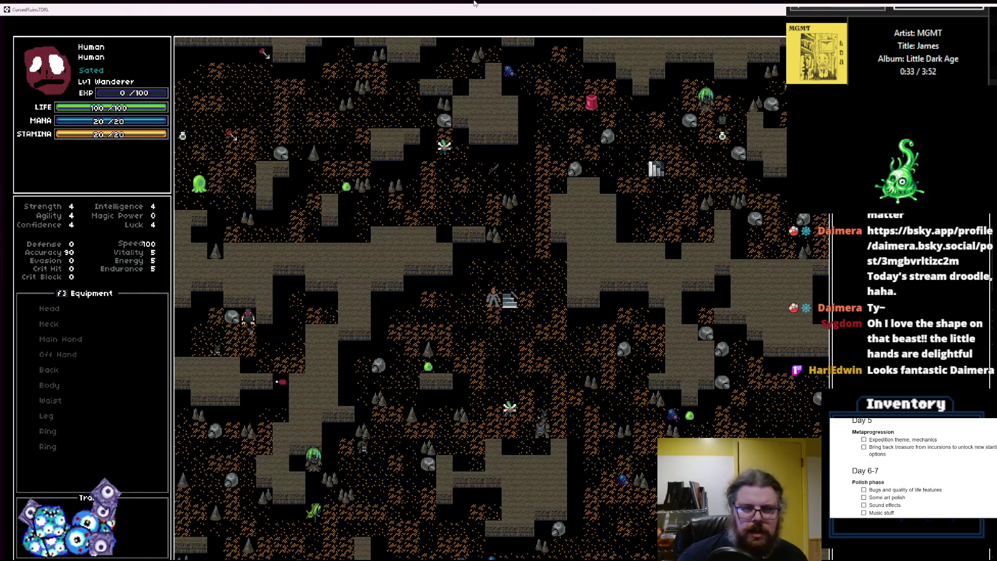
pyautogui.press('KP_1')
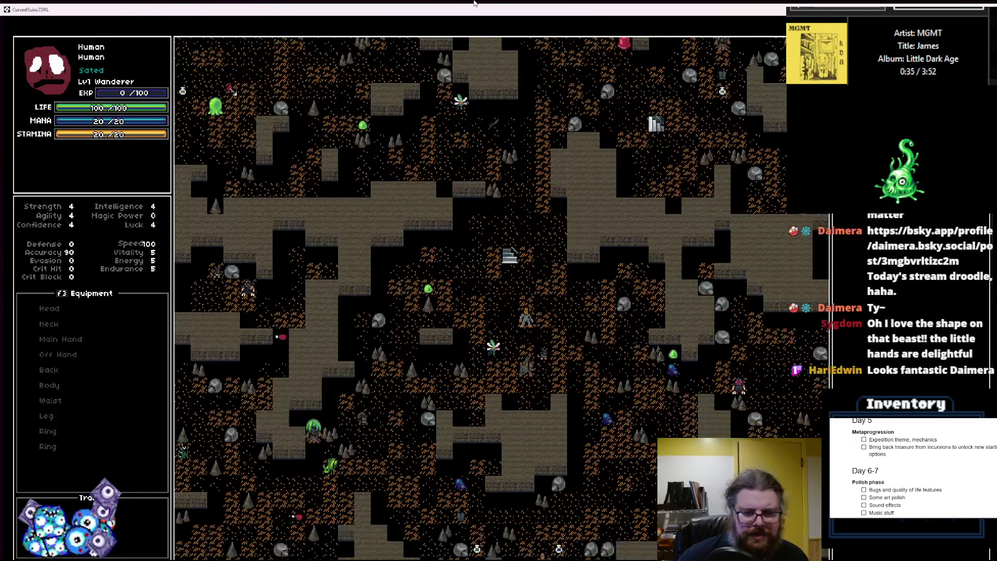
pyautogui.press('r')
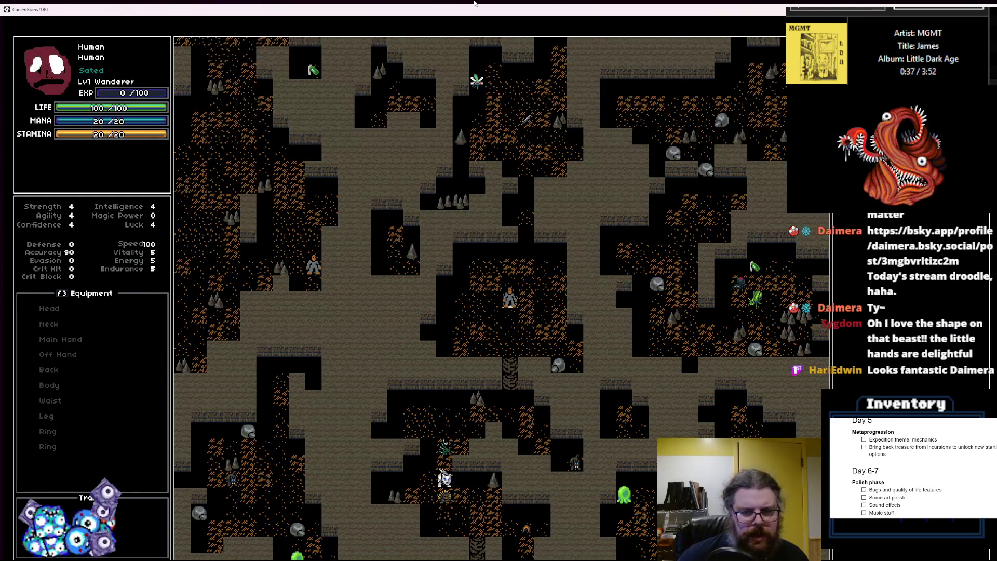
pyautogui.press('r')
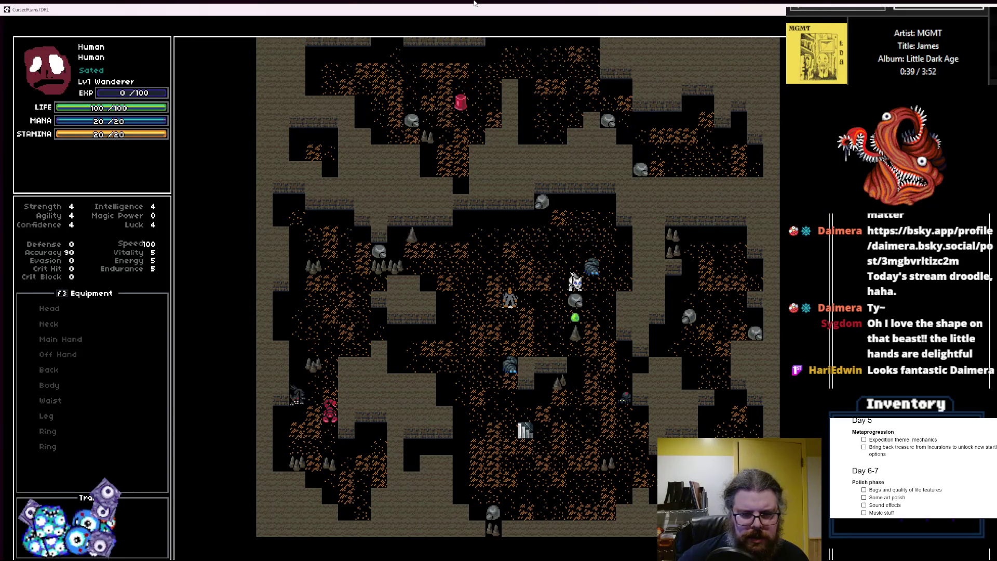
pyautogui.press('r')
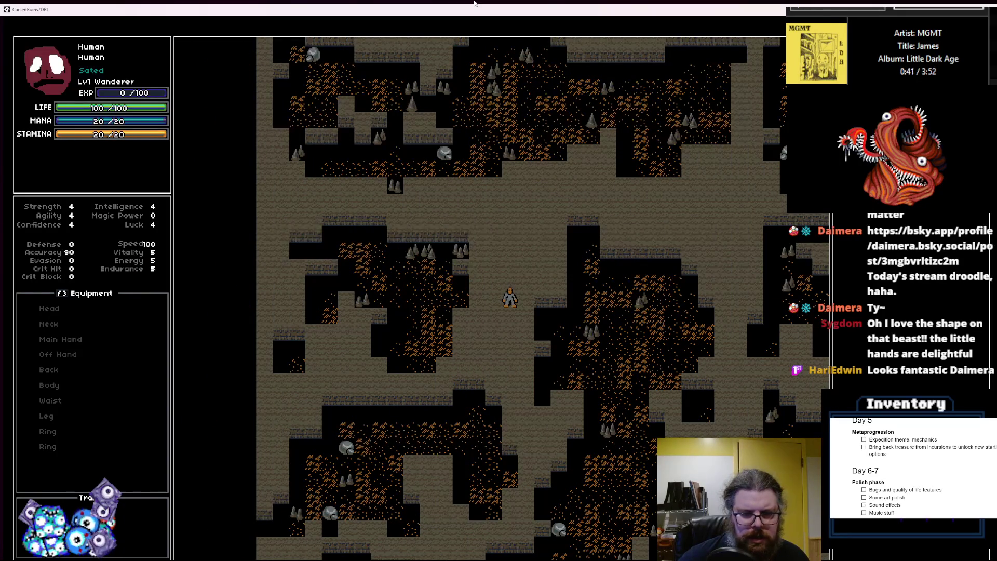
pyautogui.press('Right')
pyautogui.press('Right')
pyautogui.press('Right')
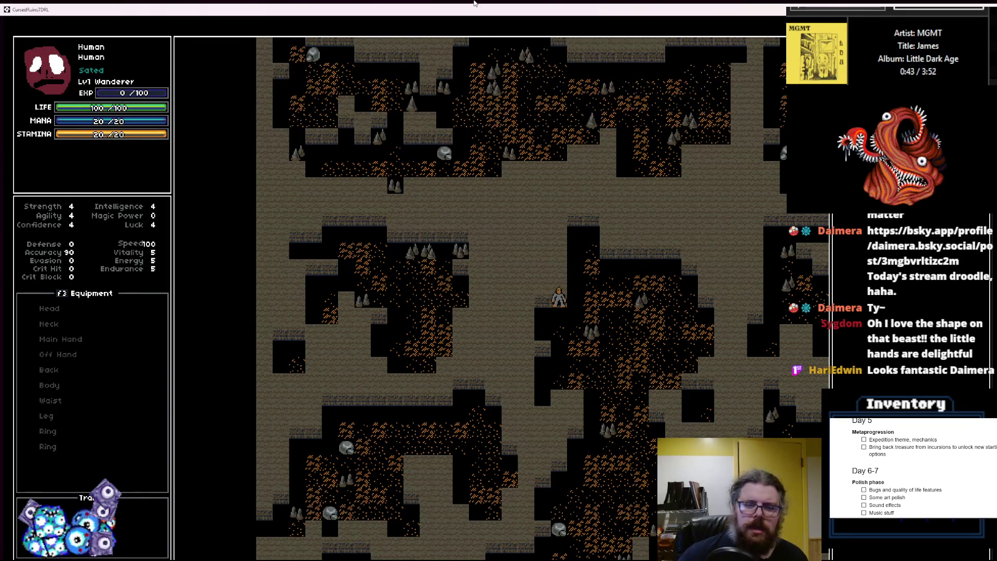
pyautogui.press('KP_3')
pyautogui.press('KP_3')
pyautogui.press('KP_3')
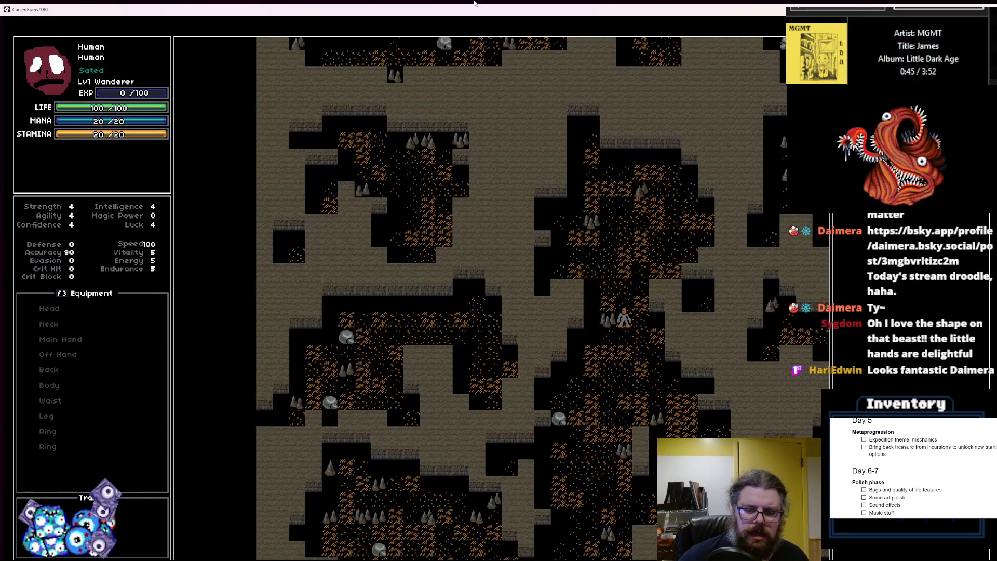
# - Keep generating new cave layouts while walking toward the stairs, then shrink the game window
pyautogui.press('r')
pyautogui.press('KP_7')
pyautogui.press('KP_7')
pyautogui.press('KP_7')
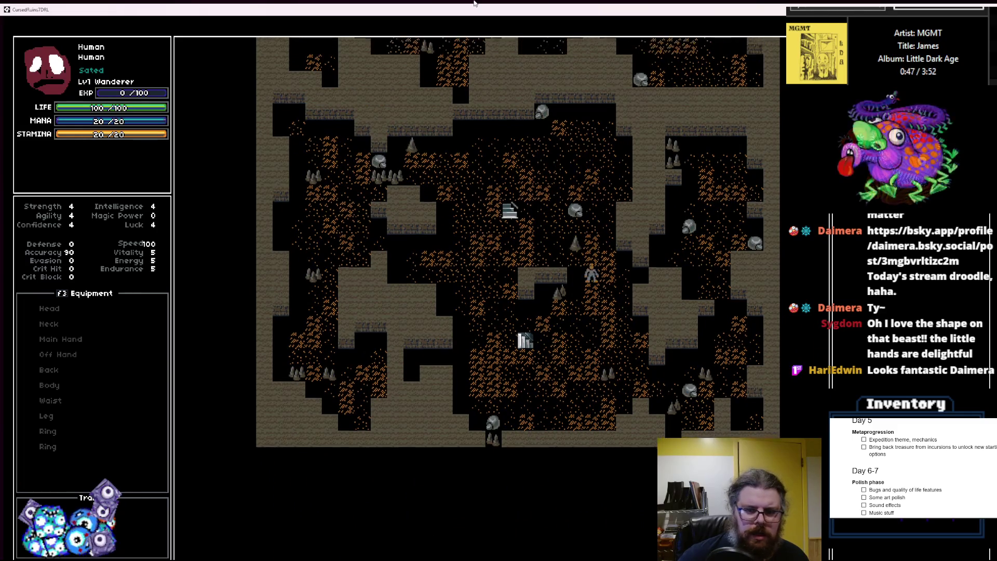
pyautogui.press('Up')
pyautogui.press('Up')
pyautogui.press('Up')
pyautogui.press('Up')
pyautogui.press('r')
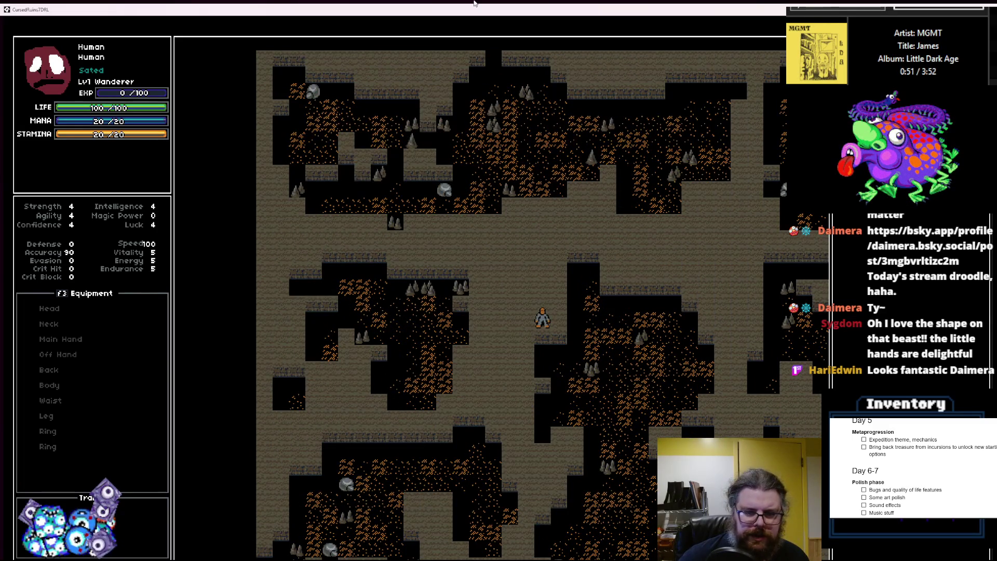
pyautogui.press('r')
pyautogui.press('Right')
pyautogui.press('Right')
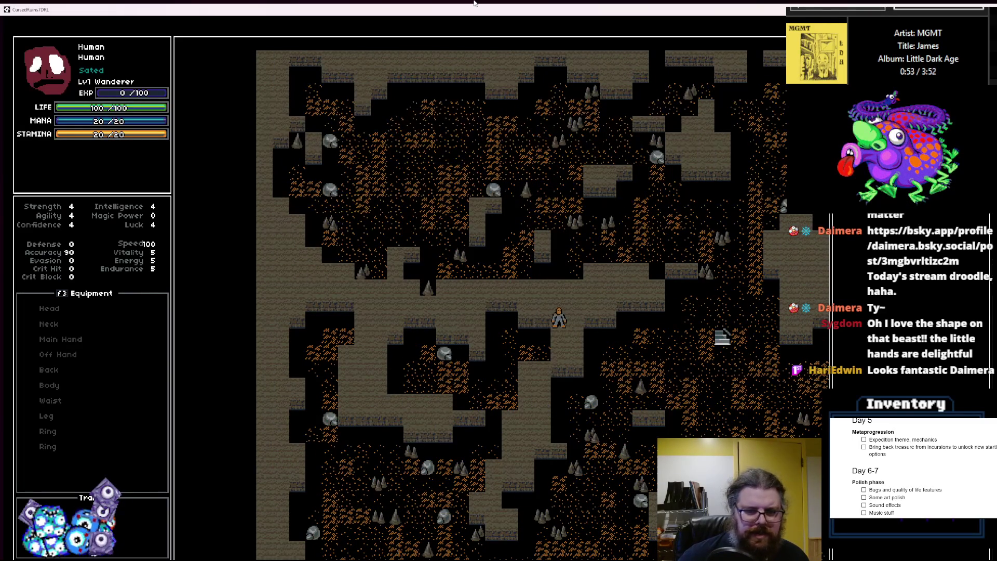
pyautogui.press('r')
pyautogui.press('r')
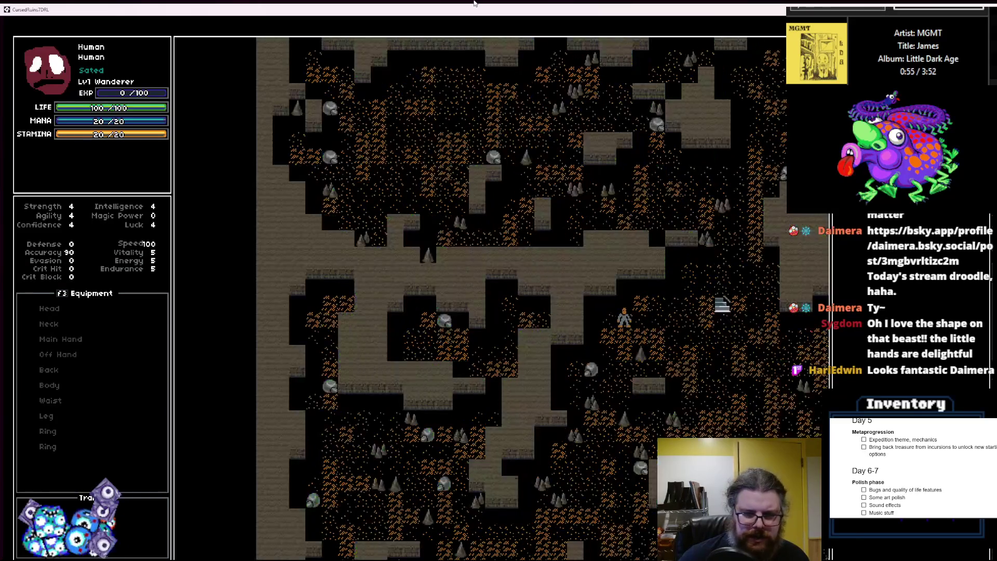
pyautogui.doubleClick(276, 12)
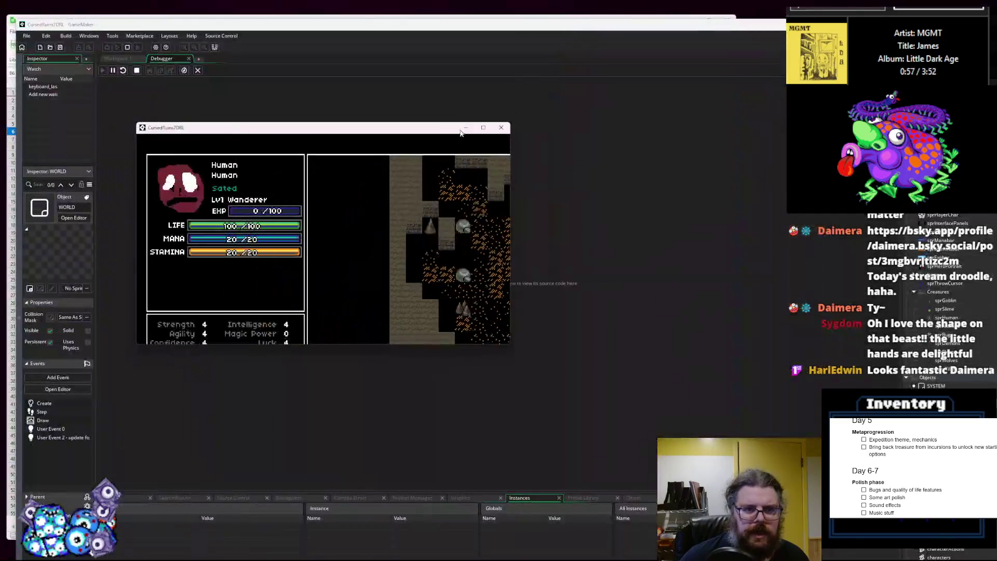
# - Close the game and debugger, then delete the two duplicated noise-cleanup calls
pyautogui.click(507, 126)
pyautogui.click(198, 71)
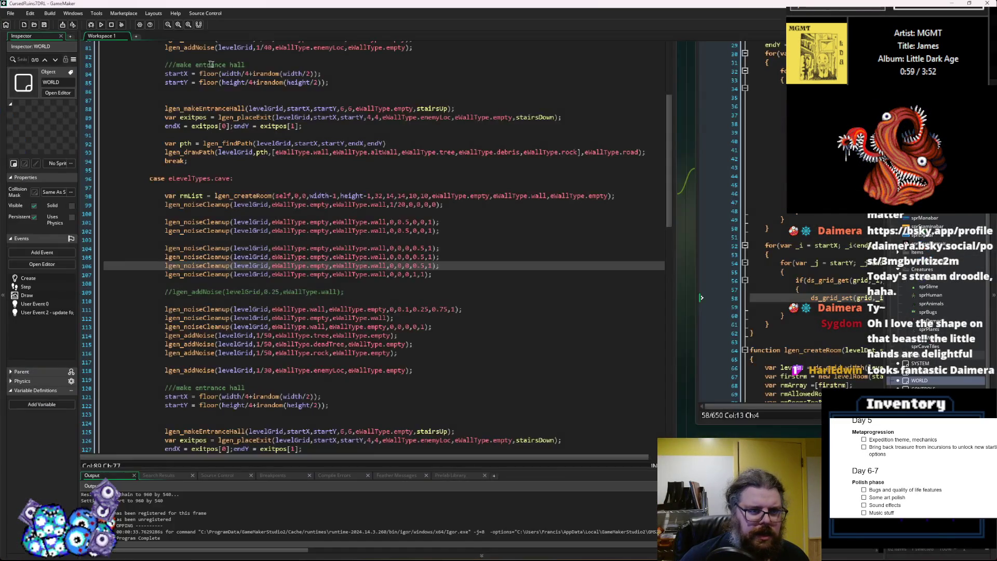
pyautogui.moveTo(445, 268)
pyautogui.mouseDown()
pyautogui.moveTo(269, 281)
pyautogui.moveTo(104, 259)
pyautogui.mouseUp()
pyautogui.press('BackSpace')
pyautogui.press('BackSpace')
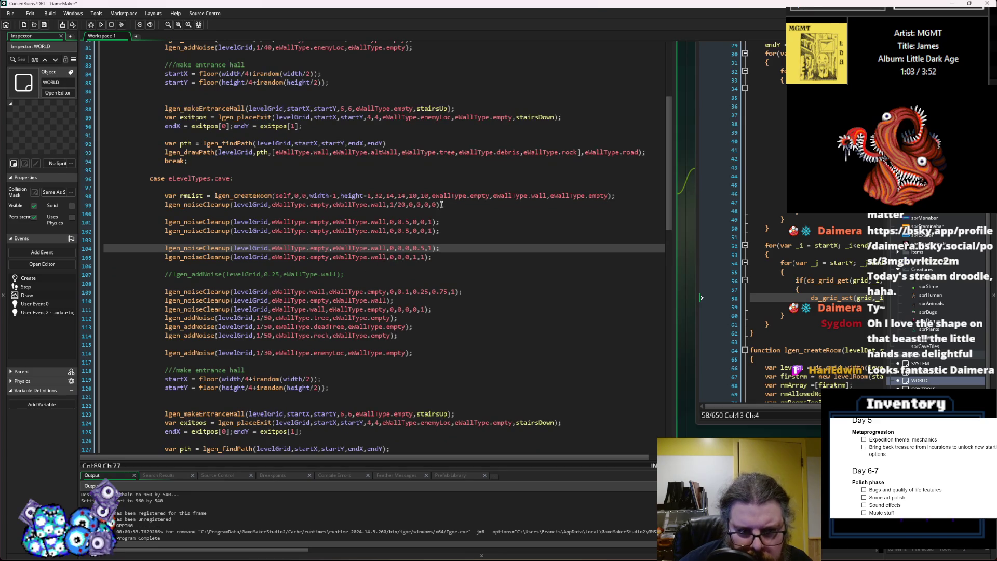
# - Add a semicolon at the end of line 99 and insert a blank line after line 98
pyautogui.click(441, 205)
pyautogui.write(';')
pyautogui.click(619, 197)
pyautogui.press('Return')
pyautogui.click(455, 257)
pyautogui.click(455, 239)
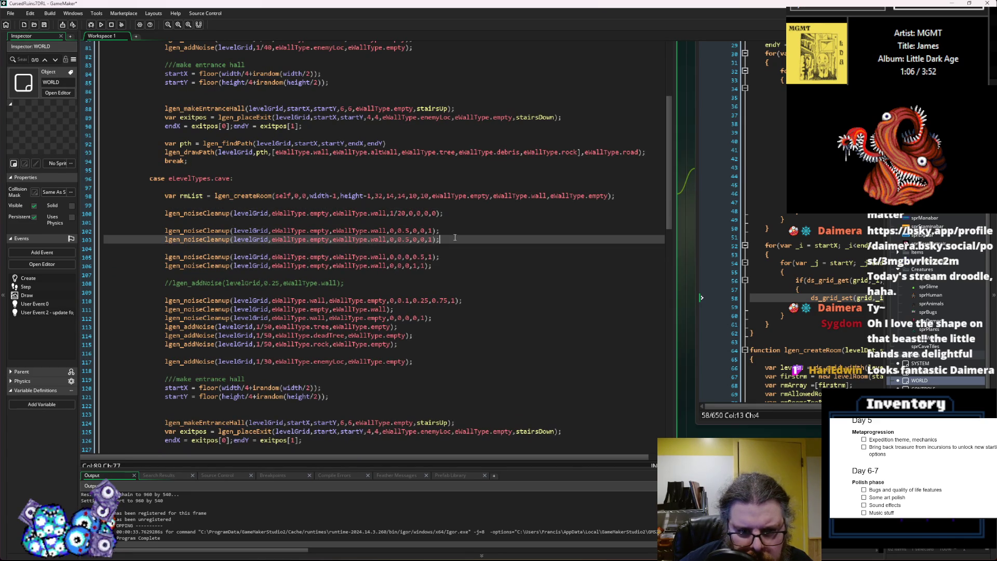
pyautogui.click(427, 264)
pyautogui.click(449, 235)
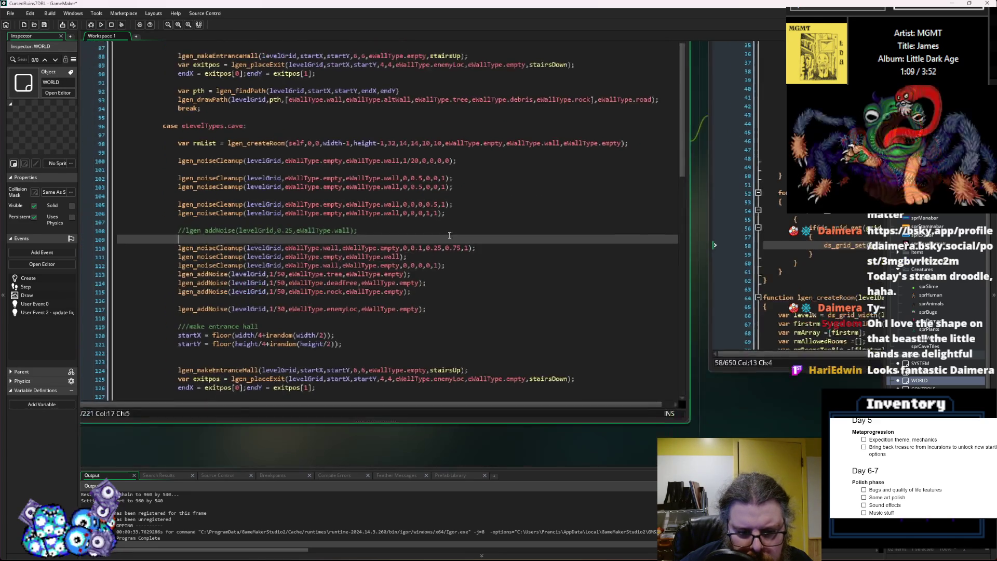
pyautogui.moveTo(450, 235); pyautogui.dragTo(446, 256)
# - Copy the line 103 noise-cleanup call onto a new line below it and run in debug mode
pyautogui.click(434, 191)
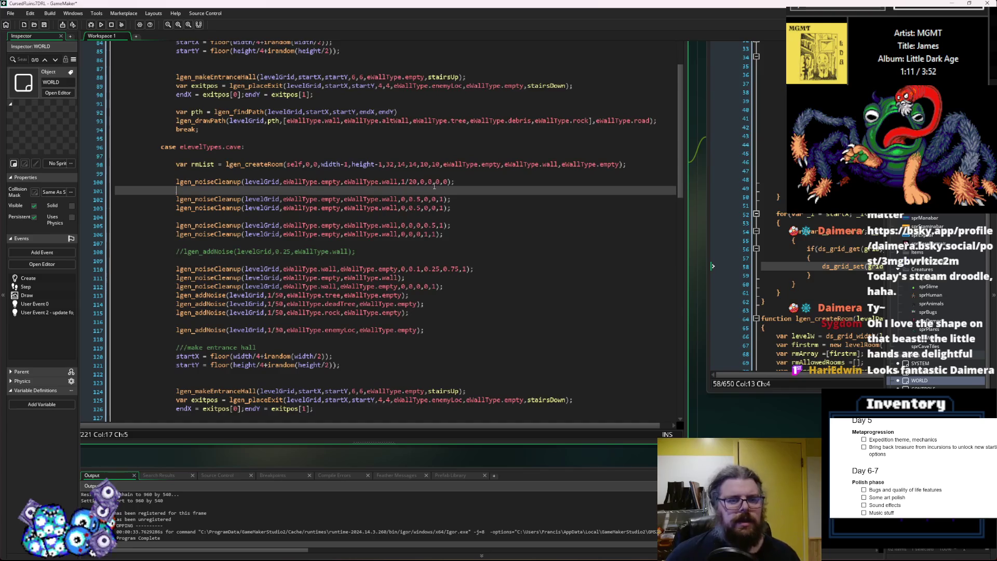
pyautogui.click(418, 208)
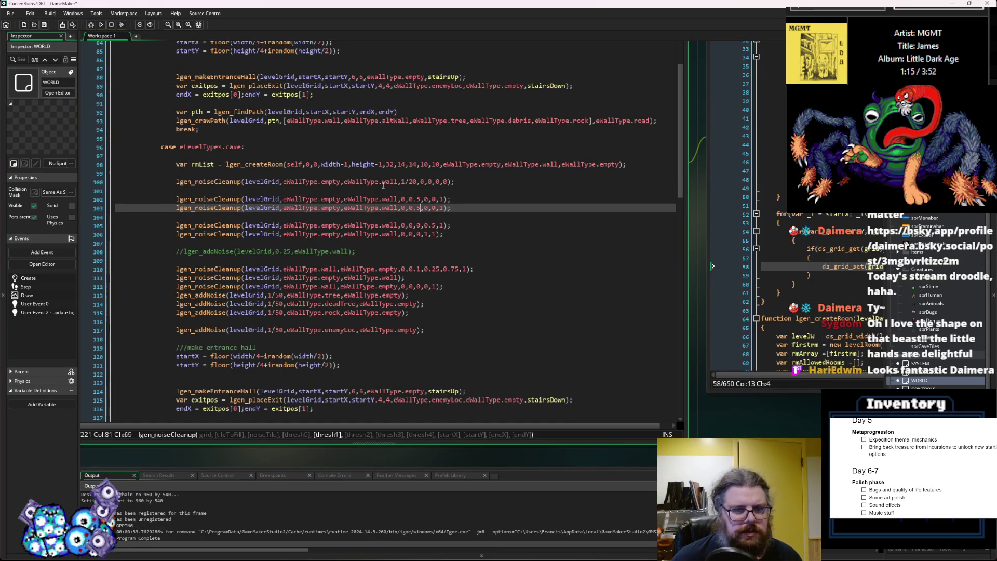
pyautogui.click(419, 199)
pyautogui.moveTo(449, 207); pyautogui.dragTo(174, 213)
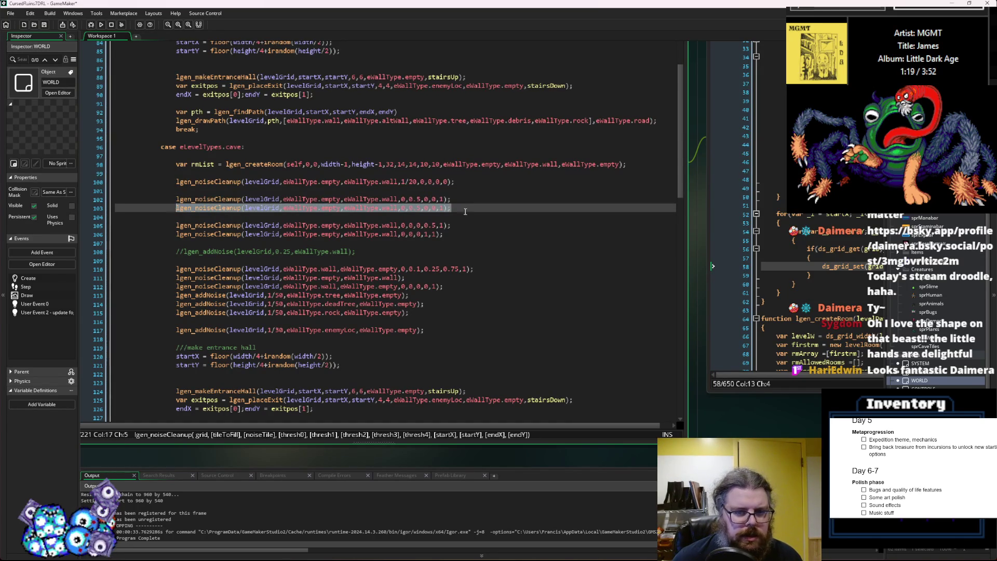
pyautogui.hotkey('ctrl', 'c')
pyautogui.press('End')
pyautogui.press('Return')
pyautogui.hotkey('ctrl', 'v')
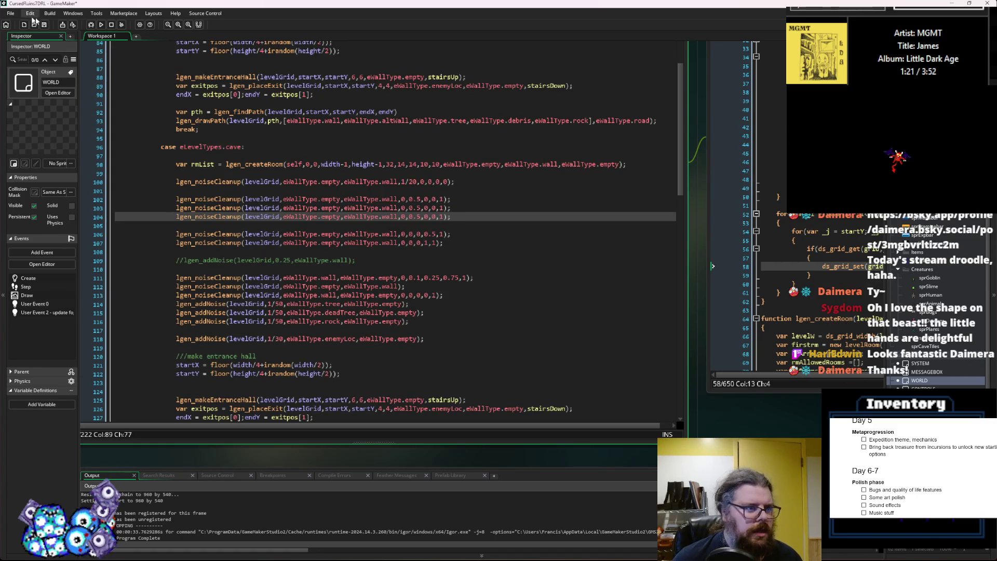
pyautogui.click(93, 25)
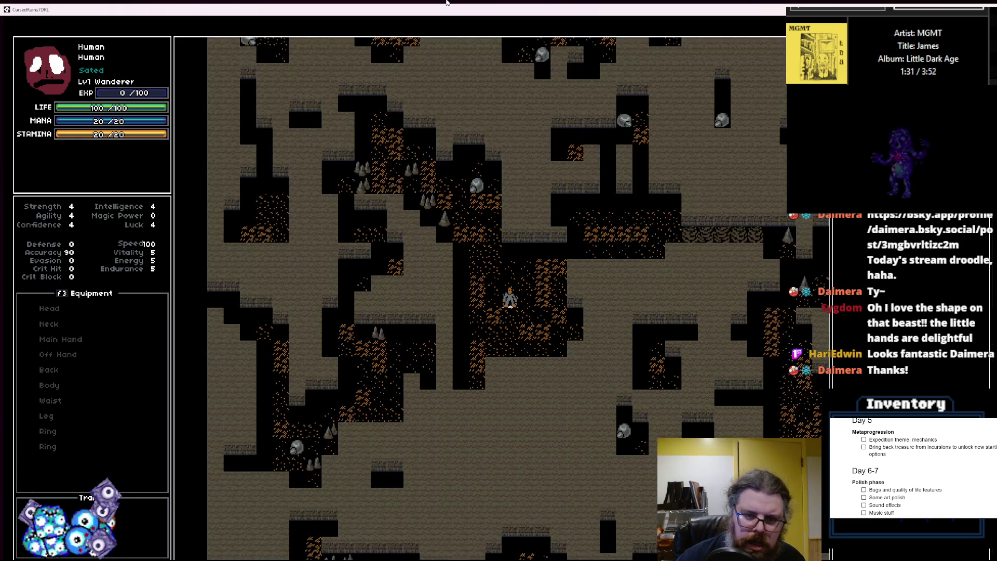
# - Reveal the new cave map, walk the player up and right through it, then close with Alt+F4
pyautogui.press('Right')
pyautogui.press('Right')
pyautogui.press('Right')
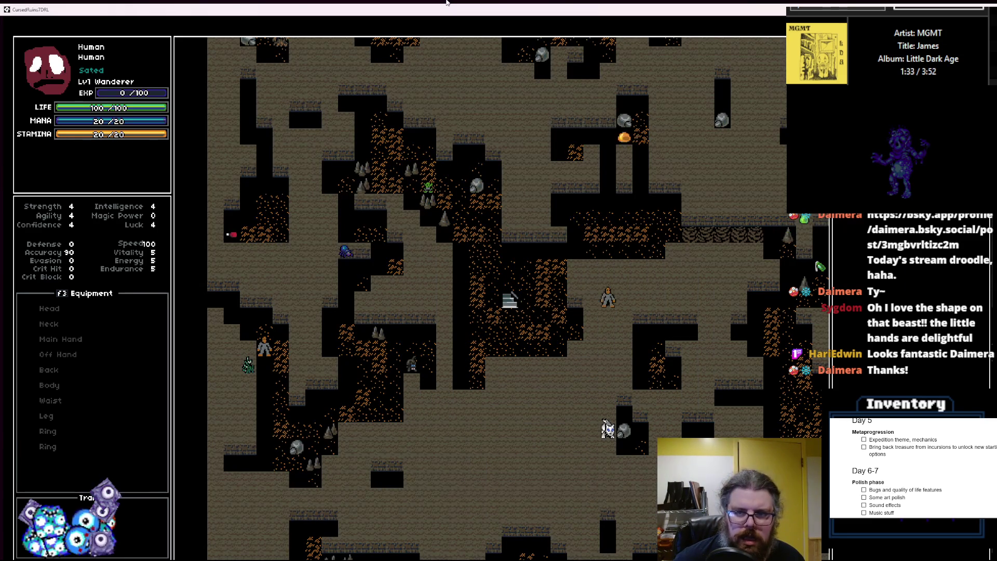
pyautogui.press('Up')
pyautogui.press('Up')
pyautogui.press('Up')
pyautogui.press('Up')
pyautogui.press('Right')
pyautogui.press('Up')
pyautogui.press('Right')
pyautogui.press('Up')
pyautogui.press('Right')
pyautogui.press('Up')
pyautogui.press('Right')
pyautogui.press('Up')
pyautogui.press('Right')
pyautogui.press('Up')
pyautogui.press('Right')
pyautogui.press('Up')
pyautogui.press('Right')
pyautogui.press('Up')
pyautogui.press('Right')
pyautogui.press('Up')
pyautogui.press('Right')
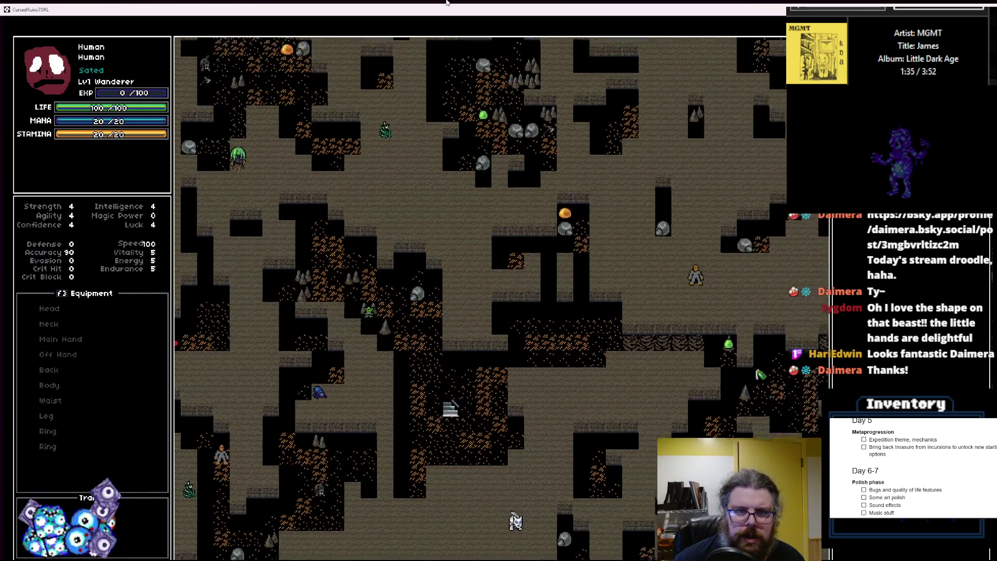
pyautogui.press('Up')
pyautogui.press('Right')
pyautogui.press('Up')
pyautogui.press('Right')
pyautogui.press('Up')
pyautogui.press('Right')
pyautogui.press('Up')
pyautogui.press('Right')
pyautogui.press('Up')
pyautogui.press('Right')
pyautogui.press('Up')
pyautogui.press('Right')
pyautogui.press('Up')
pyautogui.press('Right')
pyautogui.press('Up')
pyautogui.press('Right')
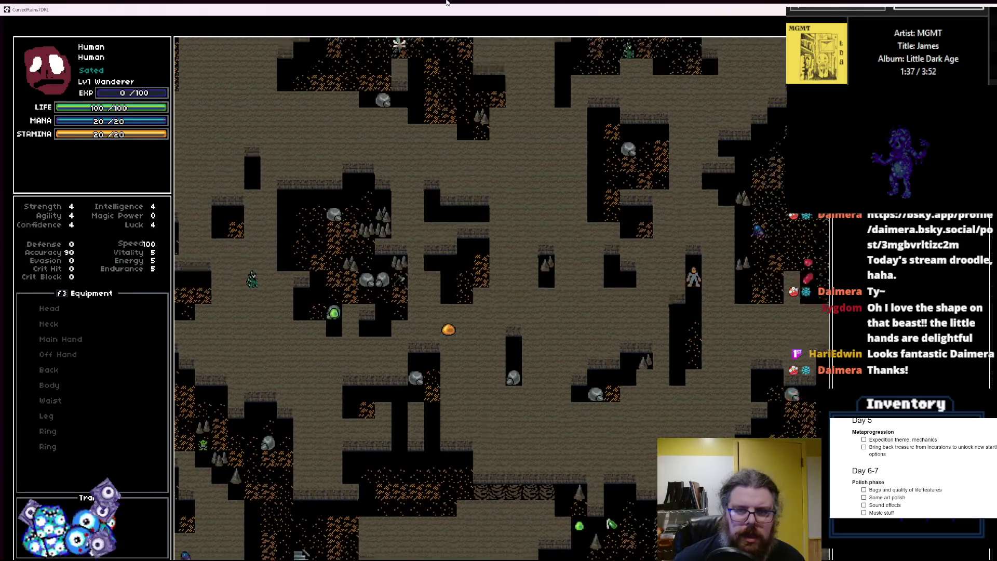
pyautogui.press('Up')
pyautogui.press('Right')
pyautogui.press('Up')
pyautogui.press('Right')
pyautogui.press('Up')
pyautogui.press('Right')
pyautogui.press('Up')
pyautogui.press('Right')
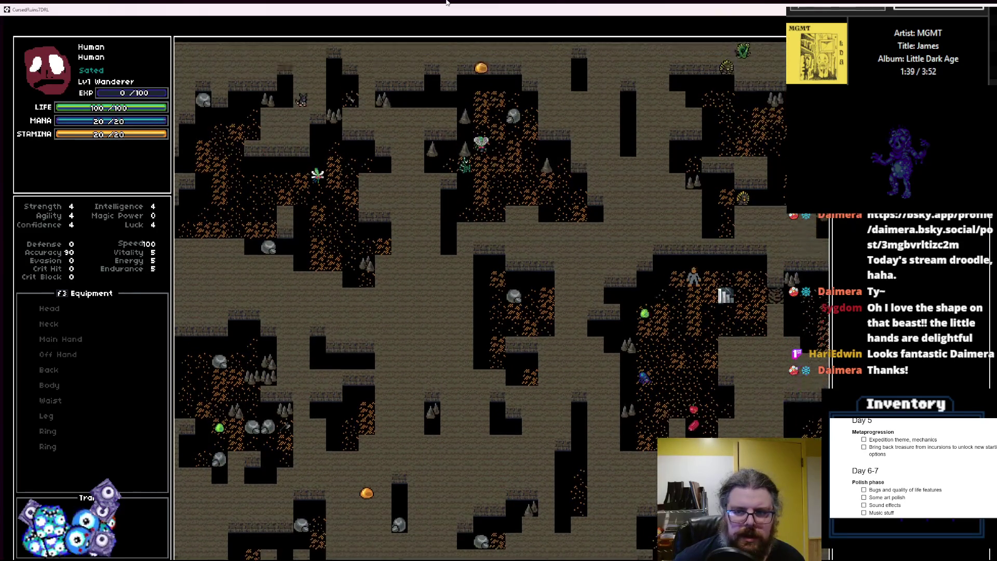
pyautogui.press('Right')
pyautogui.press('Right')
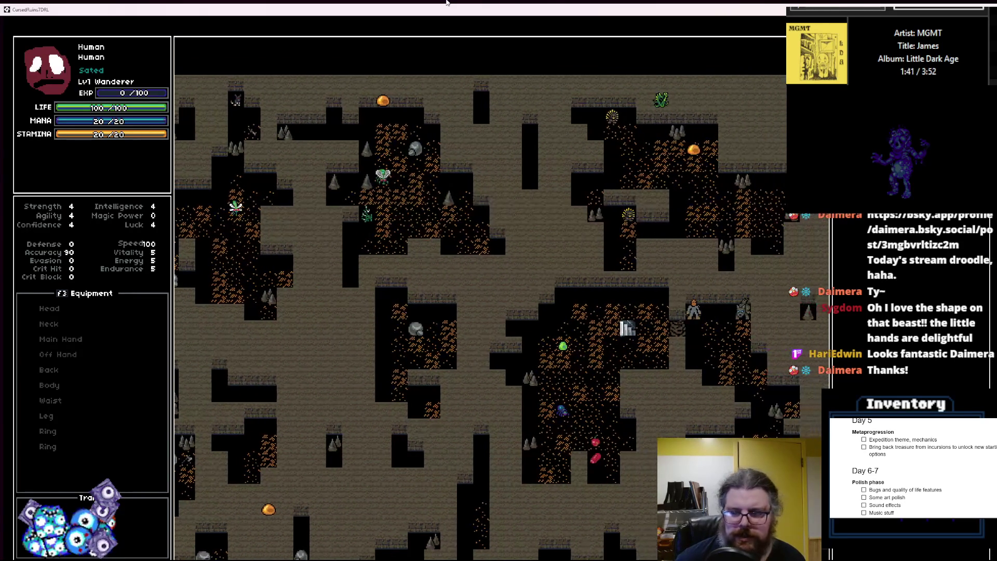
pyautogui.hotkey('alt', 'F4')
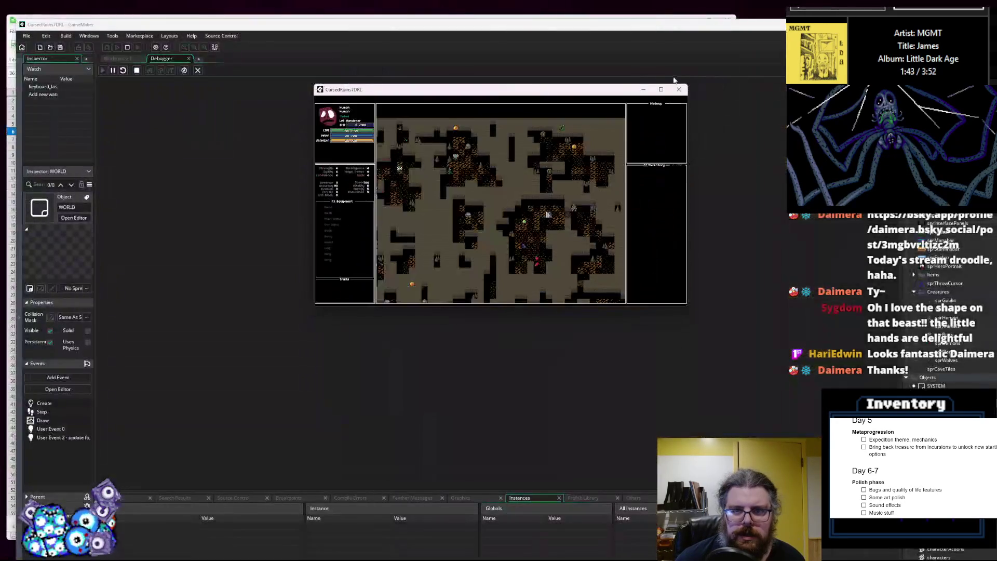
# - Remove the blank lines around the cleanup calls and re-add one after the createRoom call
pyautogui.click(197, 70)
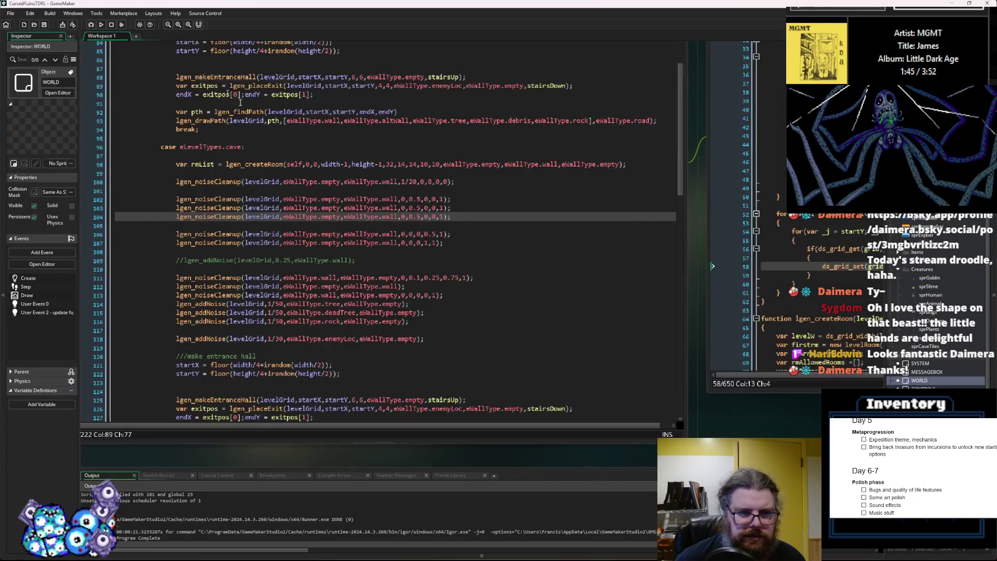
pyautogui.press('BackSpace')
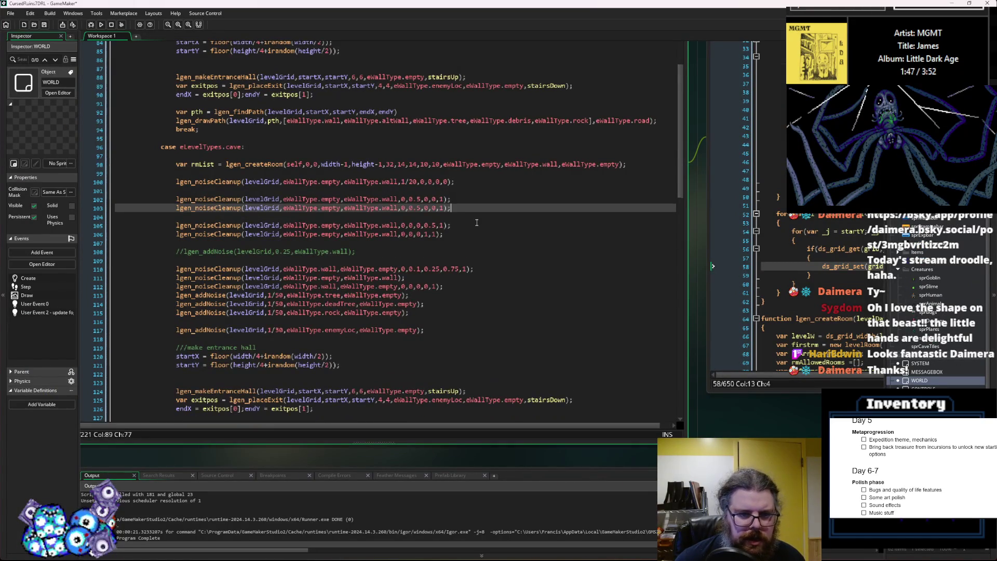
pyautogui.press('Up')
pyautogui.press('Up')
pyautogui.press('Up')
pyautogui.press('BackSpace')
pyautogui.click(482, 201)
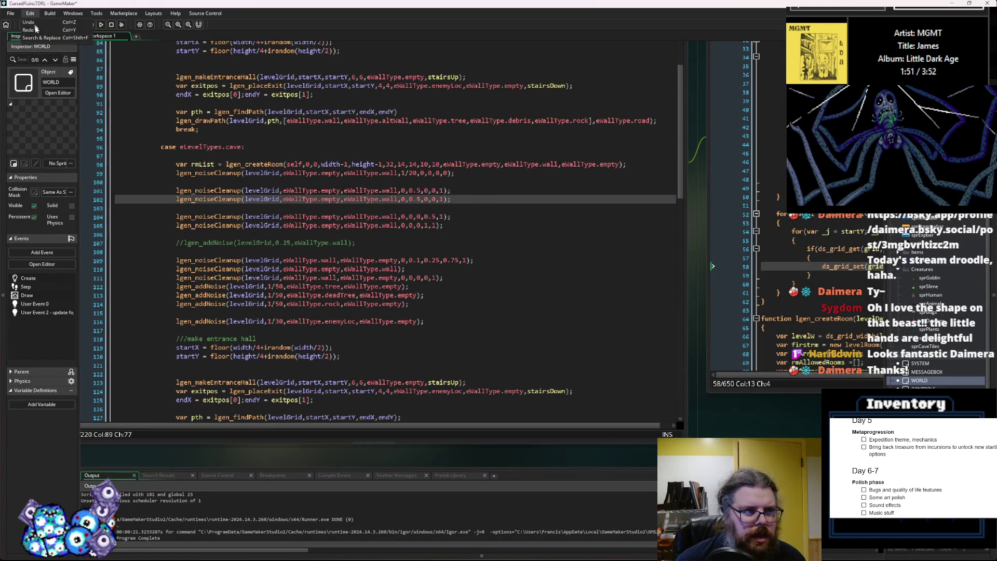
pyautogui.press('Up')
pyautogui.press('Up')
pyautogui.press('Up')
pyautogui.press('End')
pyautogui.press('Return')
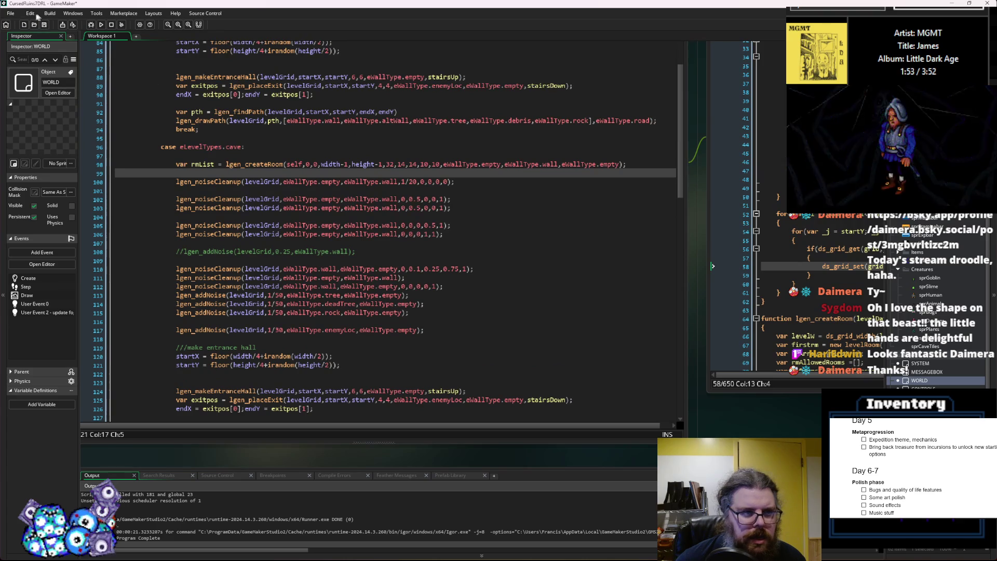
# - Redo to restore the blank line, save the project, and run the game in debug mode
pyautogui.click(30, 13)
pyautogui.click(45, 31)
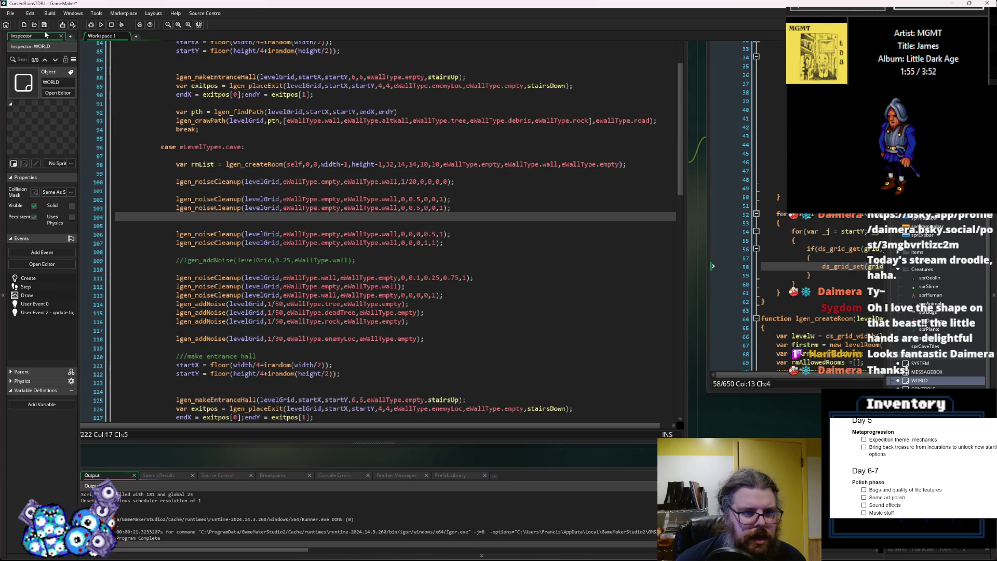
pyautogui.click(461, 201)
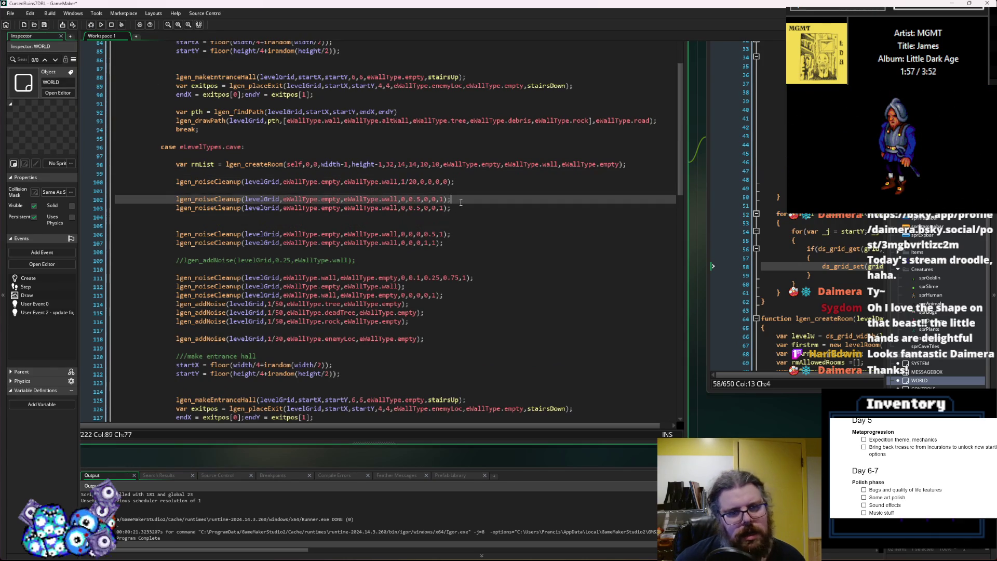
pyautogui.click(459, 207)
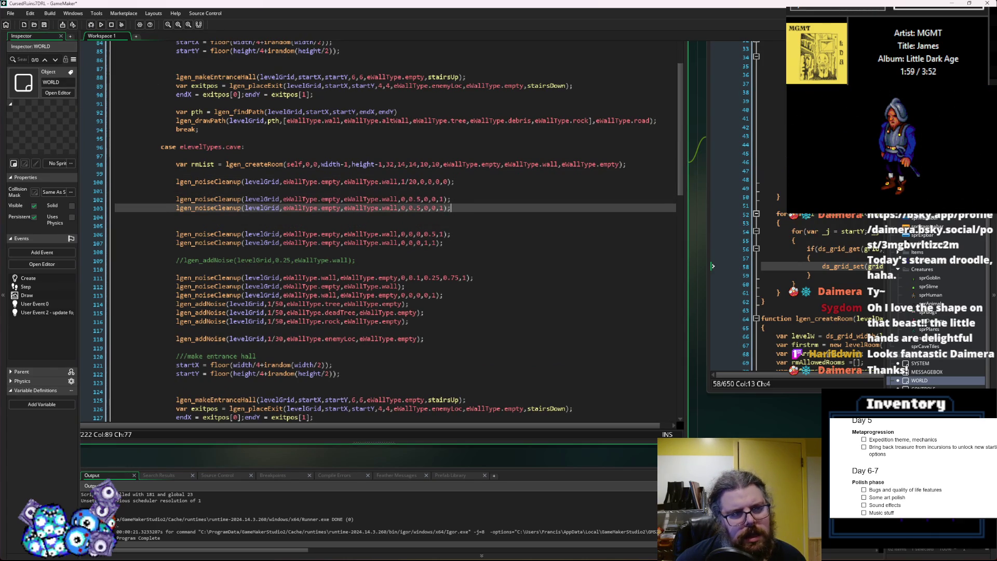
pyautogui.click(44, 25)
pyautogui.click(91, 25)
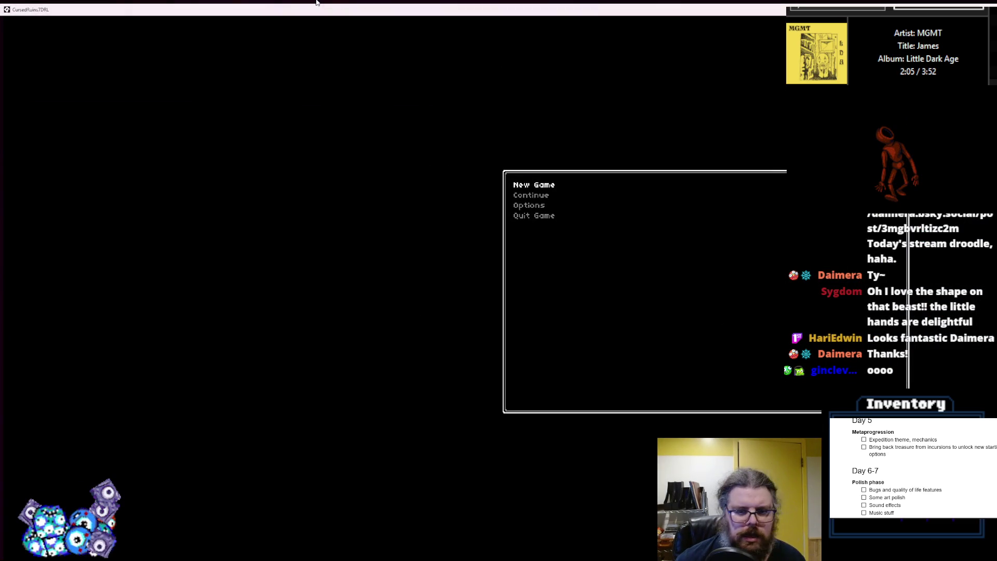
# - Start a new game, reveal the cave map with F1, and walk the player down and left
pyautogui.press('Return')
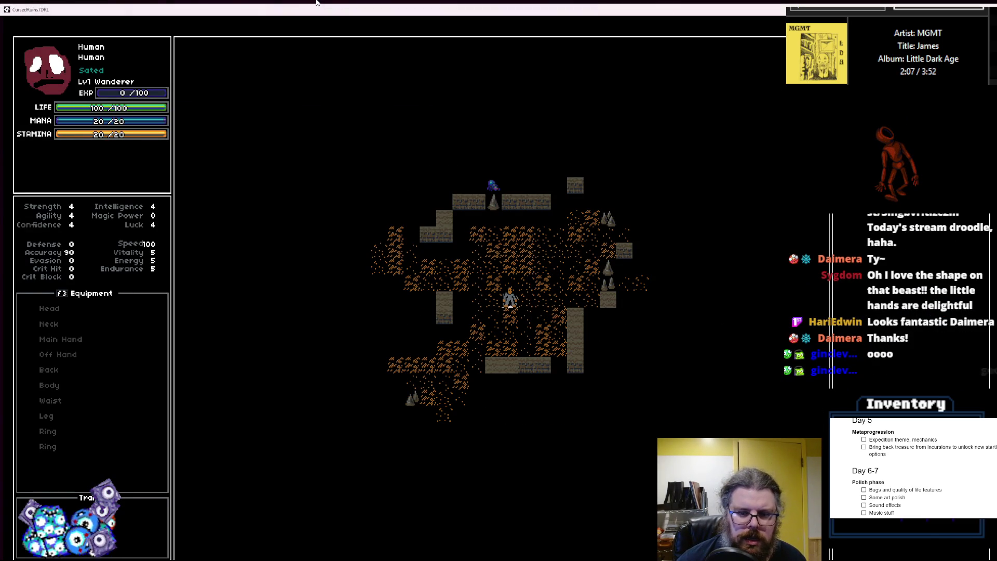
pyautogui.press('F1')
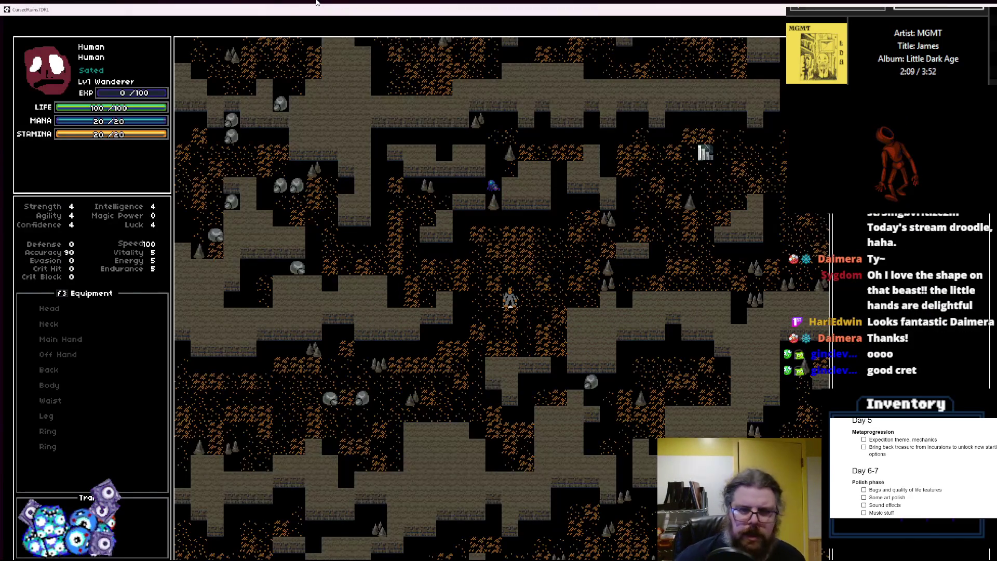
pyautogui.press('Down')
pyautogui.press('Left')
pyautogui.press('Down')
pyautogui.press('Left')
pyautogui.press('Down')
pyautogui.press('Left')
pyautogui.press('Down')
pyautogui.press('Left')
pyautogui.press('Down')
pyautogui.press('Left')
pyautogui.press('Down')
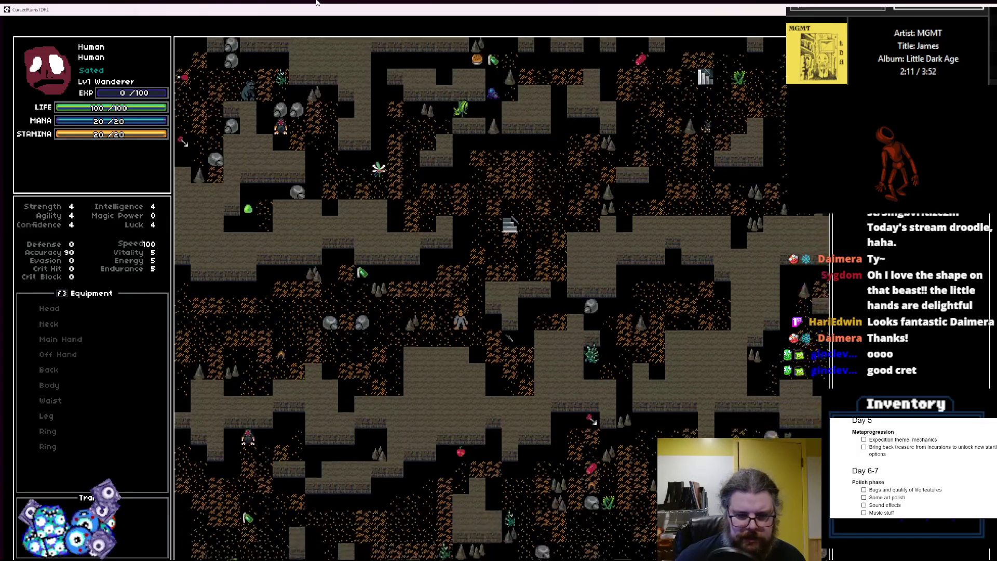
pyautogui.press('Left')
pyautogui.press('Down')
pyautogui.press('Left')
pyautogui.press('Left')
pyautogui.press('Left')
pyautogui.press('Left')
pyautogui.press('Left')
pyautogui.press('Left')
pyautogui.press('Left')
pyautogui.press('Up')
pyautogui.press('Left')
pyautogui.press('Left')
pyautogui.press('Left')
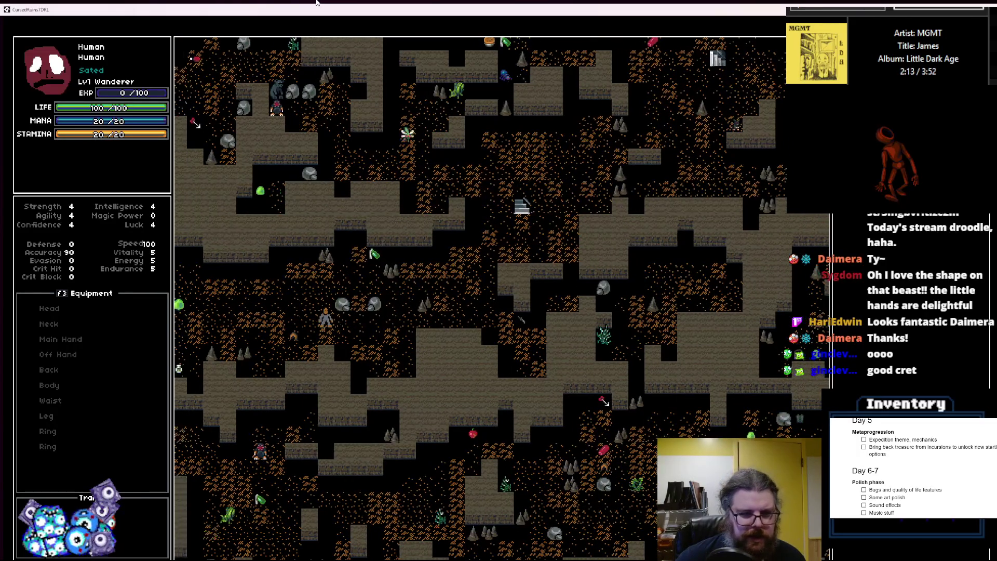
pyautogui.press('Left')
pyautogui.press('Left')
pyautogui.press('Left')
pyautogui.press('Up')
pyautogui.press('Left')
pyautogui.press('Left')
pyautogui.press('Left')
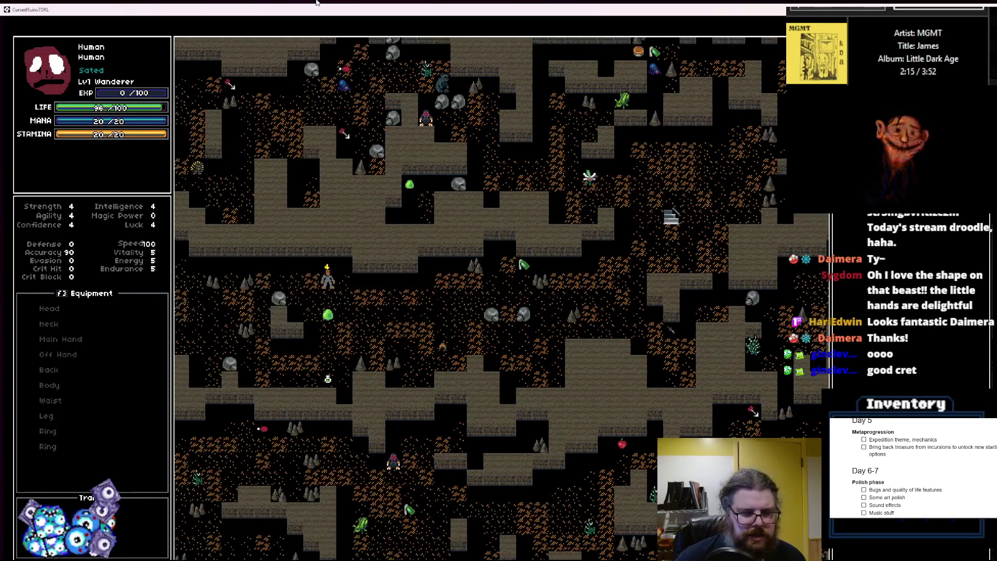
pyautogui.press('Left')
pyautogui.press('Left')
pyautogui.press('Down')
pyautogui.press('Left')
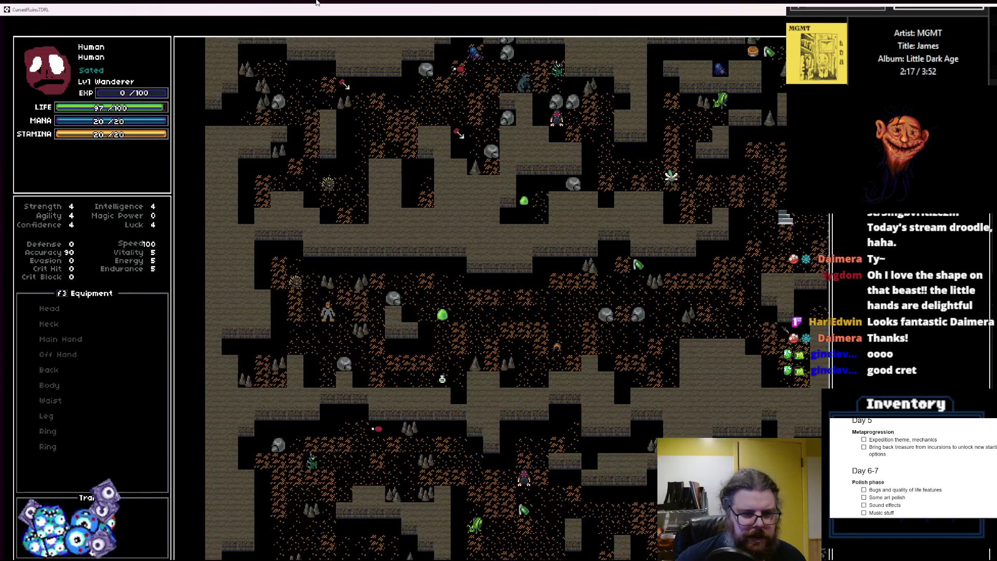
# - Walk the player right and up through the cave, then drag the game window smaller
pyautogui.press('Right')
pyautogui.press('Right')
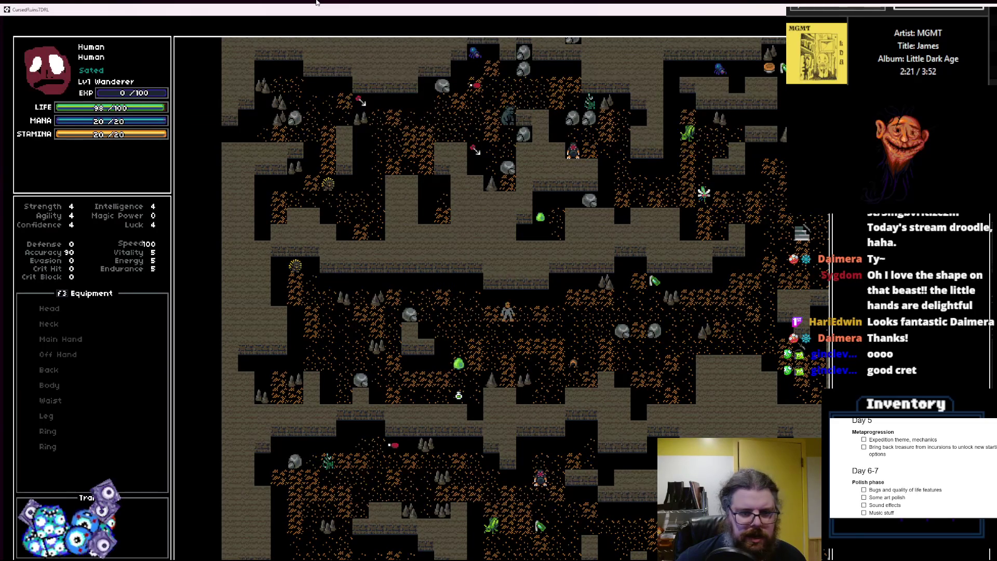
pyautogui.press('Right')
pyautogui.press('Right')
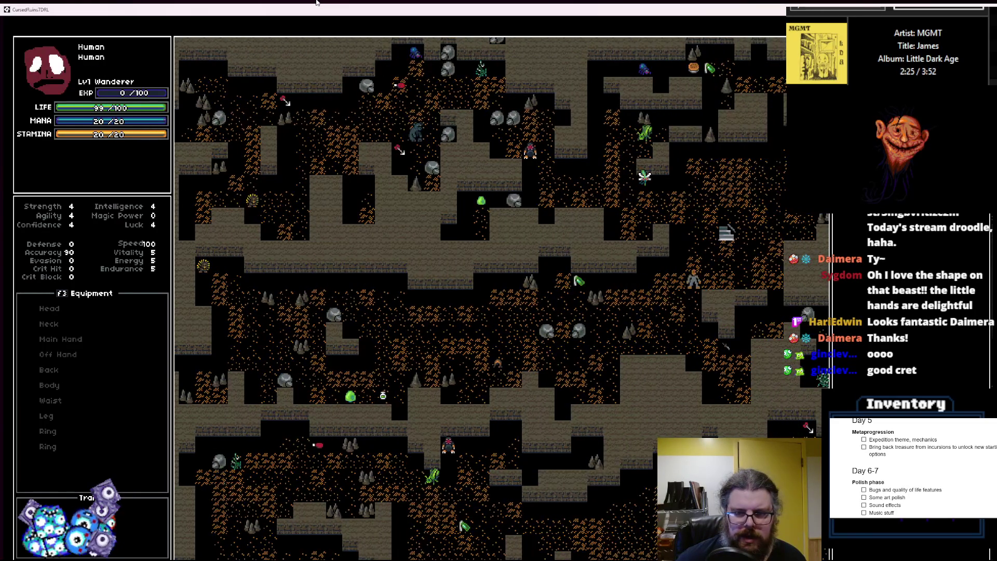
pyautogui.press('Right')
pyautogui.press('Up')
pyautogui.press('Right')
pyautogui.press('Up')
pyautogui.press('Right')
pyautogui.press('Right')
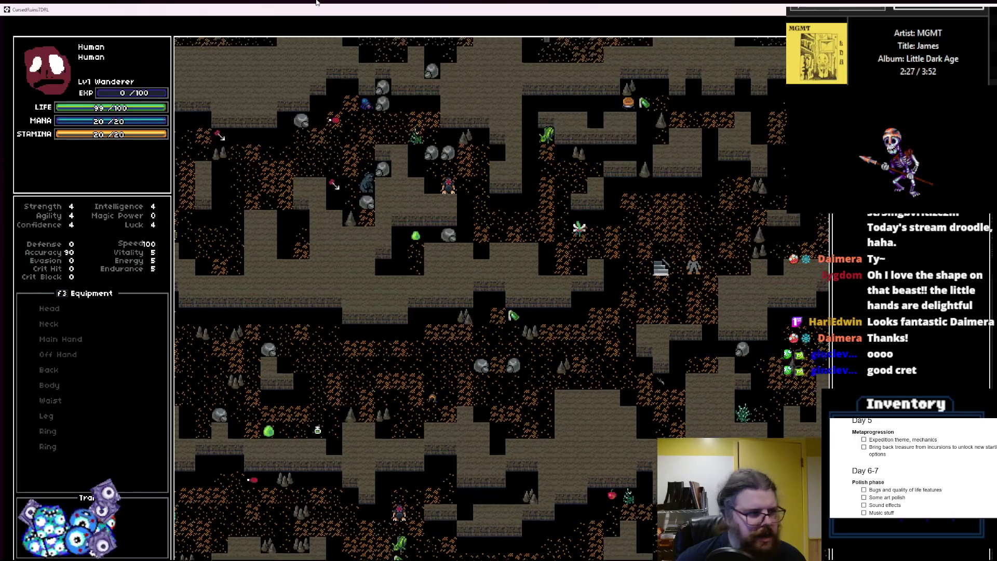
pyautogui.press('Right')
pyautogui.press('Up')
pyautogui.press('Right')
pyautogui.press('Up')
pyautogui.press('Right')
pyautogui.press('Up')
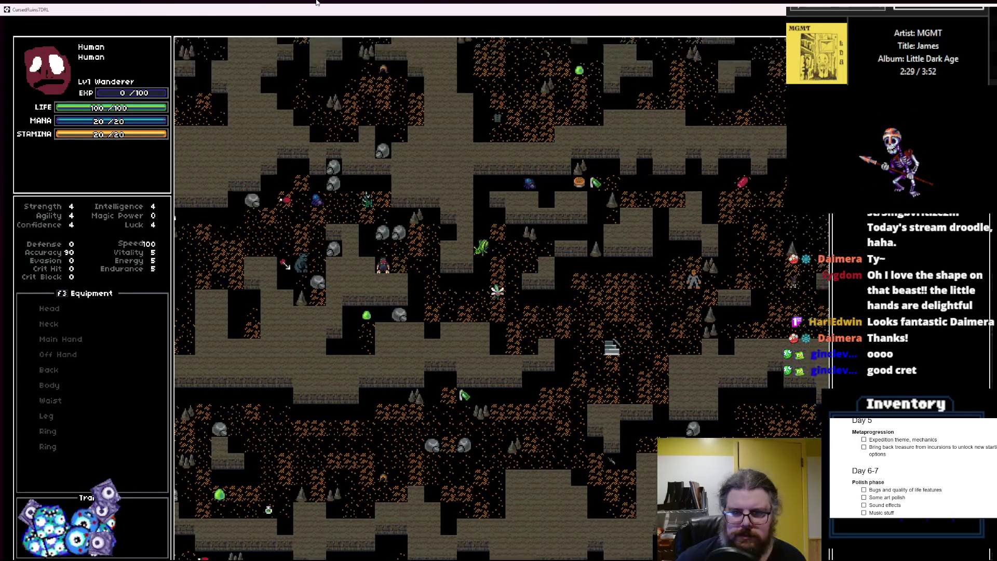
pyautogui.press('Up')
pyautogui.press('Up')
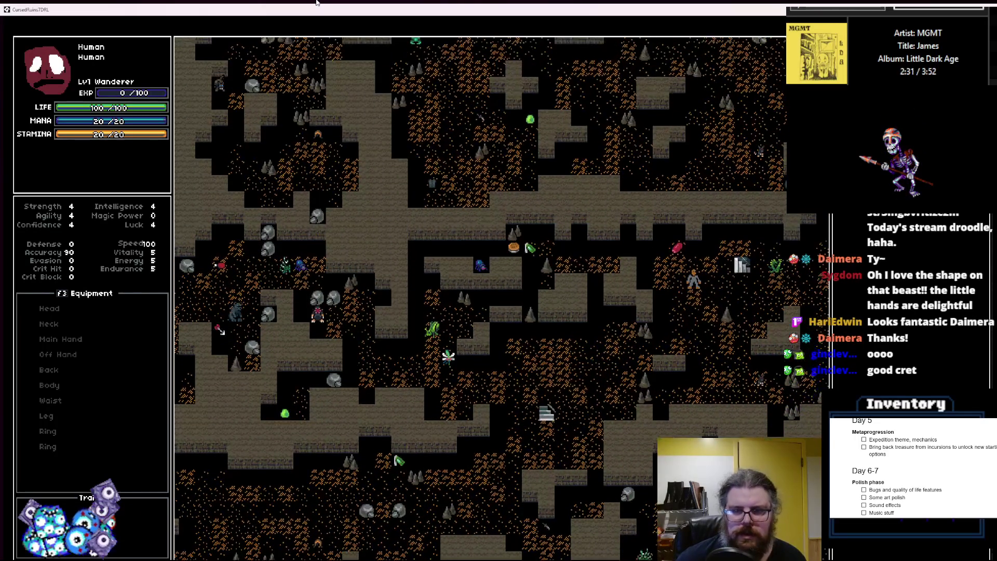
pyautogui.press('Right')
pyautogui.press('Right')
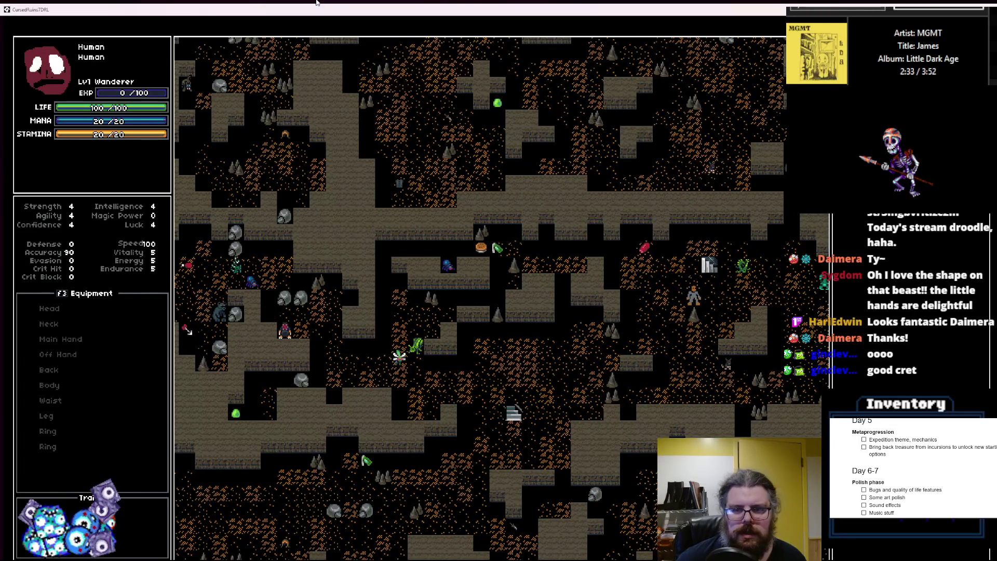
pyautogui.press('Right')
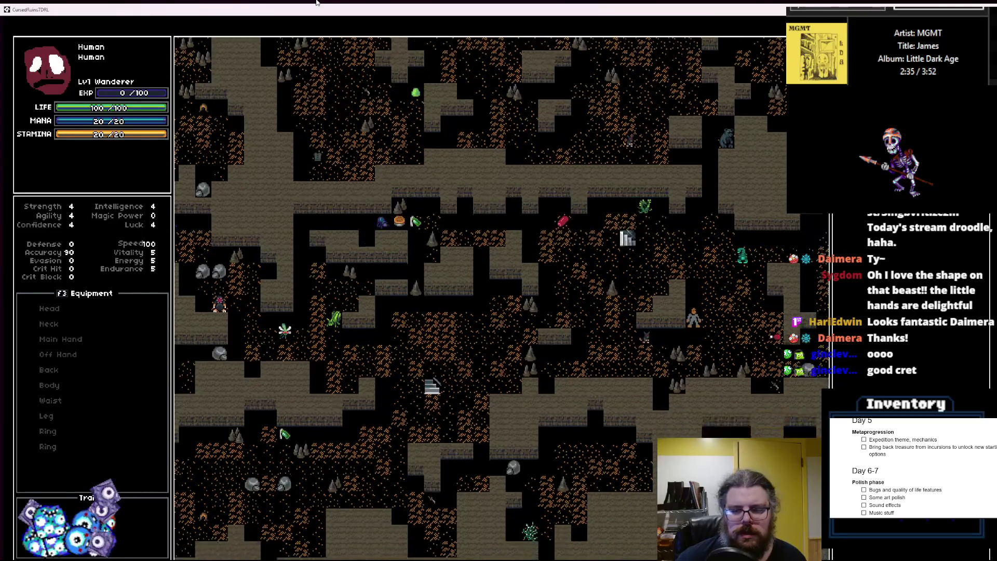
pyautogui.press('Right')
pyautogui.press('Down')
pyautogui.press('Down')
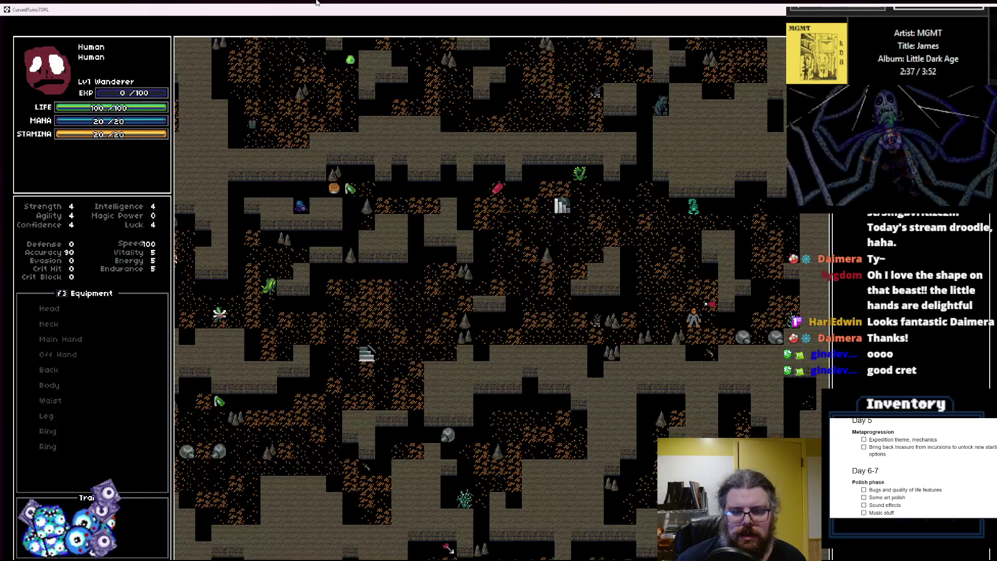
pyautogui.press('Up')
pyautogui.press('Left')
pyautogui.press('Up')
pyautogui.press('Left')
pyautogui.press('Up')
pyautogui.press('Left')
pyautogui.press('Up')
pyautogui.press('Left')
pyautogui.press('Up')
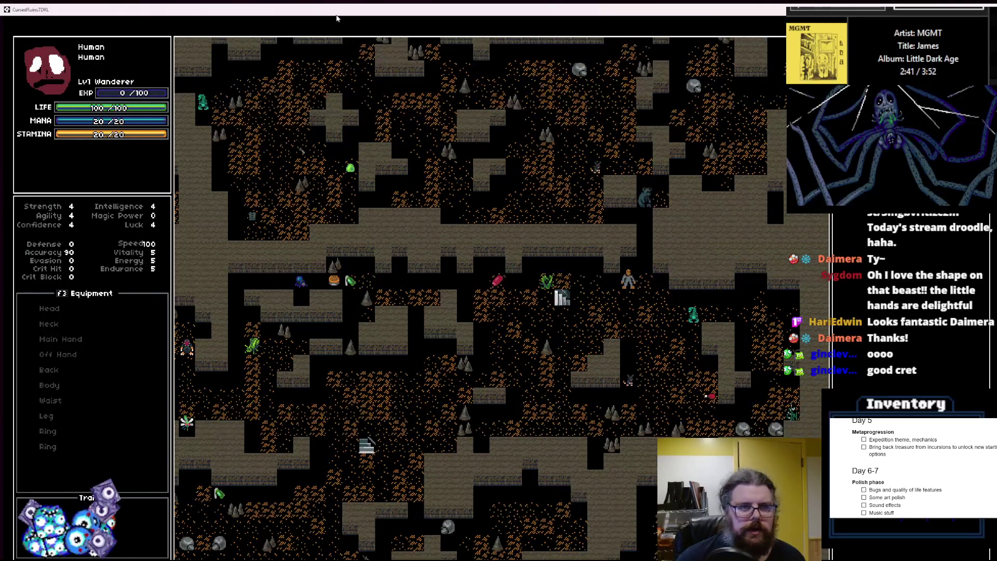
pyautogui.moveTo(337, 18); pyautogui.dragTo(508, 139)
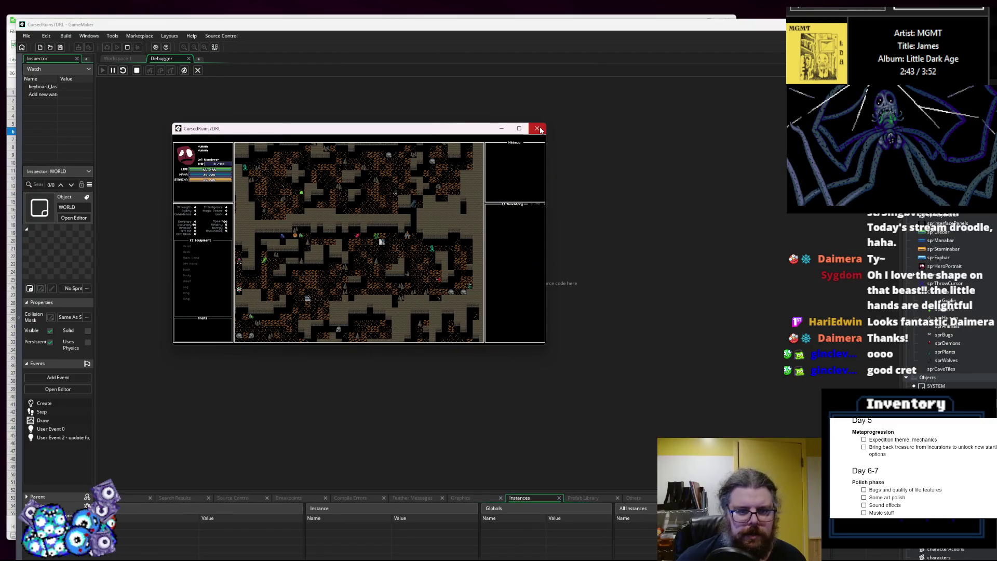
# - Close the test game and Debugger tab, place the caret on code line 113, then switch to Aseprite
pyautogui.click(538, 129)
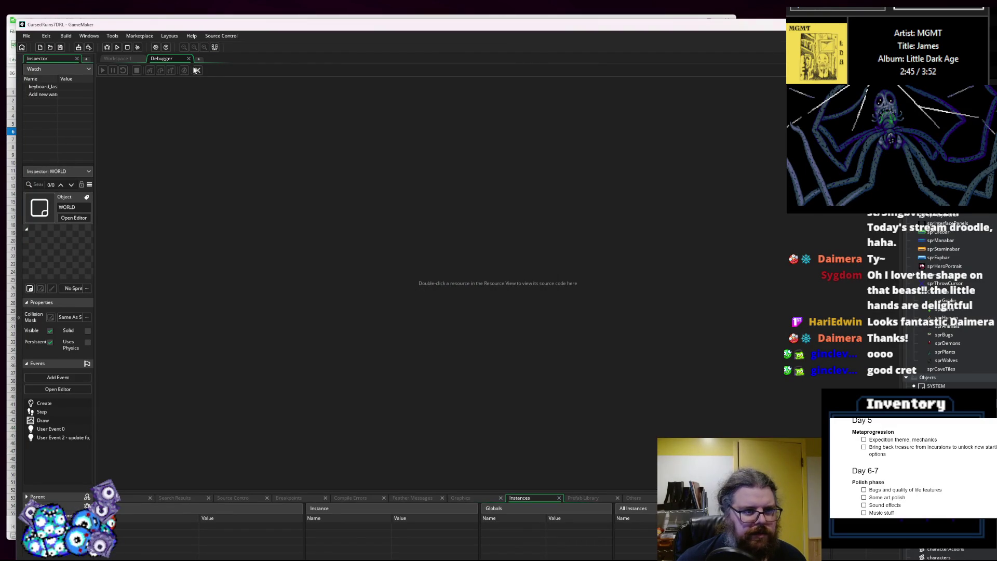
pyautogui.click(196, 70)
pyautogui.click(441, 297)
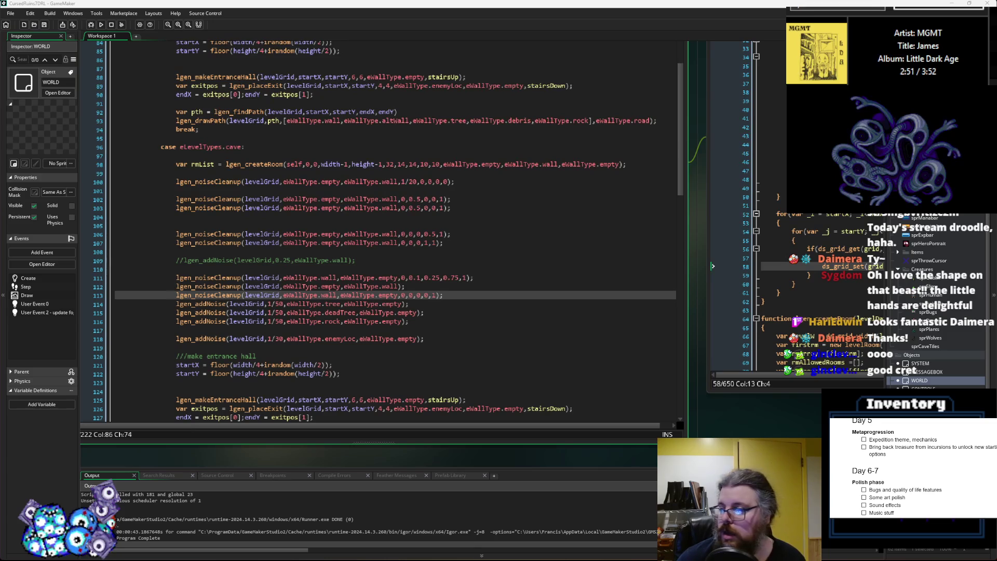
pyautogui.hotkey('alt', 'Tab')
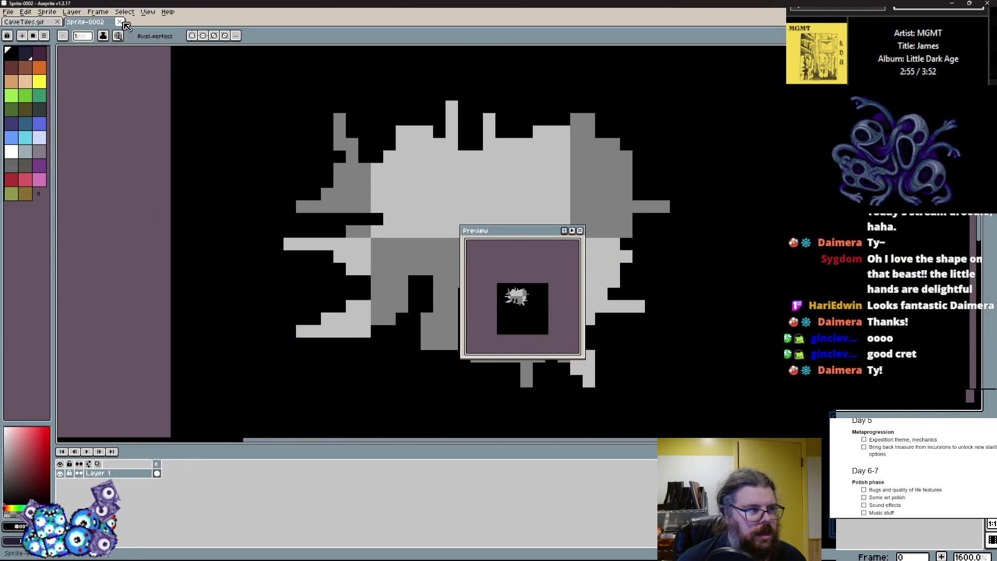
# - Close the Sprite-0002 scratch sprite without saving and return to the first cave tile frame
pyautogui.click(119, 21)
pyautogui.click(514, 301)
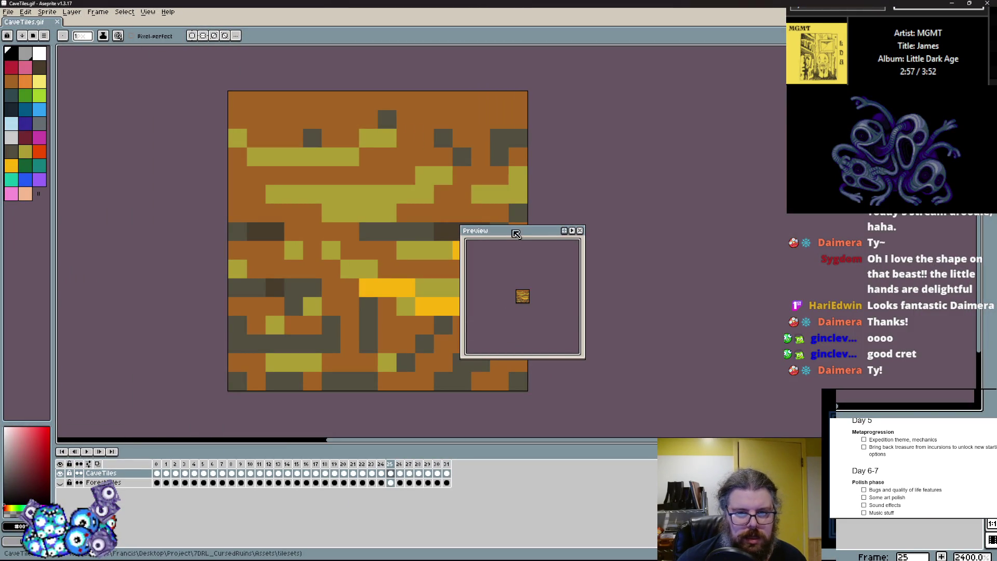
pyautogui.moveTo(516, 234); pyautogui.dragTo(683, 232)
pyautogui.press('Left')
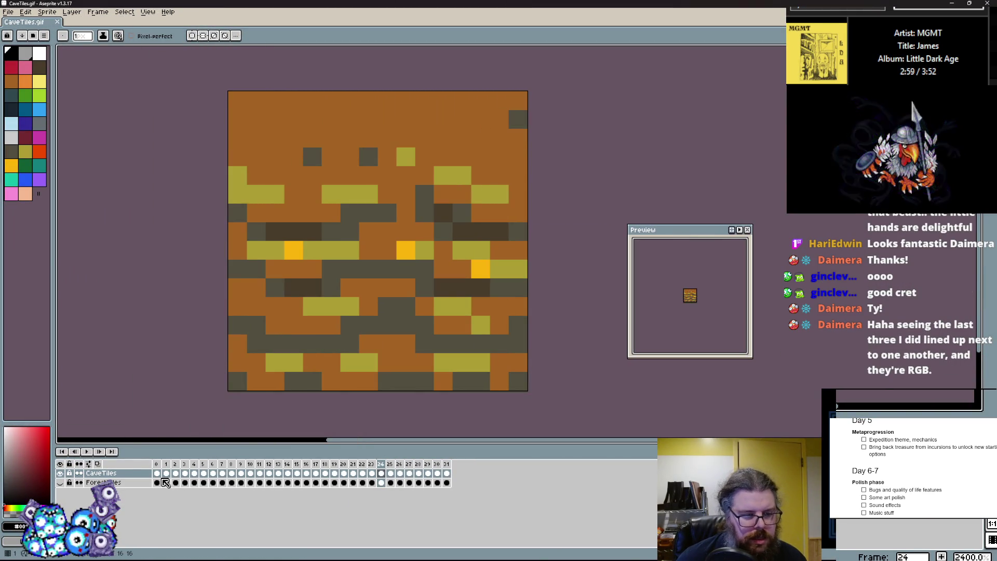
pyautogui.click(167, 482)
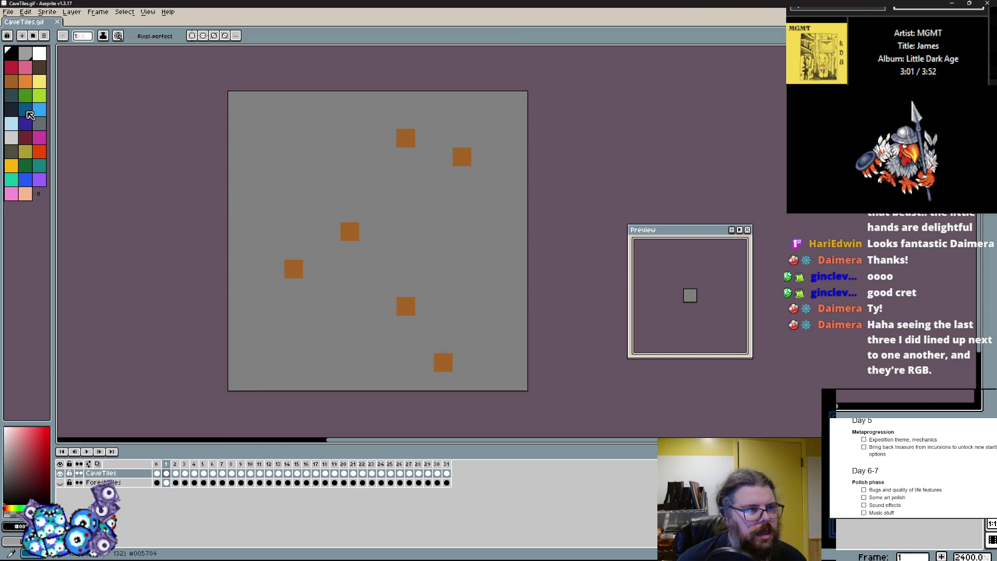
# - Fill frame 1's orange squares dark brown with the Paint Bucket, Contiguous turned off
pyautogui.click(38, 71)
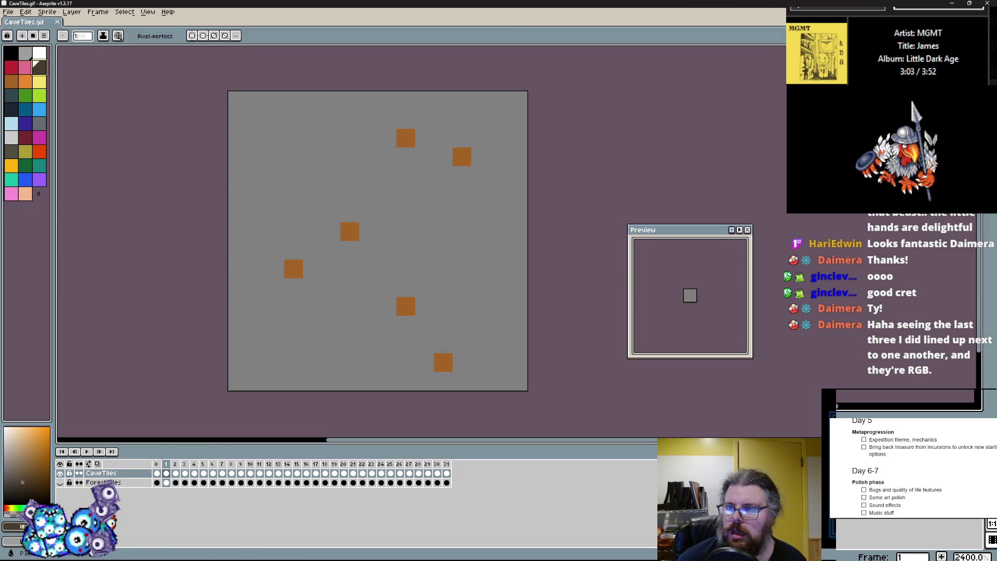
pyautogui.press('g')
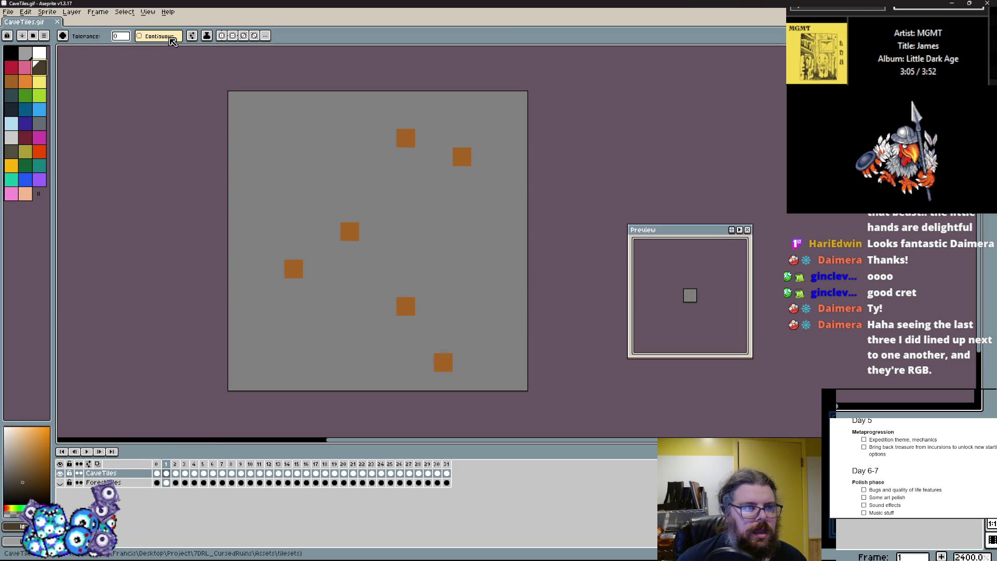
pyautogui.click(350, 231)
pyautogui.click(410, 302)
pyautogui.click(139, 36)
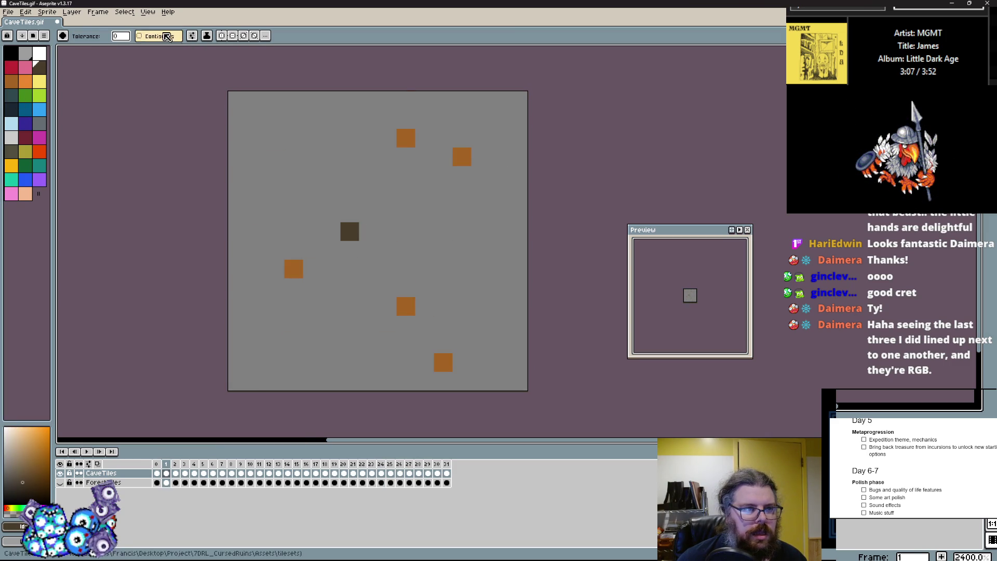
pyautogui.click(293, 268)
# - Recolour the orange specks on frames 2 through 5 dark brown, moving on to the water frames
pyautogui.press('.')
pyautogui.click(387, 231)
pyautogui.press('.')
pyautogui.click(434, 268)
pyautogui.press('.')
pyautogui.click(443, 359)
pyautogui.press('.')
pyautogui.click(439, 356)
pyautogui.press('.')
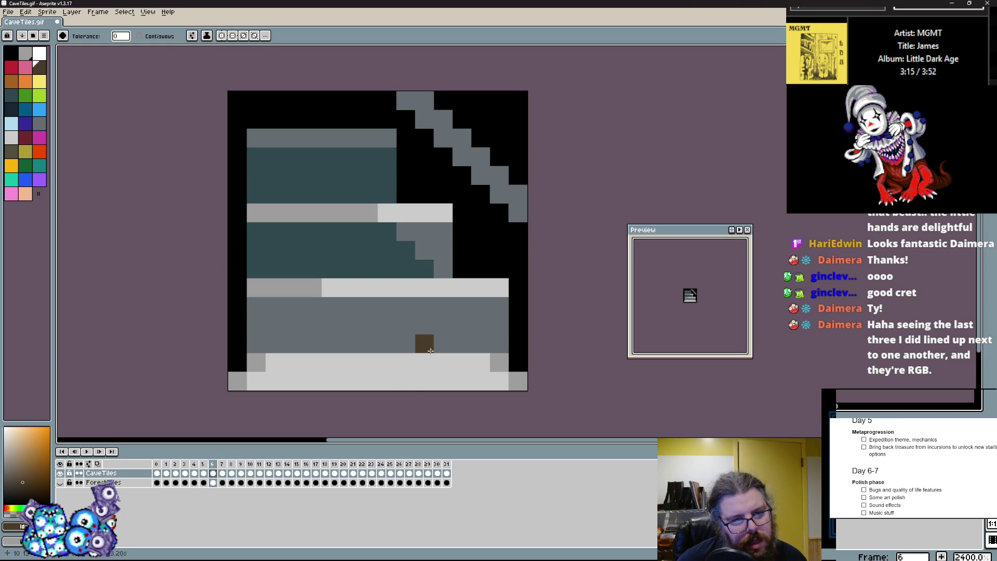
pyautogui.press('.')
pyautogui.press('.')
pyautogui.press('.')
# - Save CaveTiles.gif and bring GameMaker back to the front
pyautogui.click(8, 11)
pyautogui.click(23, 53)
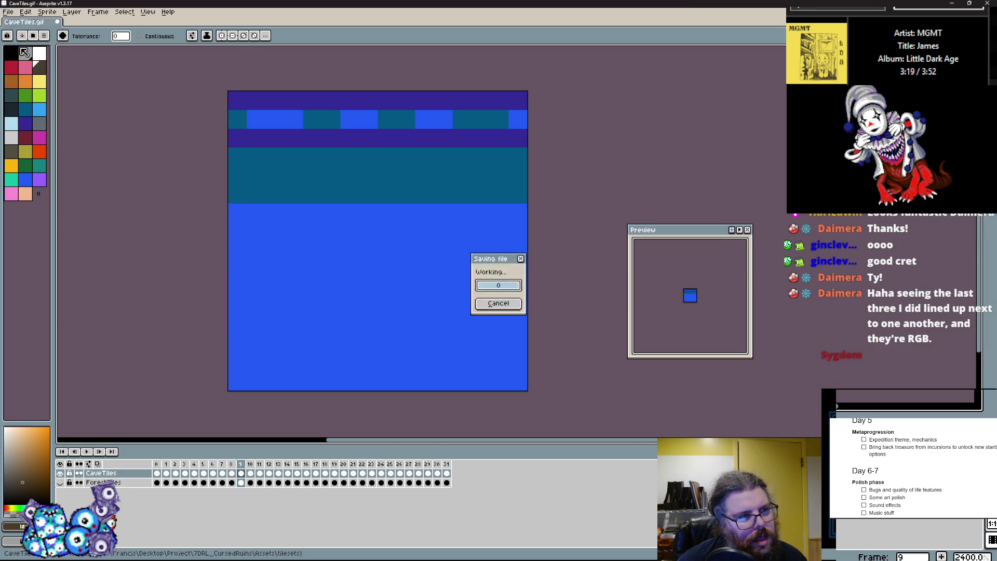
pyautogui.moveTo(129, 3)
pyautogui.mouseDown()
pyautogui.moveTo(57, 66)
pyautogui.moveTo(85, 131)
pyautogui.mouseUp()
pyautogui.click(948, 250)
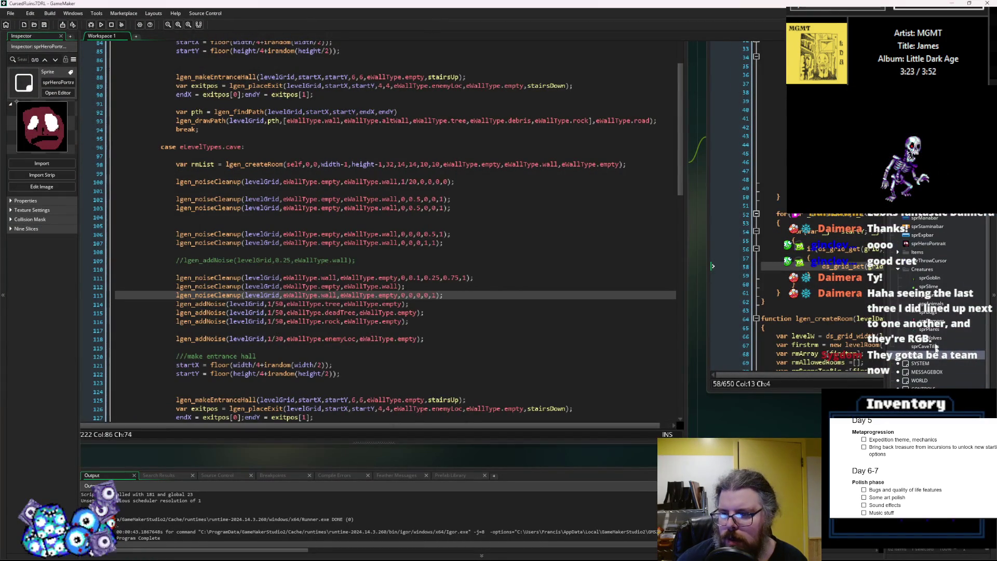
# - Re-import CaveTiles.gif into sprCaveTiles, close the sprite editor, and start a debug run
pyautogui.click(934, 338)
pyautogui.click(929, 209)
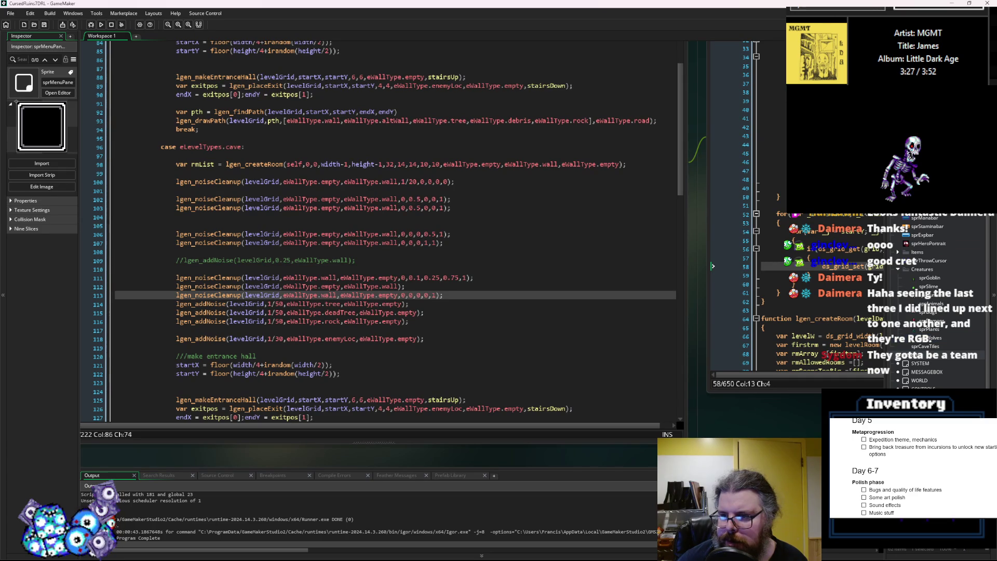
pyautogui.press('Up')
pyautogui.doubleClick(932, 346)
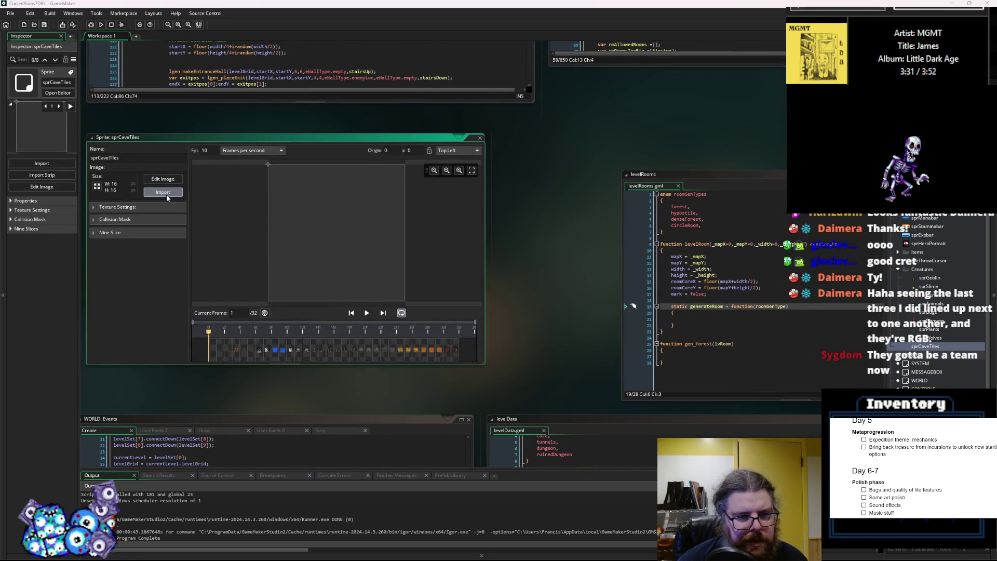
pyautogui.click(163, 192)
pyautogui.click(91, 78)
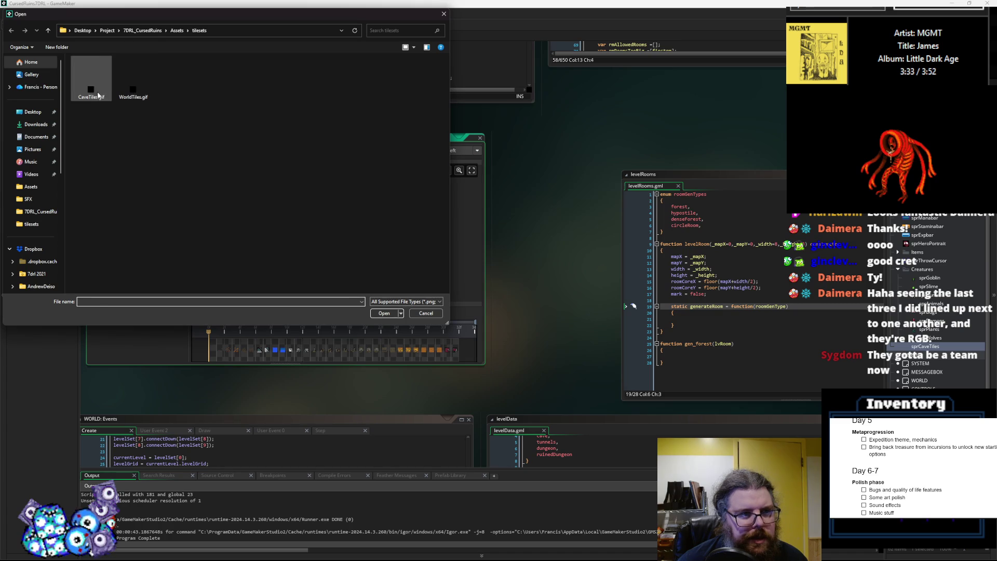
pyautogui.click(384, 313)
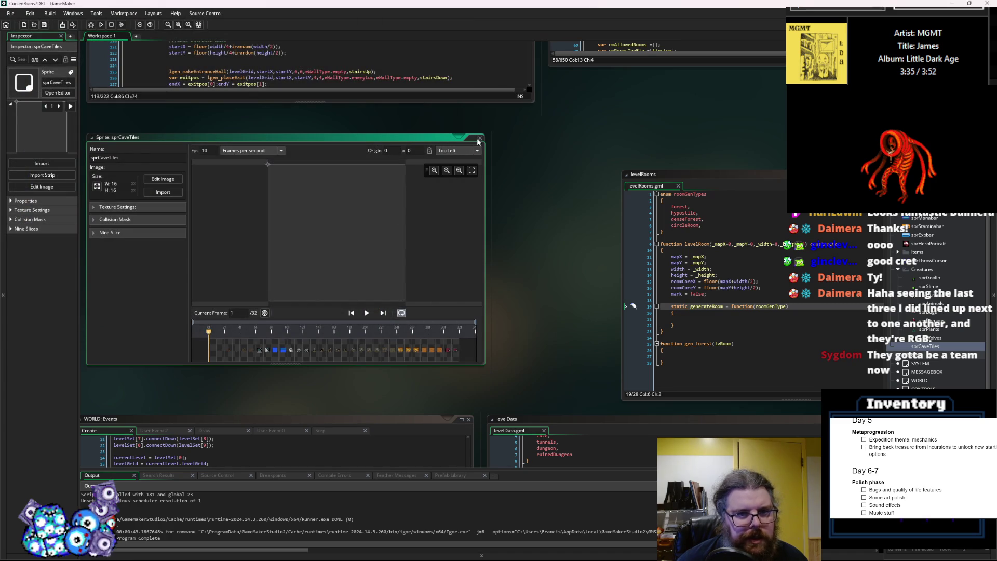
pyautogui.click(480, 139)
pyautogui.click(91, 25)
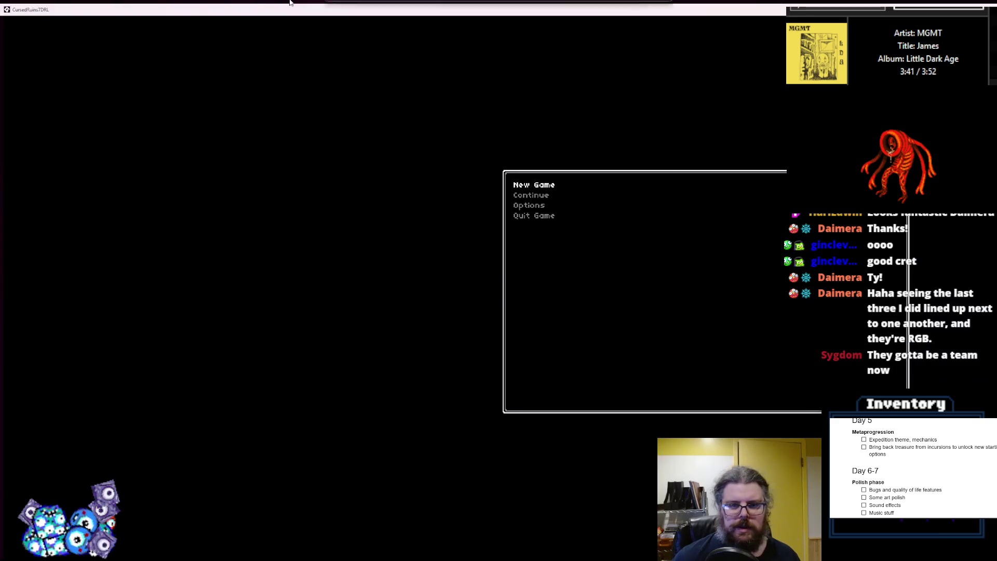
# - Start a new game, reveal the full map with M, walk up-left, then turn the reveal off
pyautogui.press('Return')
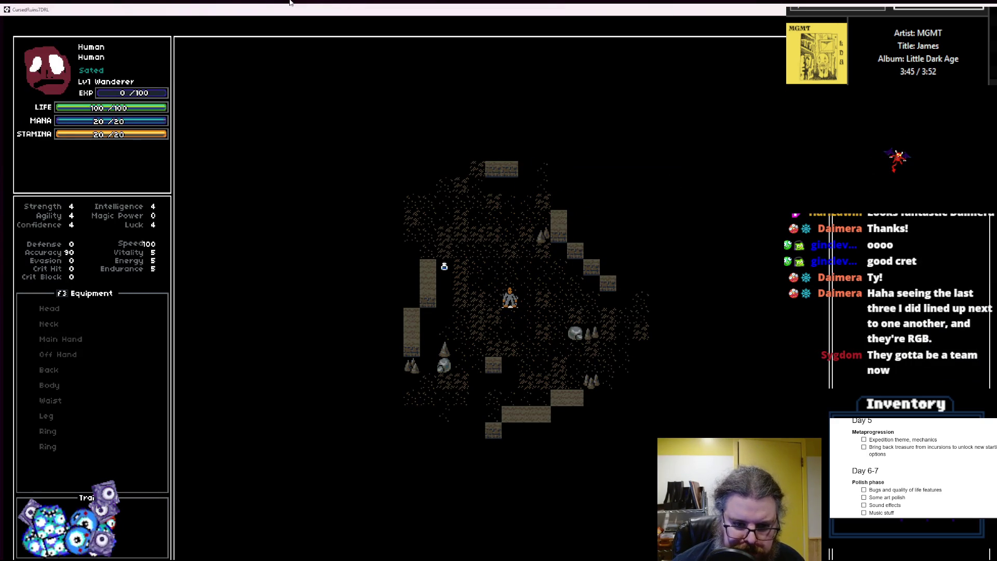
pyautogui.press('m')
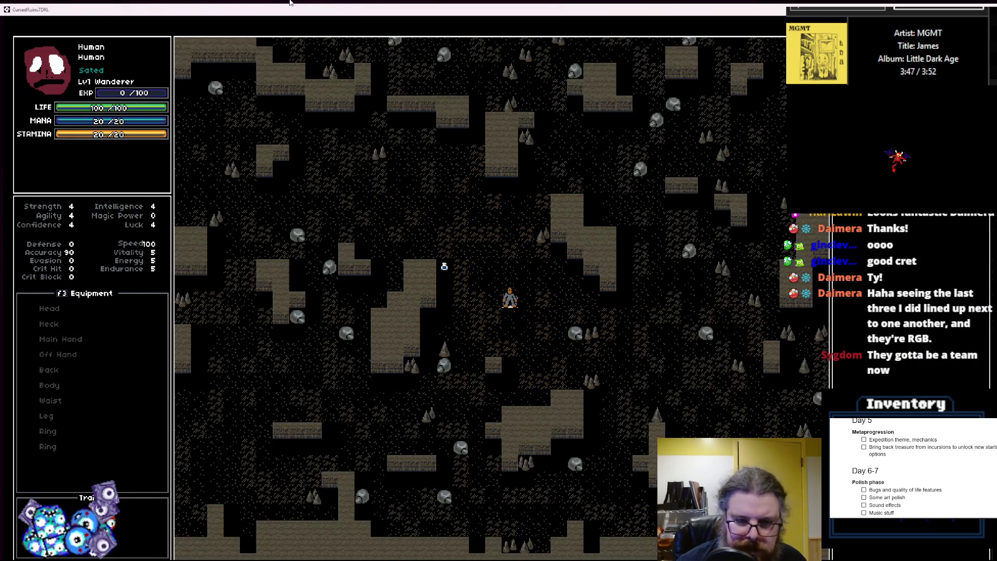
pyautogui.press('Up')
pyautogui.press('Left')
pyautogui.press('Left')
pyautogui.press('Left')
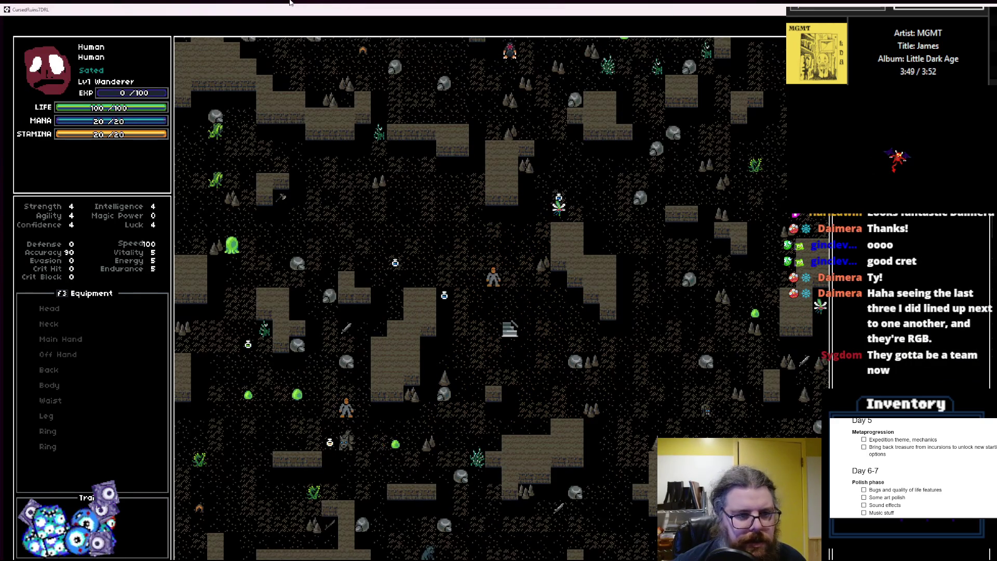
pyautogui.press('Up')
pyautogui.press('Up')
pyautogui.press('Up')
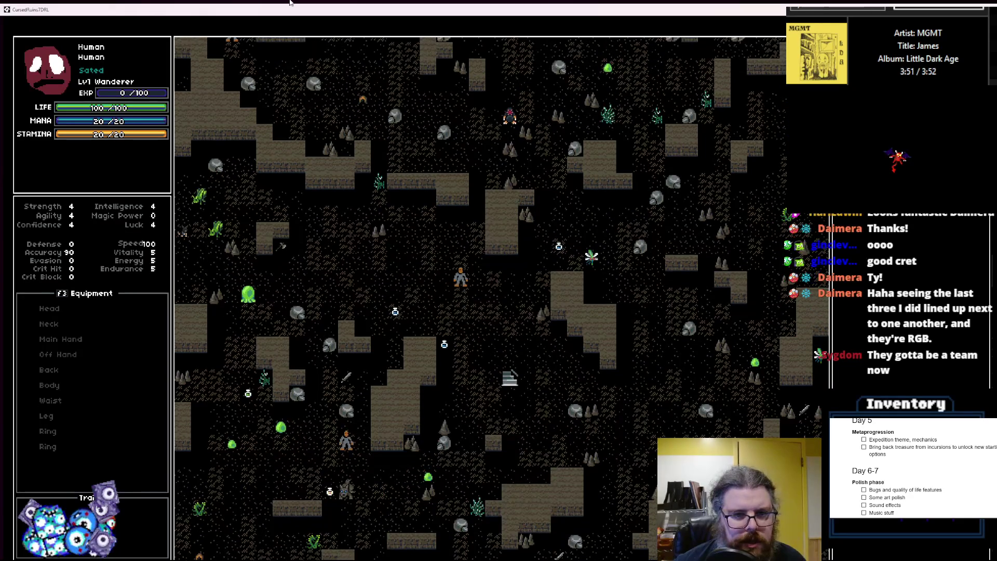
pyautogui.press('Left')
pyautogui.press('Left')
pyautogui.press('Left')
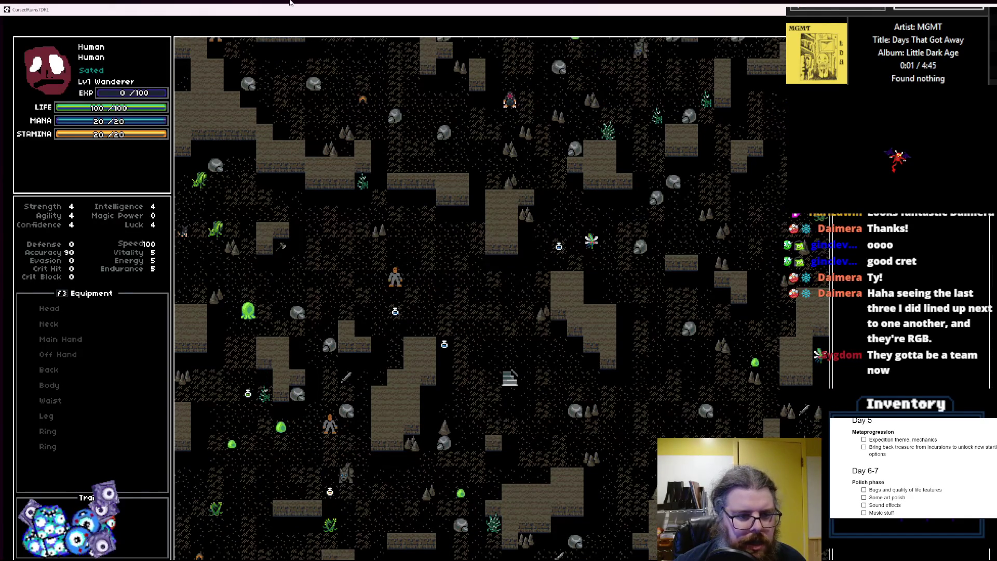
pyautogui.press('F1')
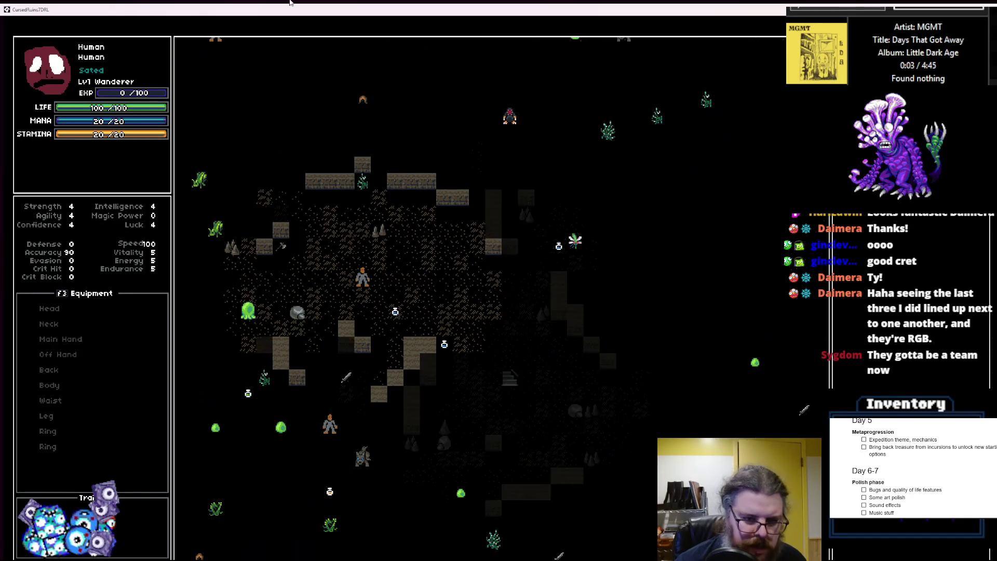
# - Walk the hero right and down across the cave
pyautogui.press('Up')
pyautogui.press('Right')
pyautogui.press('Right')
pyautogui.press('Right')
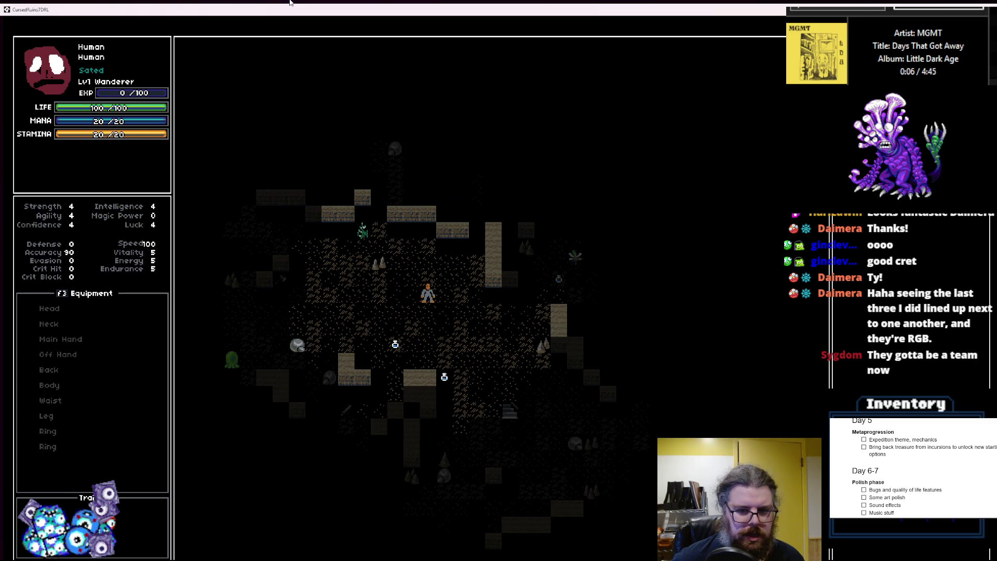
pyautogui.press('Right')
pyautogui.press('Down')
pyautogui.press('Right')
pyautogui.press('Down')
pyautogui.press('Right')
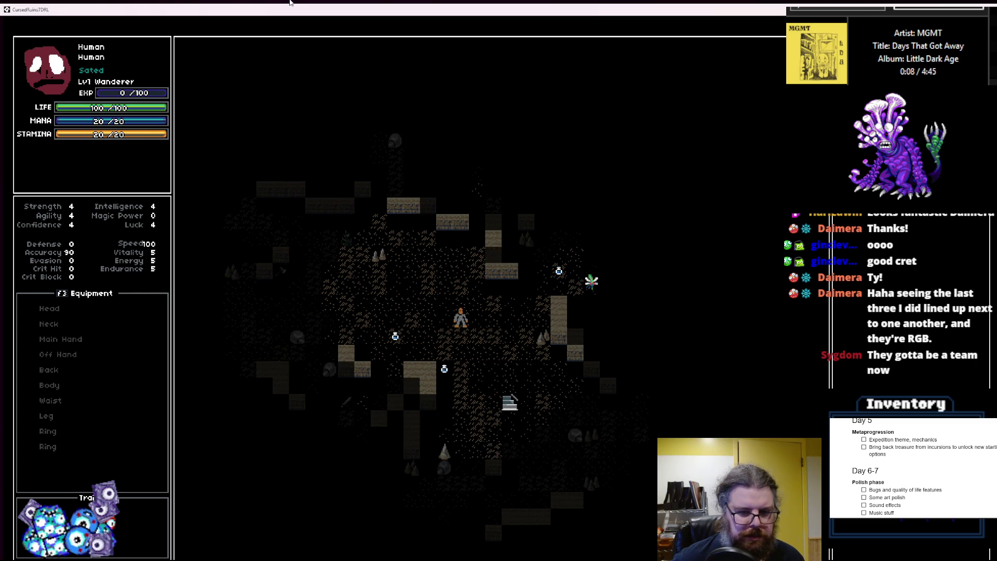
pyautogui.press('Right')
pyautogui.press('Right')
pyautogui.press('Down')
pyautogui.press('Right')
pyautogui.press('Down')
pyautogui.press('Right')
pyautogui.press('Down')
pyautogui.press('Right')
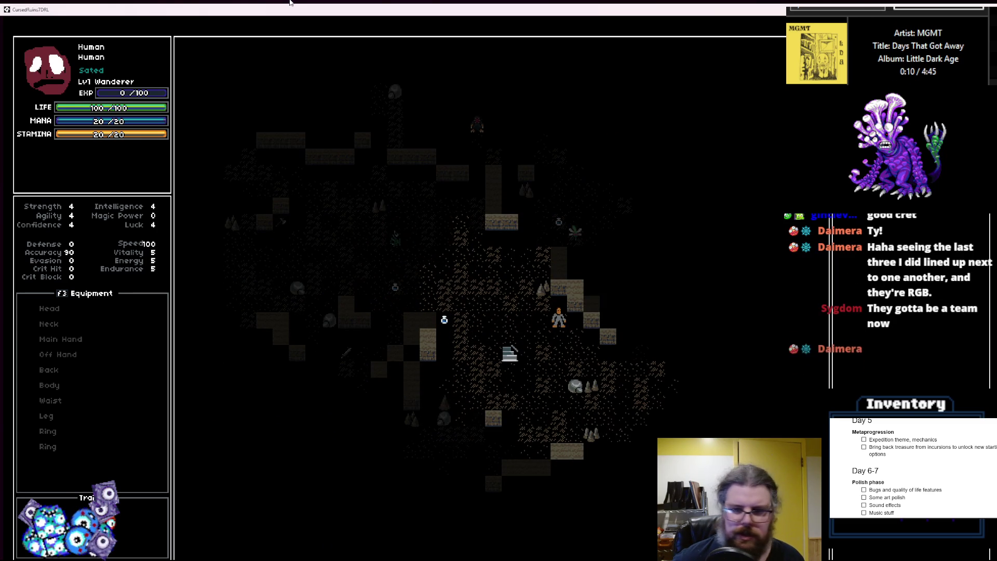
pyautogui.press('Down')
pyautogui.press('Down')
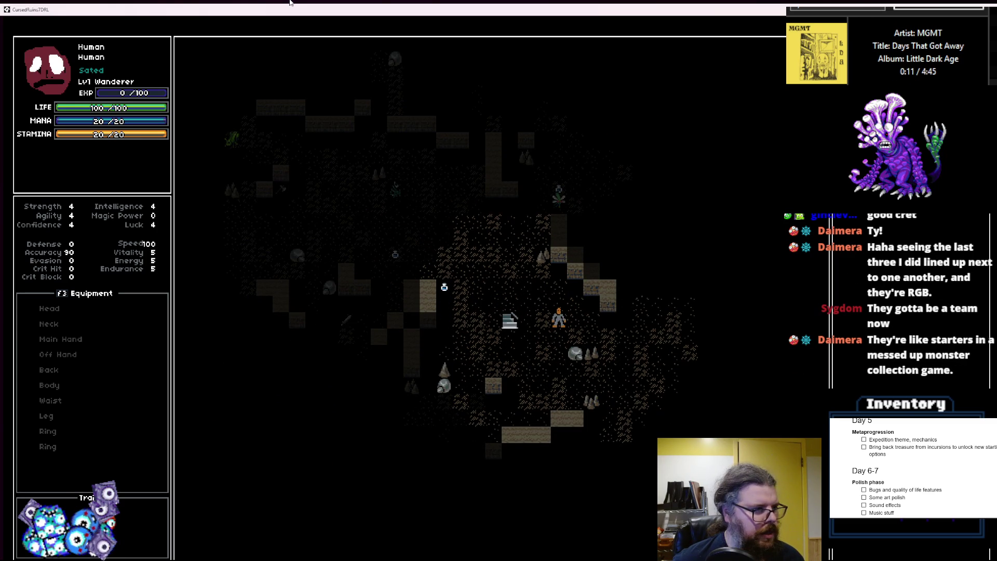
pyautogui.press('Right')
pyautogui.press('Right')
pyautogui.press('Down')
pyautogui.press('Right')
pyautogui.press('Down')
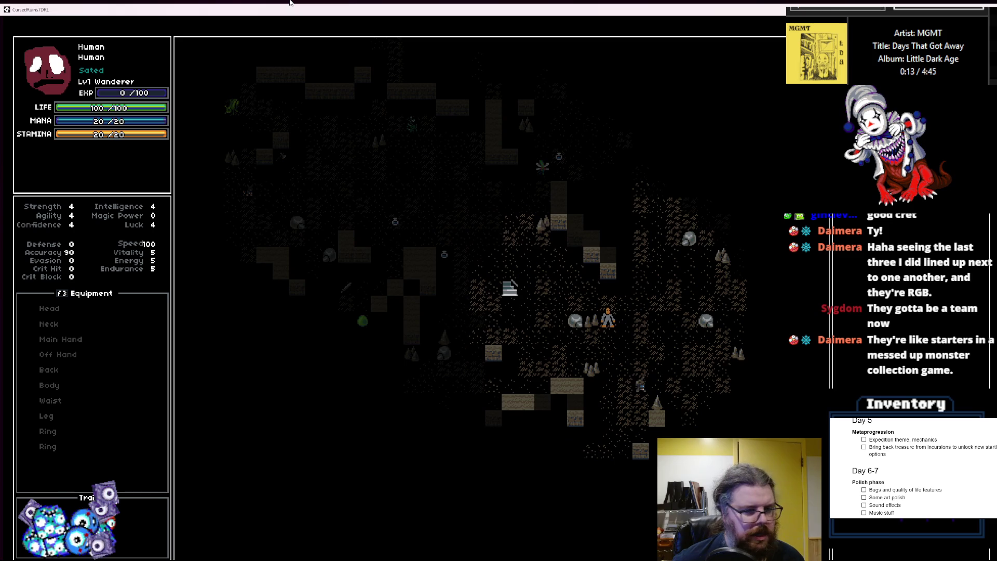
# - Explore north-west through the cave, heading further up the map
pyautogui.press('Right')
pyautogui.press('Up')
pyautogui.press('Right')
pyautogui.press('Up')
pyautogui.press('Right')
pyautogui.press('Up')
pyautogui.press('Right')
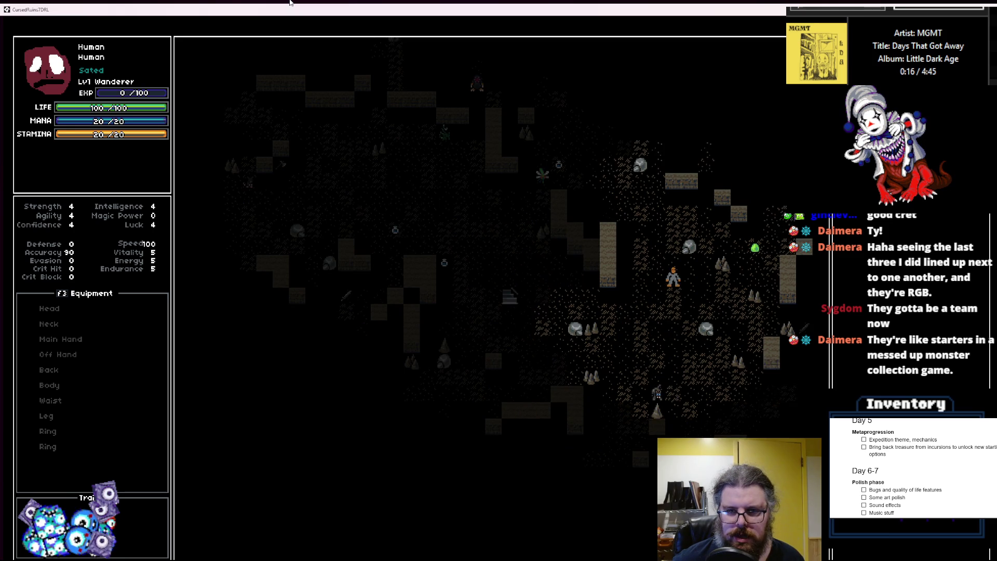
pyautogui.press('Up')
pyautogui.press('Left')
pyautogui.press('Up')
pyautogui.press('Left')
pyautogui.press('Up')
pyautogui.press('Left')
pyautogui.press('Up')
pyautogui.press('Left')
pyautogui.press('Up')
pyautogui.press('Left')
pyautogui.press('Up')
pyautogui.press('Left')
pyautogui.press('Up')
pyautogui.press('Up')
pyautogui.press('Up')
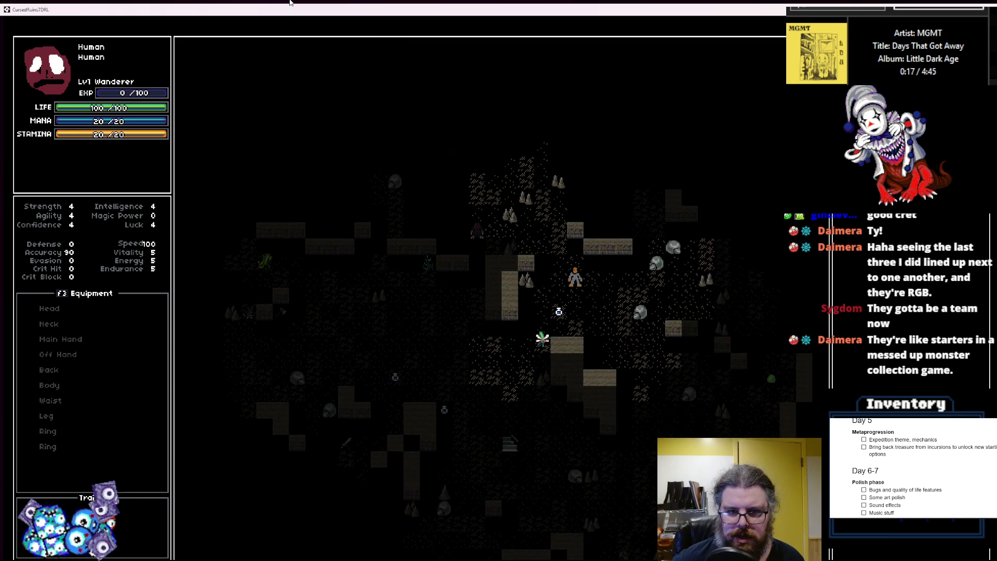
pyautogui.press('Up')
pyautogui.press('Up')
pyautogui.press('Left')
pyautogui.press('Up')
pyautogui.press('Up')
pyautogui.press('Up')
pyautogui.press('Left')
pyautogui.press('Up')
pyautogui.press('Up')
pyautogui.press('Up')
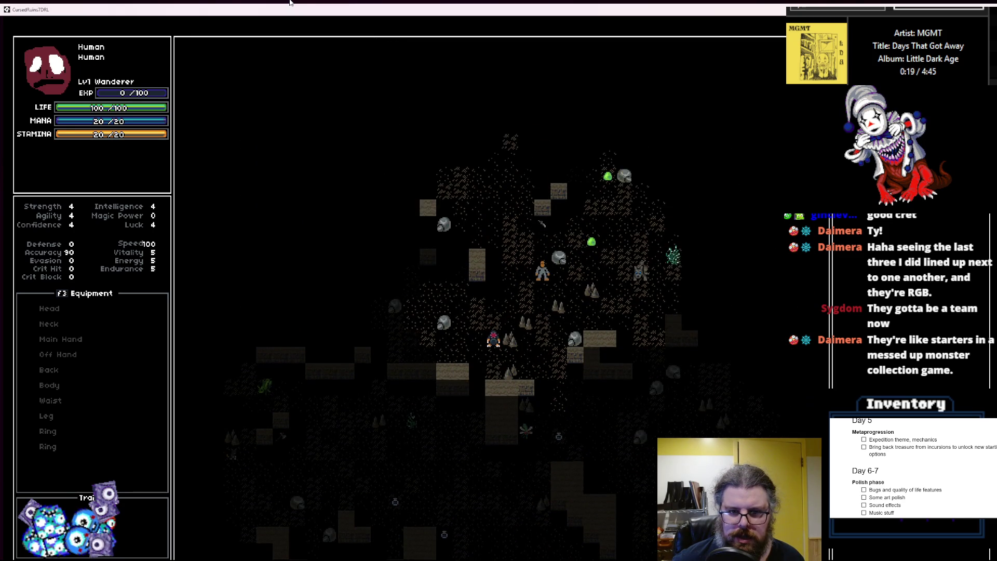
pyautogui.press('Up')
pyautogui.press('Up')
pyautogui.press('Left')
pyautogui.press('Up')
pyautogui.press('Up')
pyautogui.press('Left')
pyautogui.press('Up')
pyautogui.press('Up')
pyautogui.press('Left')
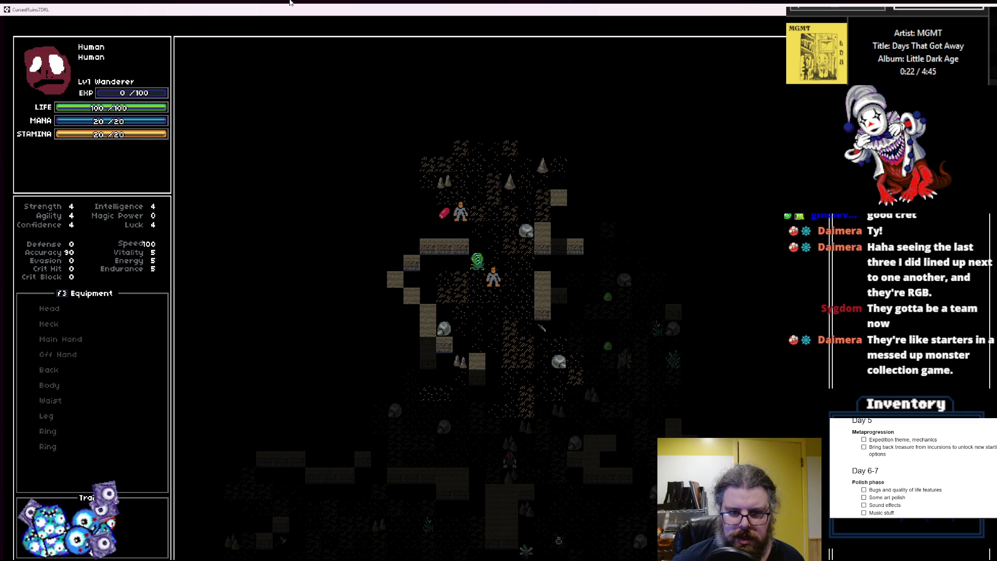
# - Attack a nearby monster, then take the game out of fullscreen and close it
pyautogui.press('Up')
pyautogui.press('Up')
pyautogui.press('Up')
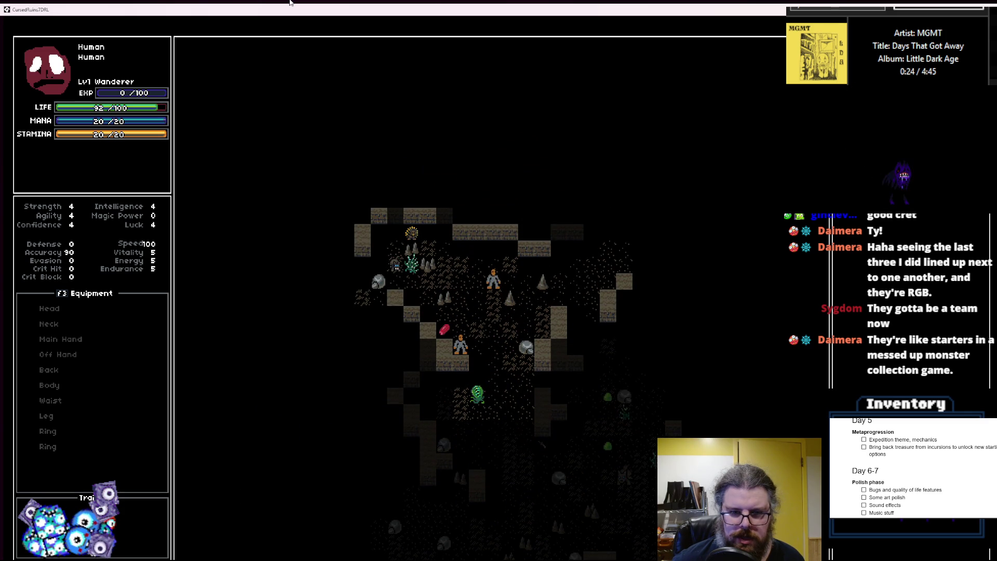
pyautogui.press('Right')
pyautogui.press('Right')
pyautogui.press('Up')
pyautogui.press('Right')
pyautogui.press('Right')
pyautogui.press('Right')
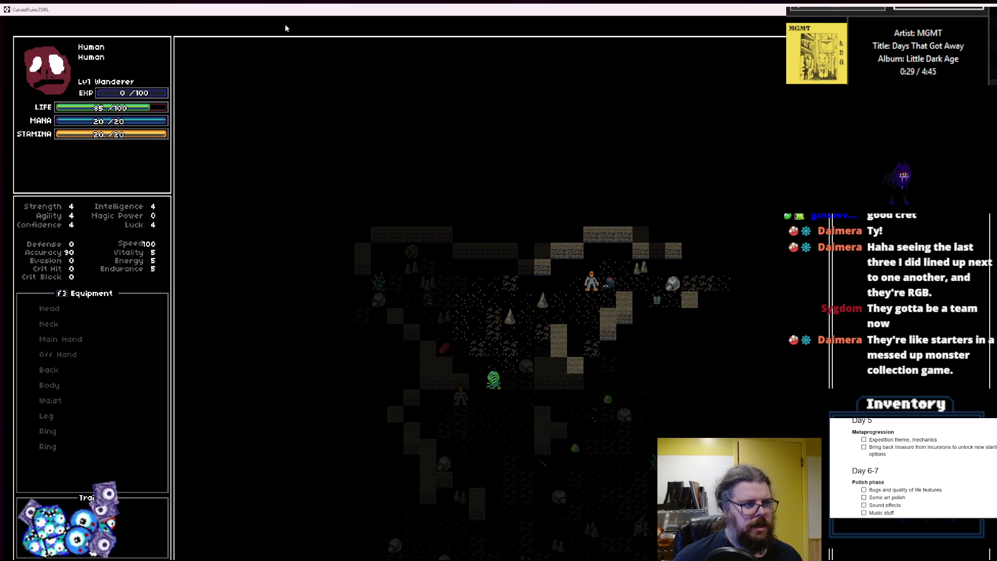
pyautogui.moveTo(274, 17); pyautogui.dragTo(363, 110)
pyautogui.click(522, 110)
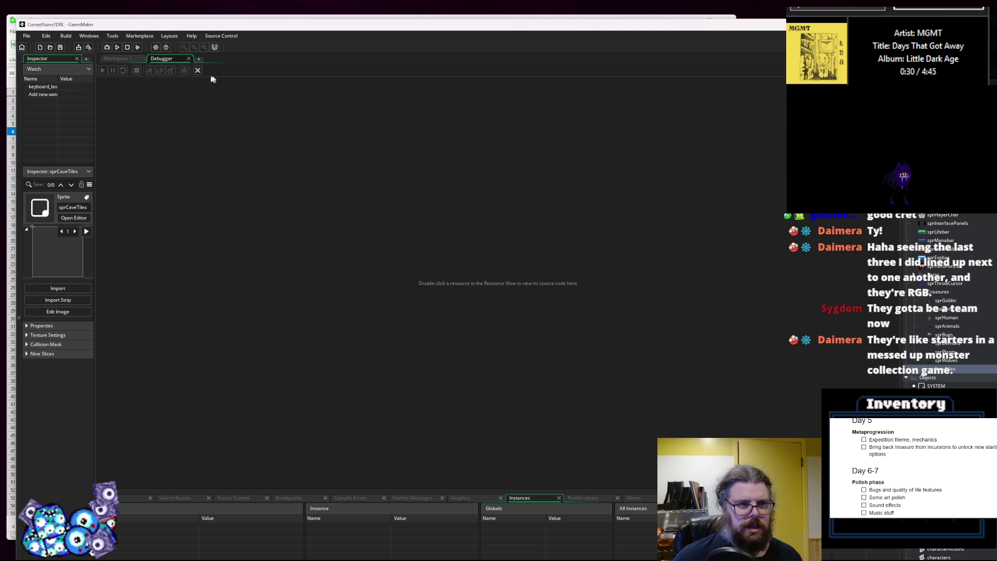
# - Close the Debugger, then in Aseprite hide CaveTiles and show the ForestTiles layer
pyautogui.click(197, 71)
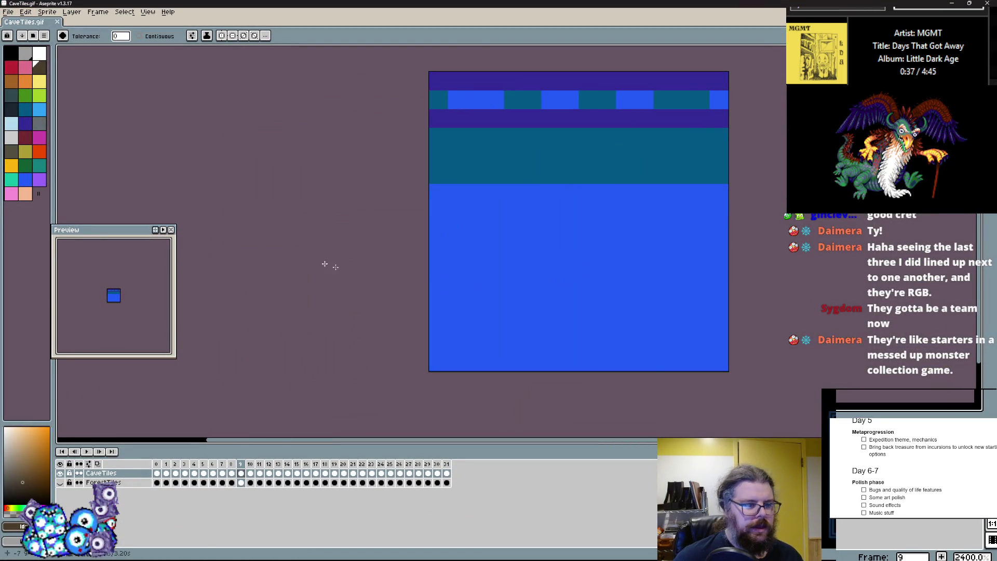
pyautogui.click(60, 473)
pyautogui.click(61, 482)
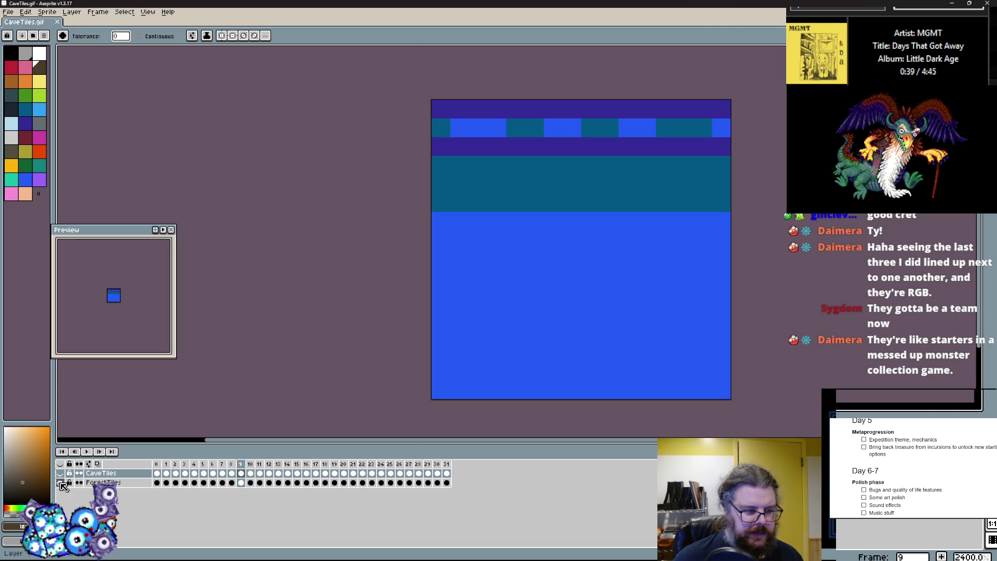
pyautogui.click(132, 483)
# - Add a new empty layer below ForestTiles and show ForestTiles frame 1 with the orange squares
pyautogui.rightClick(131, 483)
pyautogui.moveTo(150, 497)
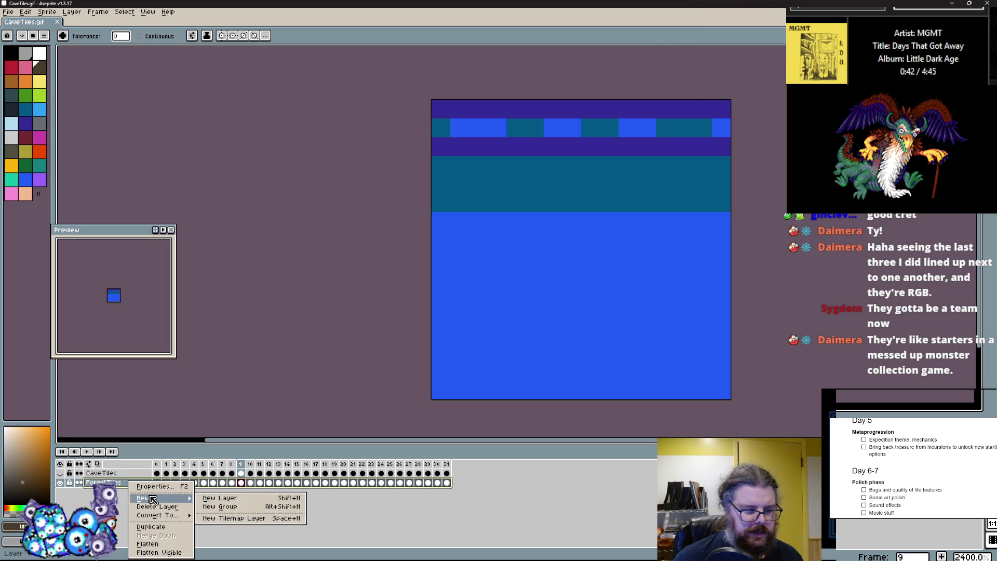
pyautogui.click(237, 499)
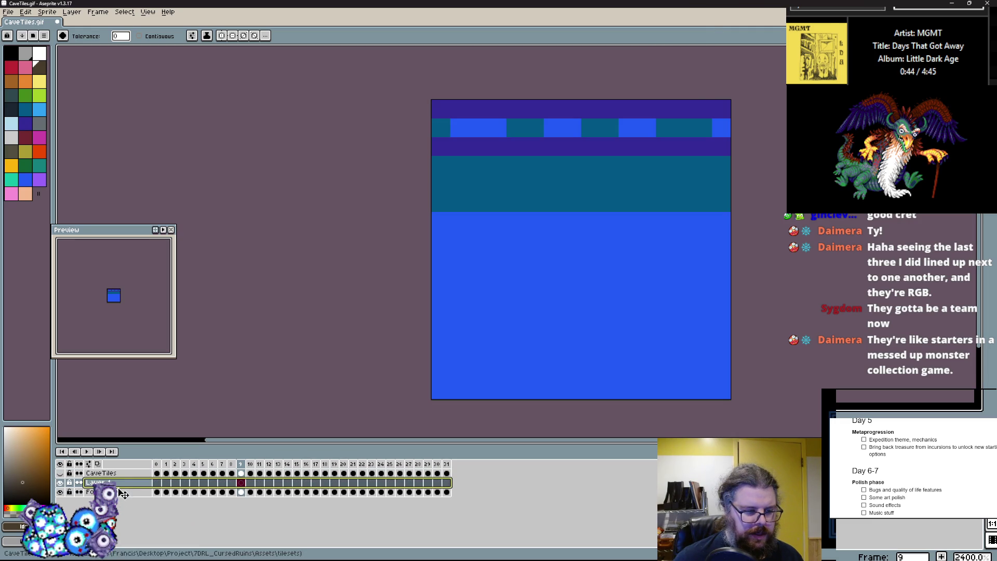
pyautogui.moveTo(123, 493); pyautogui.dragTo(125, 495)
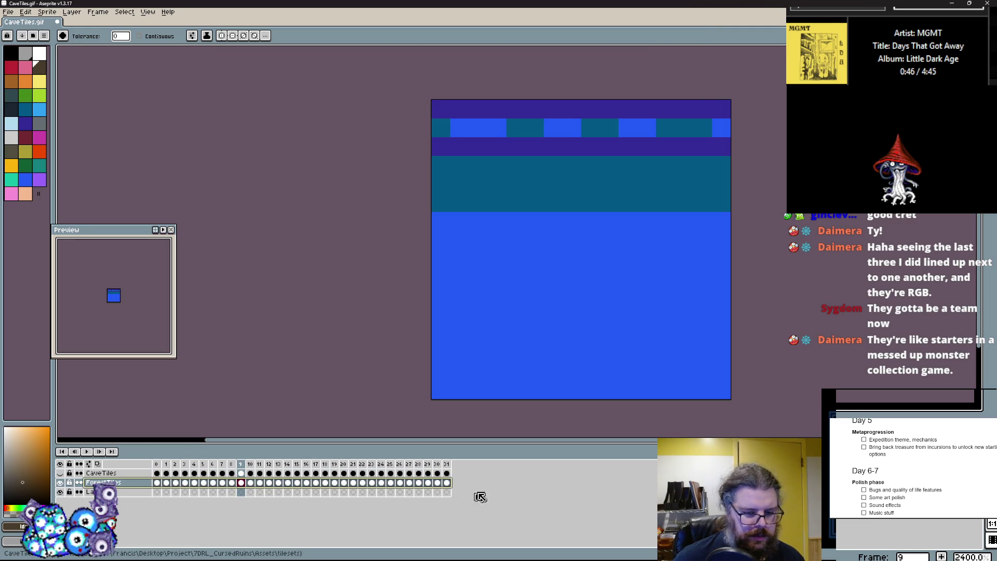
pyautogui.moveTo(446, 482); pyautogui.dragTo(157, 482)
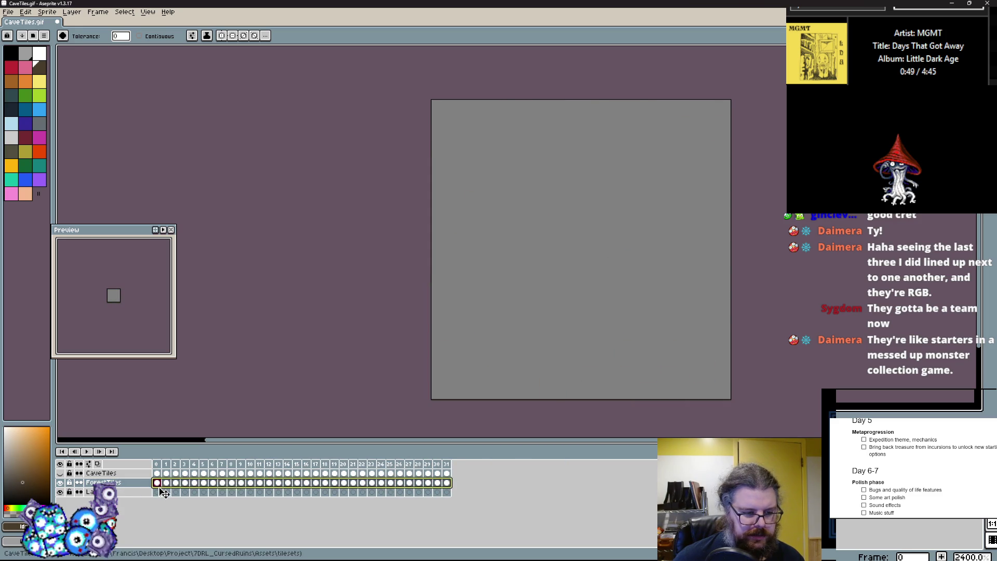
pyautogui.click(160, 493)
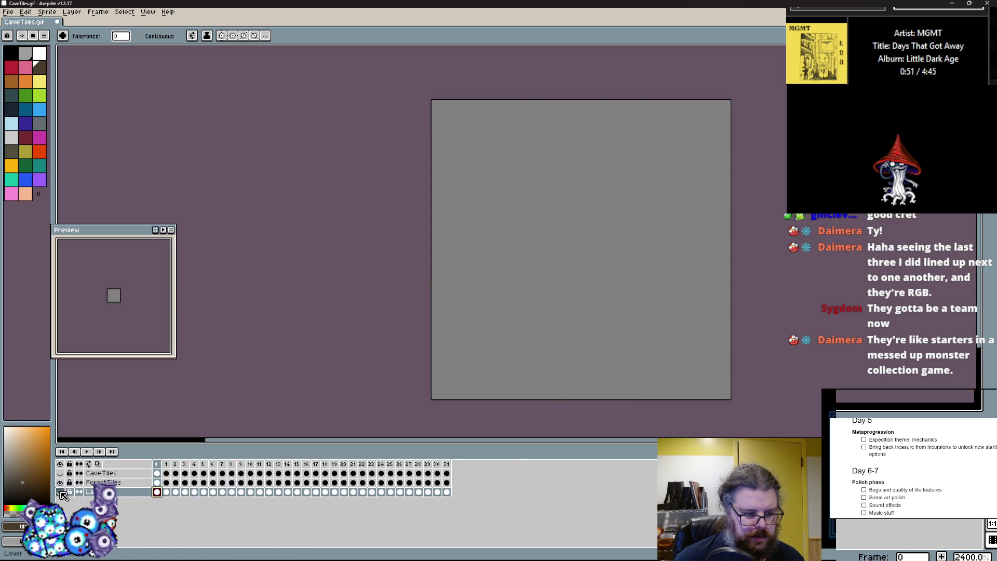
pyautogui.click(158, 483)
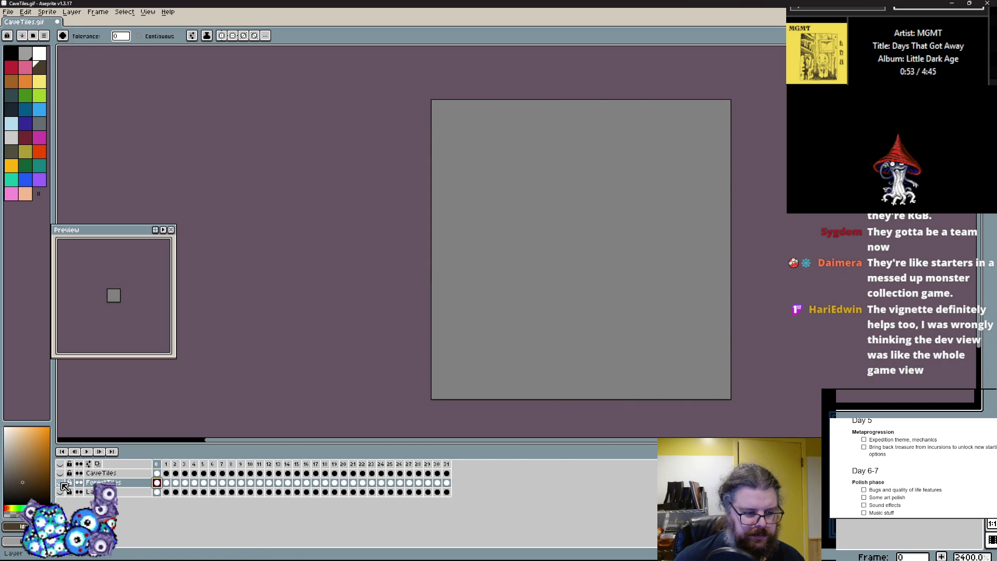
pyautogui.click(166, 483)
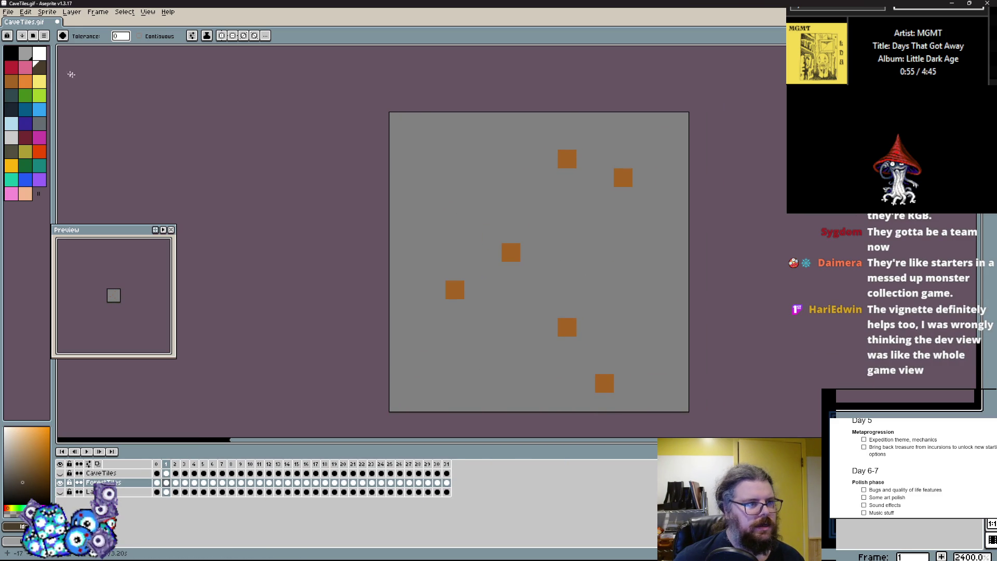
# - Pick dark teal and recolour the first forest frame's orange squares
pyautogui.click(25, 96)
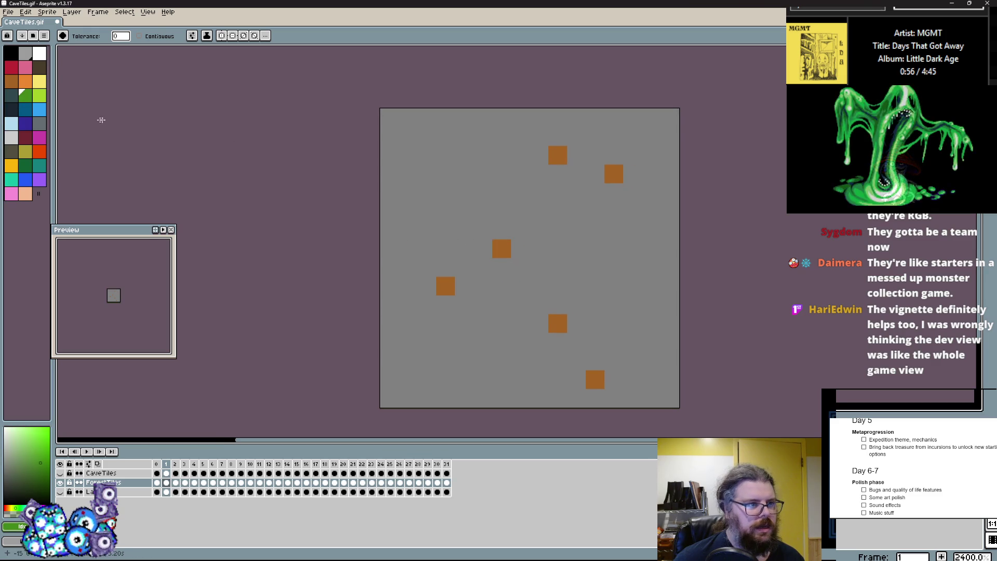
pyautogui.press('[')
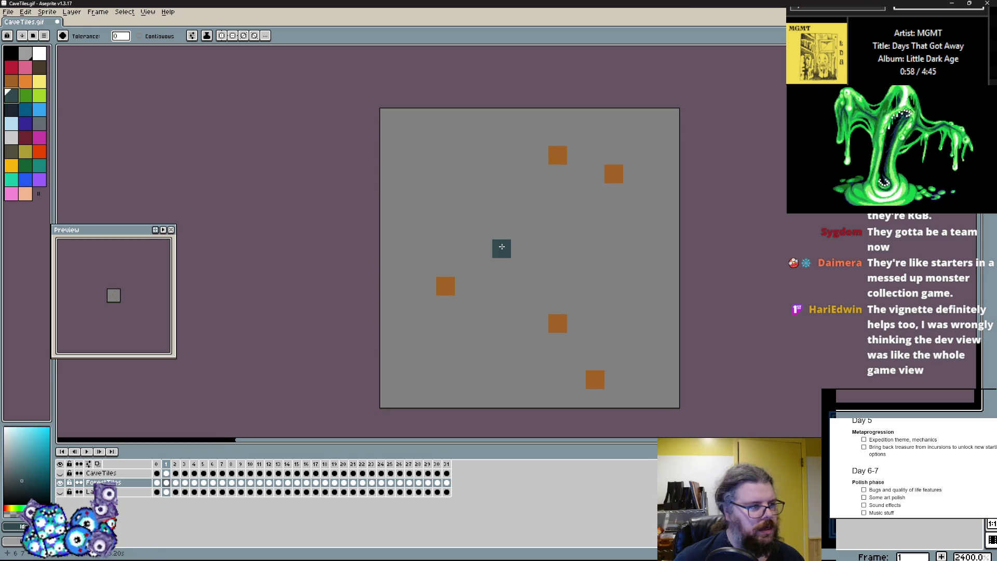
pyautogui.click(502, 246)
pyautogui.hotkey('ctrl', 'z')
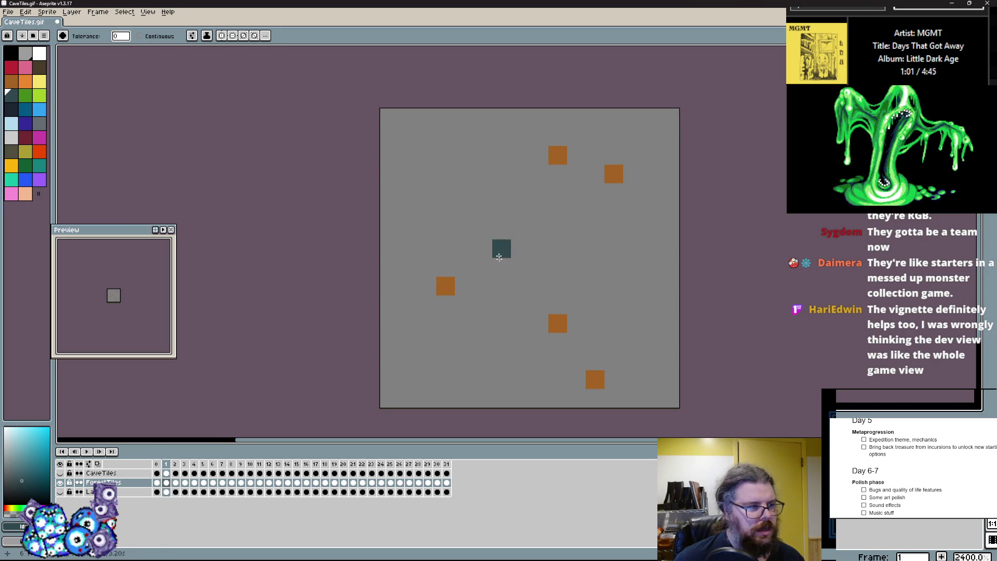
pyautogui.moveTo(508, 290)
pyautogui.mouseDown()
pyautogui.moveTo(507, 244)
pyautogui.moveTo(488, 226)
pyautogui.mouseUp()
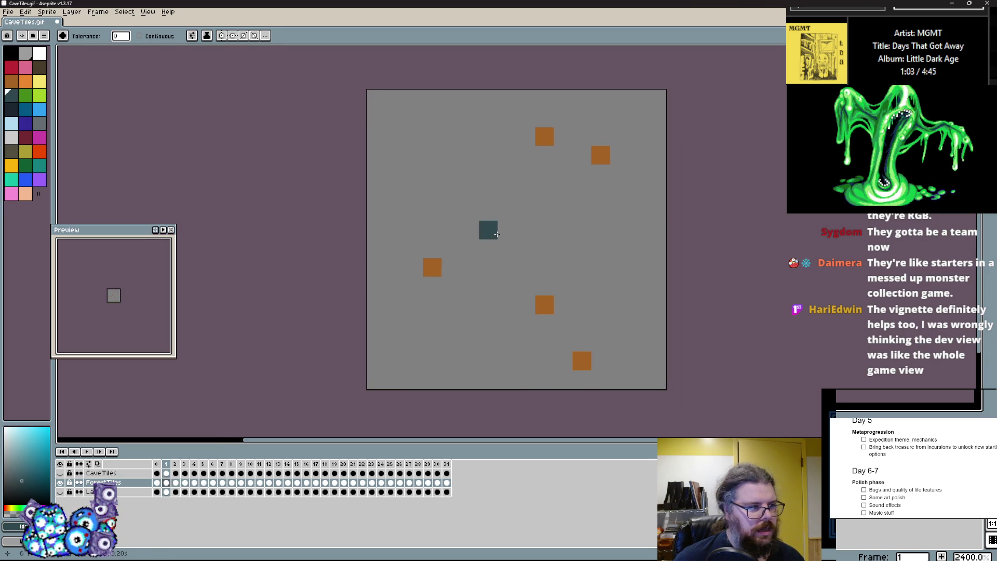
# - Recolour the orange squares on the next two forest frames dark teal
pyautogui.press('Right')
pyautogui.click(525, 229)
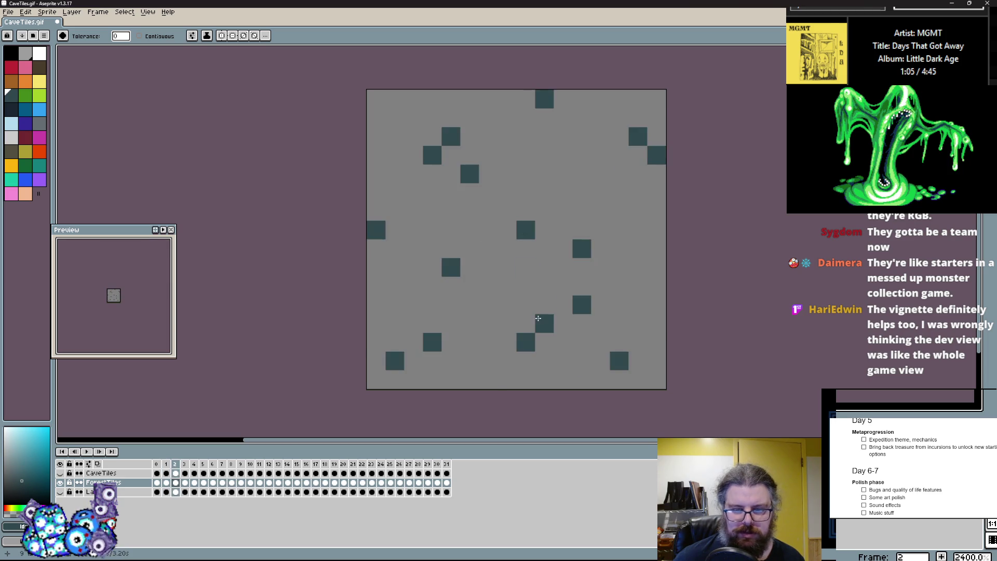
pyautogui.press('Right')
pyautogui.click(525, 232)
pyautogui.press('Right')
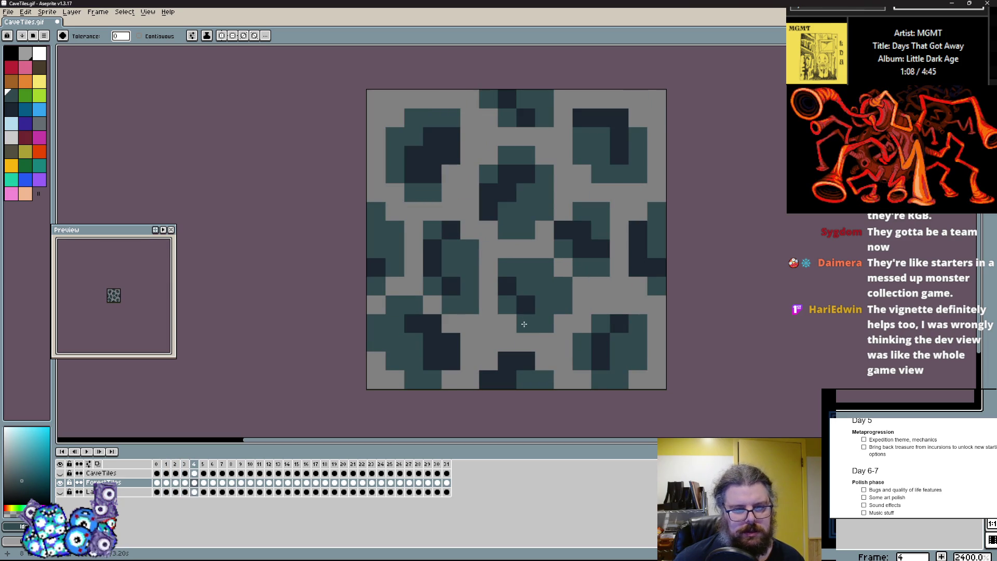
# - Try a dark brown fill on frame 4, undo it to keep teal, and step back to frame 2
pyautogui.click(38, 67)
pyautogui.click(446, 259)
pyautogui.hotkey('ctrl', 'z')
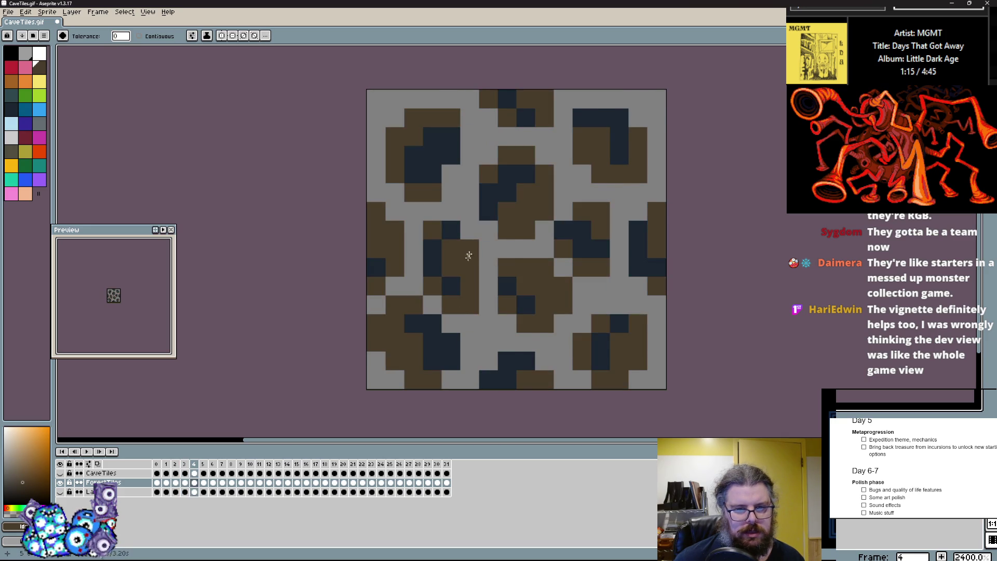
pyautogui.press('Right')
pyautogui.press('Right')
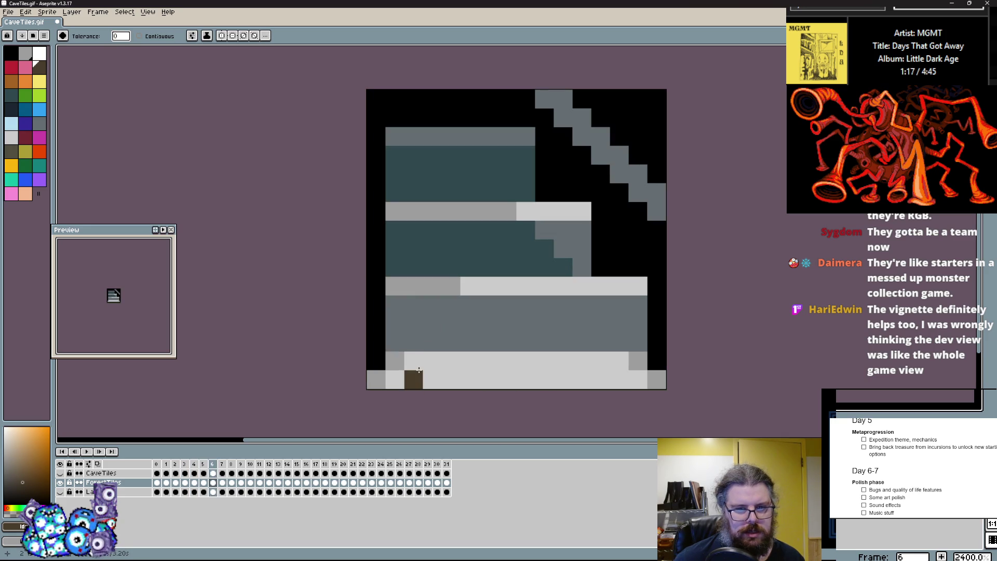
pyautogui.press('Left')
pyautogui.press('Left')
pyautogui.press('Left')
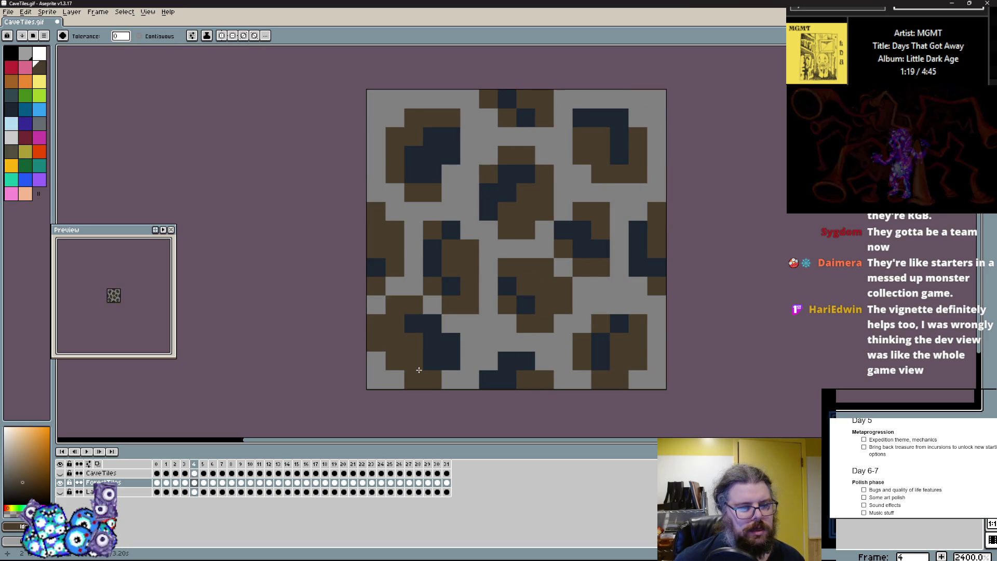
pyautogui.press('Left')
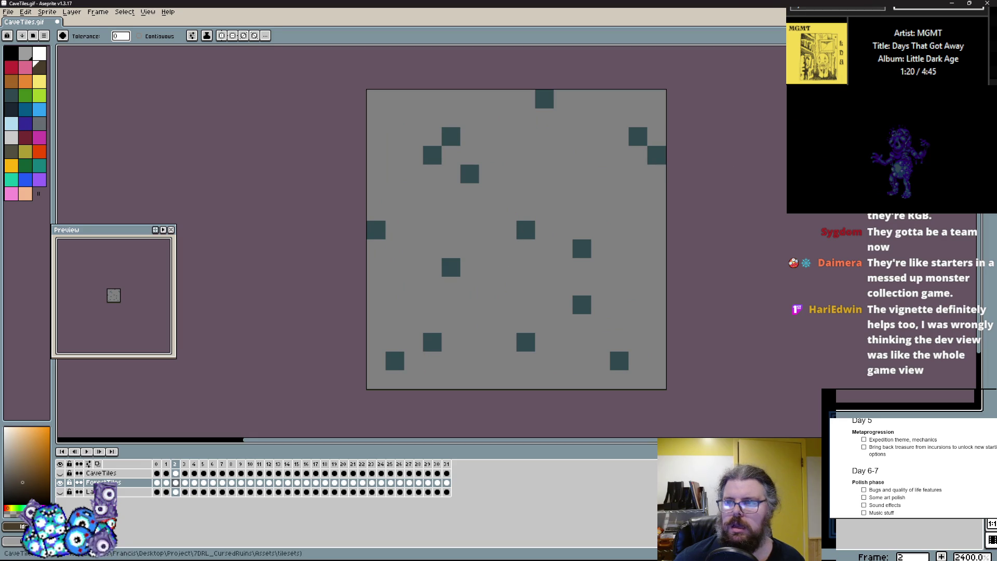
# - Switch to the Pencil with bright green and move to frame 3
pyautogui.press('b')
pyautogui.press('Left')
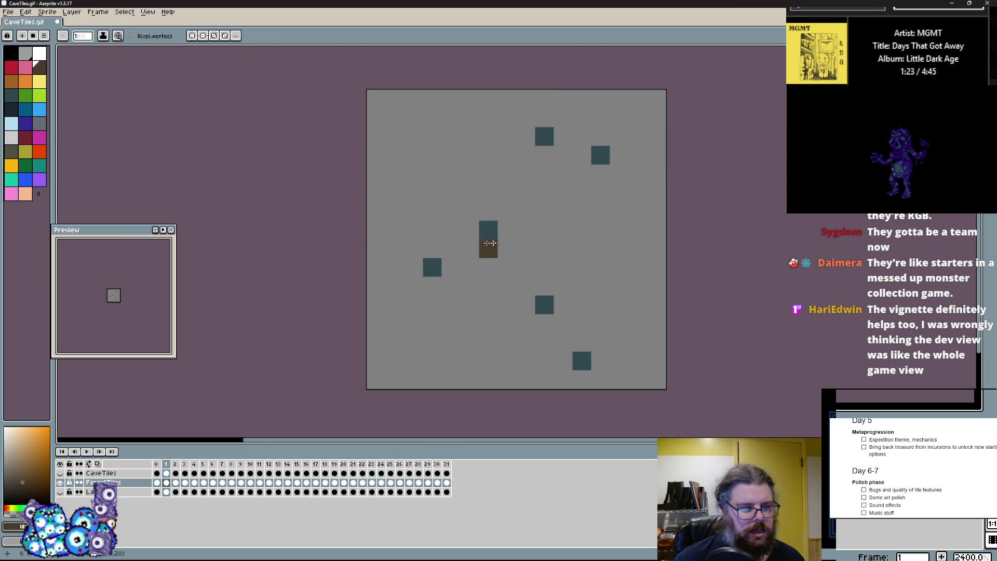
pyautogui.click(25, 96)
pyautogui.press('Right')
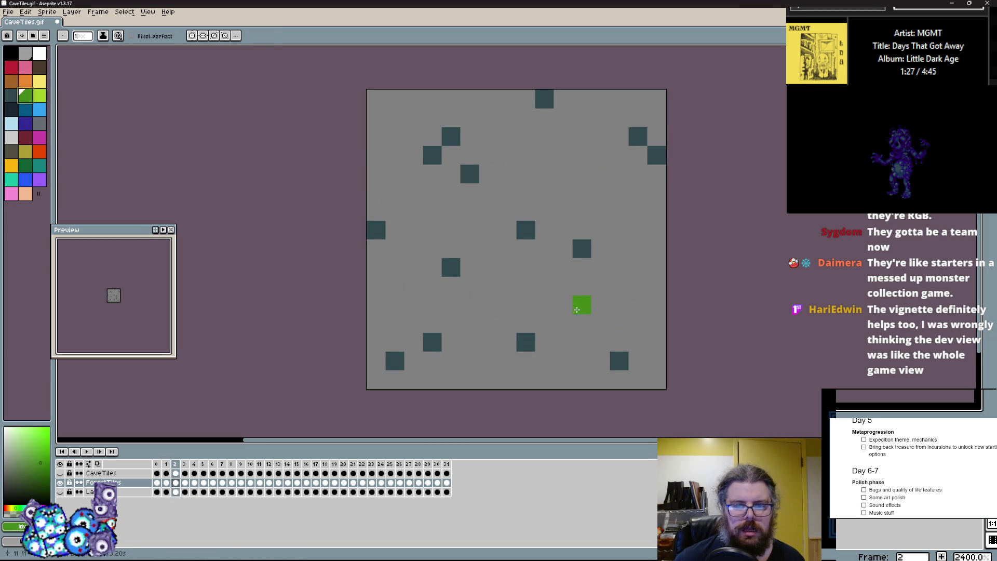
pyautogui.press('Right')
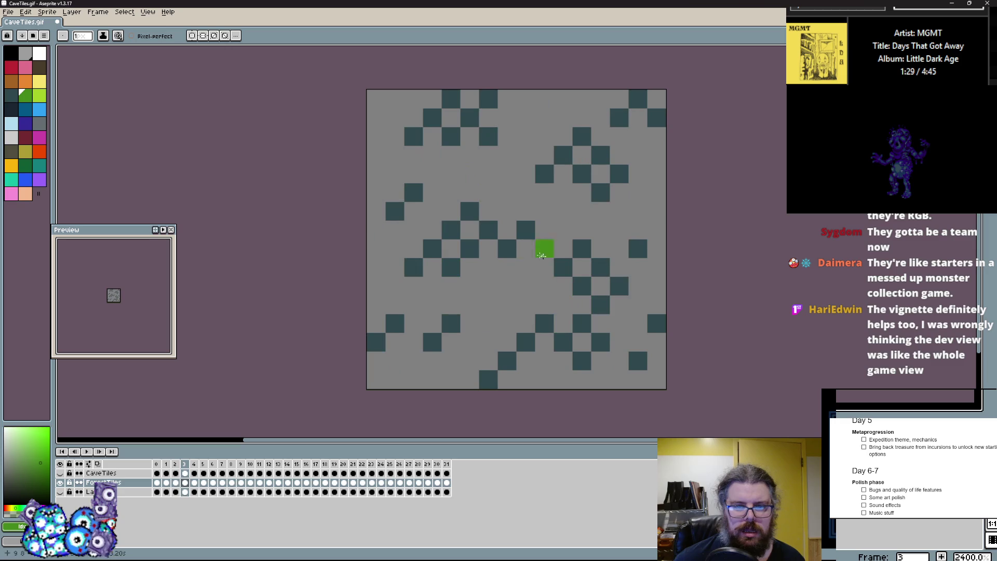
# - Paint green strips and cells on frame 3's grass, erasing stray green pixels
pyautogui.moveTo(487, 192)
pyautogui.mouseDown()
pyautogui.moveTo(488, 231)
pyautogui.moveTo(435, 246)
pyautogui.mouseUp()
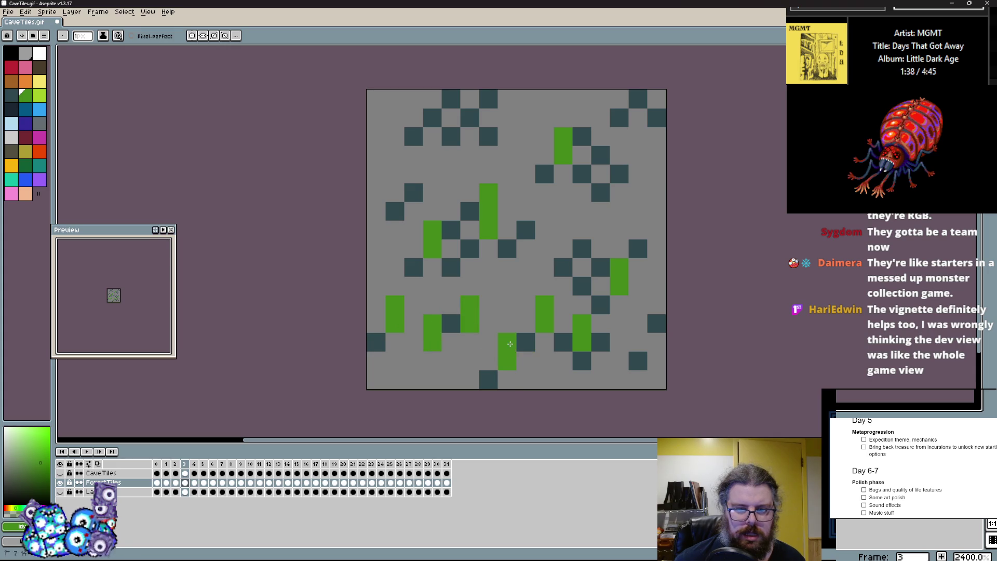
pyautogui.moveTo(582, 212); pyautogui.dragTo(581, 249)
pyautogui.moveTo(638, 212); pyautogui.dragTo(637, 174)
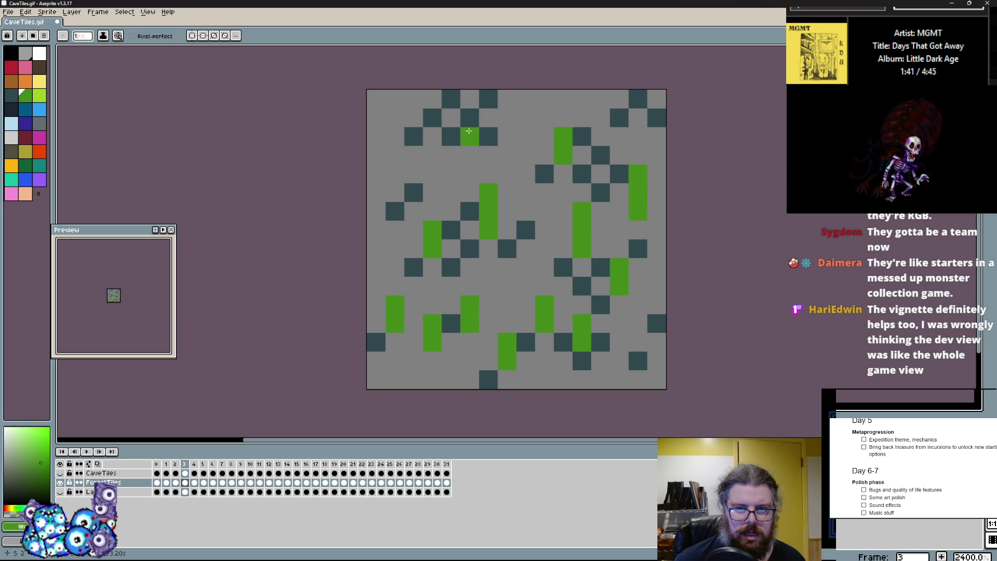
pyautogui.click(425, 125)
pyautogui.rightClick(401, 178)
pyautogui.rightClick(412, 156)
pyautogui.click(413, 193)
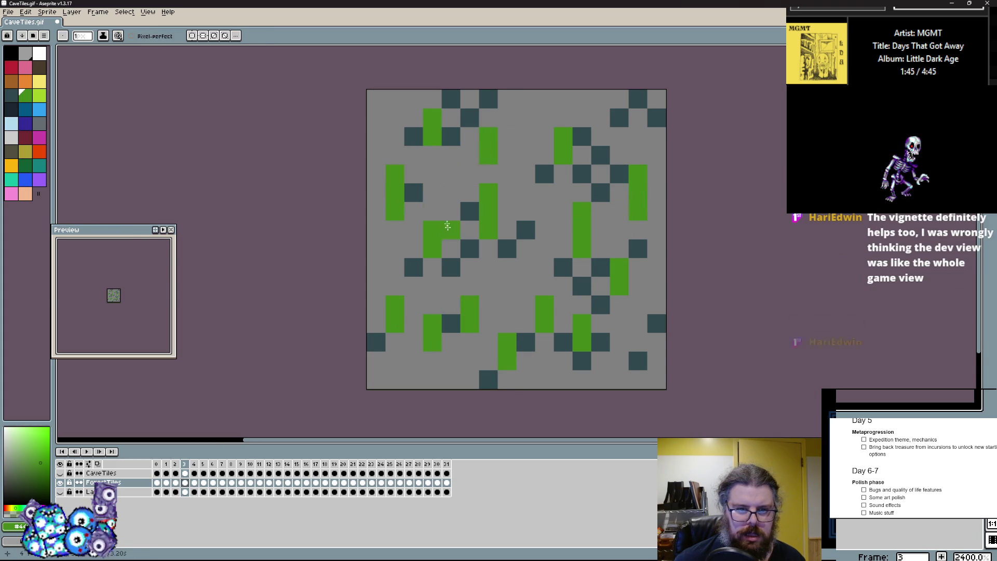
pyautogui.click(601, 362)
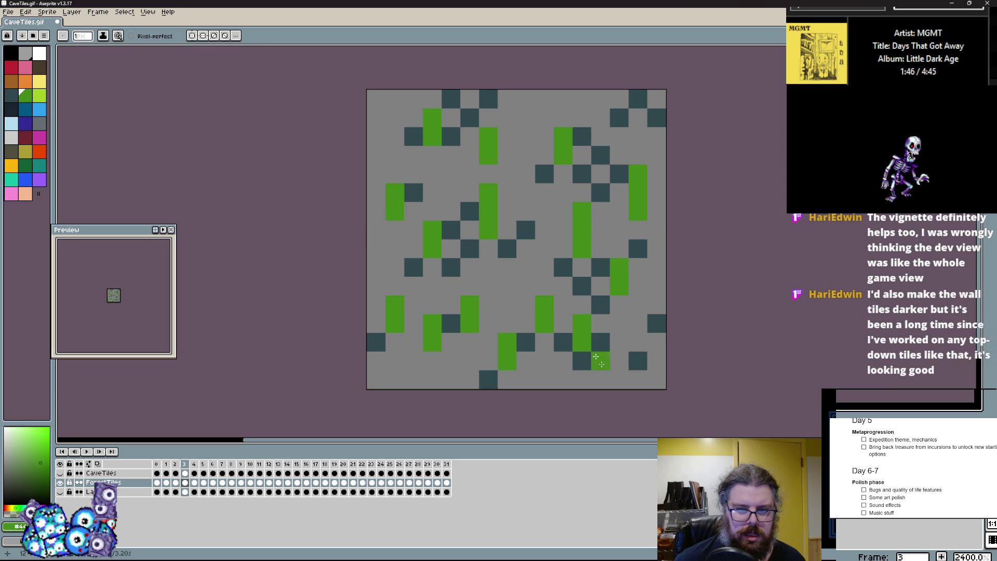
pyautogui.rightClick(653, 322)
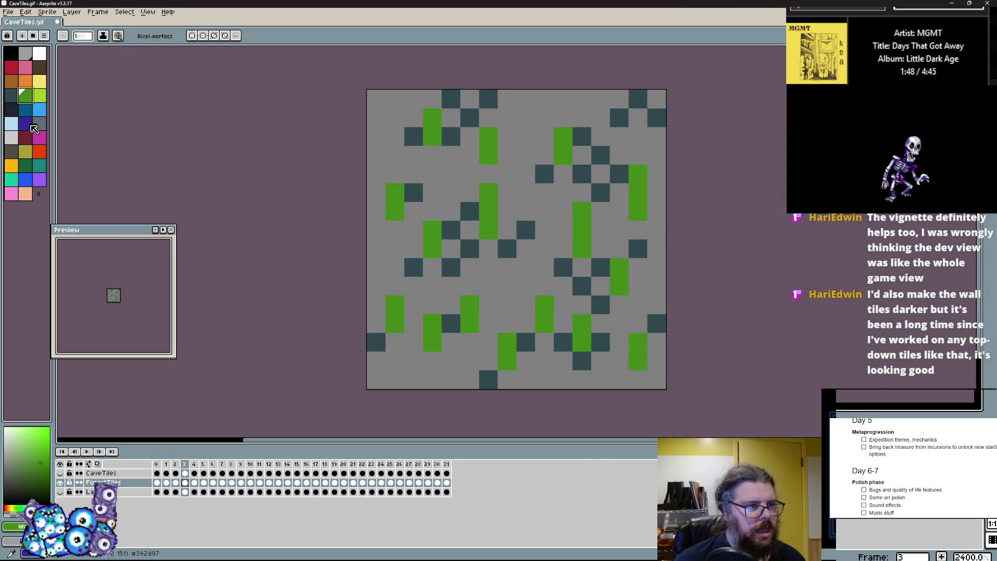
# - Undo a wrong-colour stroke, pick dark green, and paint the lower grass cell
pyautogui.click(11, 151)
pyautogui.click(467, 318)
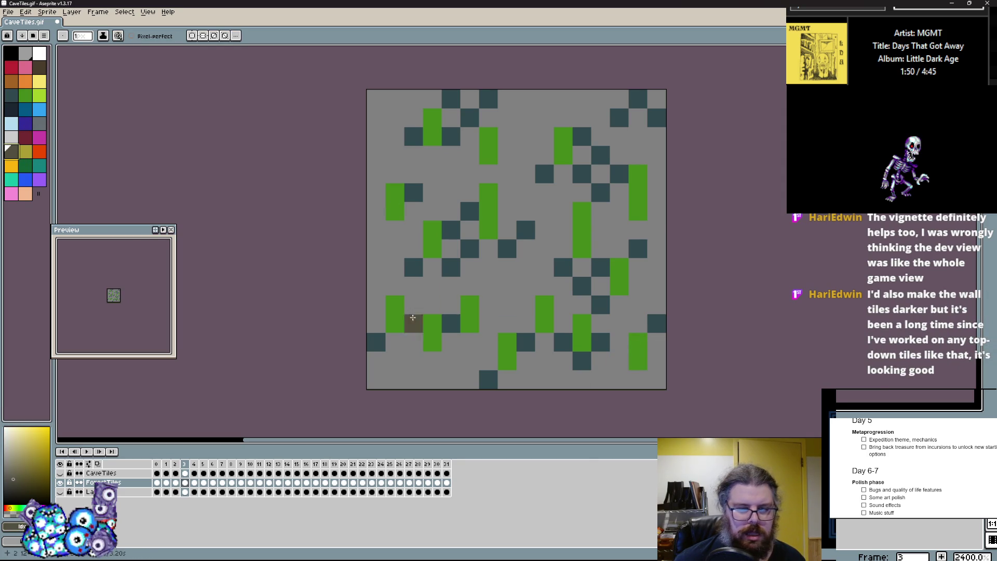
pyautogui.hotkey('ctrl', 'z')
pyautogui.click(25, 165)
pyautogui.click(449, 309)
pyautogui.click(469, 323)
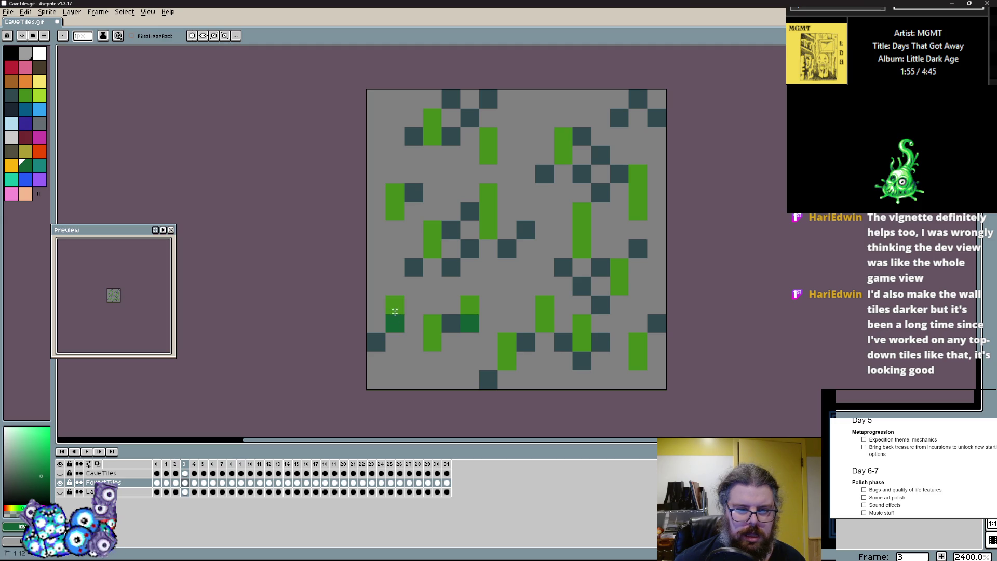
# - Repaint the left, central, top, right and bottom grass columns dark green, erasing strays
pyautogui.moveTo(395, 211); pyautogui.dragTo(395, 193)
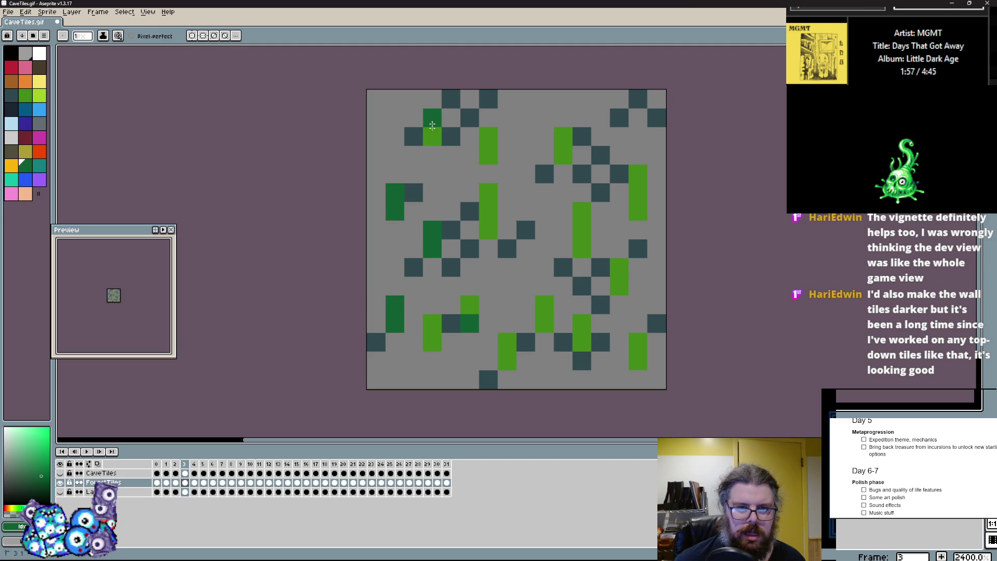
pyautogui.moveTo(487, 220); pyautogui.dragTo(488, 189)
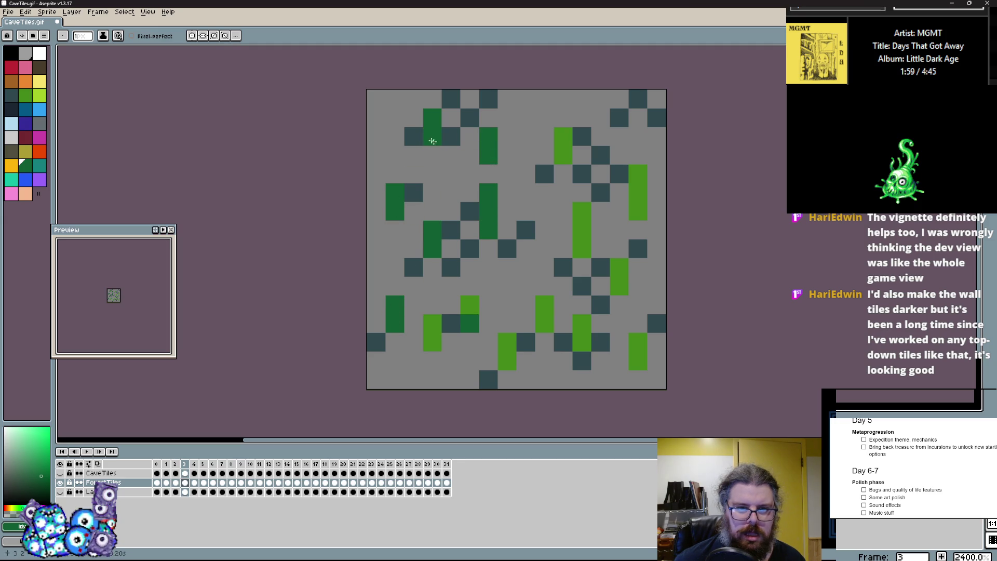
pyautogui.moveTo(563, 156); pyautogui.dragTo(569, 137)
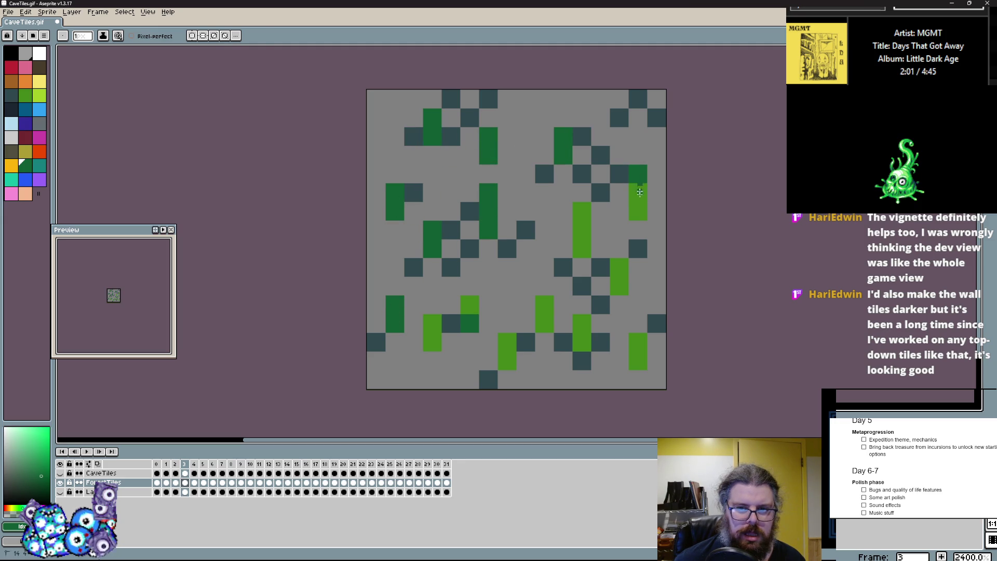
pyautogui.moveTo(639, 180); pyautogui.dragTo(638, 213)
pyautogui.click(582, 211)
pyautogui.click(582, 229)
pyautogui.rightClick(582, 249)
pyautogui.moveTo(619, 268); pyautogui.dragTo(619, 286)
pyautogui.click(657, 342)
pyautogui.moveTo(638, 361); pyautogui.dragTo(638, 343)
pyautogui.rightClick(657, 342)
pyautogui.click(588, 344)
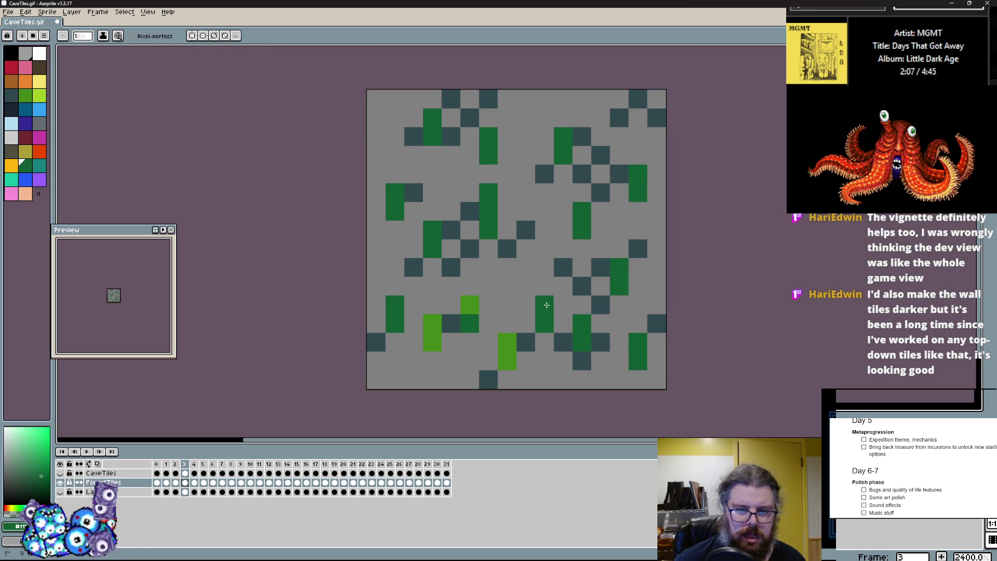
# - Make one grass cell dark slate, then recolour frame 2's grass and slate tiles dark green
pyautogui.click(443, 325)
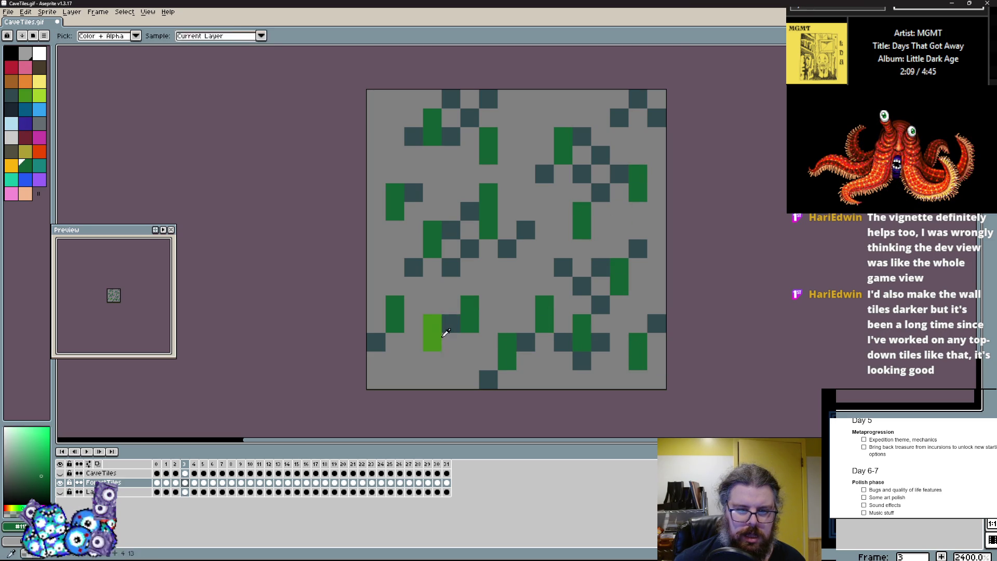
pyautogui.press('Left')
pyautogui.click(451, 267)
pyautogui.click(470, 174)
pyautogui.click(432, 155)
pyautogui.click(586, 303)
pyautogui.click(512, 352)
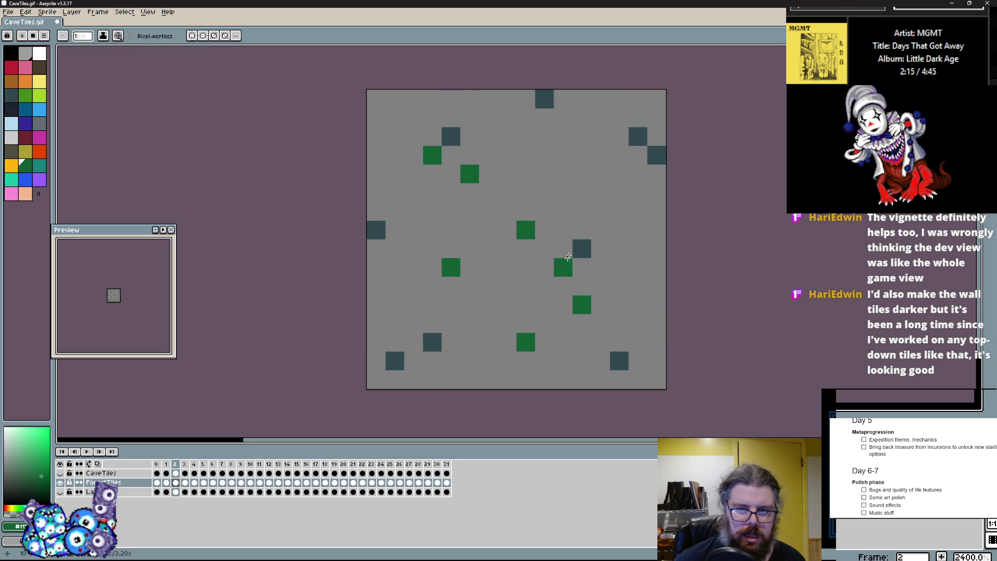
# - Recolour frame 1's slate tiles dark green and add a green tile near the bottom
pyautogui.press('Left')
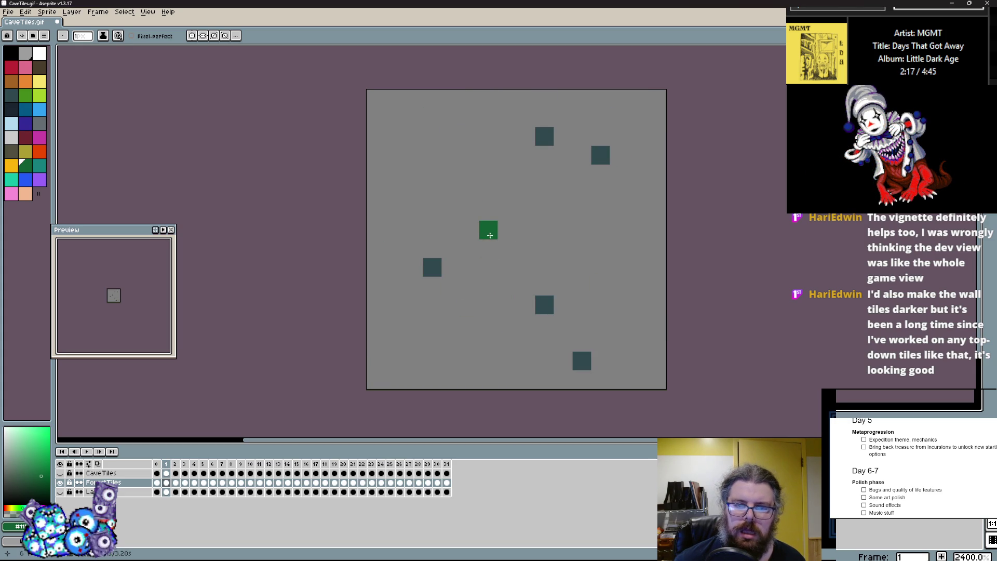
pyautogui.click(597, 176)
pyautogui.click(601, 155)
pyautogui.rightClick(600, 173)
pyautogui.click(551, 137)
pyautogui.click(568, 342)
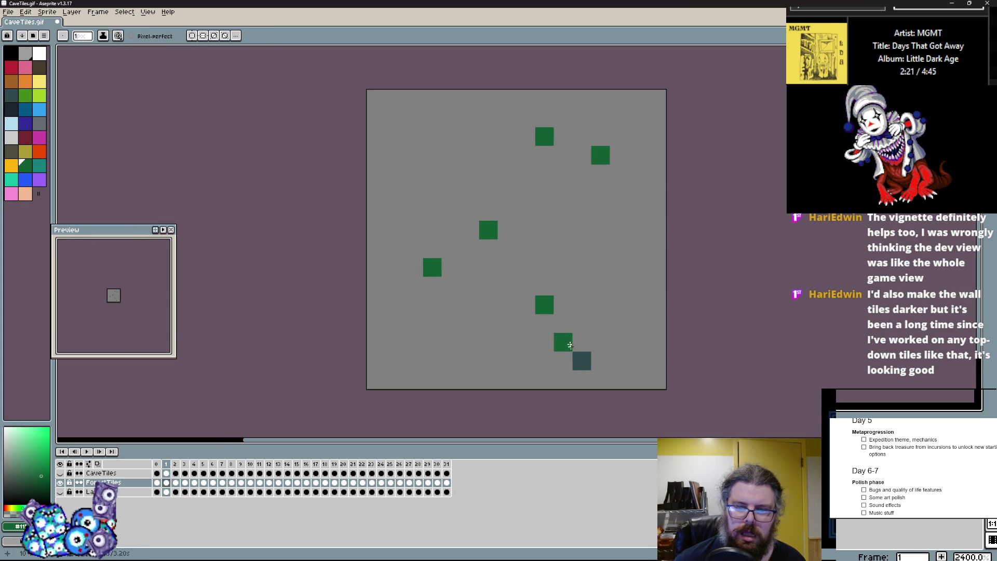
pyautogui.press(',')
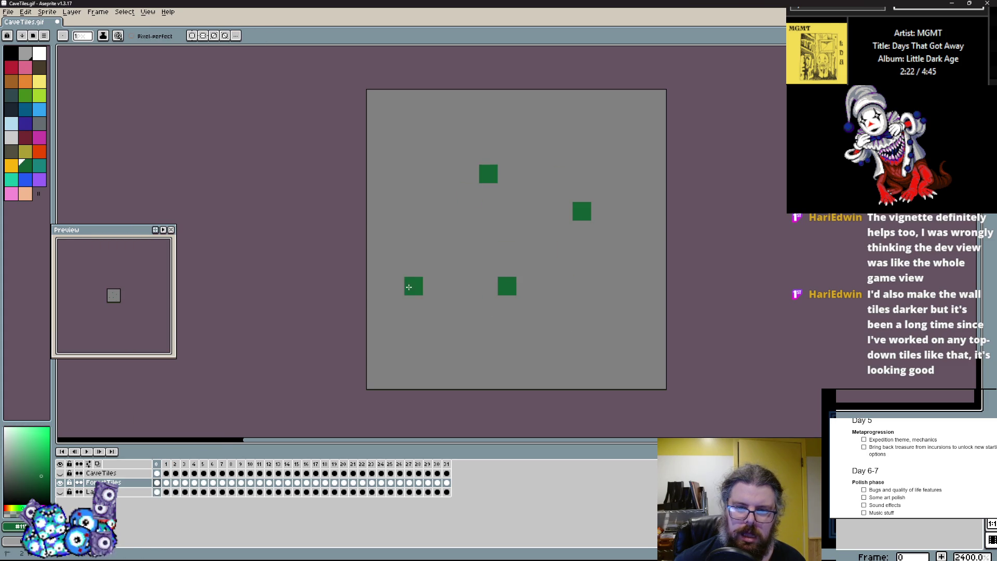
pyautogui.press('.')
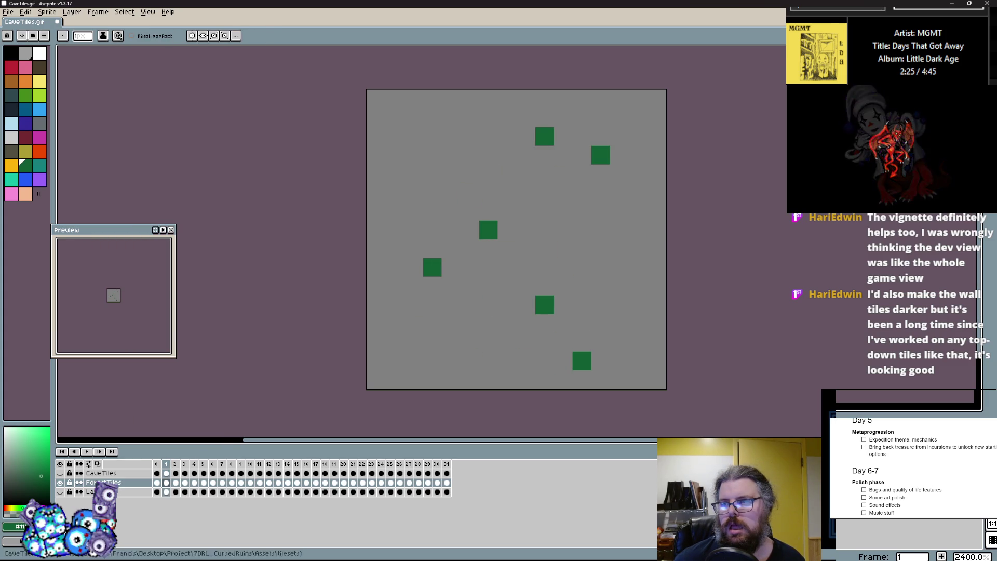
# - Copy frame 1's whole canvas onto frame 0 with the rectangular marquee
pyautogui.press('m')
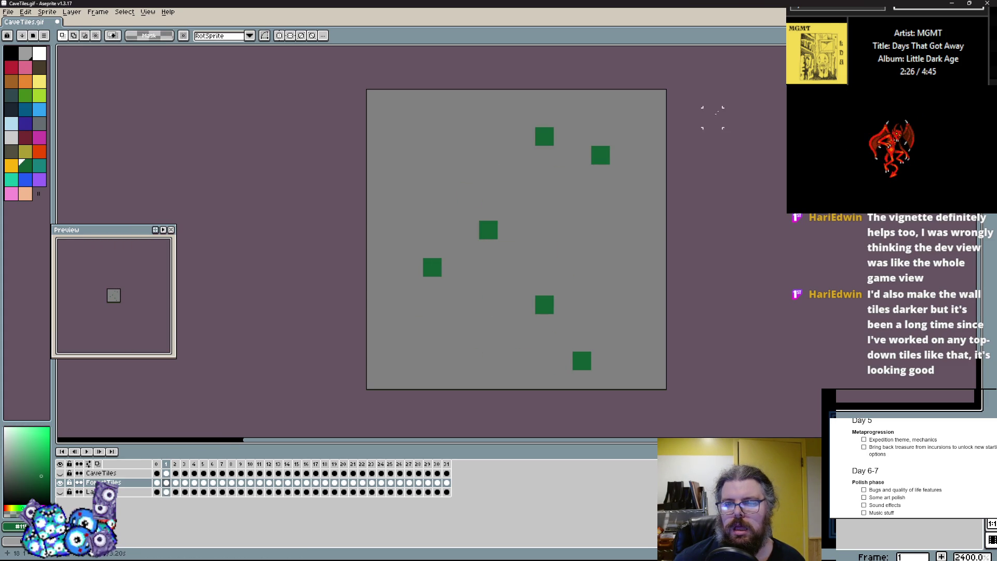
pyautogui.hotkey('ctrl', 'a')
pyautogui.press(',')
pyautogui.hotkey('ctrl', 'v')
pyautogui.hotkey('ctrl', 'd')
pyautogui.hotkey('ctrl', 'a')
pyautogui.press('Delete')
pyautogui.hotkey('ctrl', 'z')
pyautogui.hotkey('ctrl', 'd')
# - Copy frame 1's tile layout across to frame 2
pyautogui.press('Right')
pyautogui.press('Right')
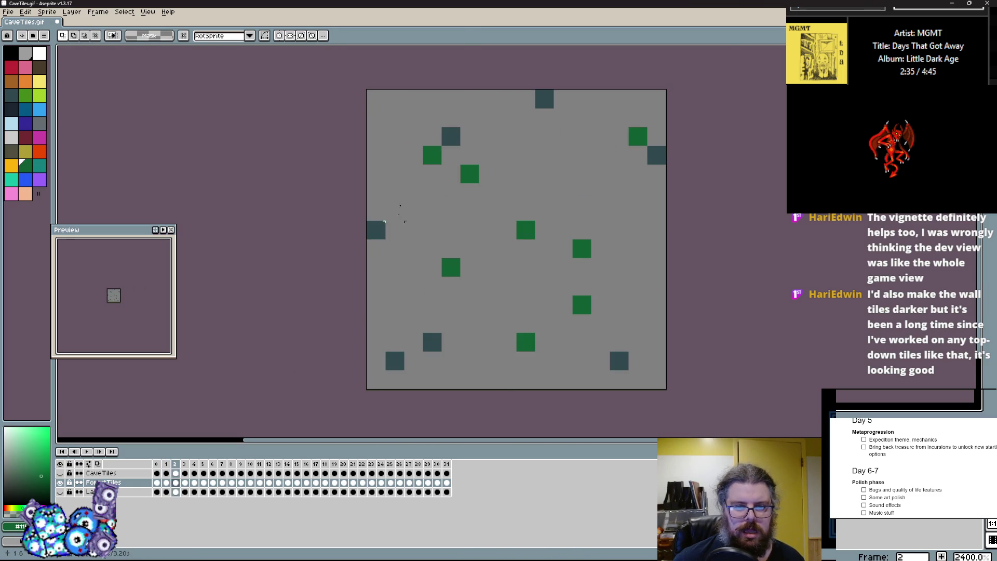
pyautogui.hotkey('ctrl', 'a')
pyautogui.press('Left')
pyautogui.press('Left')
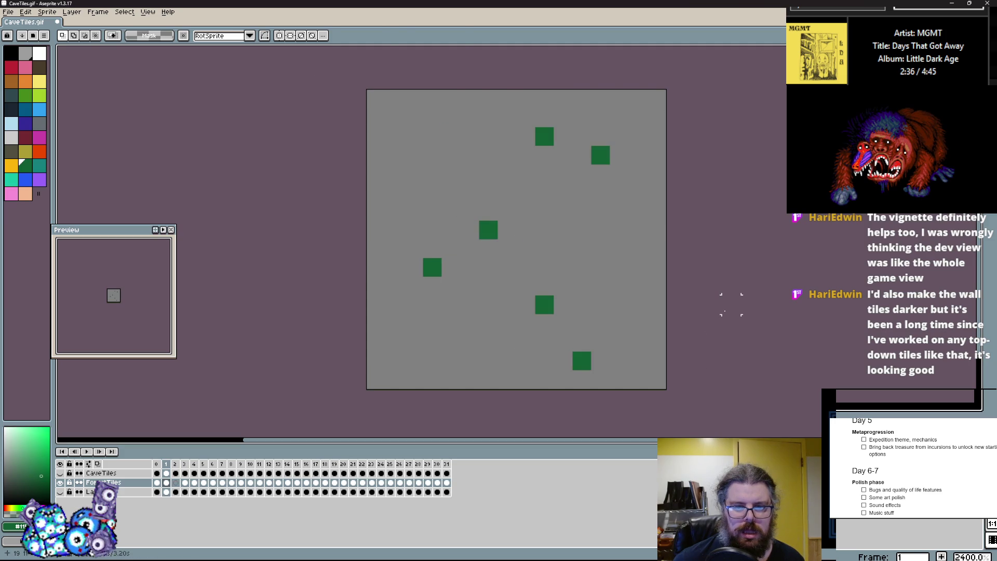
pyautogui.press('Right')
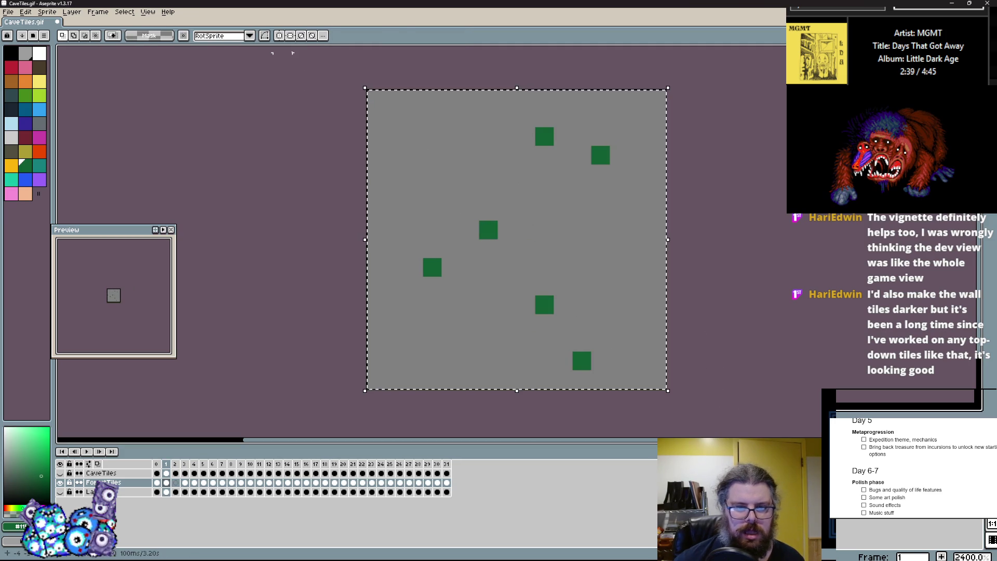
pyautogui.press('Right')
pyautogui.hotkey('ctrl', 'd')
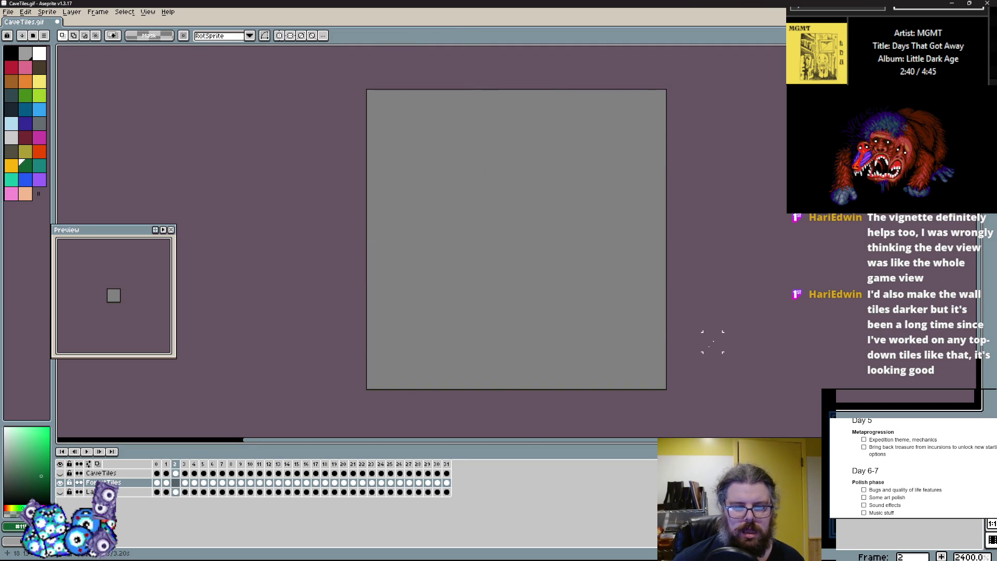
# - Cut and re-paste the full canvas contents of frame 3
pyautogui.press('Right')
pyautogui.hotkey('ctrl', 'a')
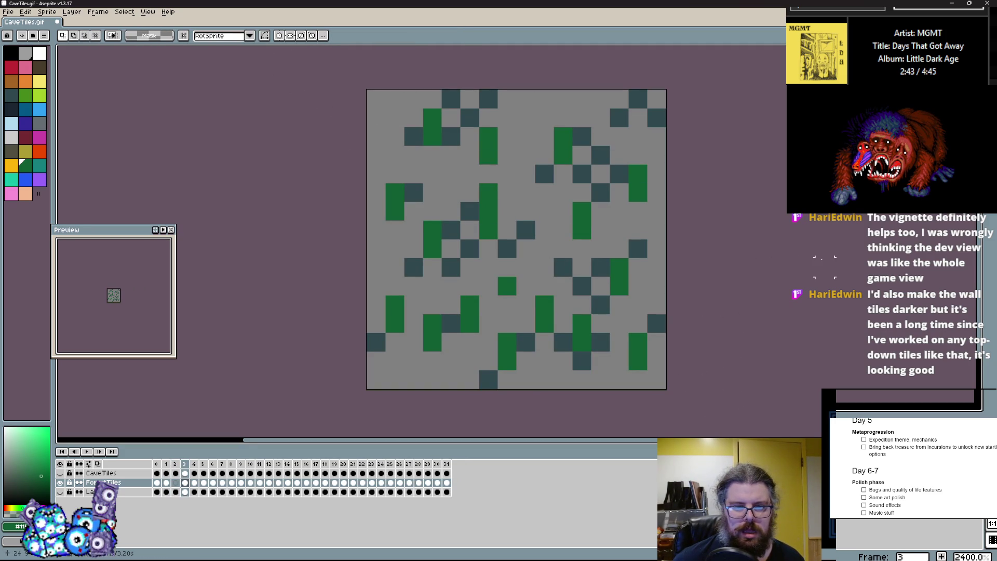
pyautogui.hotkey('ctrl', 'x')
pyautogui.hotkey('ctrl', 'v')
pyautogui.hotkey('ctrl', 'd')
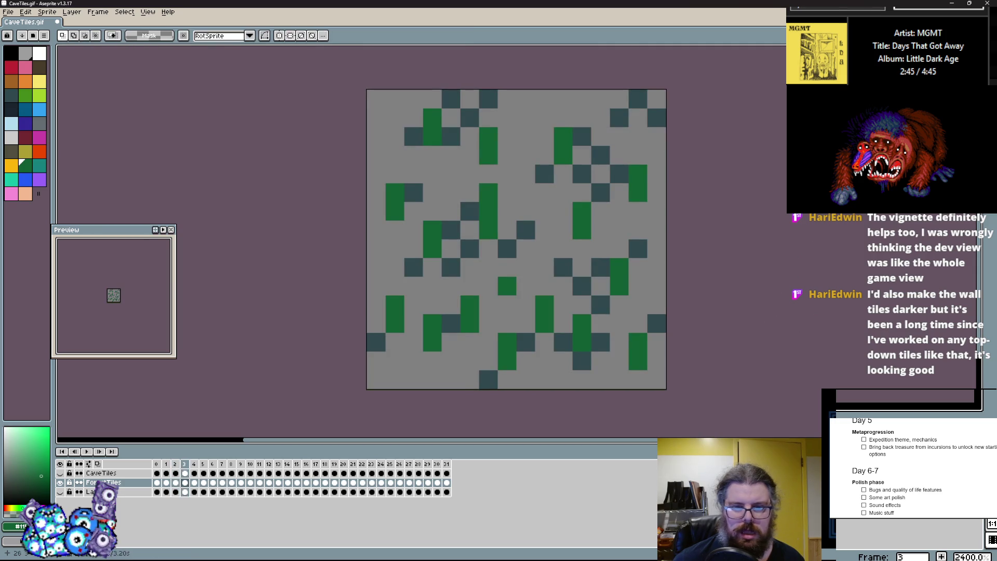
# - Return to the Pencil and pick up the grey floor and dark teal colours
pyautogui.press('b')
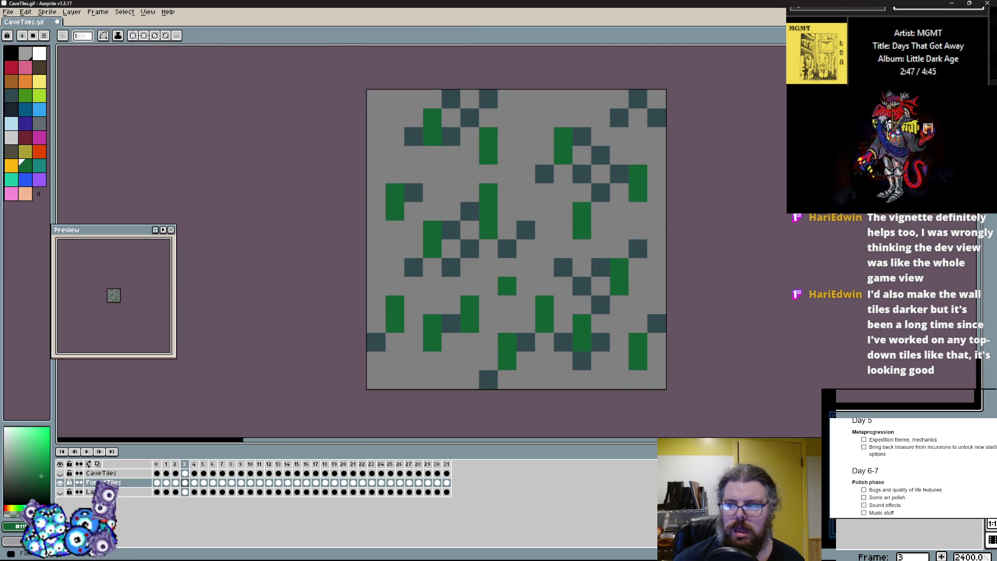
pyautogui.keyDown('alt'); pyautogui.click(507, 99); pyautogui.keyUp('alt')
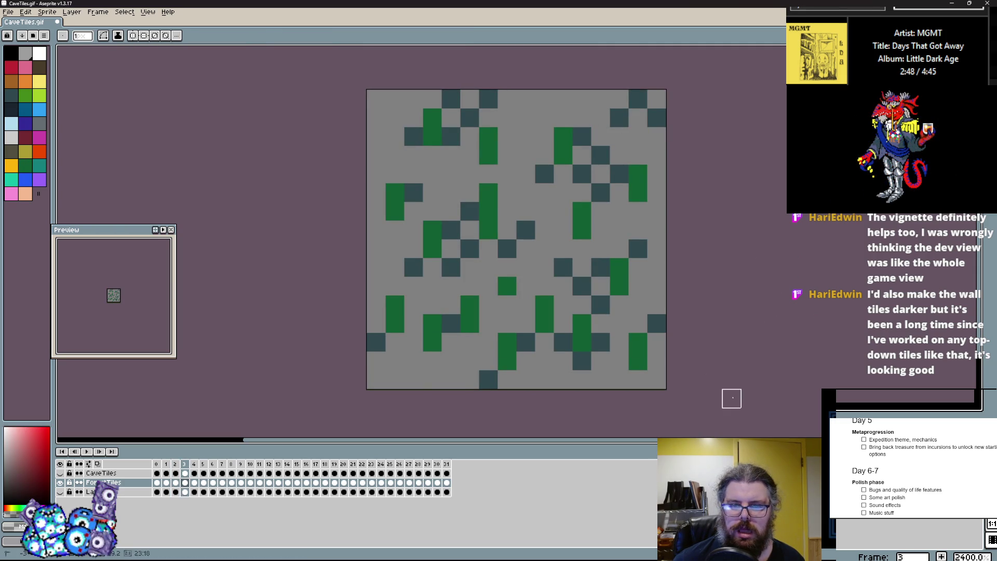
pyautogui.press('Left')
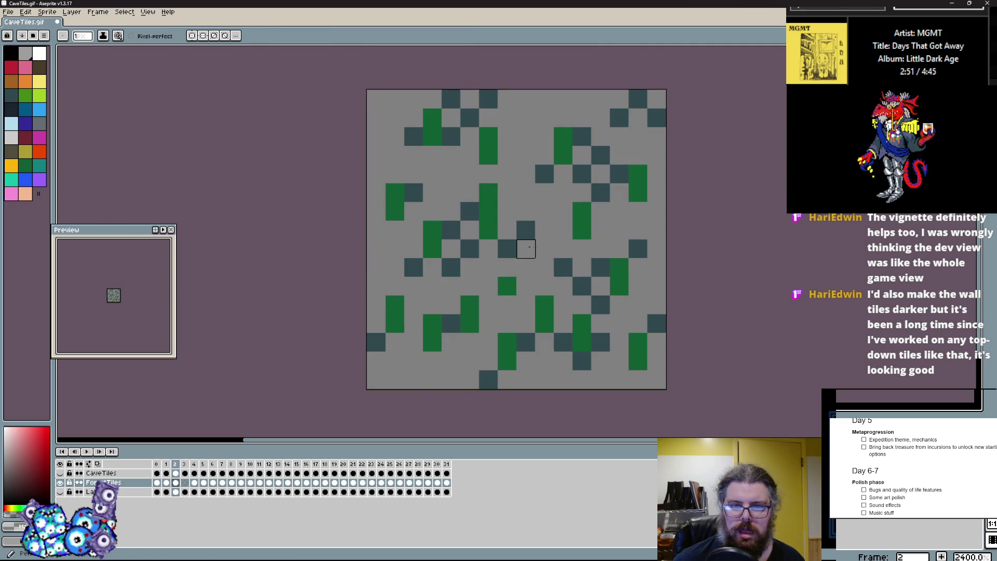
pyautogui.keyDown('alt'); pyautogui.click(525, 230); pyautogui.keyUp('alt')
# - On frame 3, paint a two-tile dark column, a green grass column and a T-shaped patch
pyautogui.press('Right')
pyautogui.moveTo(451, 210); pyautogui.dragTo(451, 229)
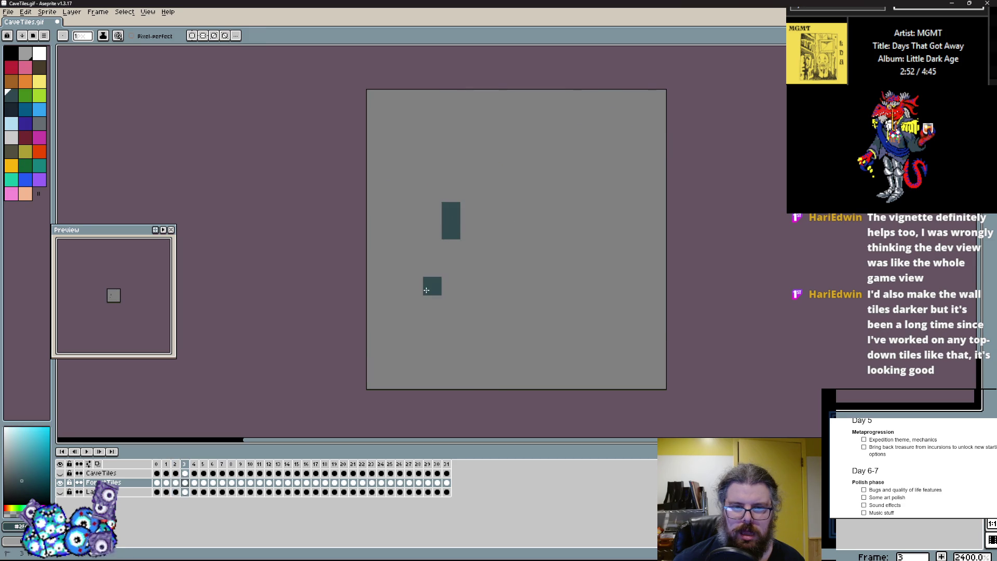
pyautogui.press('Left')
pyautogui.keyDown('alt'); pyautogui.click(488, 268); pyautogui.keyUp('alt')
pyautogui.press('Right')
pyautogui.moveTo(432, 267); pyautogui.dragTo(432, 304)
pyautogui.moveTo(507, 360); pyautogui.dragTo(518, 333)
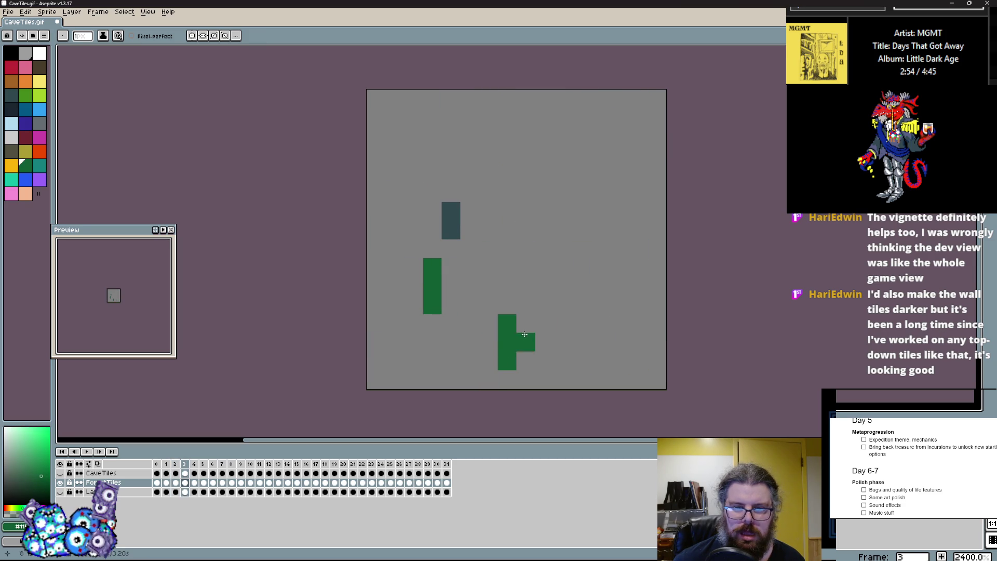
pyautogui.rightClick(518, 333)
# - Paint several green grass columns and blocks along the right side of the tile
pyautogui.moveTo(581, 267); pyautogui.dragTo(590, 323)
pyautogui.rightClick(601, 322)
pyautogui.click(619, 303)
pyautogui.moveTo(619, 229); pyautogui.dragTo(619, 211)
pyautogui.click(620, 174)
pyautogui.moveTo(601, 174); pyautogui.dragTo(601, 193)
pyautogui.moveTo(544, 174); pyautogui.dragTo(544, 230)
pyautogui.rightClick(544, 230)
# - Add grass on the left, centre and near the top, and erase a few stray green blocks
pyautogui.moveTo(451, 156)
pyautogui.mouseDown()
pyautogui.moveTo(451, 175)
pyautogui.moveTo(414, 193)
pyautogui.mouseUp()
pyautogui.click(395, 286)
pyautogui.click(507, 267)
pyautogui.moveTo(432, 341); pyautogui.dragTo(432, 360)
pyautogui.click(470, 323)
pyautogui.rightClick(470, 321)
pyautogui.click(447, 223)
pyautogui.rightClick(484, 221)
pyautogui.click(488, 136)
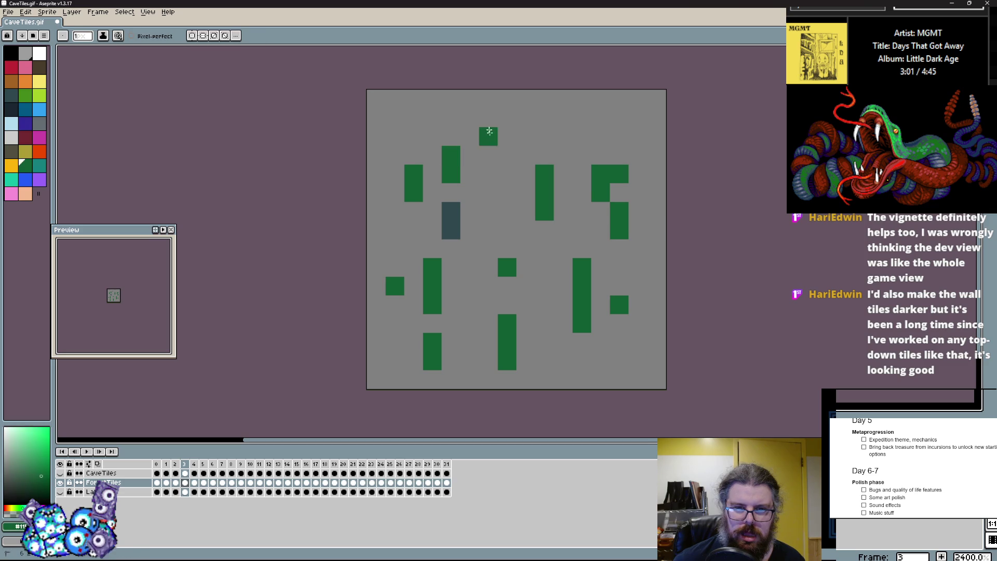
pyautogui.click(488, 155)
pyautogui.click(540, 115)
# - Rearrange the dark teal tiles in the upper middle and near the centre
pyautogui.keyDown('alt'); pyautogui.click(453, 213); pyautogui.keyUp('alt')
pyautogui.click(485, 192)
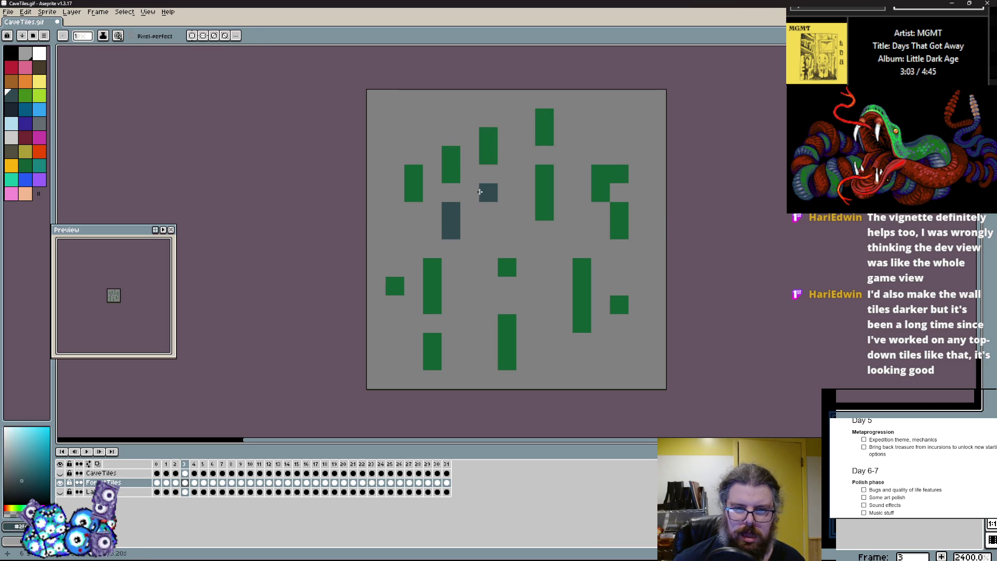
pyautogui.rightClick(546, 306)
pyautogui.click(526, 305)
pyautogui.click(544, 323)
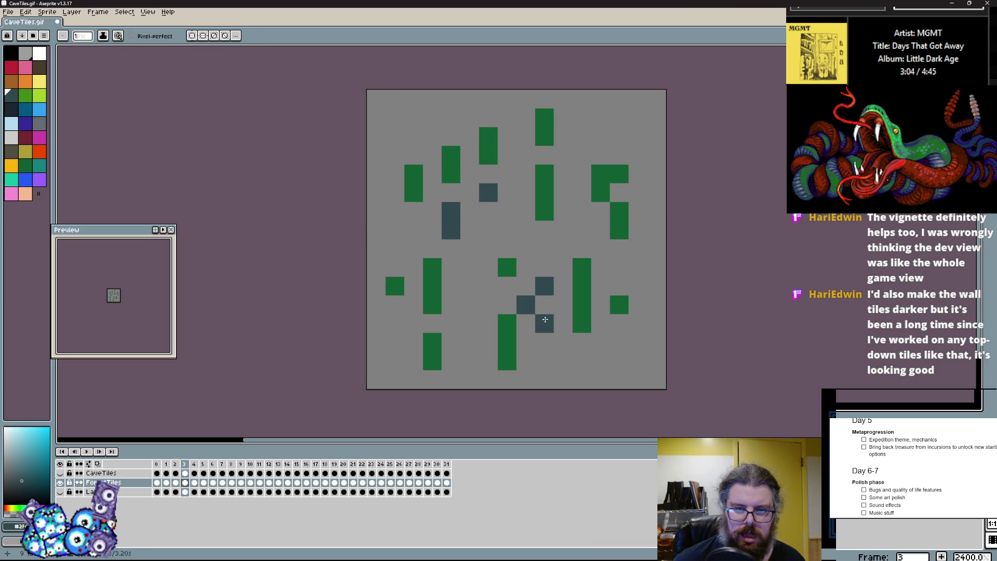
pyautogui.rightClick(582, 305)
# - Paint an L-shaped grass run on the right and extend the bottom and left grass columns
pyautogui.keyDown('alt'); pyautogui.click(582, 268); pyautogui.keyUp('alt')
pyautogui.click(601, 268)
pyautogui.rightClick(601, 267)
pyautogui.click(638, 304)
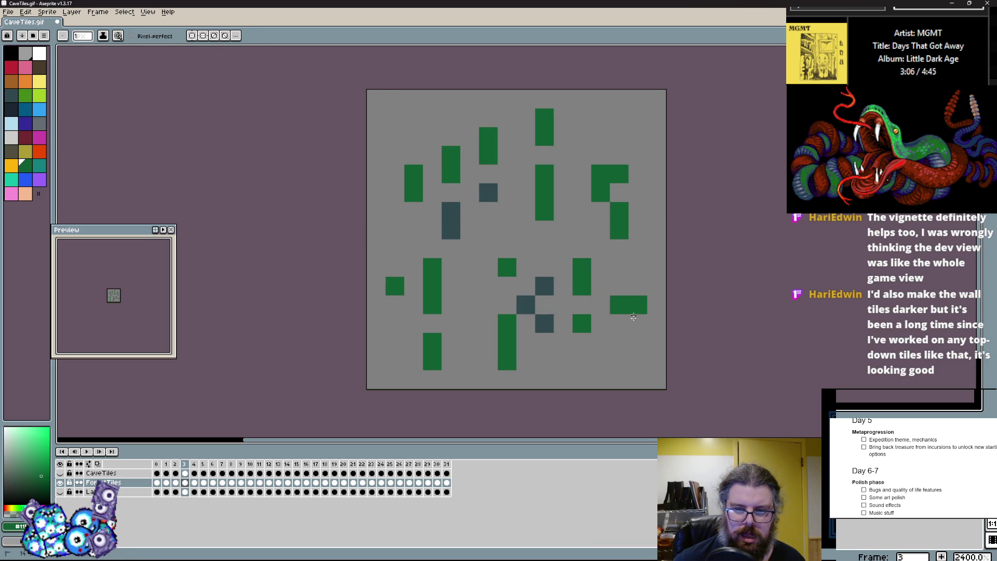
pyautogui.moveTo(637, 323); pyautogui.dragTo(637, 342)
pyautogui.click(581, 360)
pyautogui.moveTo(470, 361); pyautogui.dragTo(470, 379)
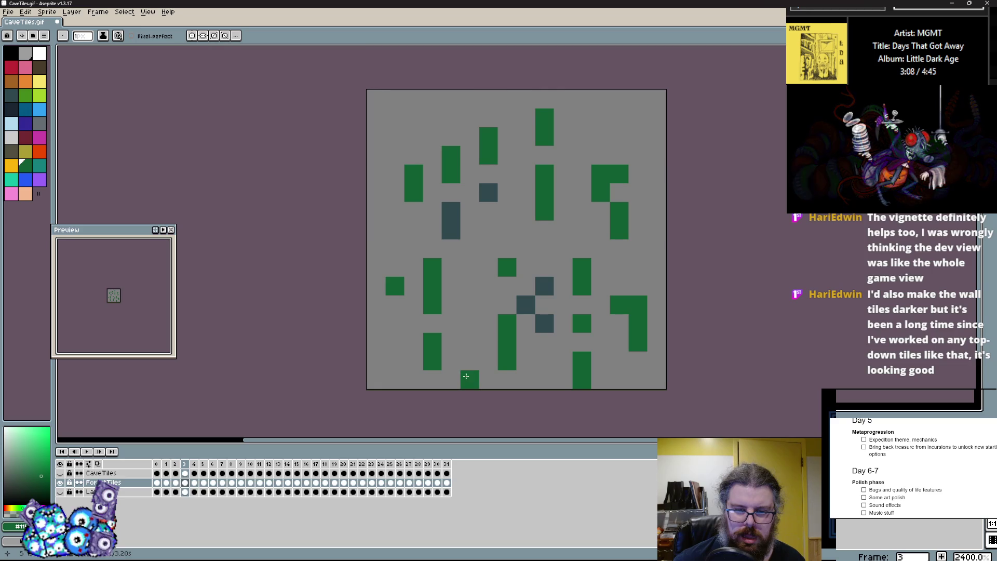
pyautogui.click(394, 343)
pyautogui.moveTo(395, 327); pyautogui.dragTo(392, 305)
pyautogui.rightClick(391, 305)
# - Add grass along the left edge and top left, and shift the top-right grass tile one cell
pyautogui.moveTo(375, 211); pyautogui.dragTo(375, 249)
pyautogui.moveTo(395, 136); pyautogui.dragTo(395, 117)
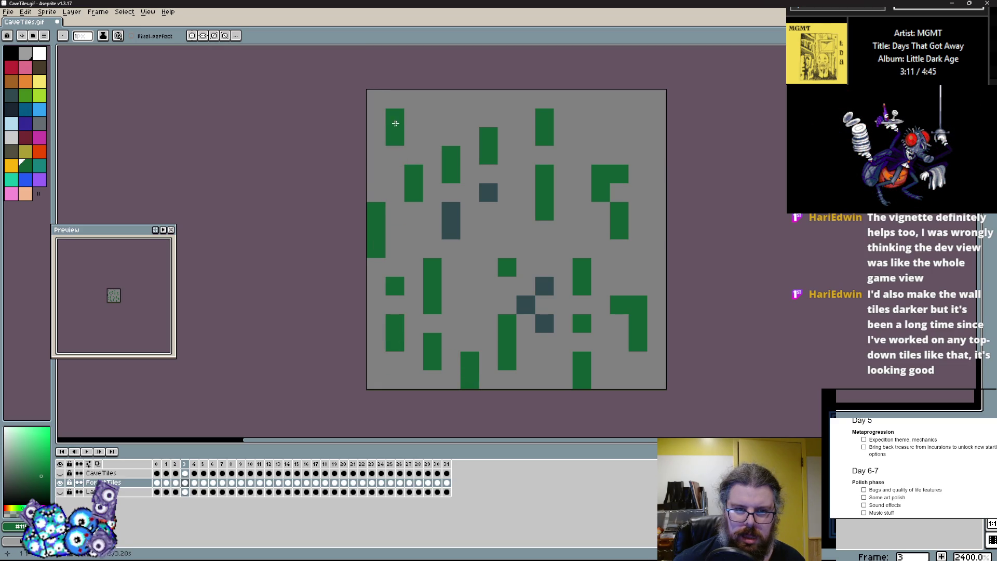
pyautogui.moveTo(624, 132); pyautogui.dragTo(619, 99)
pyautogui.click(637, 136)
pyautogui.rightClick(637, 136)
pyautogui.rightClick(619, 136)
pyautogui.click(638, 155)
pyautogui.keyDown('alt'); pyautogui.click(640, 194); pyautogui.keyUp('alt')
pyautogui.click(619, 174)
pyautogui.keyDown('alt'); pyautogui.click(638, 155); pyautogui.keyUp('alt')
pyautogui.click(638, 174)
# - Paint a small cluster of dark slate cells on the right of the tile
pyautogui.keyDown('alt'); pyautogui.click(456, 237); pyautogui.keyUp('alt')
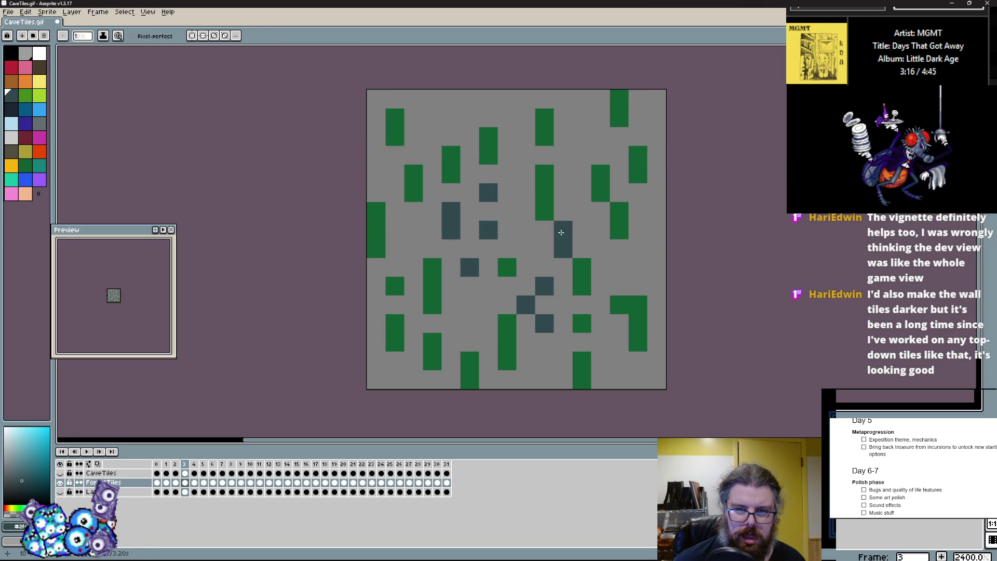
pyautogui.click(620, 268)
pyautogui.click(657, 249)
pyautogui.moveTo(657, 286); pyautogui.dragTo(638, 287)
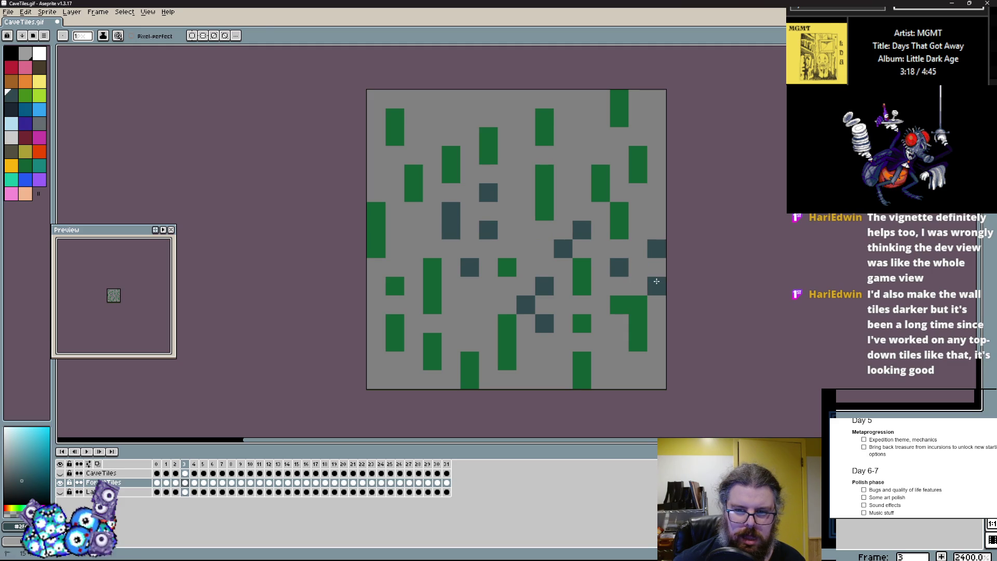
pyautogui.rightClick(620, 267)
pyautogui.click(638, 267)
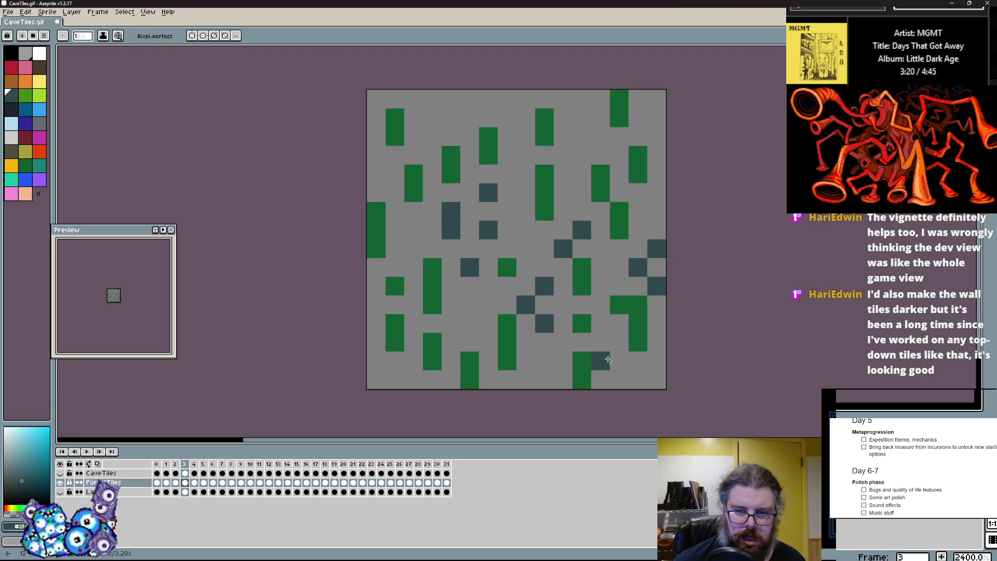
# - Scatter more dark slate cells along the top, left side and lower corners
pyautogui.click(540, 360)
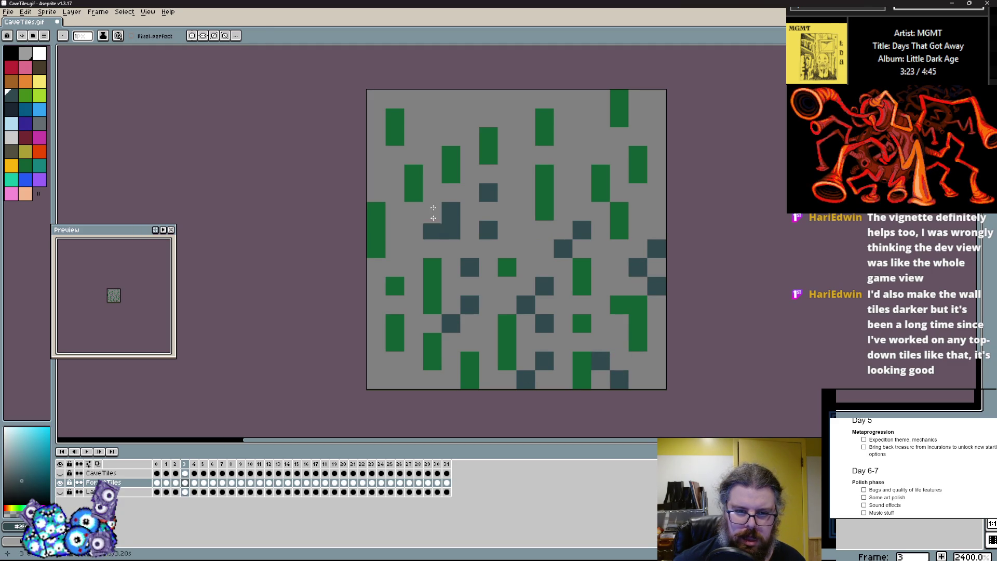
pyautogui.click(376, 136)
pyautogui.click(470, 98)
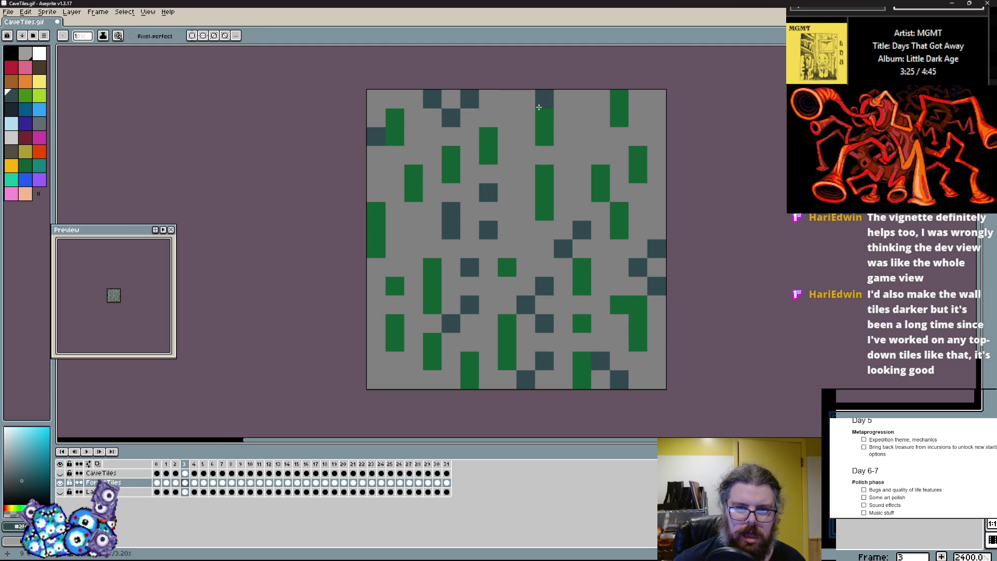
pyautogui.click(563, 98)
pyautogui.click(582, 118)
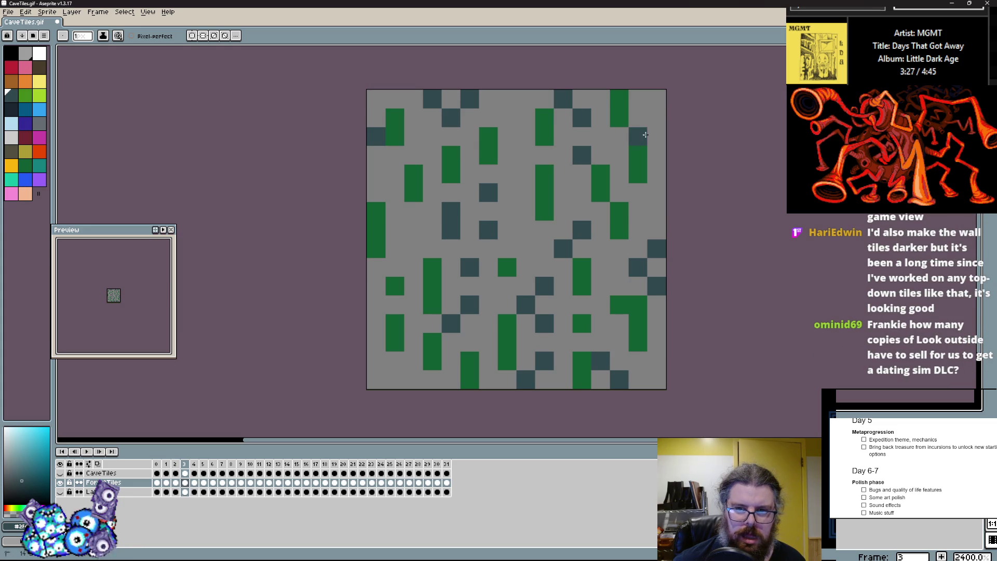
pyautogui.click(374, 367)
pyautogui.click(391, 274)
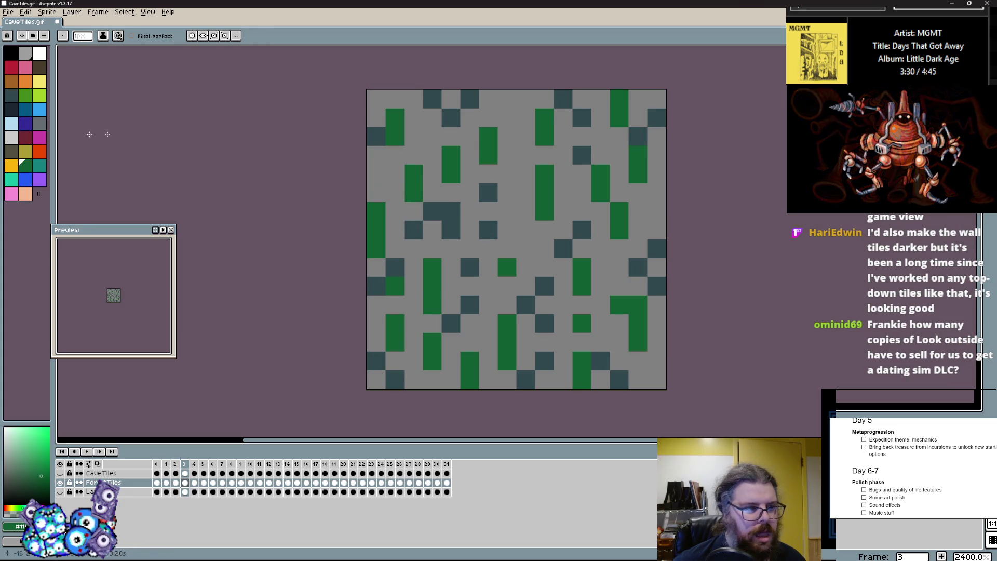
# - Paint a green cell that joins the existing green column
pyautogui.keyDown('alt'); pyautogui.click(389, 229); pyautogui.keyUp('alt')
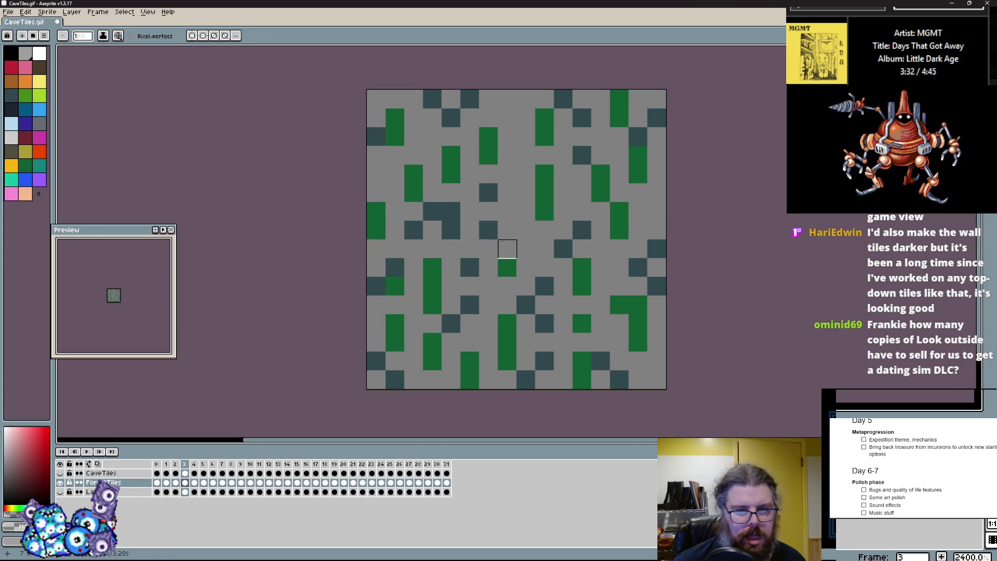
pyautogui.keyDown('alt'); pyautogui.click(544, 212); pyautogui.keyUp('alt')
pyautogui.keyDown('alt'); pyautogui.click(563, 249); pyautogui.keyUp('alt')
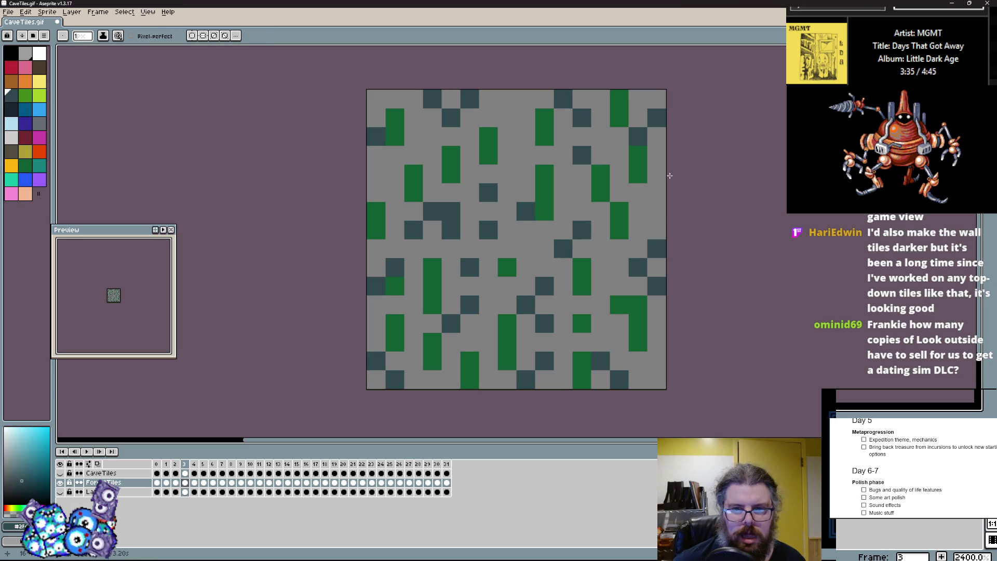
pyautogui.keyDown('alt'); pyautogui.click(657, 155); pyautogui.keyUp('alt')
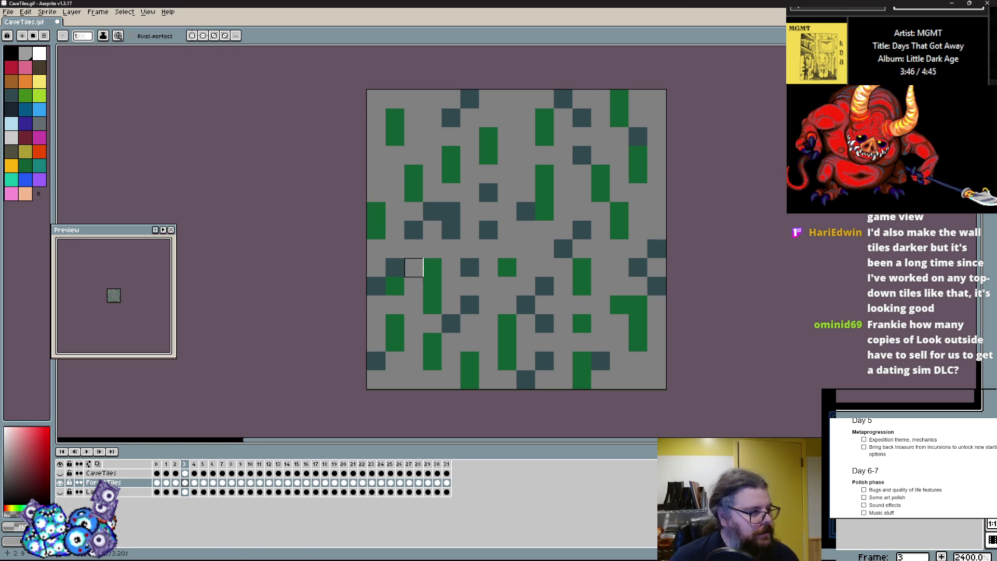
pyautogui.hscroll(1, 445, 284)
pyautogui.click(432, 291)
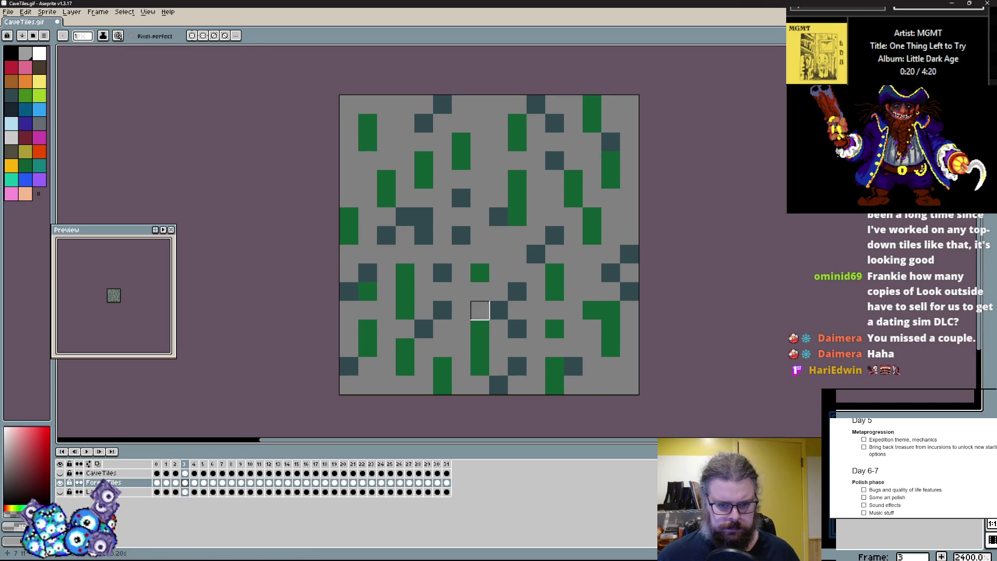
# - On frame 4's brown tile, paint a teal cell and green cells along the top
pyautogui.keyDown('alt'); pyautogui.click(480, 311); pyautogui.keyUp('alt')
pyautogui.press('Right')
pyautogui.click(423, 198)
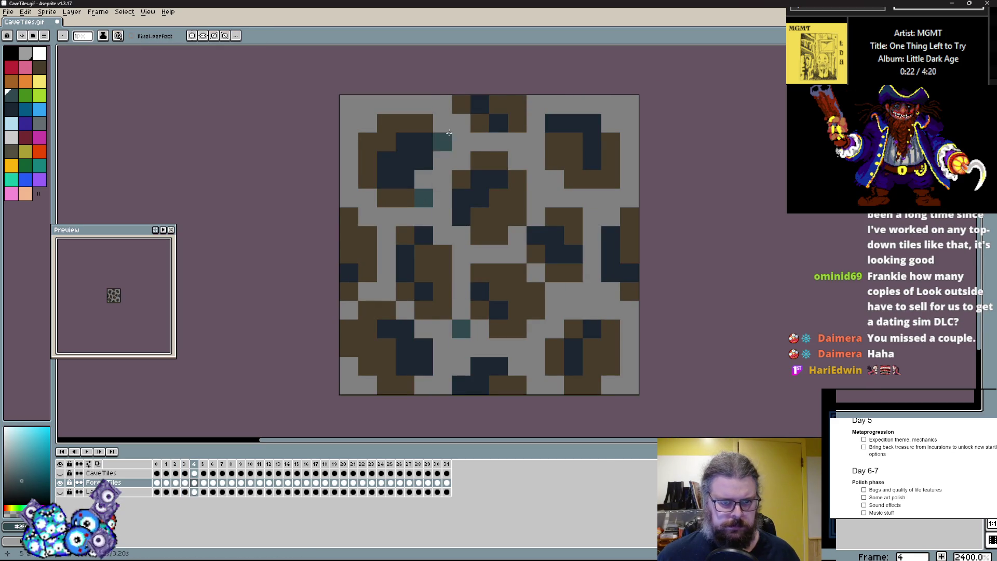
pyautogui.press('Left')
pyautogui.keyDown('alt'); pyautogui.click(442, 158); pyautogui.keyUp('alt')
pyautogui.press('Right')
pyautogui.click(447, 145)
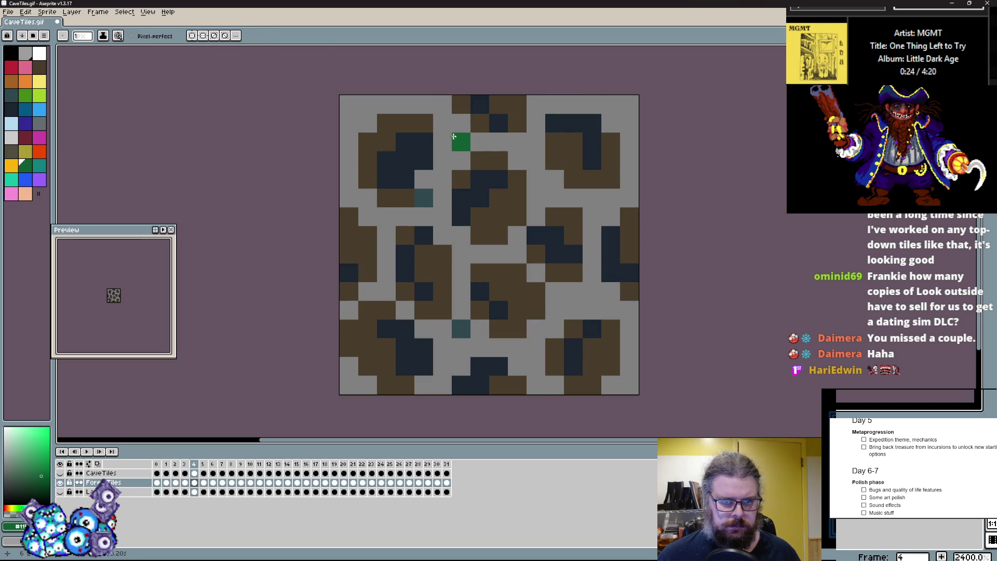
pyautogui.click(442, 123)
pyautogui.click(348, 123)
pyautogui.click(611, 106)
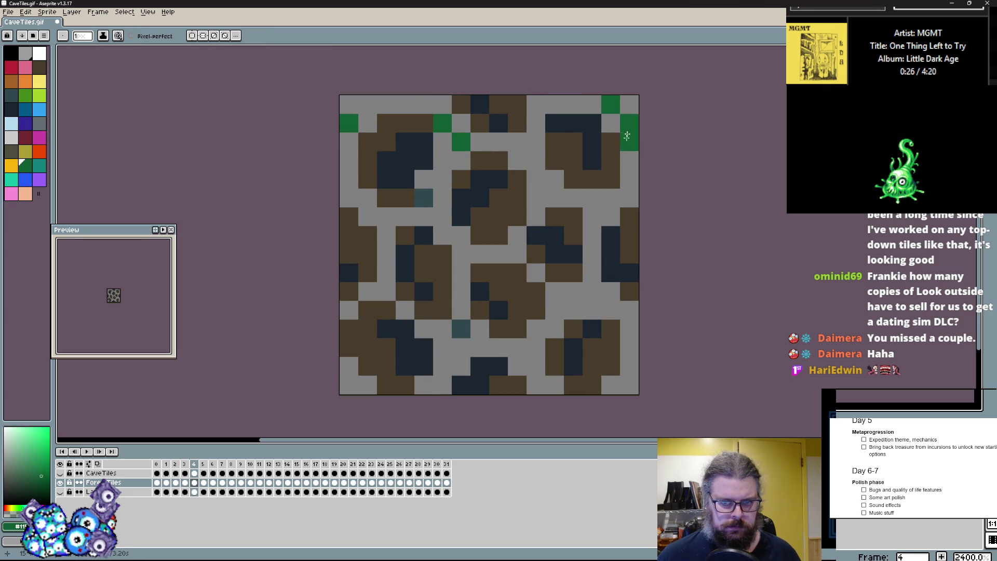
# - On frame 5's tile, paint three teal cells and green cells near the top and lower down
pyautogui.press('Left')
pyautogui.keyDown('alt'); pyautogui.click(433, 119); pyautogui.keyUp('alt')
pyautogui.press('Right')
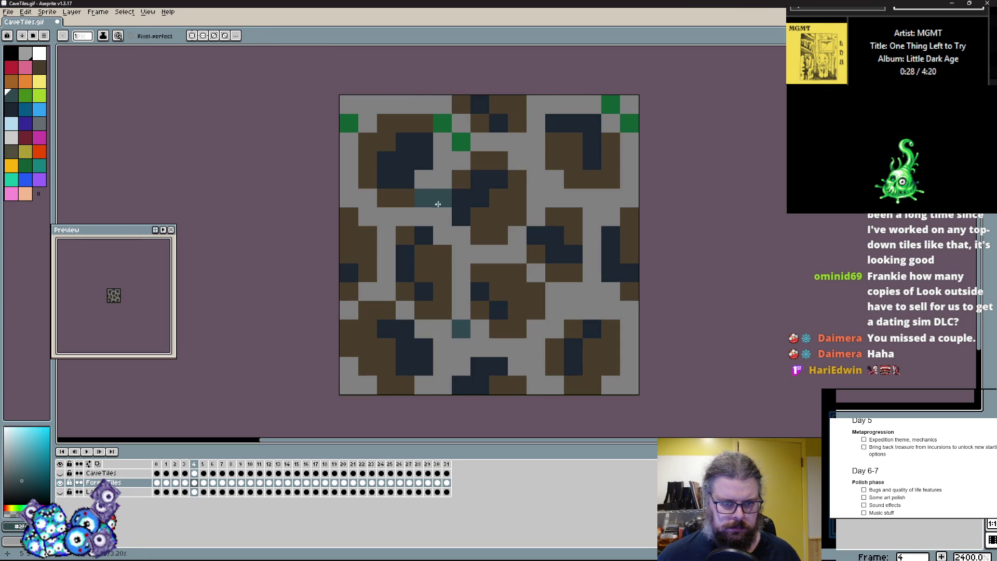
pyautogui.press('Right')
pyautogui.click(467, 274)
pyautogui.click(443, 273)
pyautogui.click(480, 254)
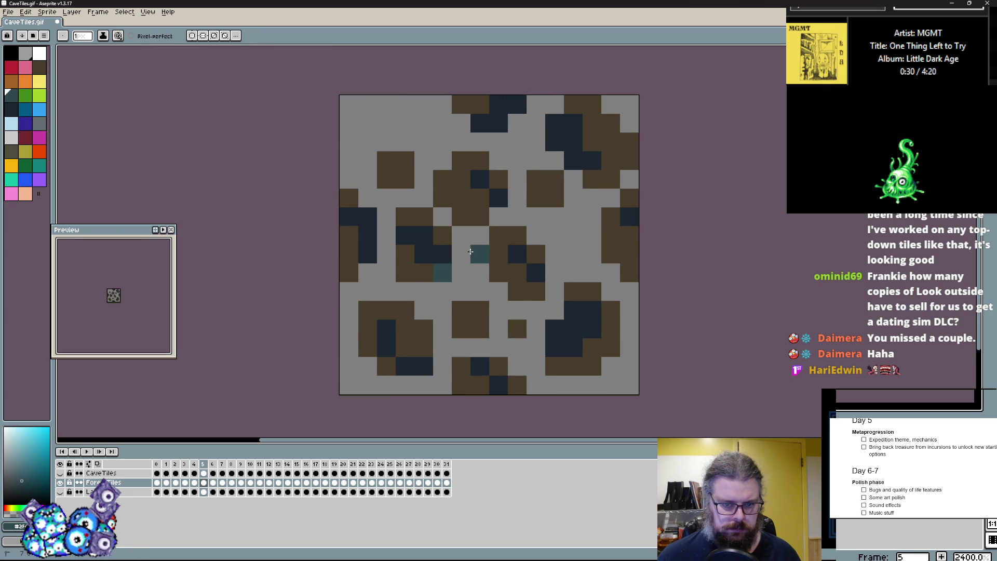
pyautogui.press('Left')
pyautogui.keyDown('alt'); pyautogui.click(442, 125); pyautogui.keyUp('alt')
pyautogui.press('Right')
pyautogui.click(405, 123)
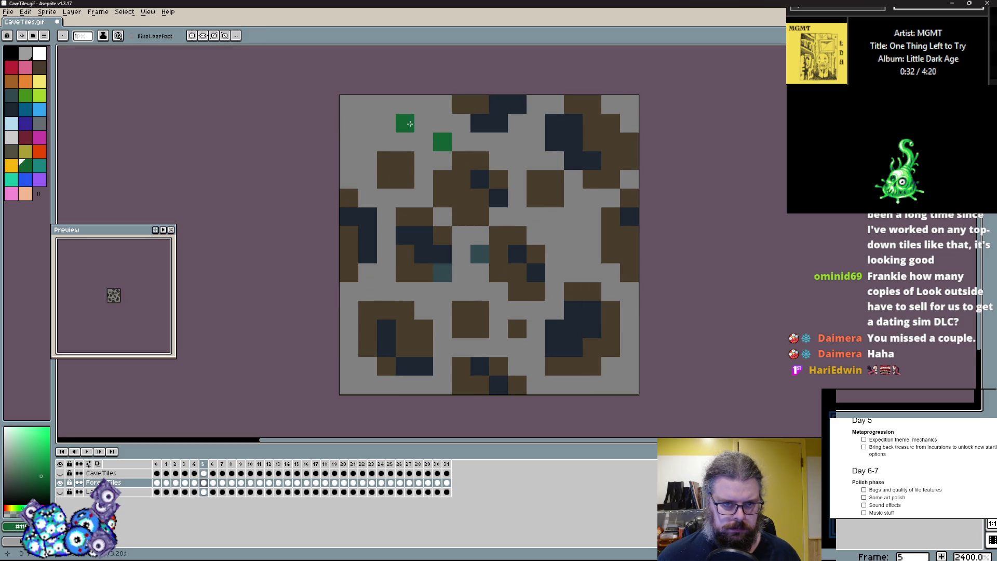
pyautogui.click(536, 347)
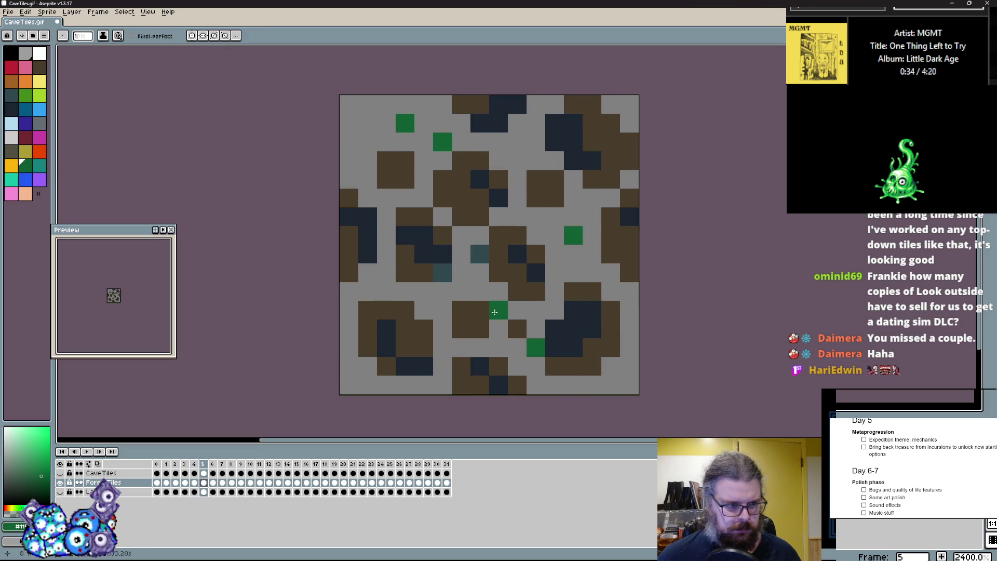
# - Step ahead through the later frames and settle on frame 10's pillar tile
pyautogui.press('Right')
pyautogui.press('Right')
pyautogui.moveTo(608, 271)
pyautogui.mouseDown()
pyautogui.moveTo(557, 286)
pyautogui.moveTo(594, 280)
pyautogui.mouseUp()
pyautogui.press('Right')
pyautogui.press('Right')
pyautogui.press('Right')
pyautogui.press('Left')
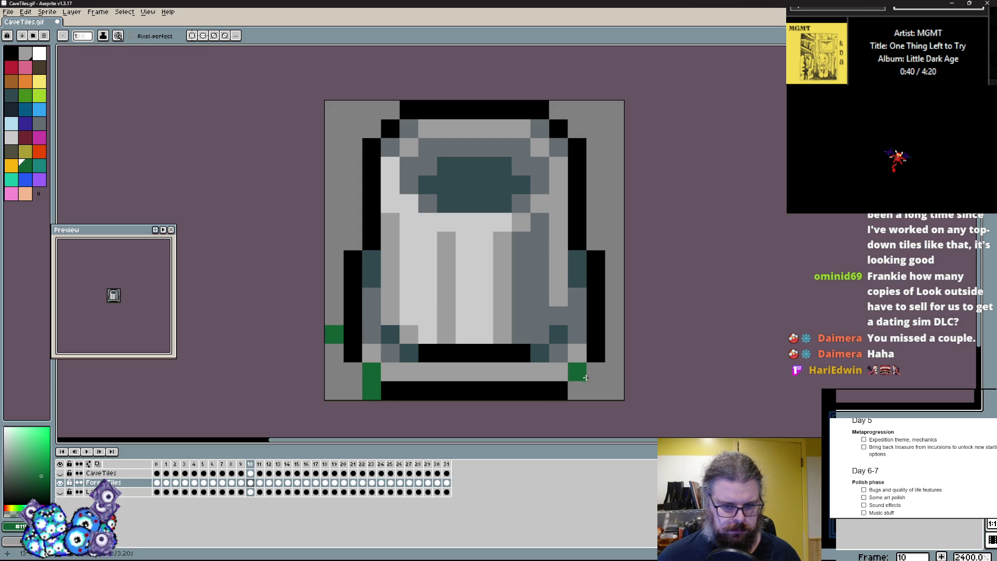
# - Paint dark-green runs and light-green highlights on the pillar tile and its bottom right
pyautogui.moveTo(539, 353); pyautogui.dragTo(552, 397)
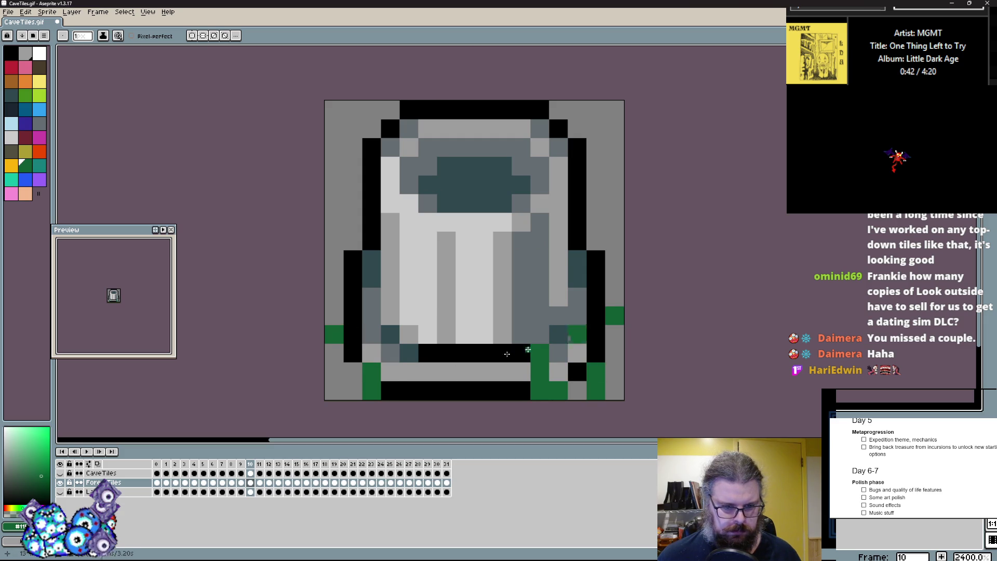
pyautogui.moveTo(428, 316); pyautogui.dragTo(427, 278)
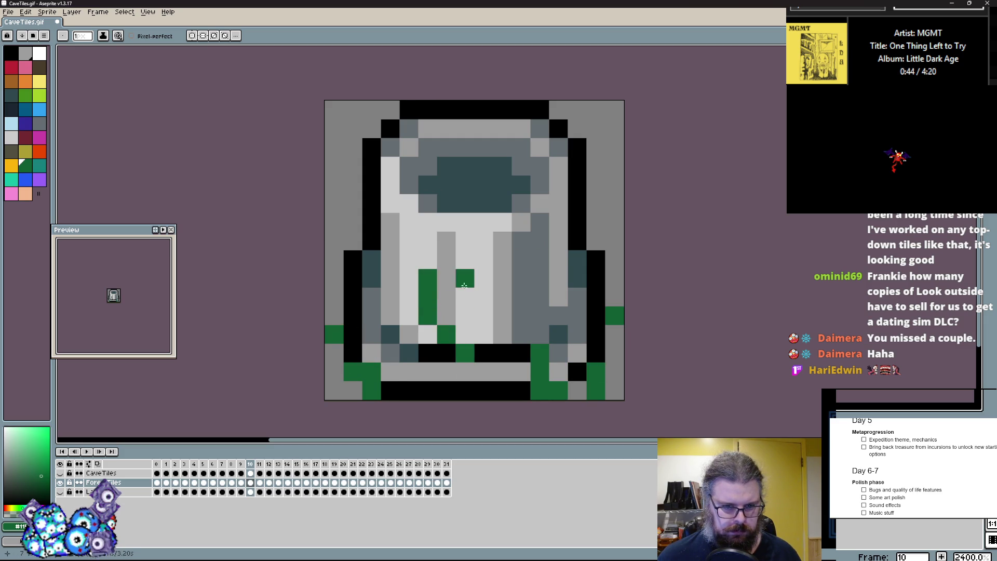
pyautogui.click(465, 297)
pyautogui.moveTo(503, 315); pyautogui.dragTo(539, 259)
pyautogui.click(25, 95)
pyautogui.click(502, 334)
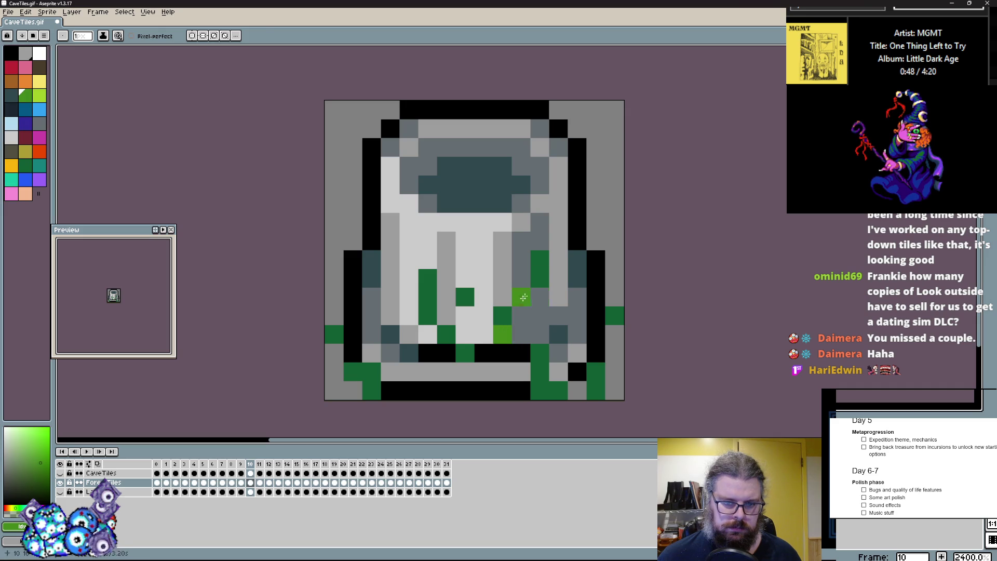
pyautogui.keyDown('alt'); pyautogui.click(464, 356); pyautogui.keyUp('alt')
pyautogui.click(465, 372)
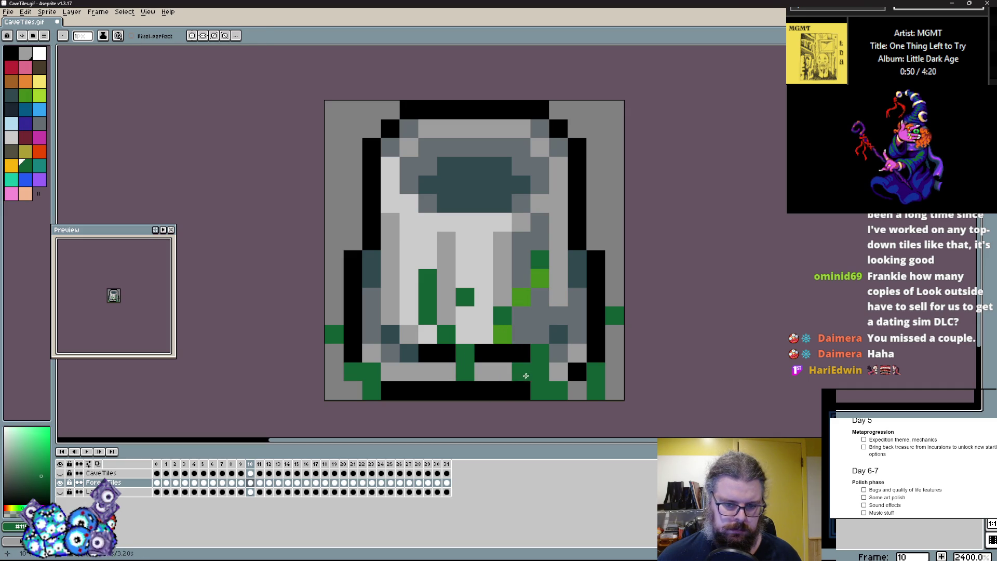
pyautogui.keyDown('alt'); pyautogui.click(499, 334); pyautogui.keyUp('alt')
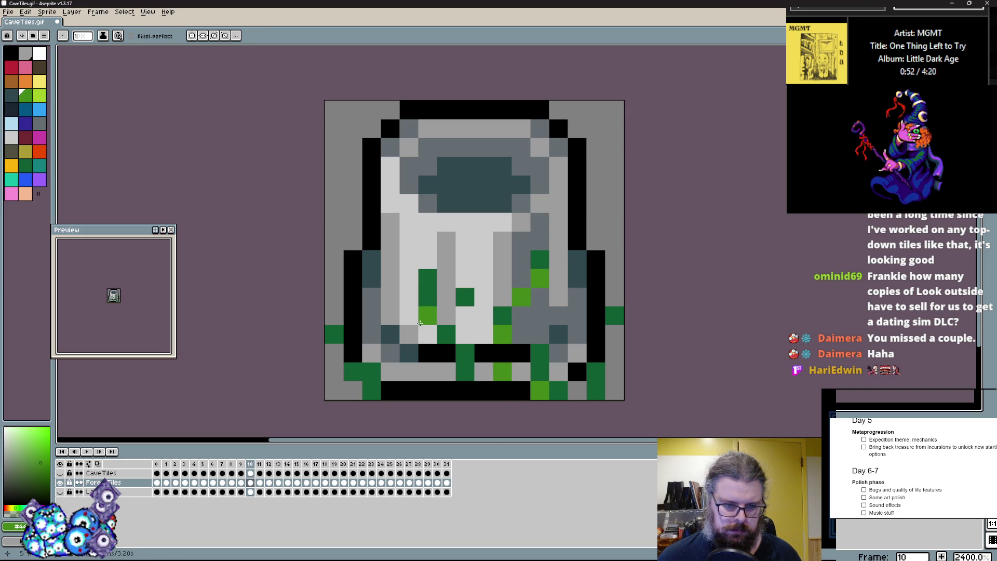
pyautogui.click(446, 372)
# - On frame 11's rock tile, add dark-green pixels at the lower right
pyautogui.press('Right')
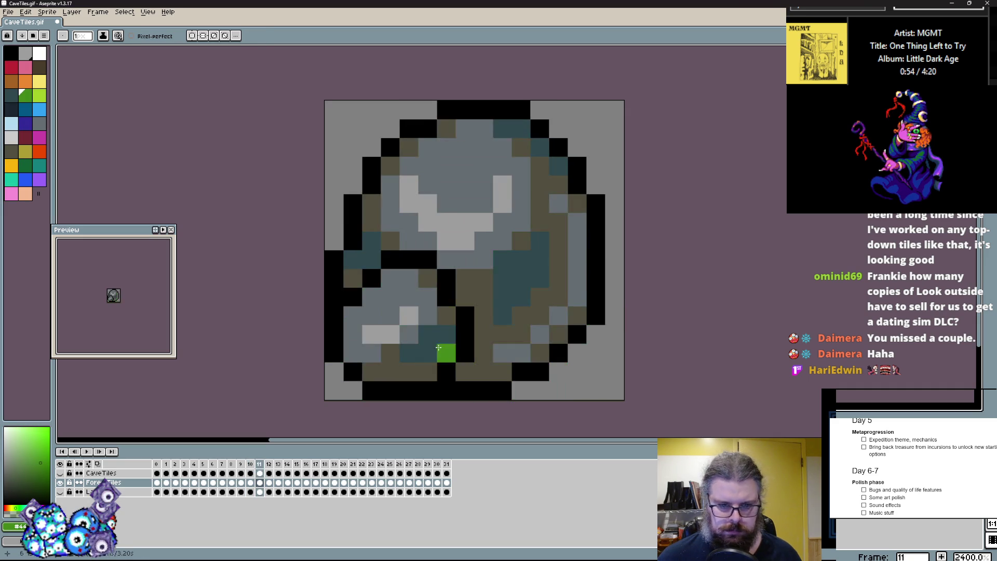
pyautogui.press('Right')
pyautogui.press('Left')
pyautogui.press('Right')
pyautogui.keyDown('alt'); pyautogui.click(536, 365); pyautogui.keyUp('alt')
pyautogui.press('Left')
pyautogui.click(558, 334)
pyautogui.click(577, 353)
pyautogui.click(557, 372)
# - Fill in dark-green grass along frame 11's bottom edge
pyautogui.click(521, 390)
pyautogui.click(521, 372)
pyautogui.click(502, 372)
pyautogui.click(483, 390)
pyautogui.click(372, 389)
pyautogui.click(390, 390)
pyautogui.click(409, 390)
# - Add a single dark-green pixel to each of frames 12, 13 and 14
pyautogui.press('Right')
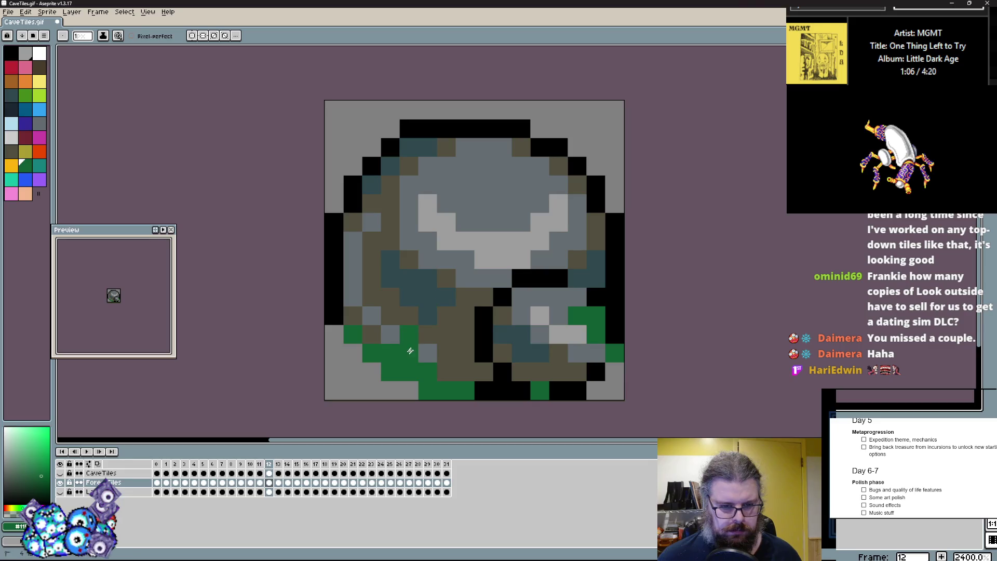
pyautogui.click(352, 296)
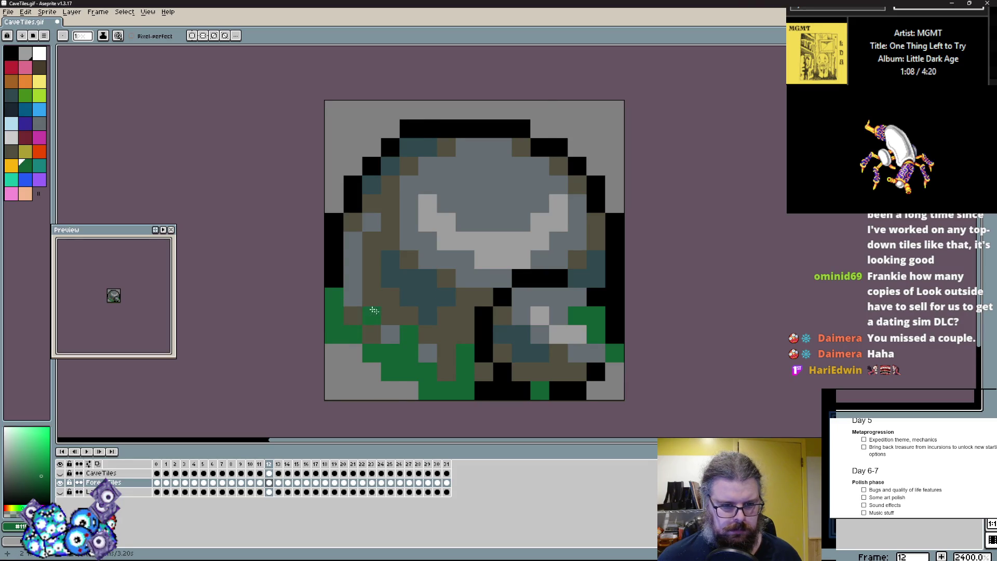
pyautogui.press('Right')
pyautogui.click(379, 388)
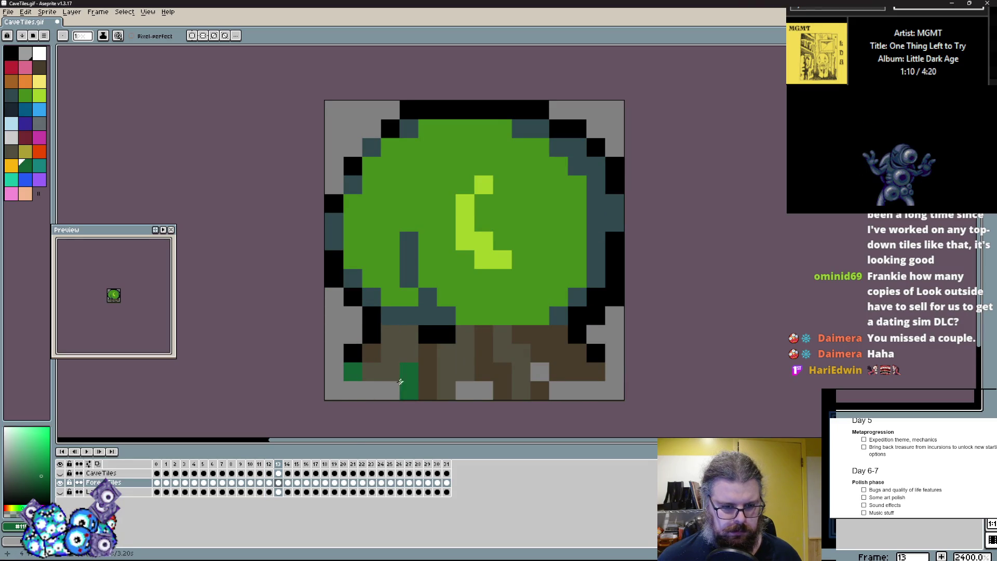
pyautogui.press('Right')
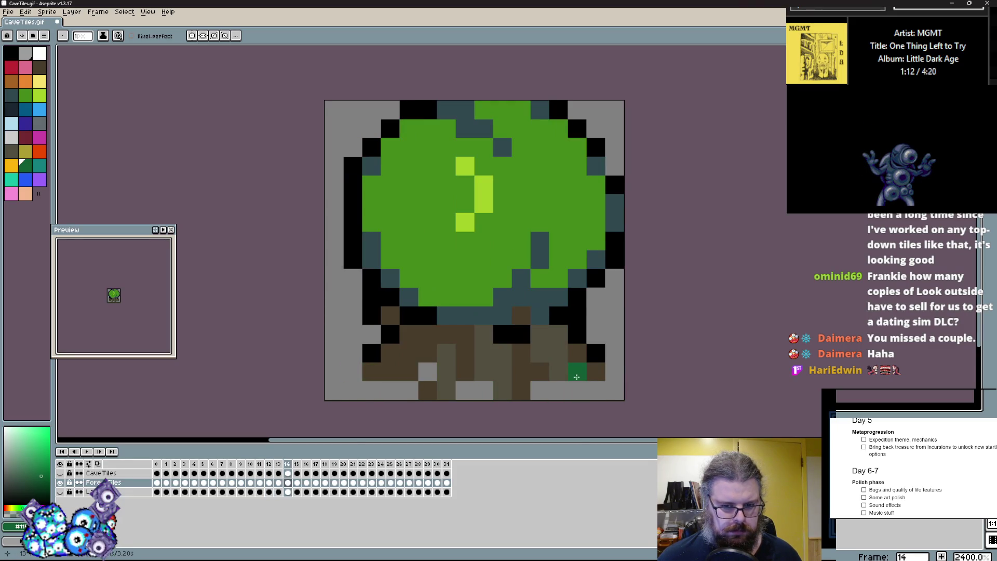
pyautogui.click(483, 391)
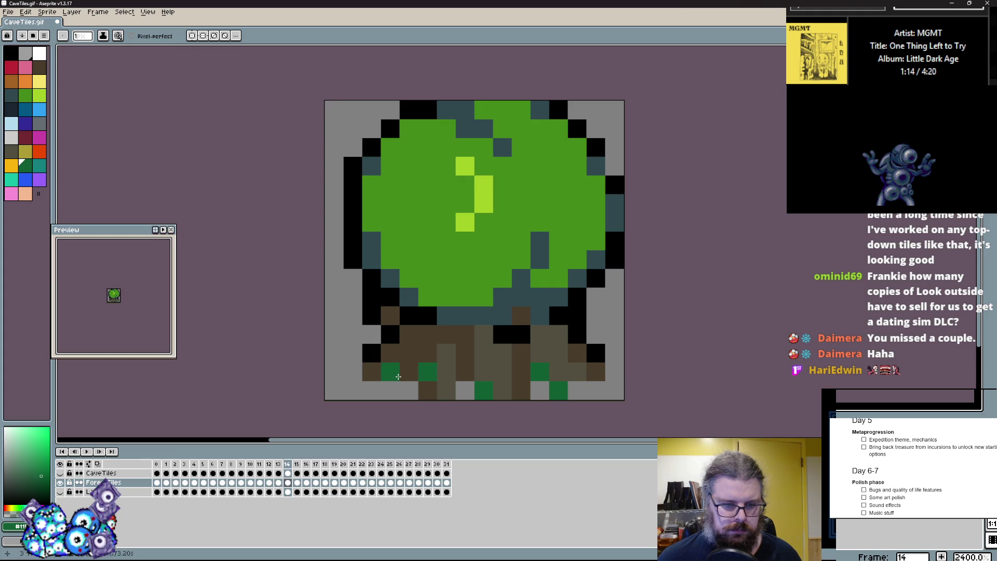
# - Scatter dark-green pixels along the bottom of frame 16's tile
pyautogui.press('Right')
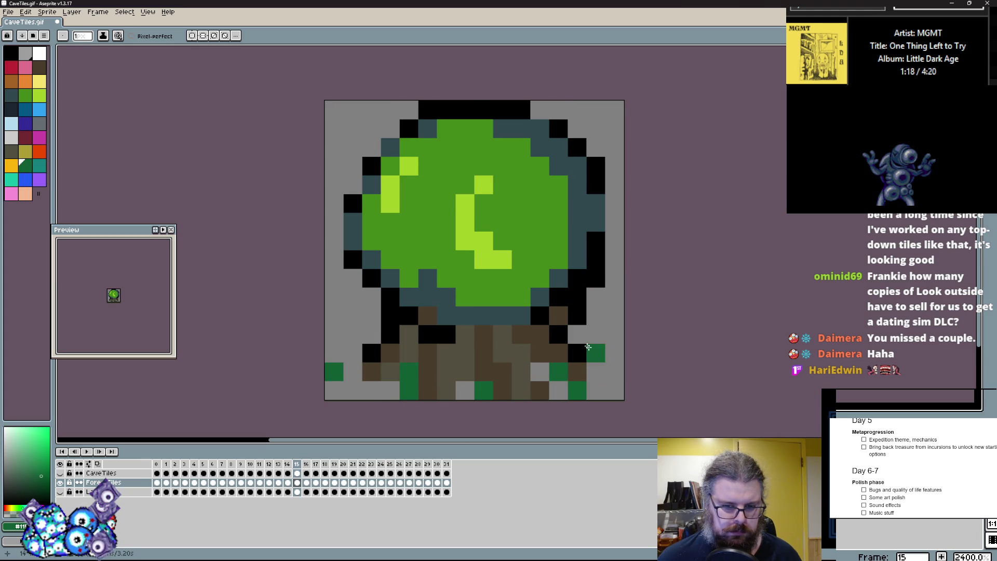
pyautogui.press('Right')
pyautogui.click(576, 390)
pyautogui.click(558, 372)
pyautogui.click(465, 372)
pyautogui.click(428, 390)
pyautogui.click(372, 372)
# - Add dark-green pixels at the tree trunk's base in frame 18
pyautogui.press('Right')
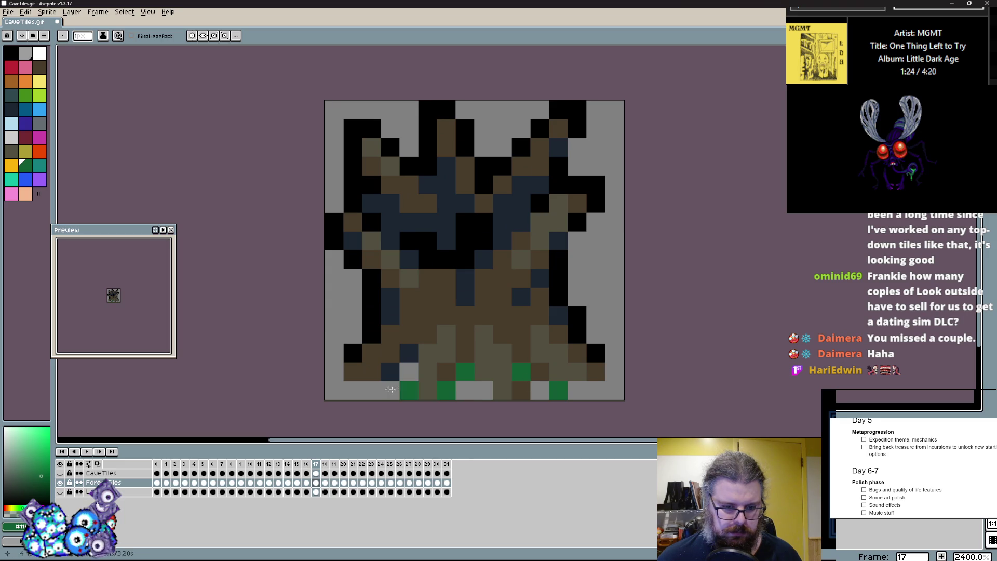
pyautogui.press('Right')
pyautogui.click(408, 391)
pyautogui.click(427, 372)
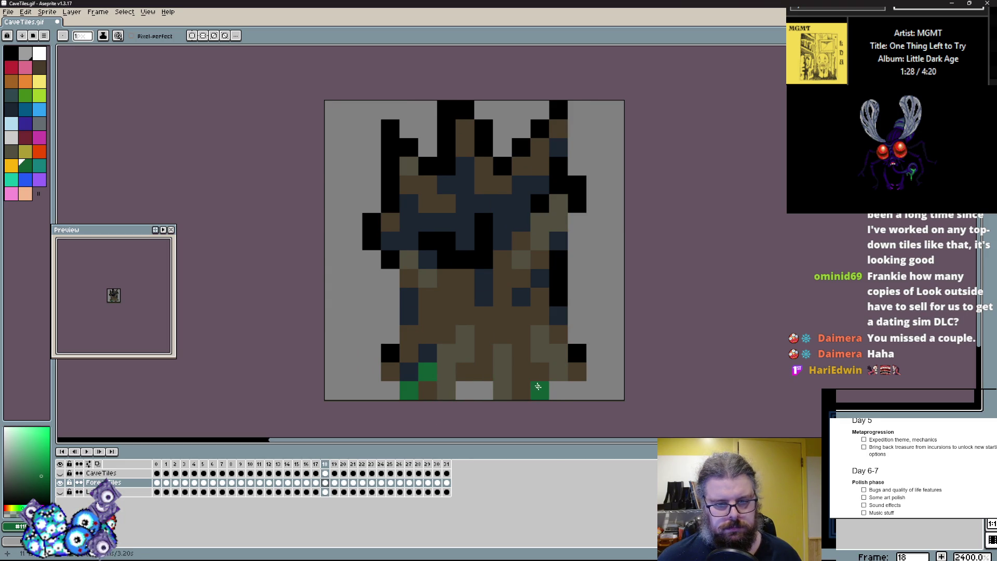
pyautogui.press('Right')
# - Draw dark-green vines climbing from the bottom edge on frames 19 and 20
pyautogui.moveTo(484, 390)
pyautogui.mouseDown()
pyautogui.moveTo(502, 391)
pyautogui.moveTo(502, 316)
pyautogui.moveTo(484, 240)
pyautogui.mouseUp()
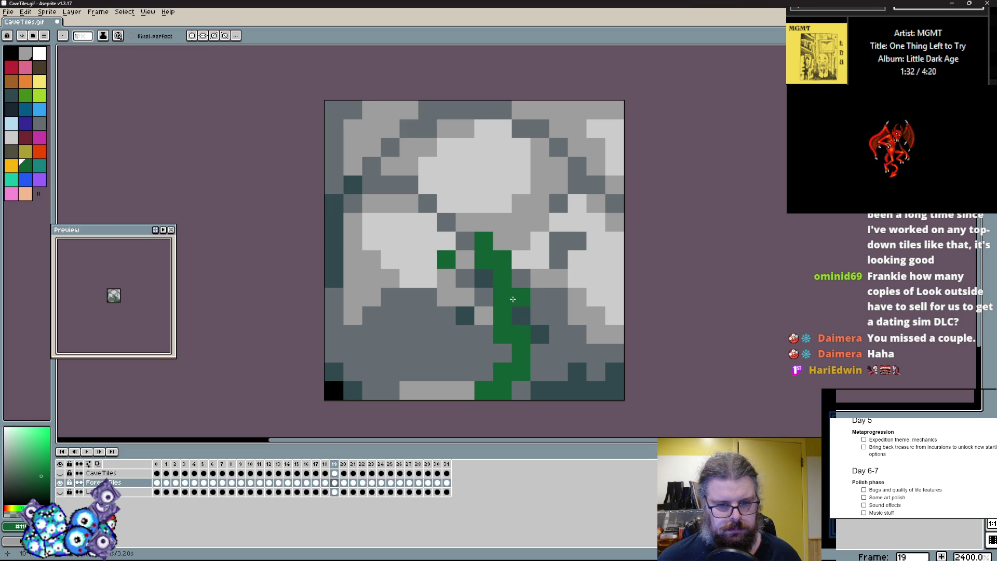
pyautogui.moveTo(409, 335); pyautogui.dragTo(427, 353)
pyautogui.press('Right')
pyautogui.moveTo(371, 391); pyautogui.dragTo(415, 293)
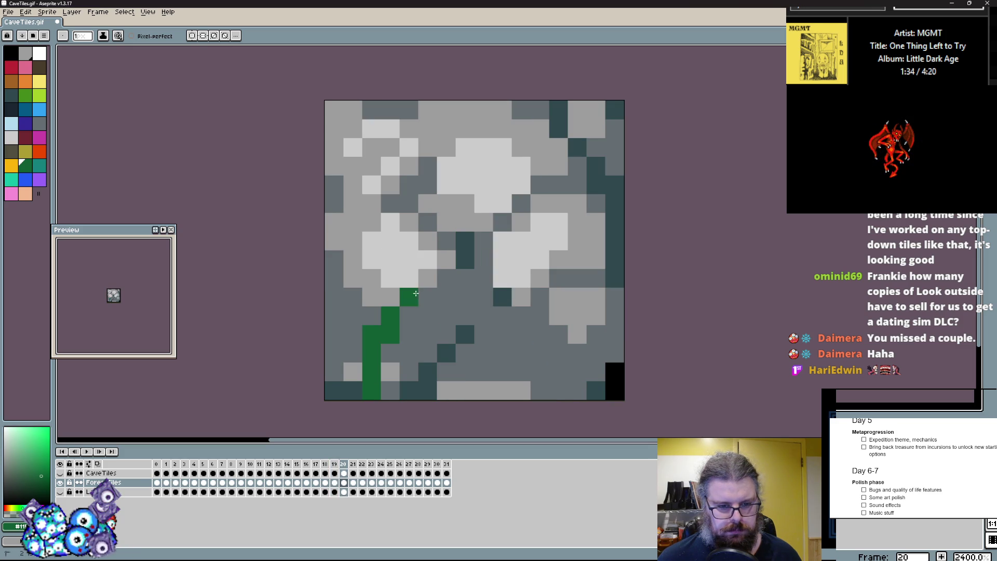
pyautogui.moveTo(396, 328); pyautogui.dragTo(465, 275)
pyautogui.moveTo(521, 315); pyautogui.dragTo(577, 391)
pyautogui.click(502, 372)
pyautogui.moveTo(559, 358); pyautogui.dragTo(596, 295)
pyautogui.moveTo(558, 264); pyautogui.dragTo(562, 247)
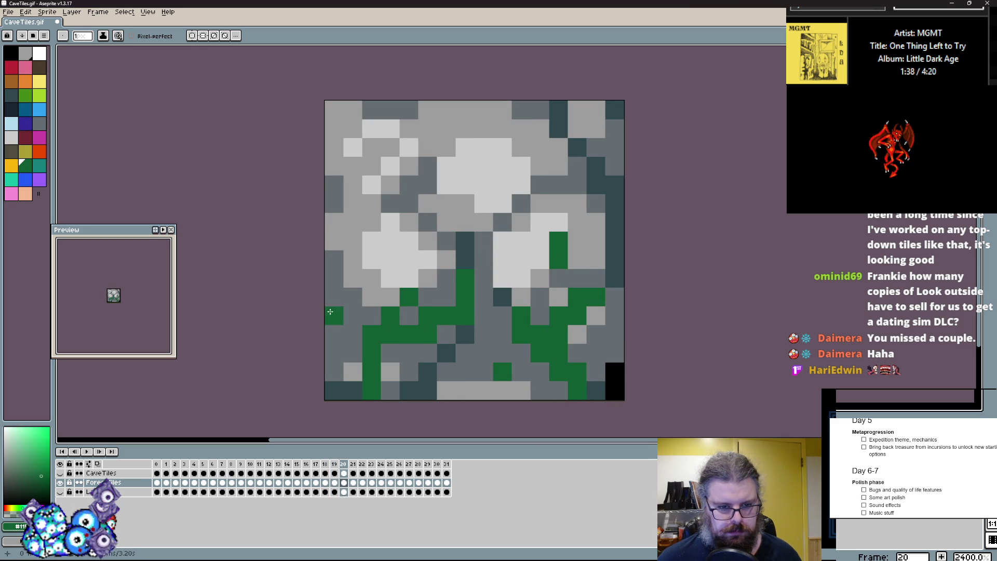
# - Cover frame 21's rock tile with dark-green vine strokes and patches
pyautogui.press('Right')
pyautogui.moveTo(540, 391)
pyautogui.mouseDown()
pyautogui.moveTo(578, 353)
pyautogui.moveTo(576, 315)
pyautogui.mouseUp()
pyautogui.click(520, 317)
pyautogui.moveTo(503, 315); pyautogui.dragTo(541, 354)
pyautogui.moveTo(558, 296); pyautogui.dragTo(521, 297)
pyautogui.moveTo(389, 333)
pyautogui.mouseDown()
pyautogui.moveTo(409, 353)
pyautogui.moveTo(465, 372)
pyautogui.mouseUp()
pyautogui.moveTo(465, 333); pyautogui.dragTo(483, 262)
pyautogui.click(427, 315)
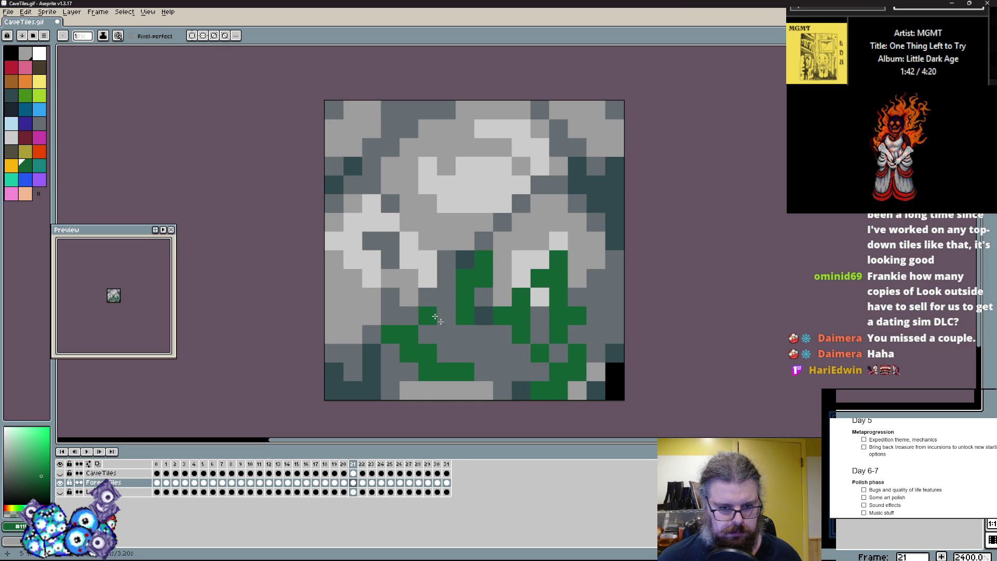
pyautogui.moveTo(483, 391); pyautogui.dragTo(433, 377)
pyautogui.moveTo(408, 296); pyautogui.dragTo(431, 311)
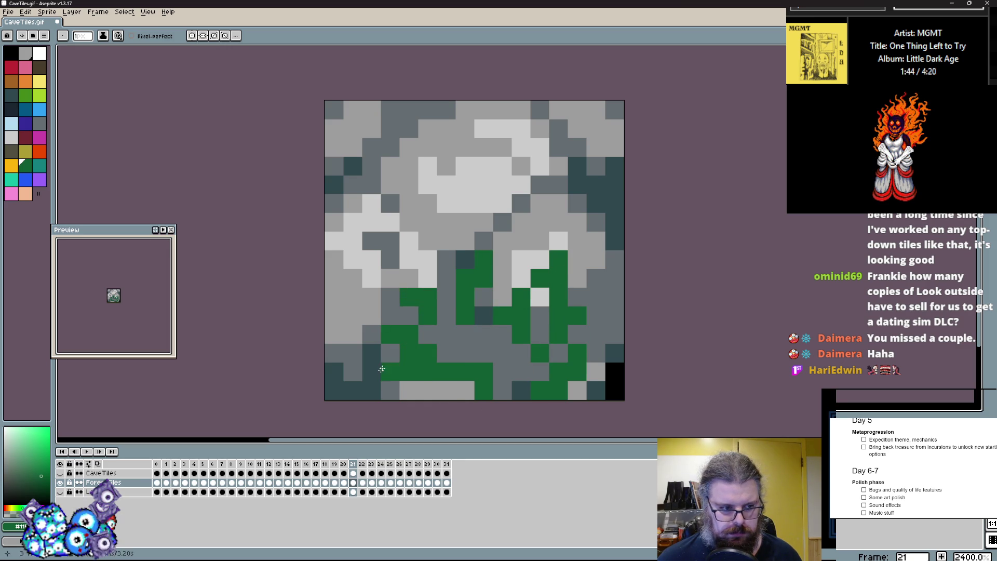
# - Add a green staircase stroke and bottom-row pixels to frame 22's ledge, then browse to frame 30
pyautogui.press('.')
pyautogui.moveTo(353, 316)
pyautogui.mouseDown()
pyautogui.moveTo(353, 334)
pyautogui.moveTo(390, 372)
pyautogui.mouseUp()
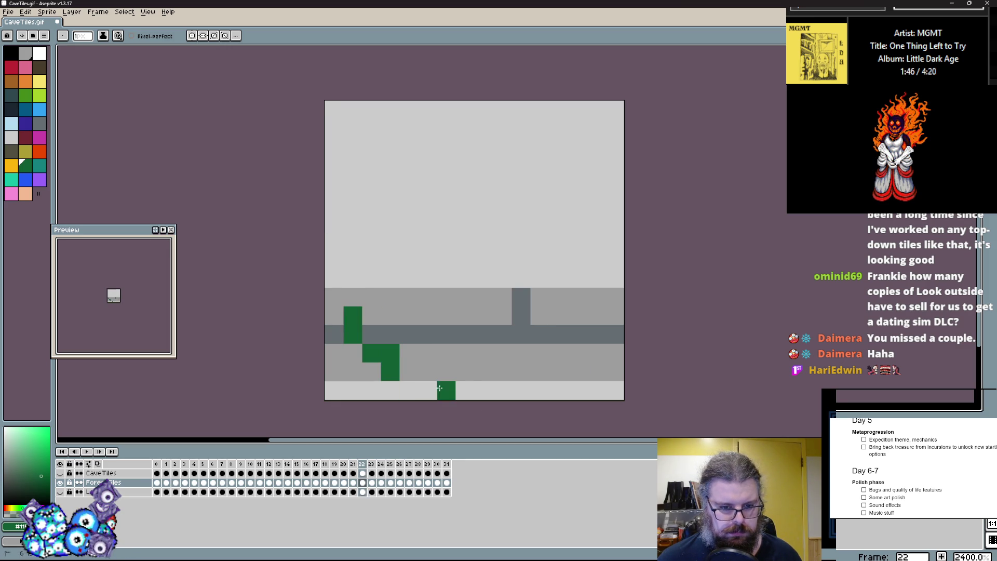
pyautogui.moveTo(539, 368); pyautogui.dragTo(589, 394)
pyautogui.press('Right')
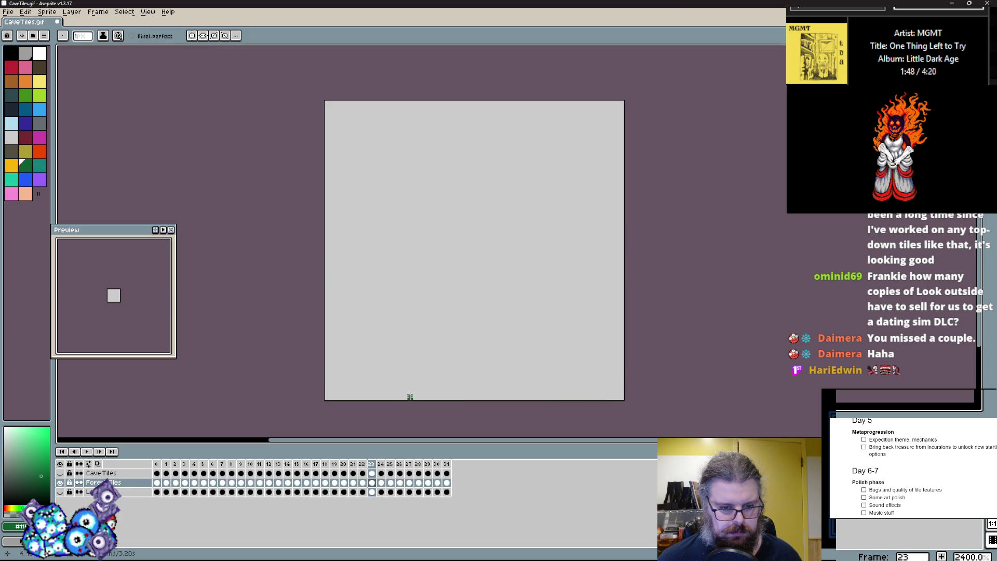
pyautogui.press('Right')
pyautogui.press('Right')
pyautogui.press('Right')
pyautogui.press('Right')
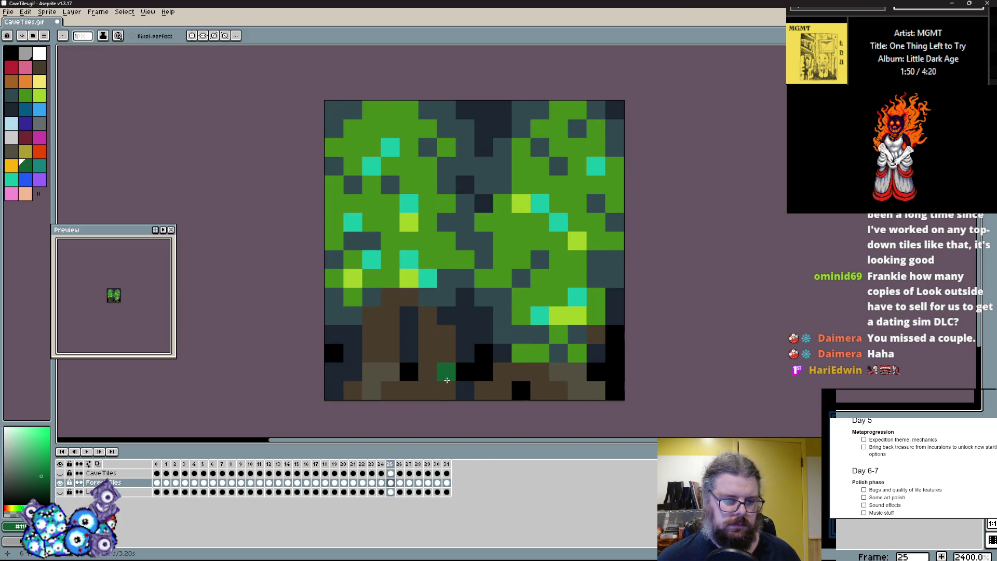
pyautogui.press('Right')
pyautogui.press('Right')
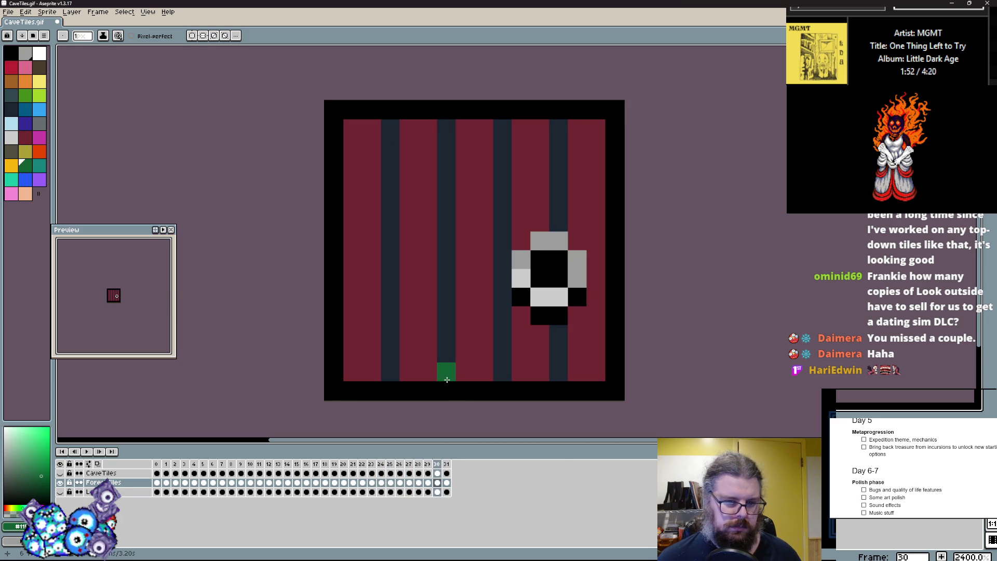
pyautogui.press('Right')
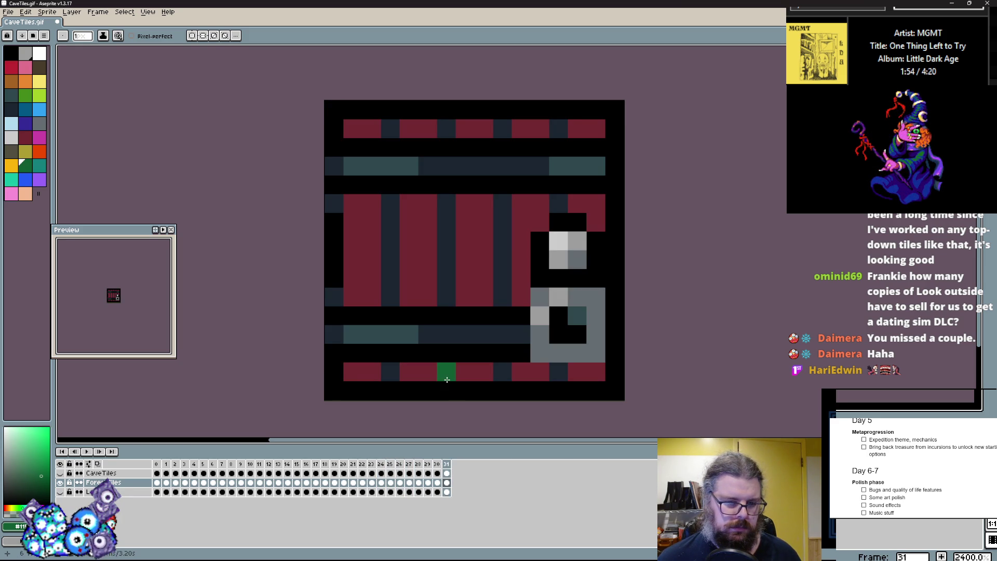
pyautogui.press('Left')
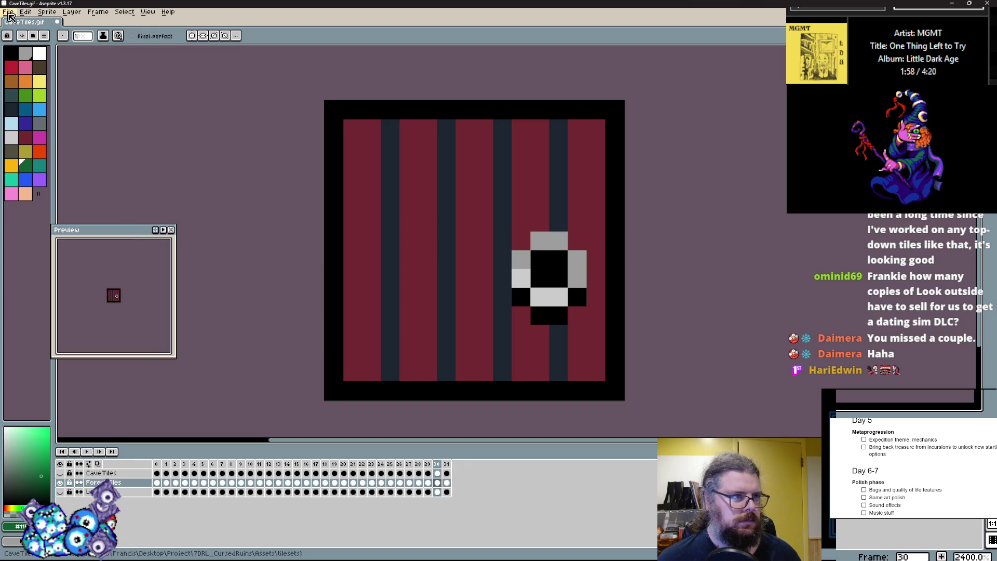
# - Save a copy of CaveTiles.gif under the new name ForestTiles.gif
pyautogui.click(8, 15)
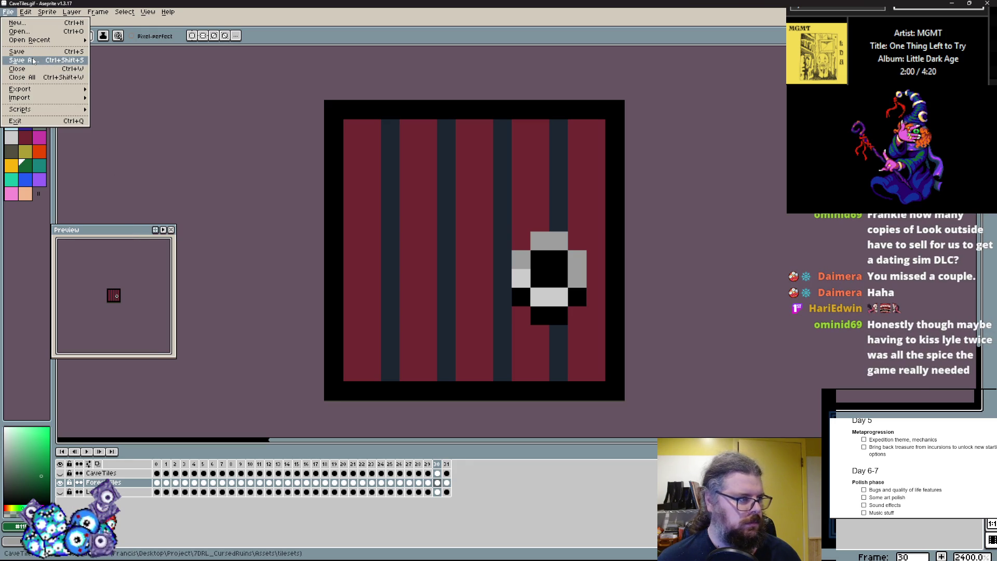
pyautogui.click(32, 62)
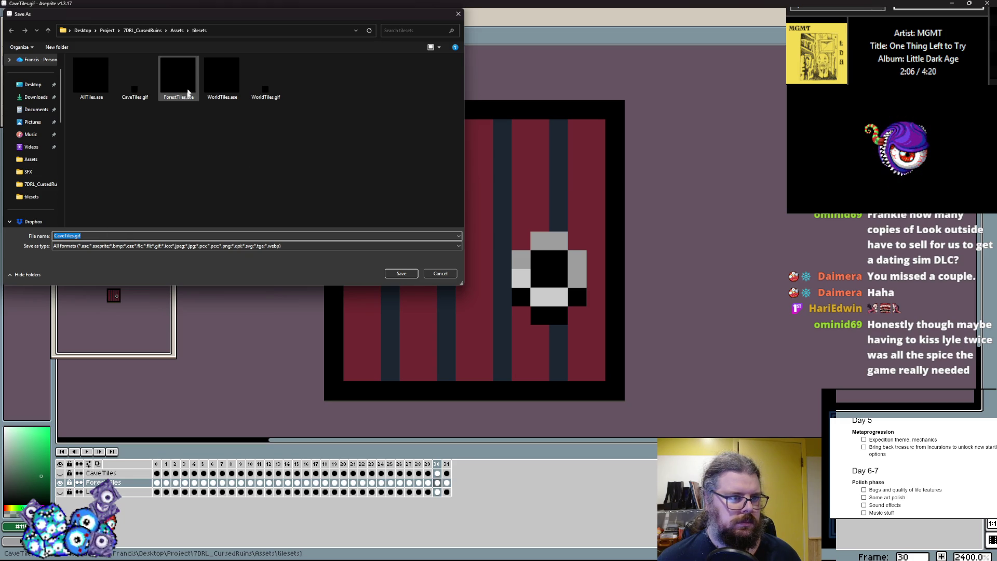
pyautogui.moveTo(67, 237); pyautogui.dragTo(21, 235)
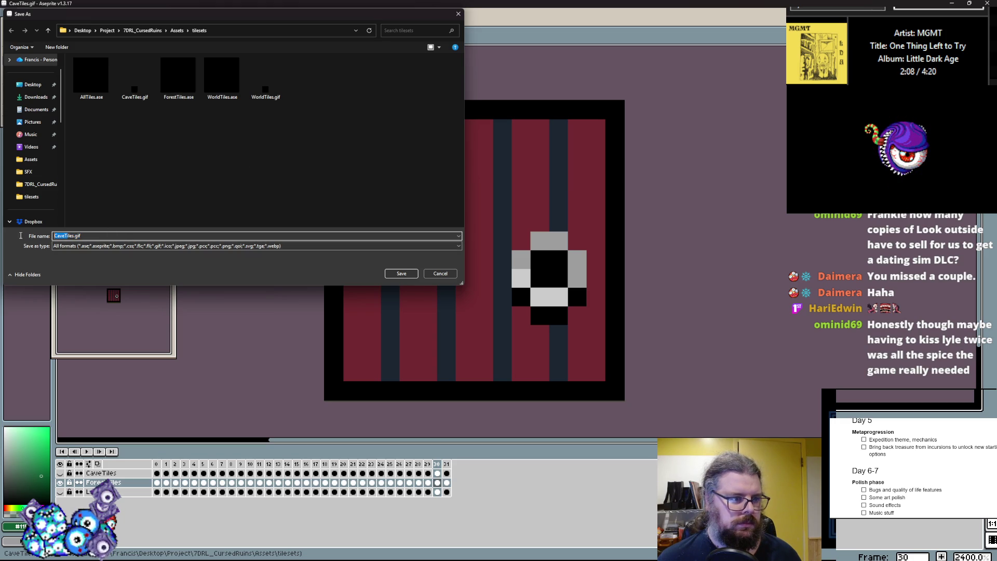
pyautogui.write('ForestT')
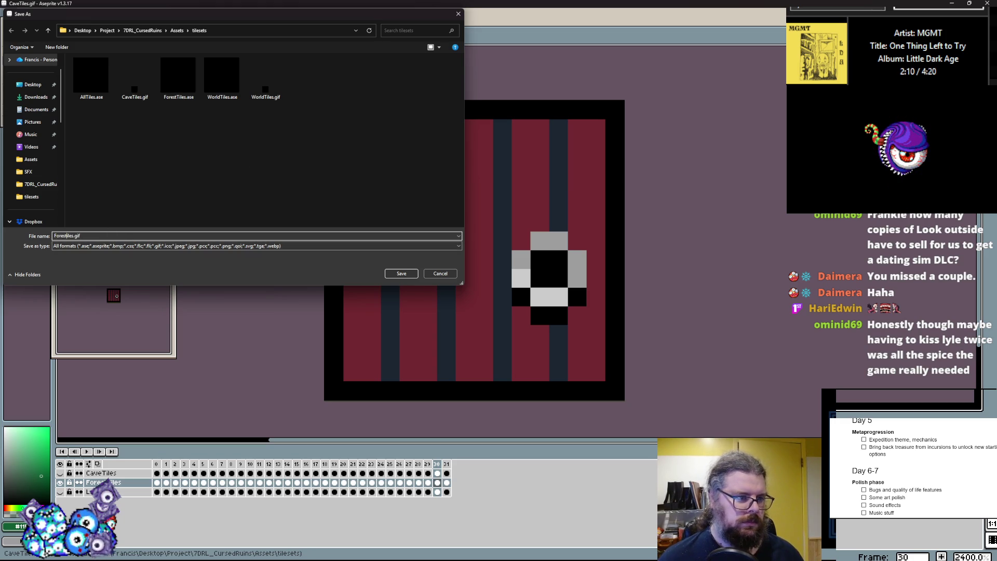
pyautogui.click(402, 274)
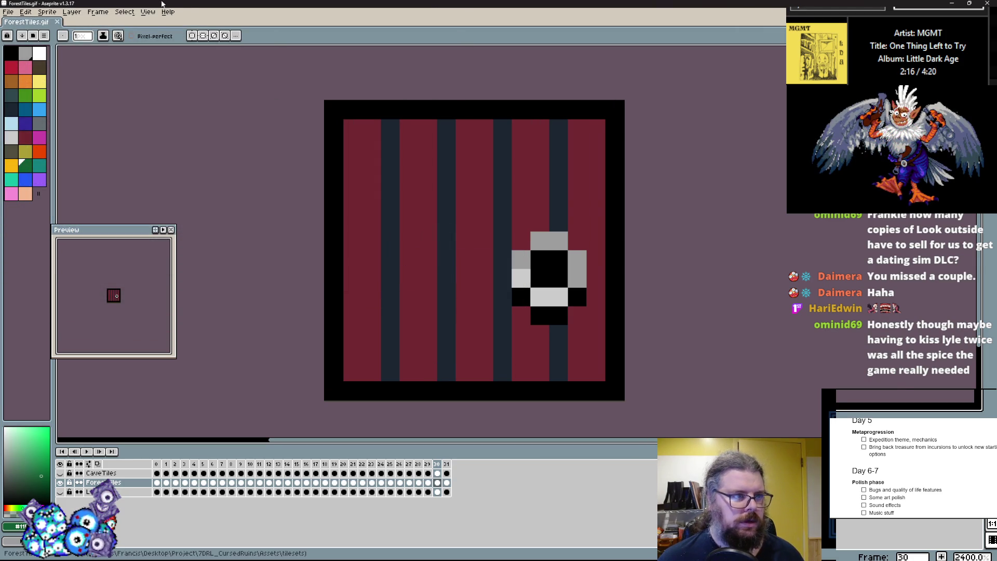
pyautogui.hotkey('alt', 'Tab')
# - Create sprite sprForestTiles by importing ForestTiles.gif as 32 frames of 16×16 tiles
pyautogui.hotkey('alt', 's')
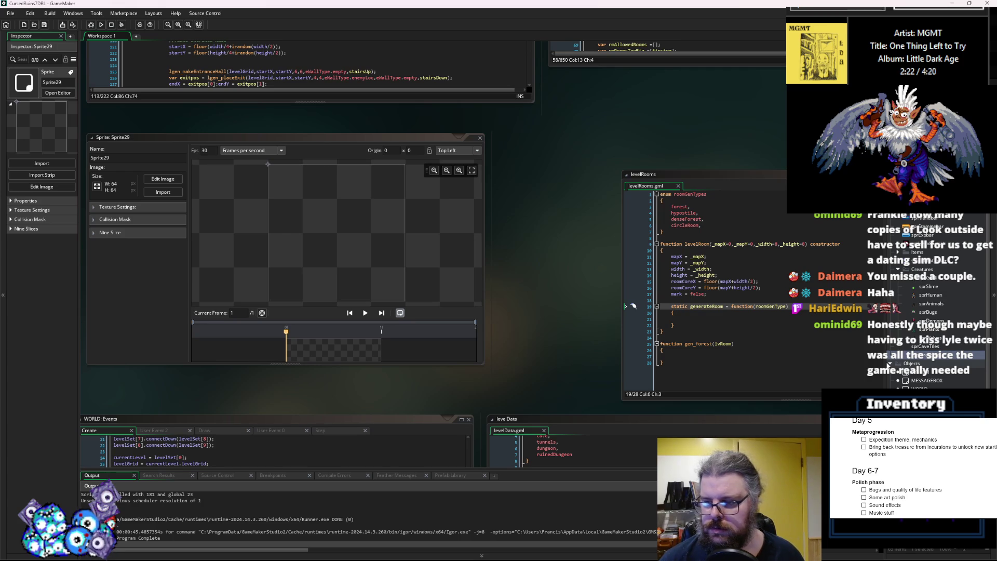
pyautogui.click(175, 195)
pyautogui.click(133, 81)
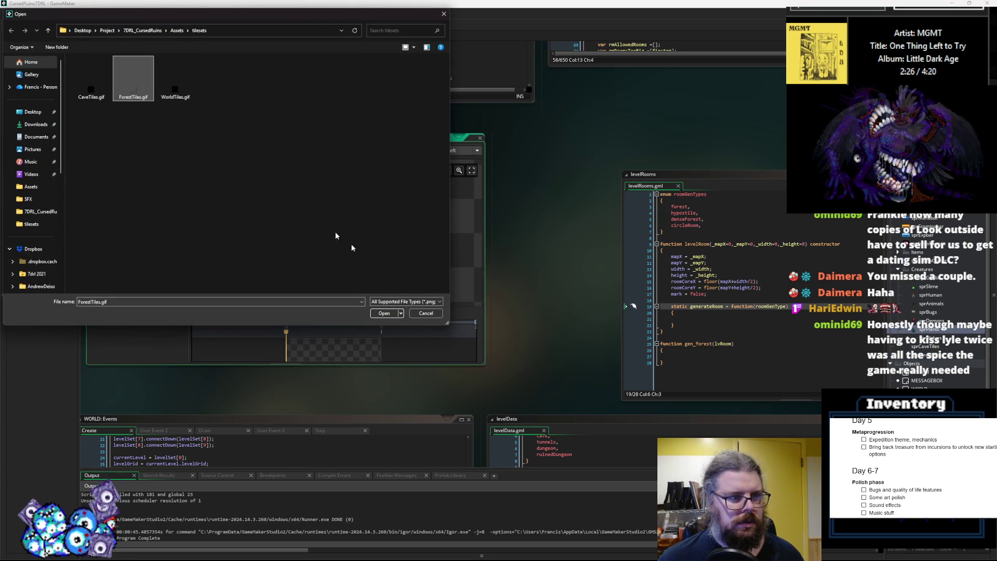
pyautogui.click(383, 313)
pyautogui.click(480, 137)
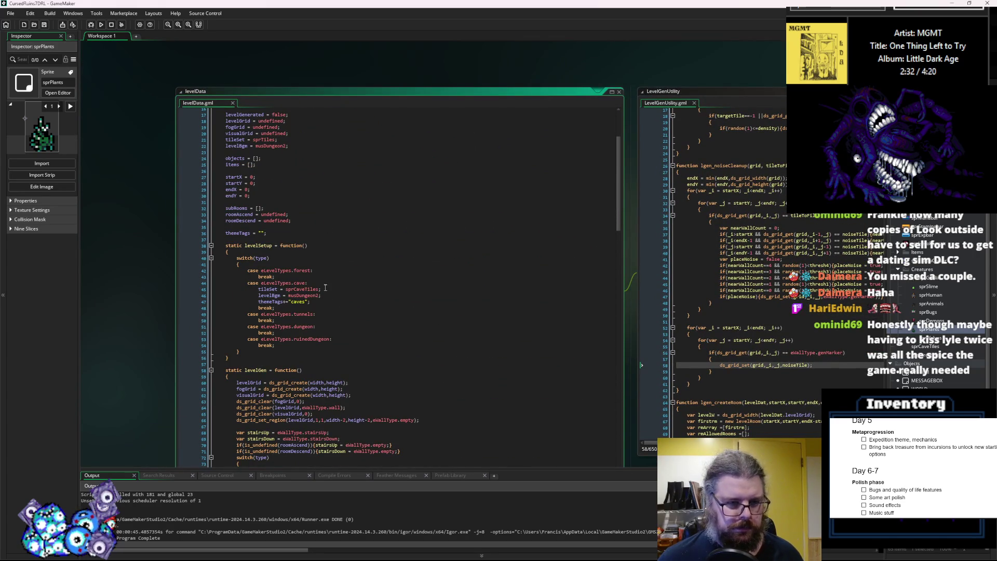
# - Copy the caves themeTags line under the forest case and change its tag to "forest"
pyautogui.click(316, 302)
pyautogui.moveTo(312, 303); pyautogui.dragTo(257, 306)
pyautogui.hotkey('ctrl', 'c')
pyautogui.click(326, 269)
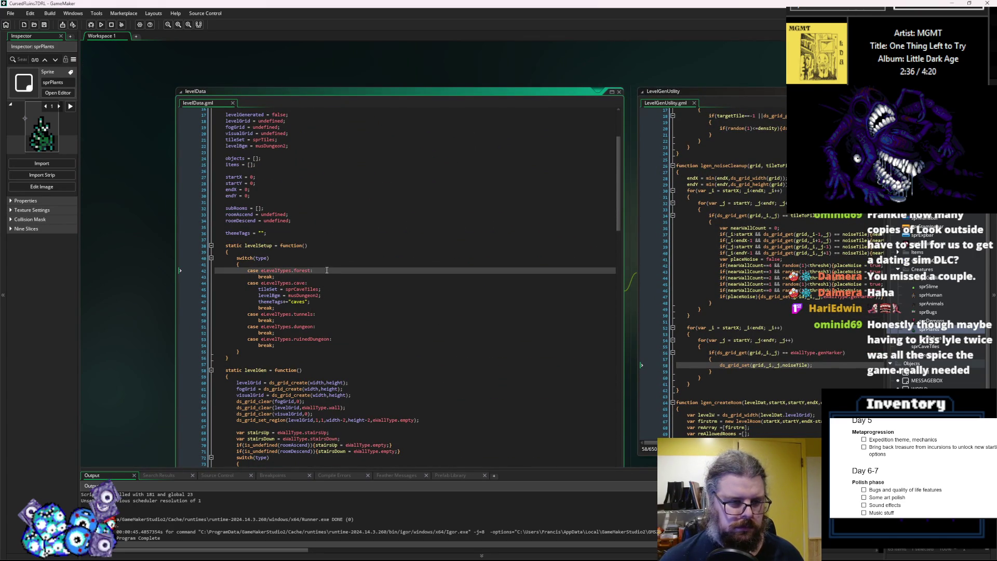
pyautogui.press('Return')
pyautogui.hotkey('ctrl', 'v')
pyautogui.press('Home')
pyautogui.press('Tab')
pyautogui.doubleClick(300, 277)
pyautogui.write('fores')
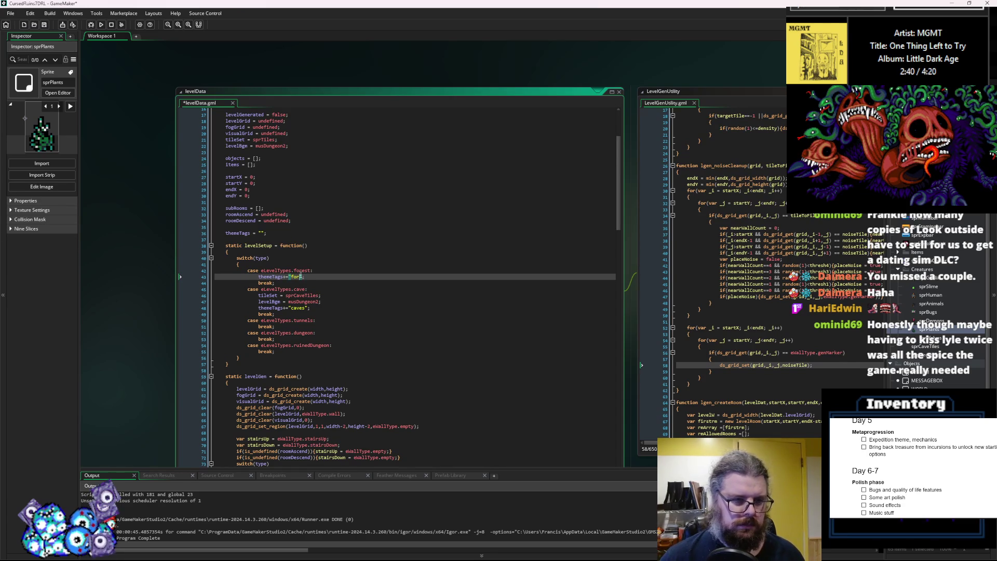
pyautogui.write('t')
# - Copy the cave tileSet line into the forest case as sprForestTiles and save levelData
pyautogui.moveTo(322, 296); pyautogui.dragTo(261, 301)
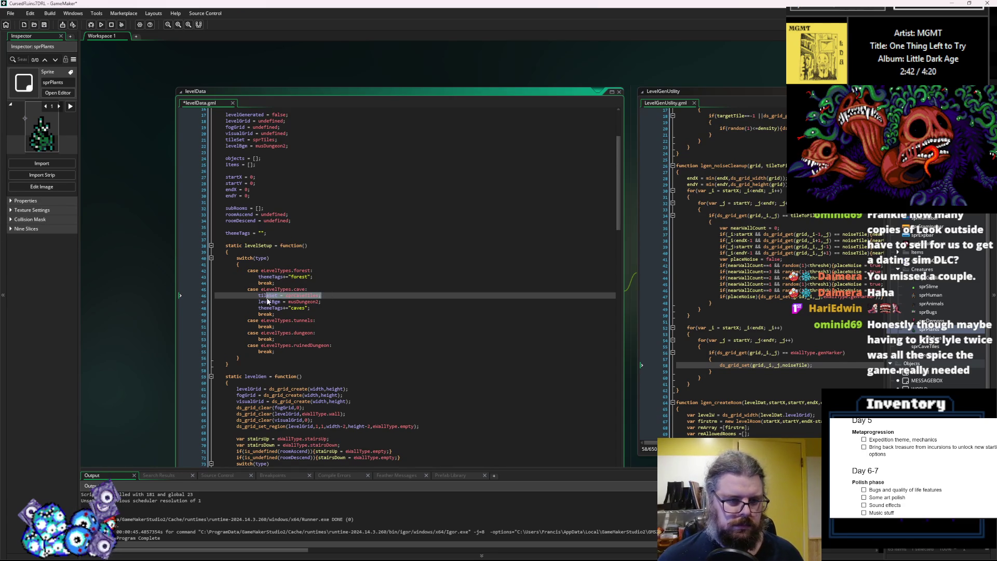
pyautogui.hotkey('ctrl', 'c')
pyautogui.click(260, 277)
pyautogui.press('Return')
pyautogui.press('Up')
pyautogui.hotkey('ctrl', 'v')
pyautogui.press('BackSpace')
pyautogui.press('BackSpace')
pyautogui.press('BackSpace')
pyautogui.write('F')
pyautogui.write('orestTile')
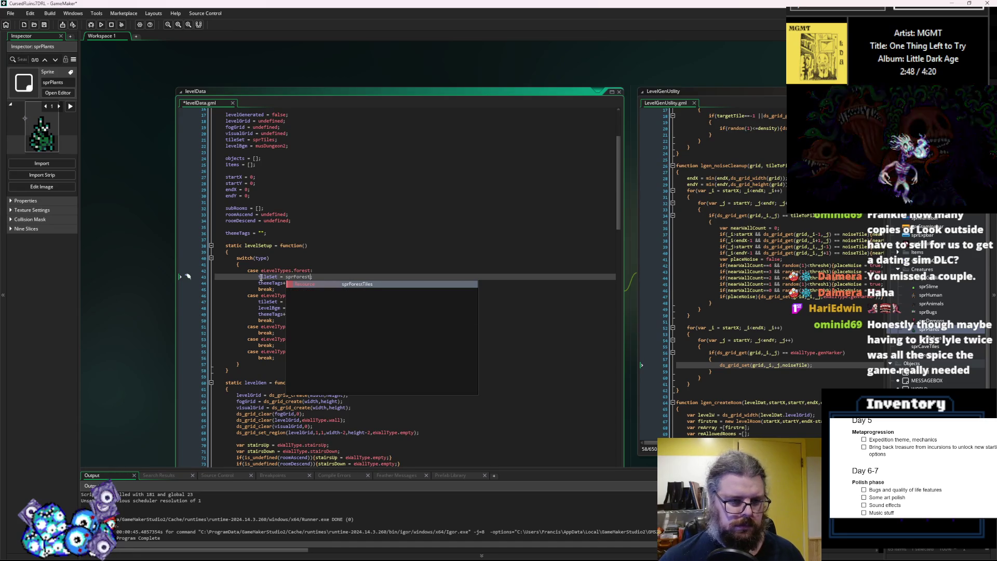
pyautogui.write('s;')
pyautogui.click(239, 252)
pyautogui.click(44, 25)
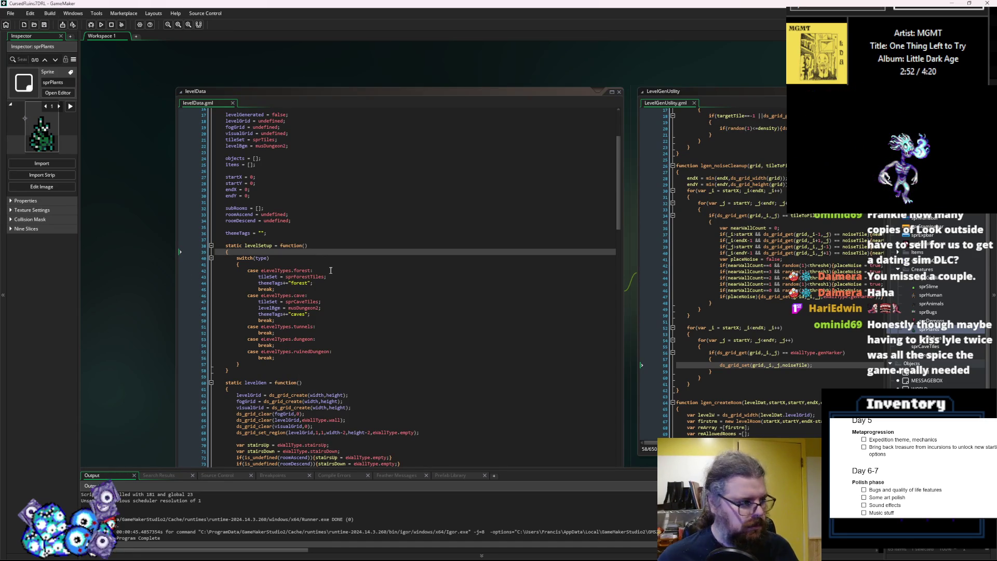
pyautogui.click(769, 353)
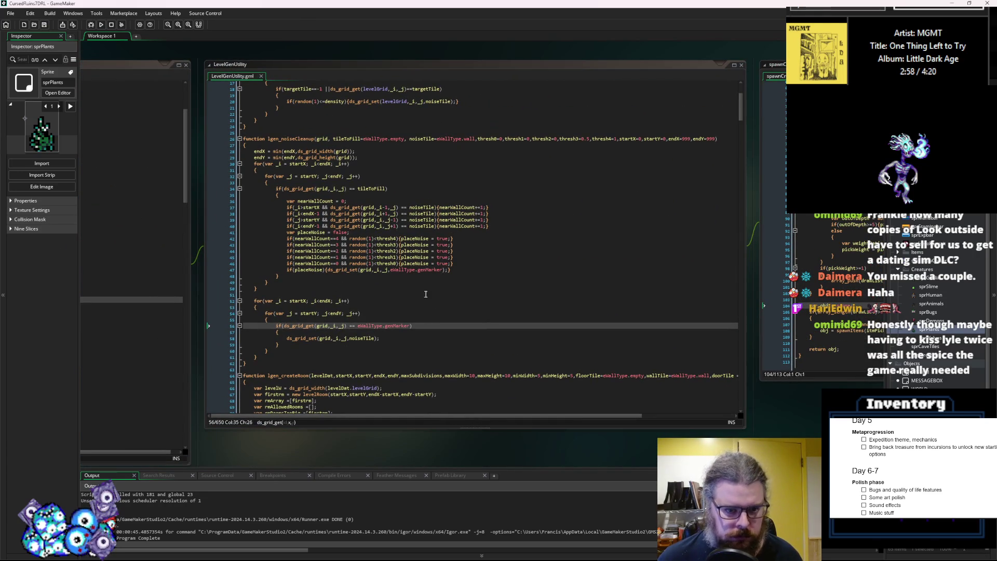
pyautogui.click(456, 269)
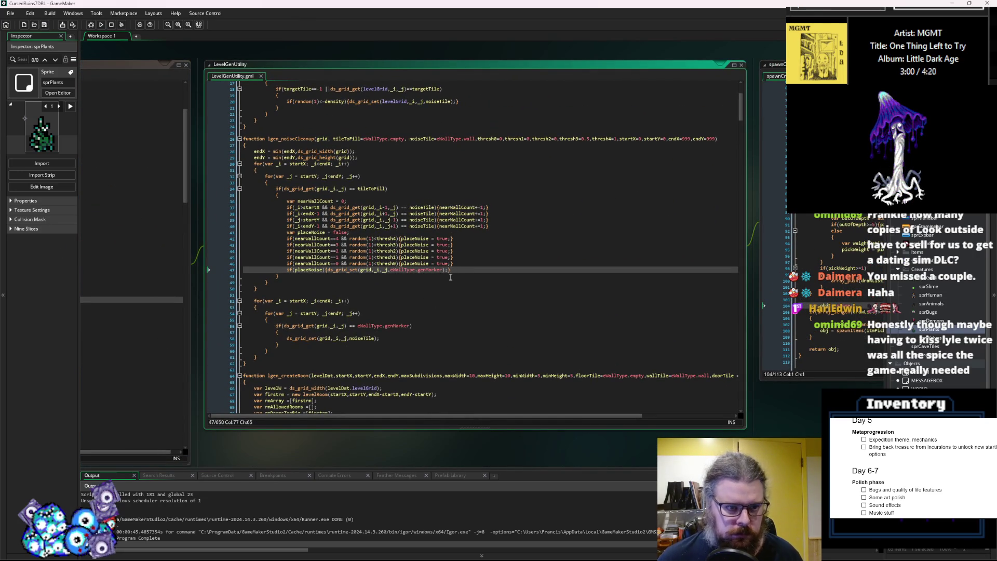
pyautogui.scroll(-10, 444, 284)
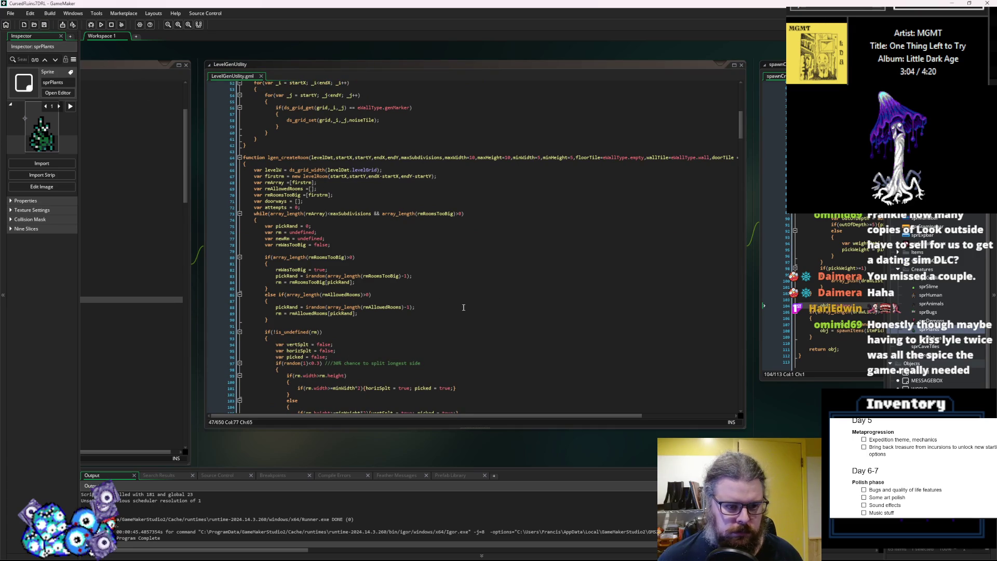
pyautogui.scroll(15, 409, 272)
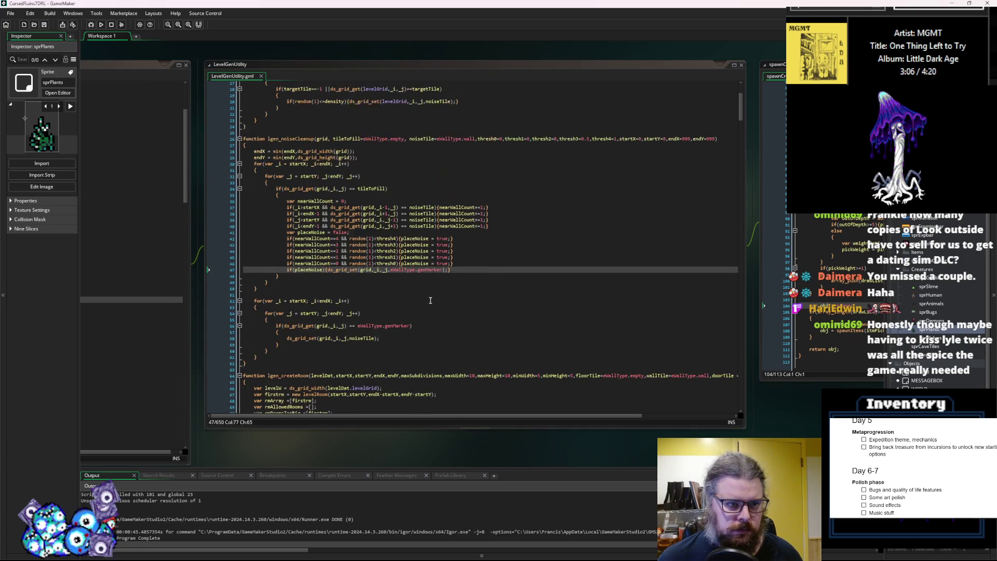
pyautogui.click(405, 307)
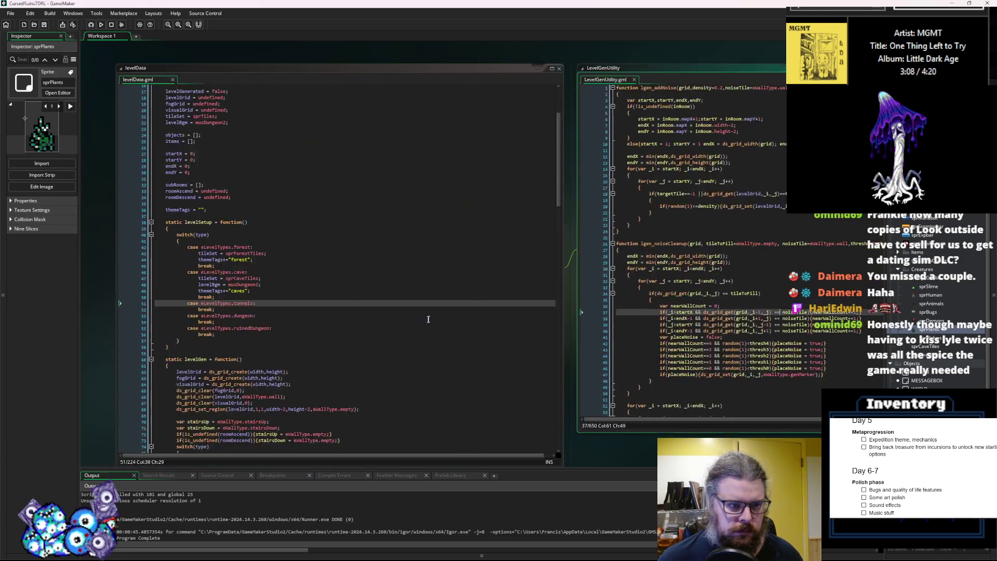
pyautogui.scroll(-3, 434, 300)
pyautogui.scroll(-6, 433, 300)
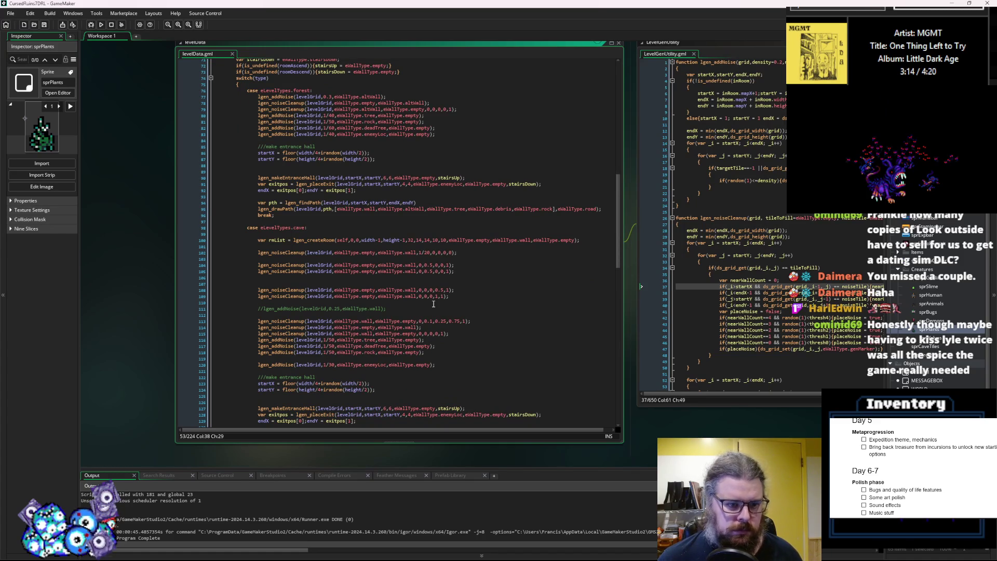
pyautogui.scroll(3, 433, 304)
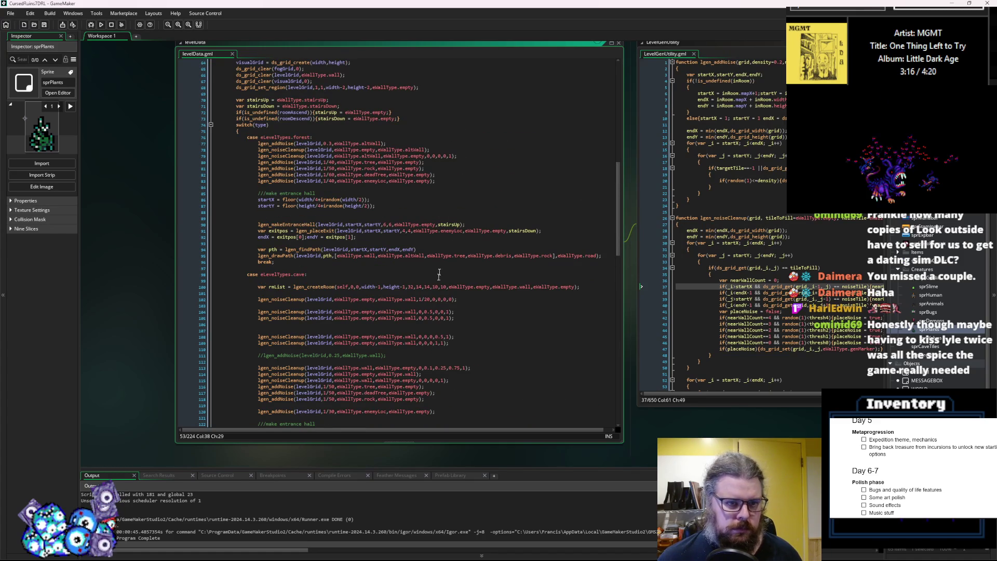
# - Add lgen_addNoise(levelGrid,1/40,eWallType.water,eWallType.altWall); to the forest case
pyautogui.click(463, 180)
pyautogui.press('Return')
pyautogui.press('Return')
pyautogui.write('gen_')
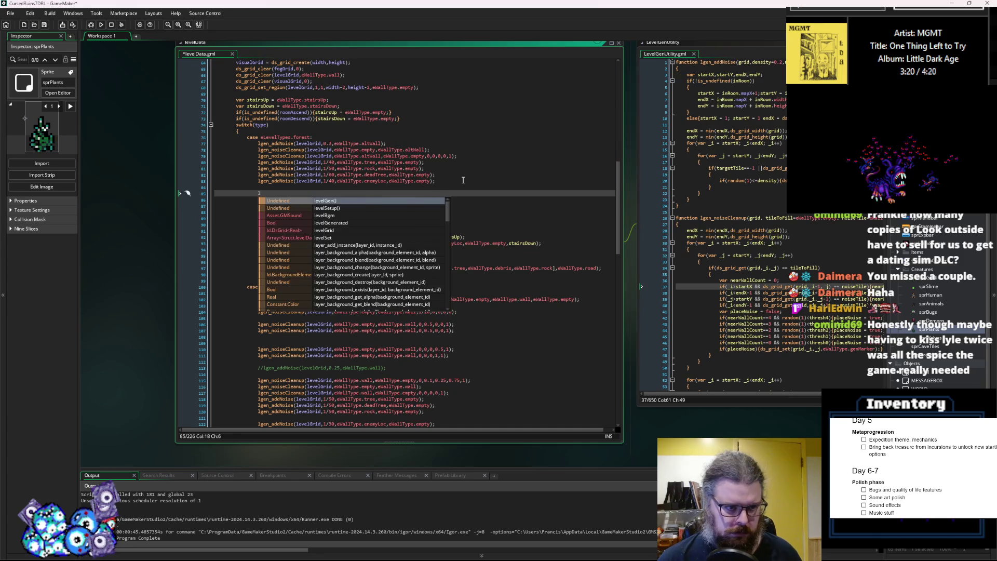
pyautogui.write('addNo')
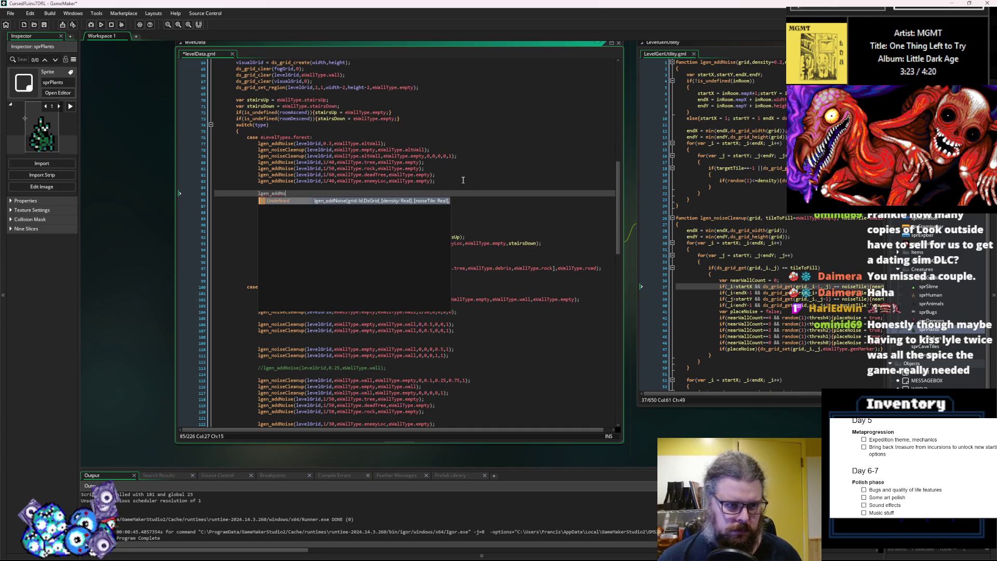
pyautogui.press('Return')
pyautogui.write('(levelGrid,')
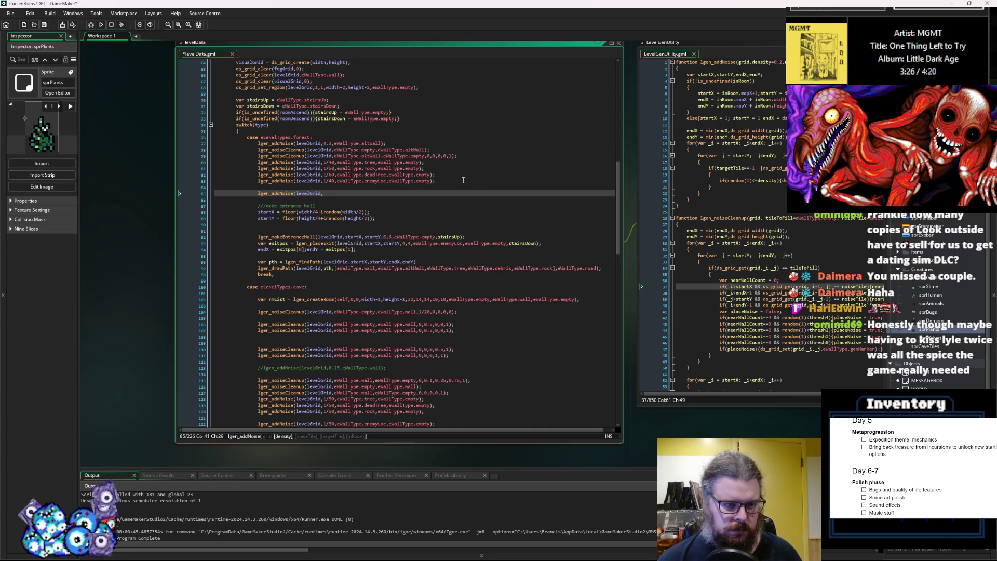
pyautogui.write('1/')
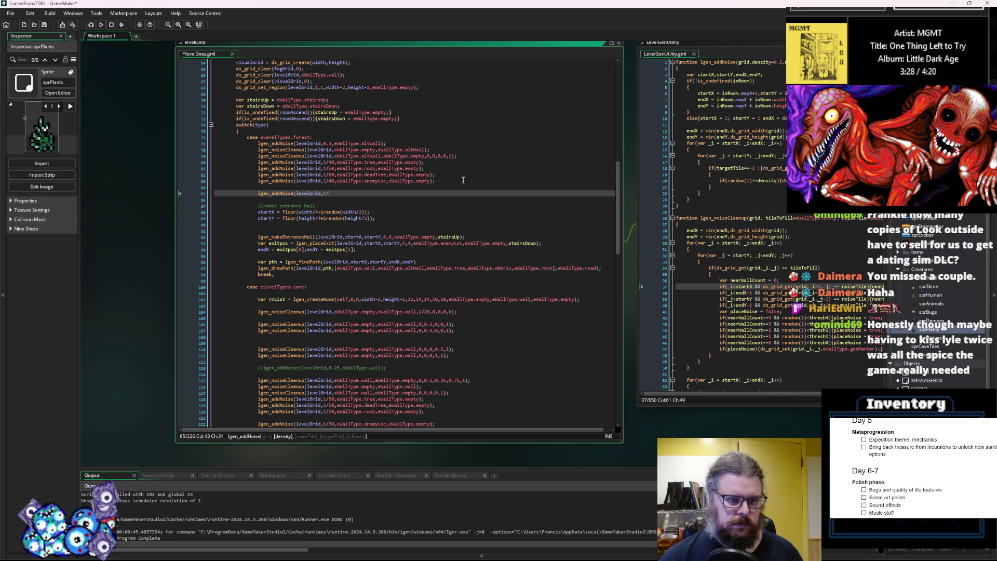
pyautogui.write('40,eWallTy')
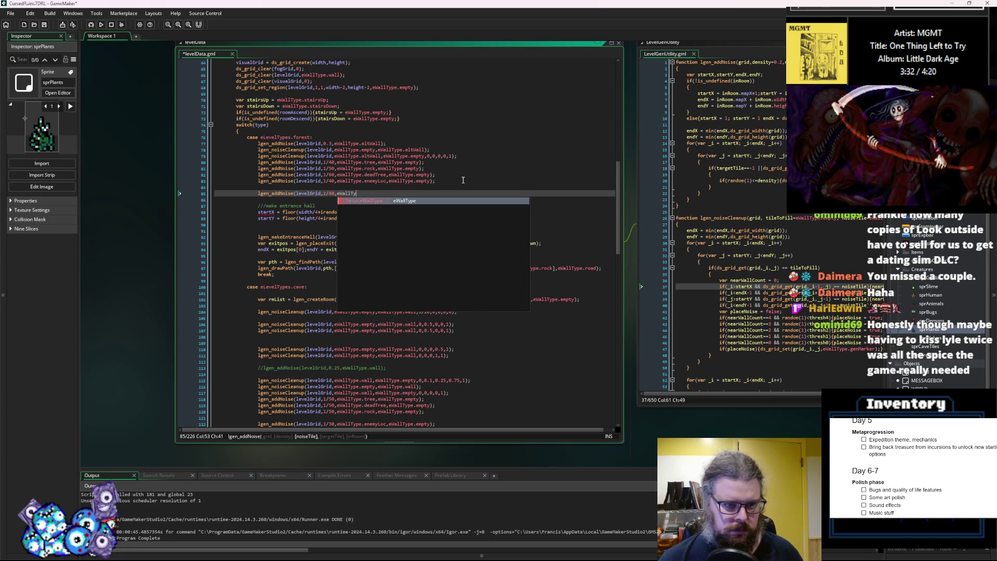
pyautogui.write('pe.')
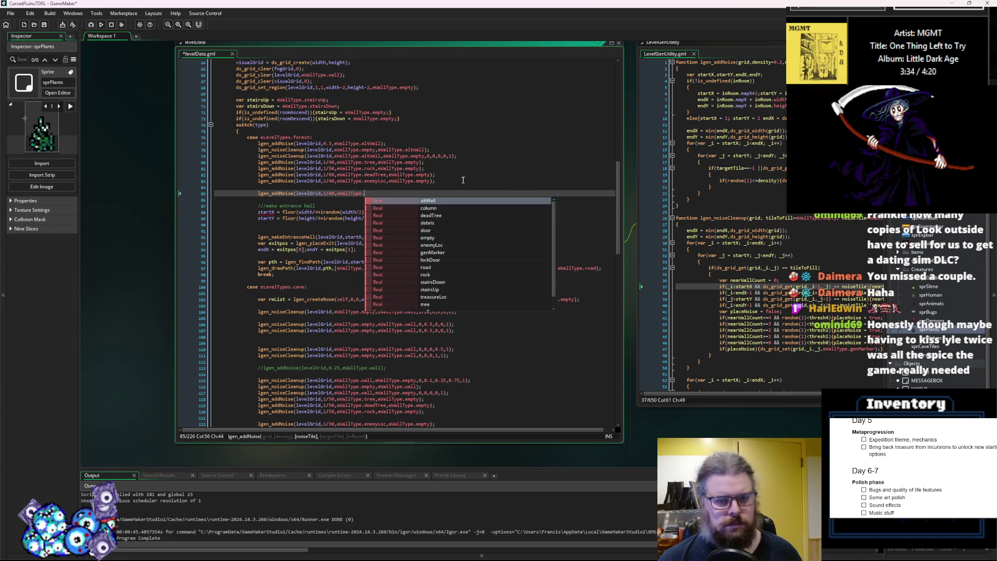
pyautogui.write('wa')
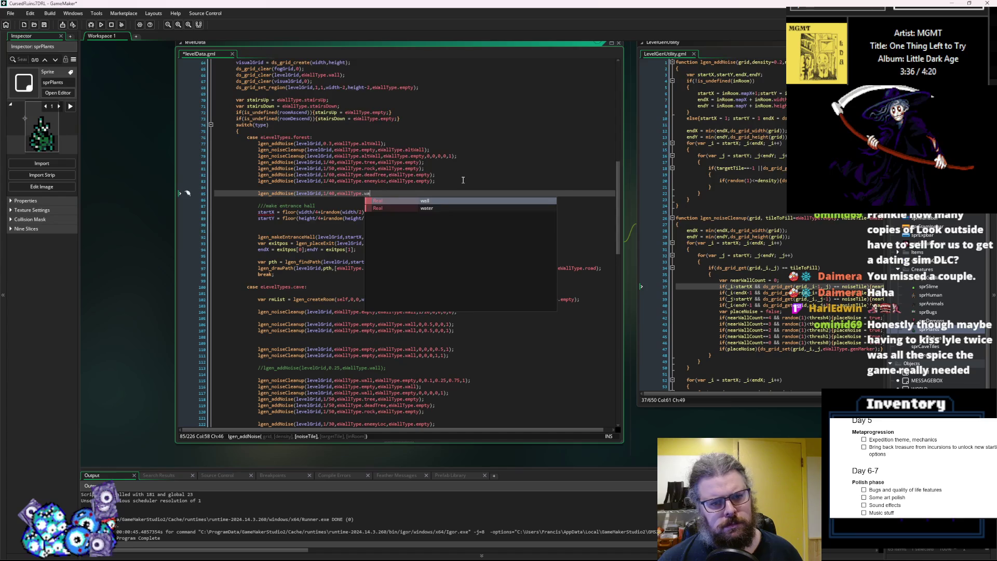
pyautogui.write('ter,')
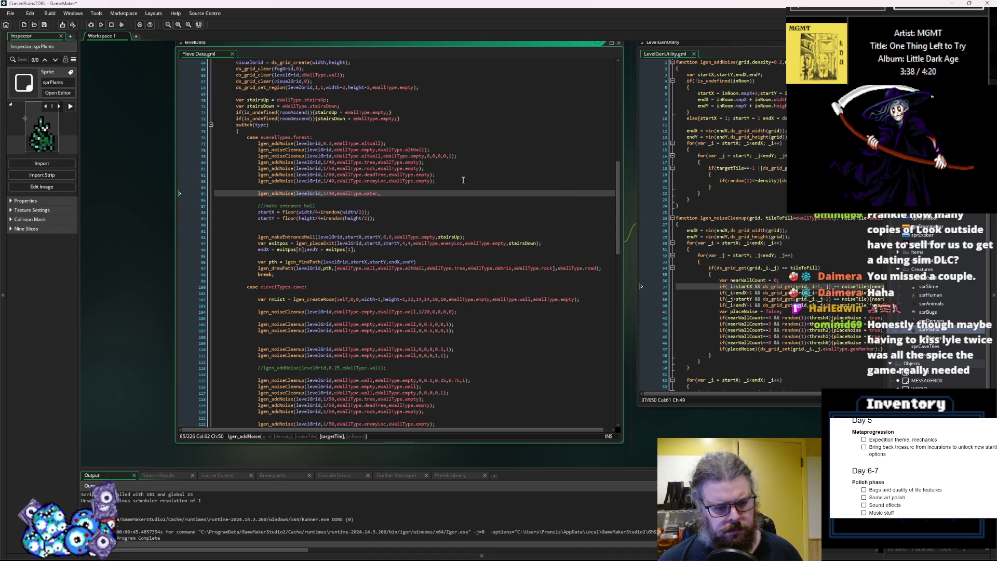
pyautogui.write('eWallType.')
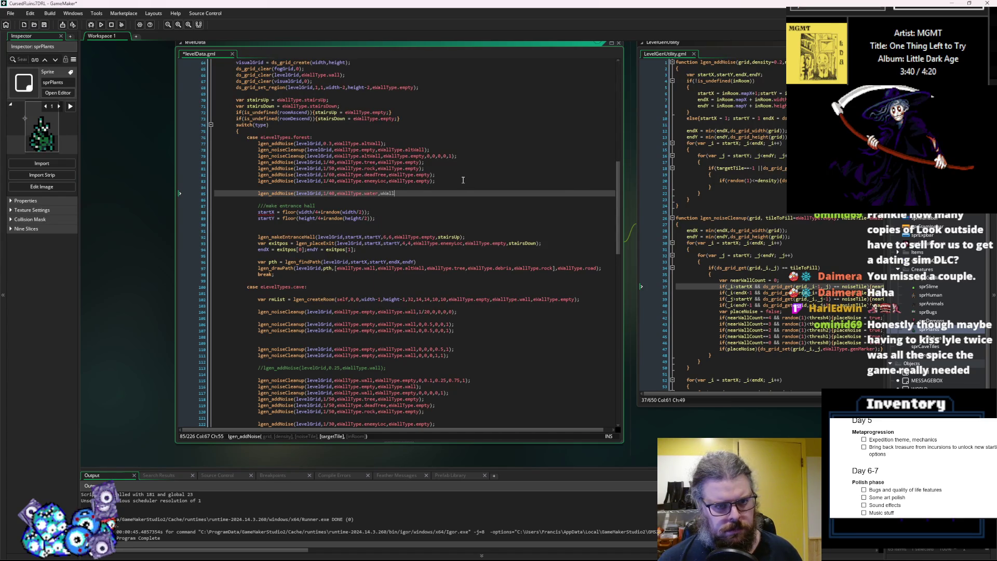
pyautogui.write('altWall')
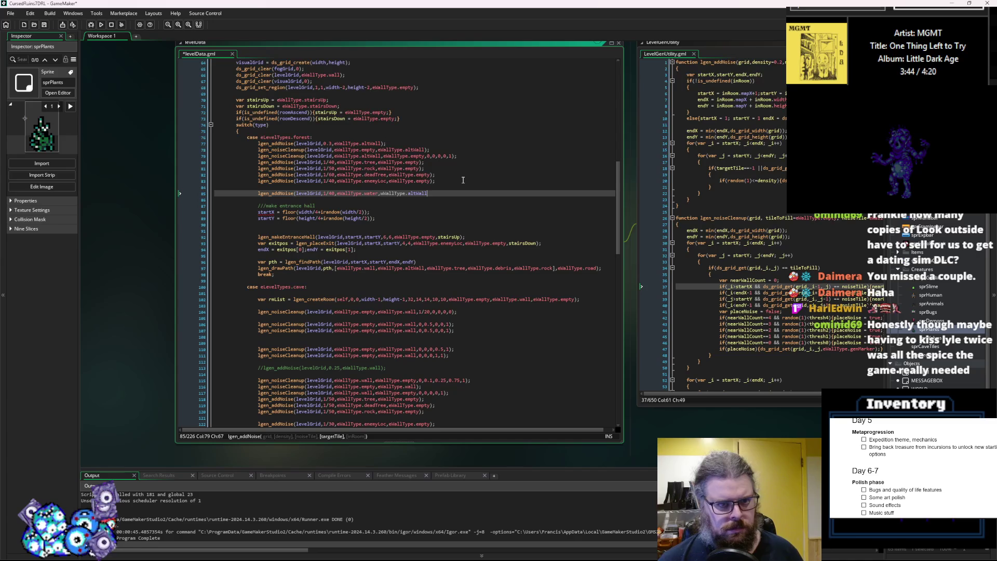
pyautogui.press('Left')
pyautogui.press('Left')
pyautogui.press('Left')
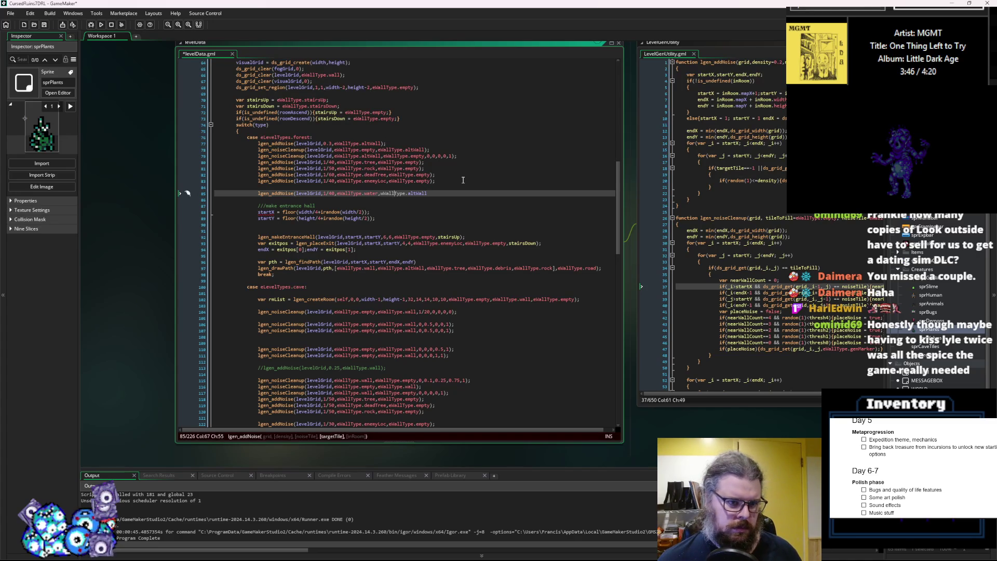
pyautogui.press('Left')
pyautogui.press('Left')
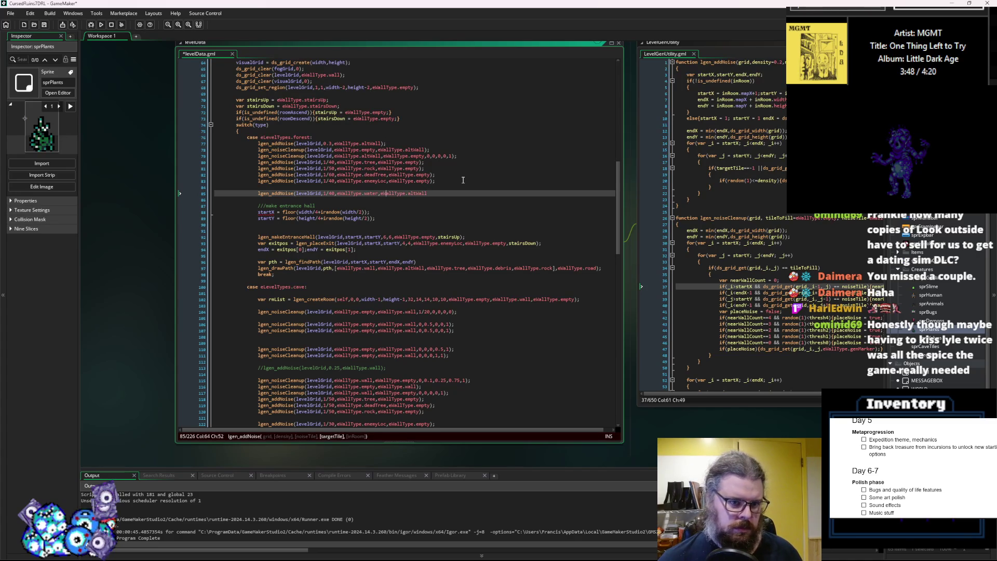
pyautogui.write(');')
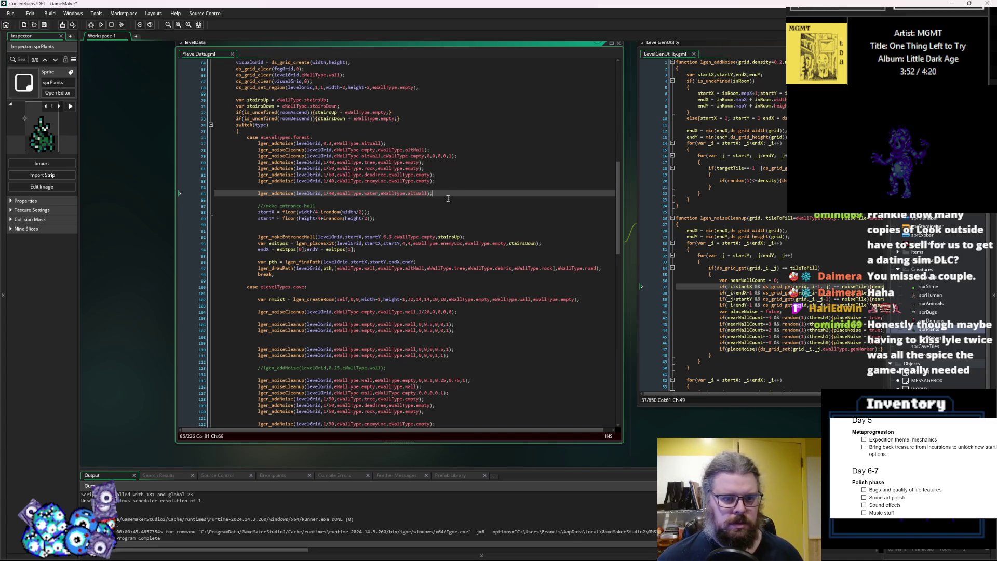
# - Duplicate the altWall lgen_noiseCleanup line below the new water noise call
pyautogui.moveTo(450, 149); pyautogui.dragTo(259, 153)
pyautogui.hotkey('ctrl', 'c')
pyautogui.click(441, 193)
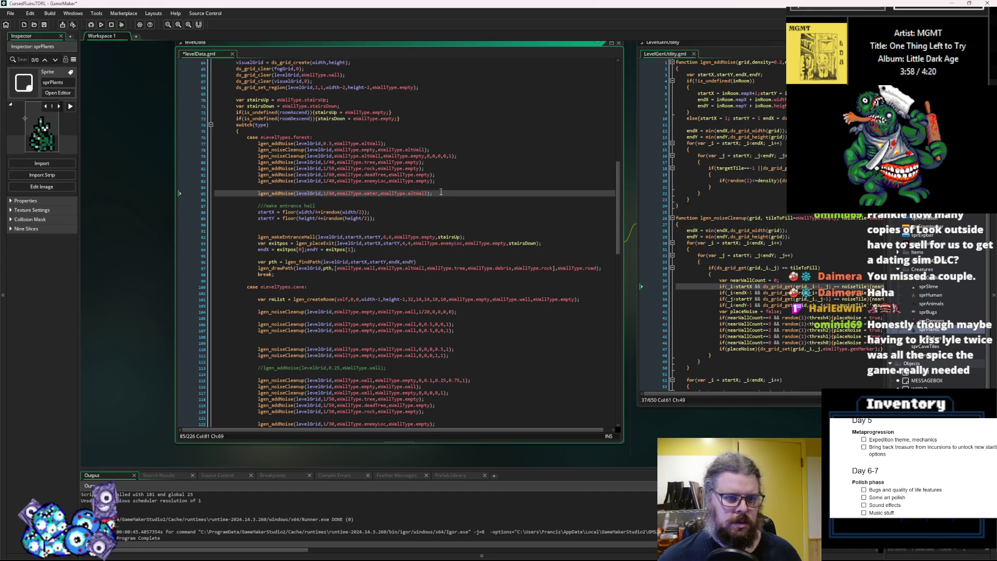
pyautogui.press('Return')
pyautogui.hotkey('ctrl', 'v')
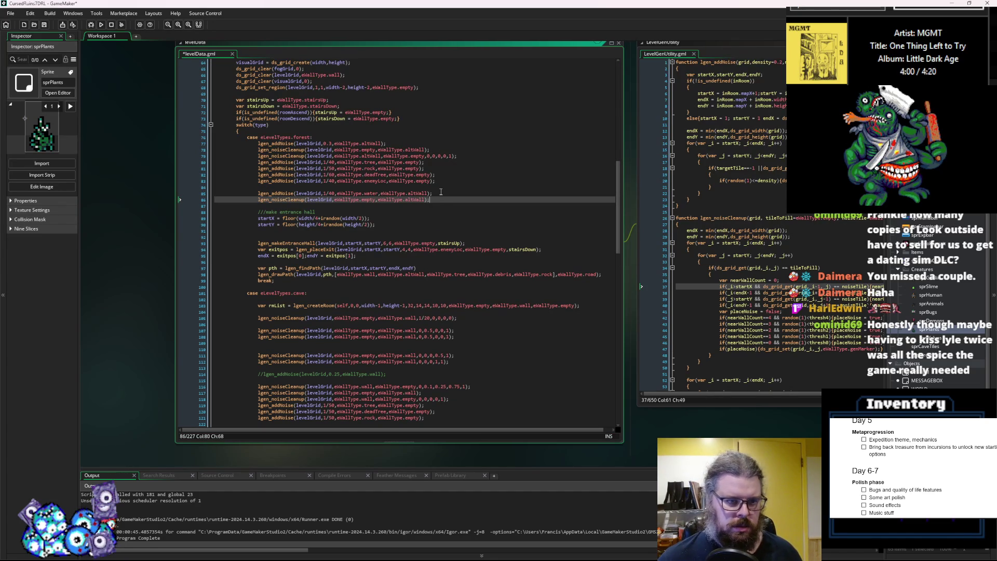
# - Review the forest water lines and set the cleanup line's last argument to water
pyautogui.scroll(2, 403, 192)
pyautogui.press('Down')
pyautogui.press('Down')
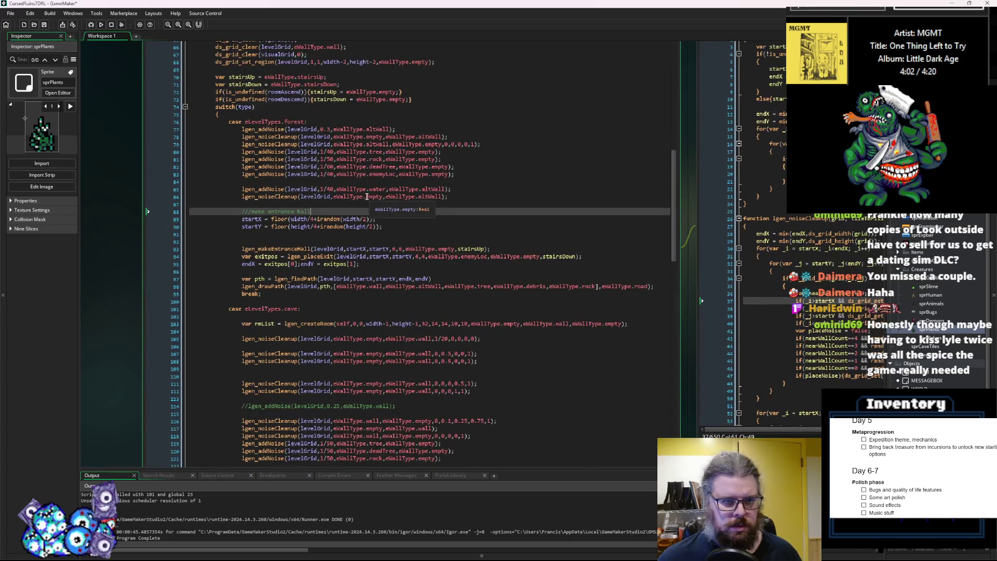
pyautogui.click(375, 189)
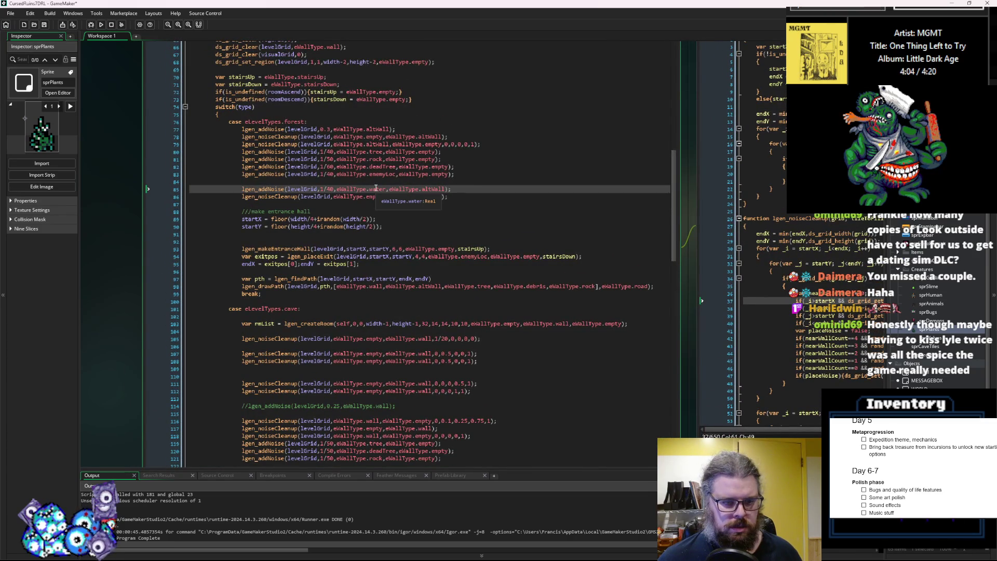
pyautogui.scroll(-1, 410, 171)
pyautogui.click(441, 157)
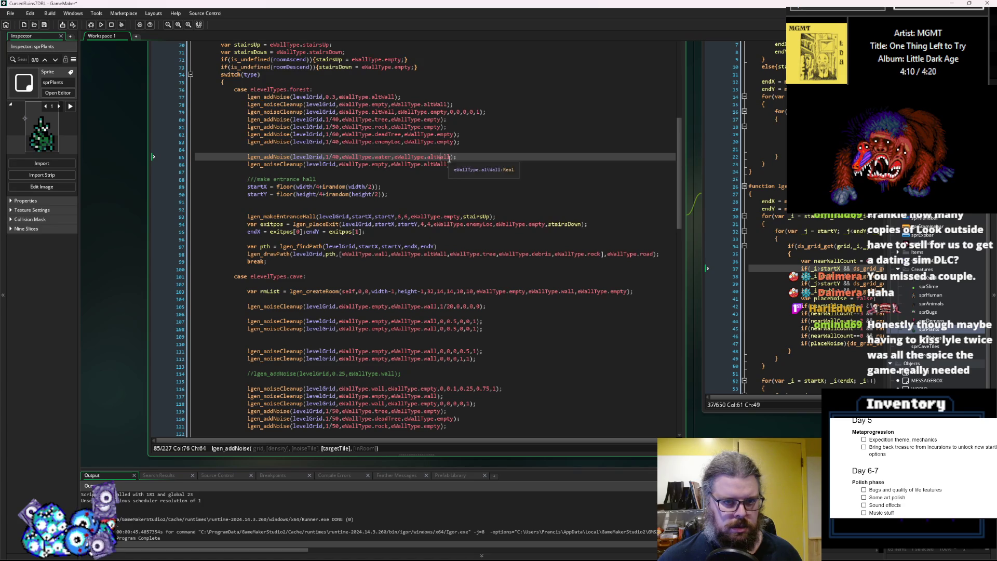
pyautogui.click(378, 165)
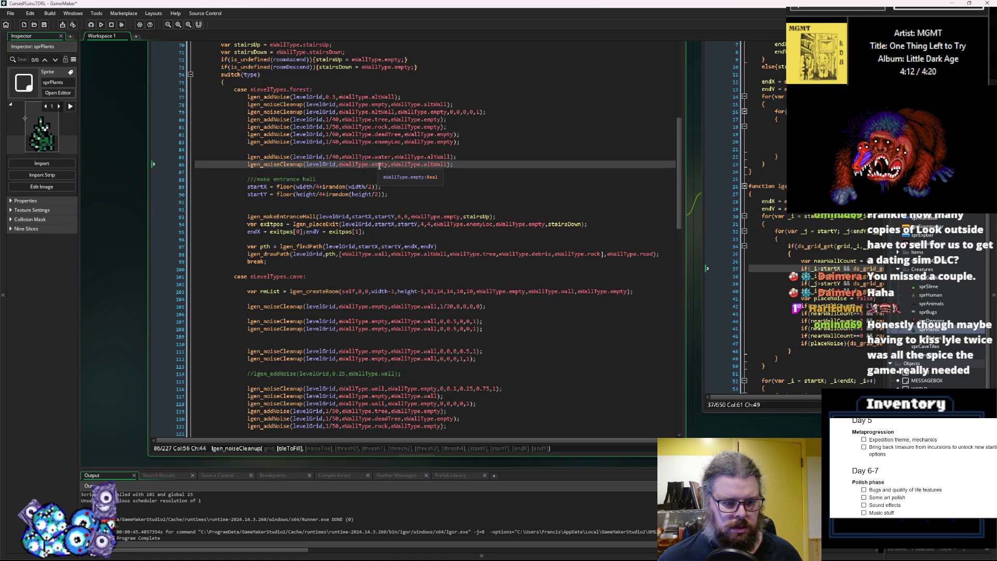
pyautogui.write('altWall')
pyautogui.doubleClick(385, 157)
pyautogui.hotkey('ctrl', 'c')
pyautogui.doubleClick(439, 164)
pyautogui.hotkey('ctrl', 'v')
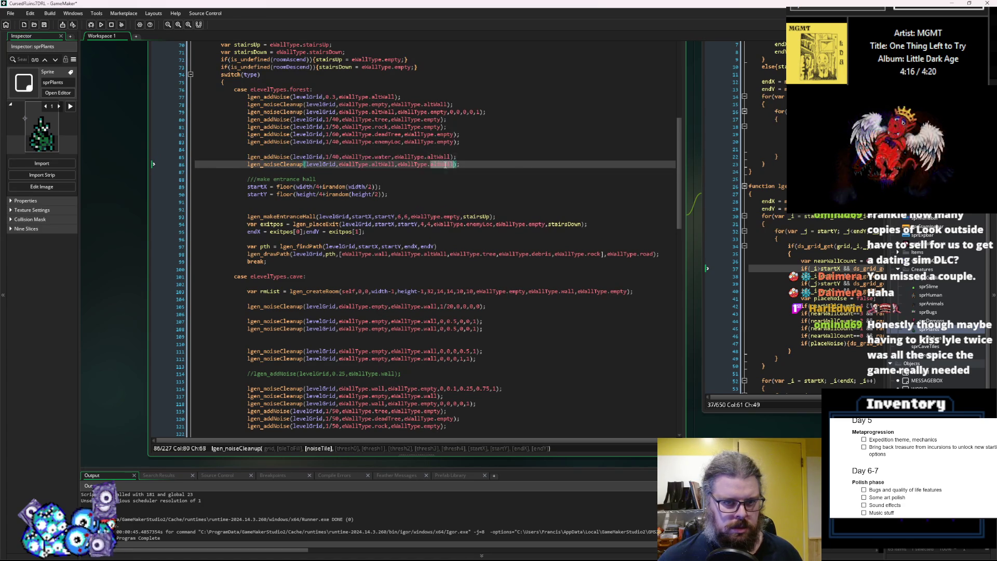
# - Fill in the remaining water cleanup arguments, correcting typos and ending with 1,1)
pyautogui.write(',')
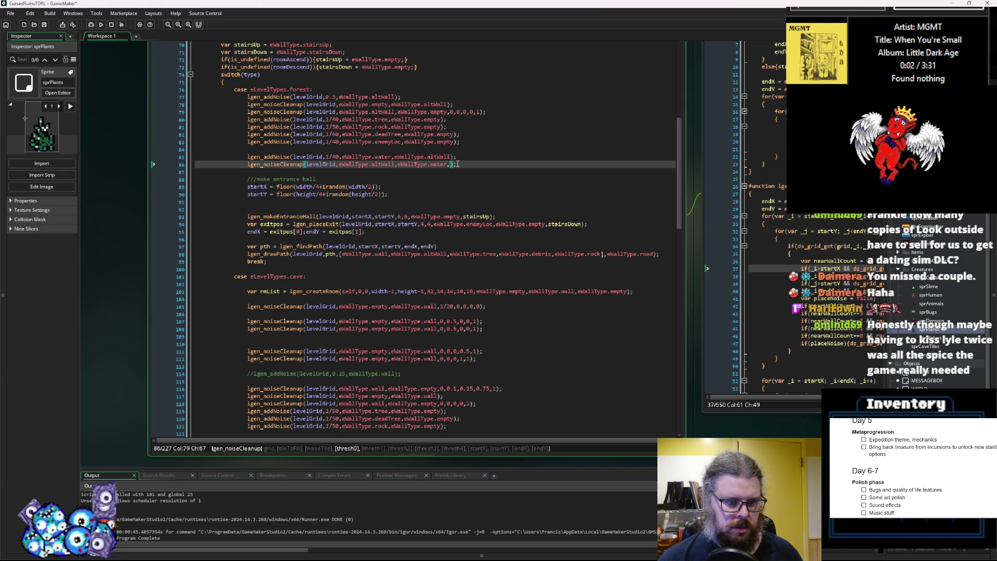
pyautogui.write('0,0.')
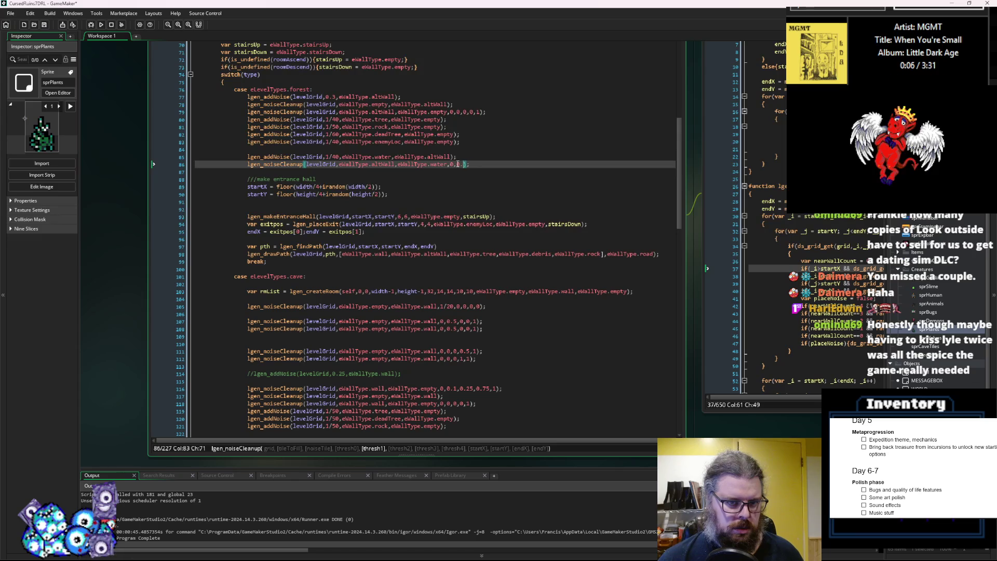
pyautogui.write('.5,0.')
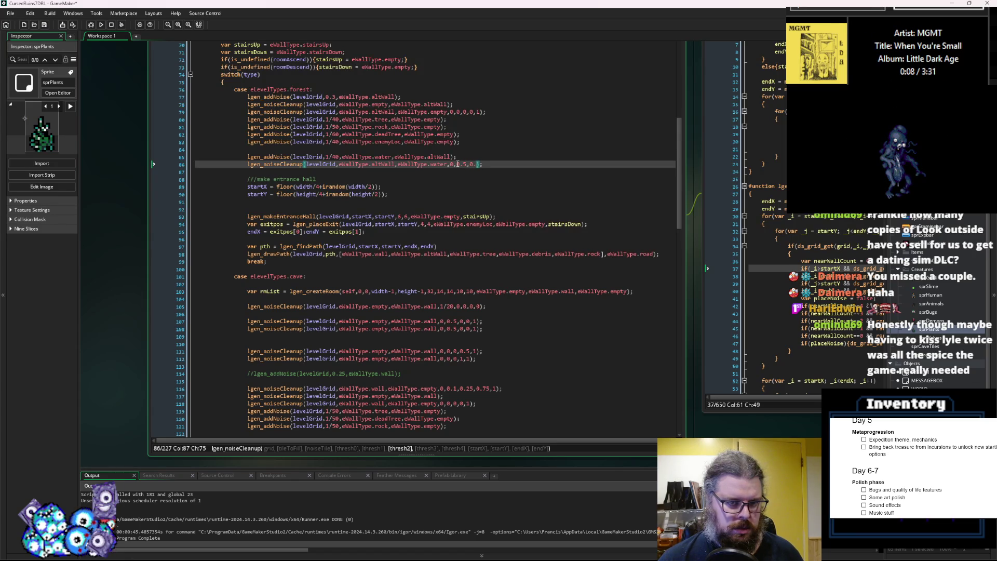
pyautogui.write('5,0')
pyautogui.write(',0,')
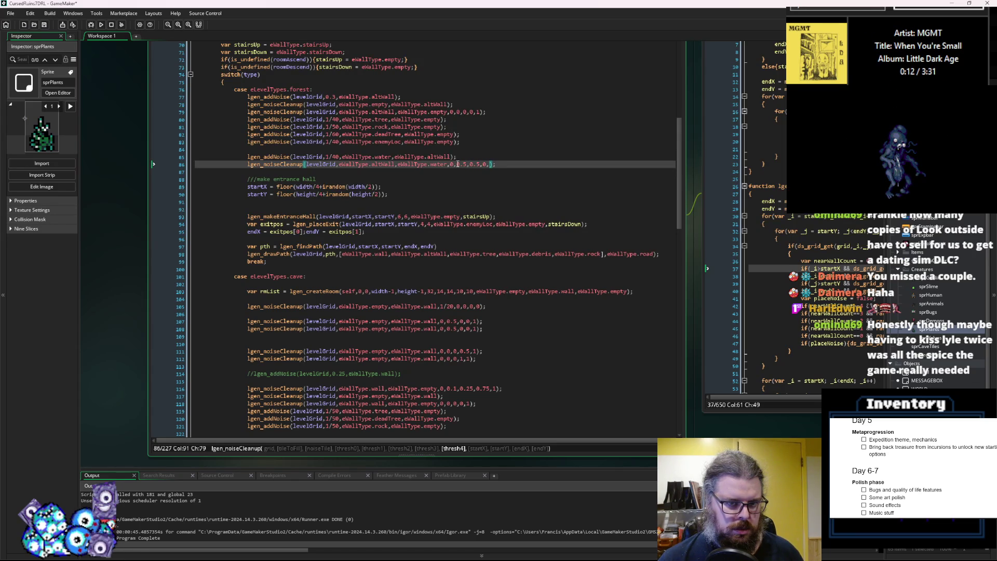
pyautogui.press('BackSpace')
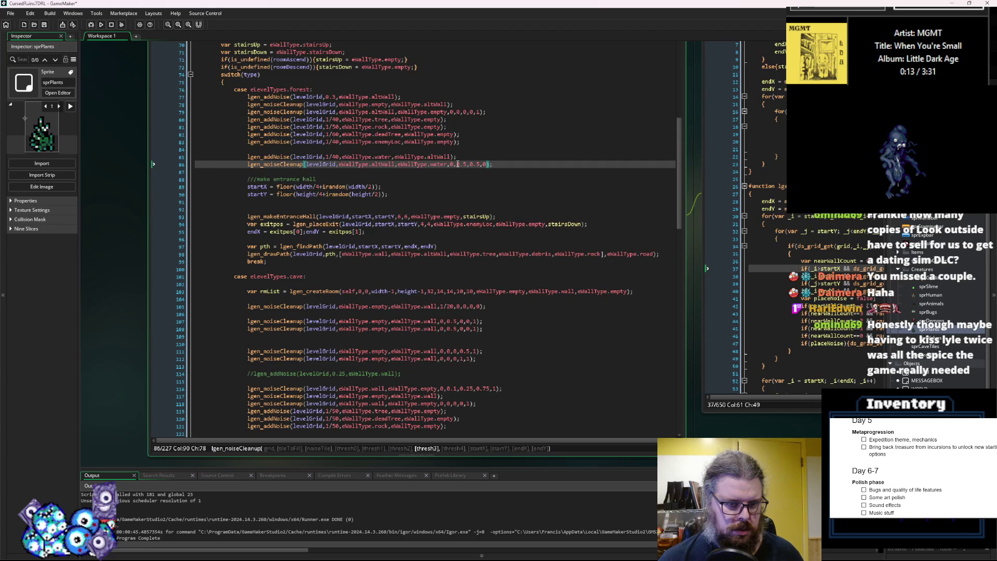
pyautogui.press('BackSpace')
pyautogui.press('BackSpace')
pyautogui.write('75,0.')
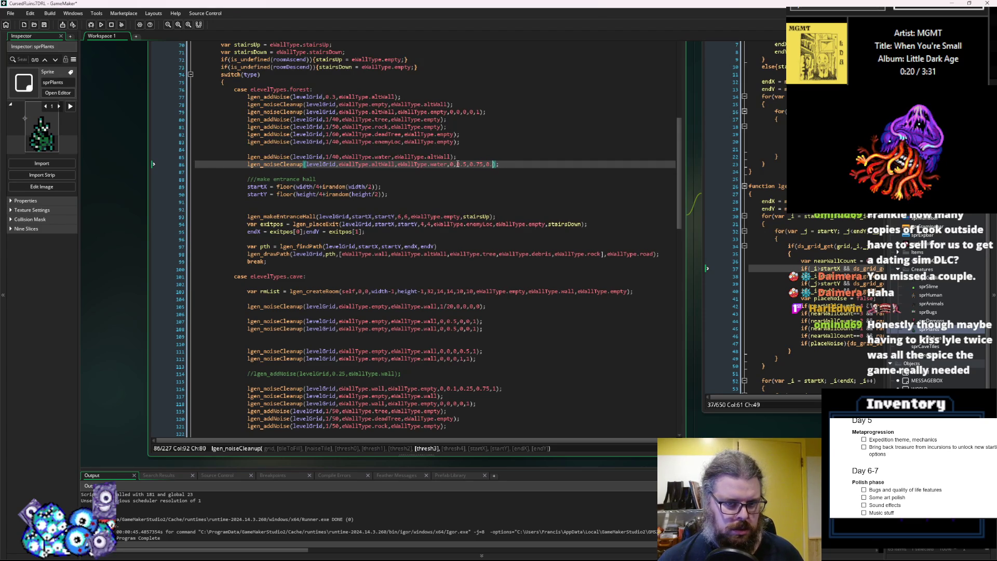
pyautogui.press('BackSpace')
pyautogui.press('BackSpace')
pyautogui.write('1,1')
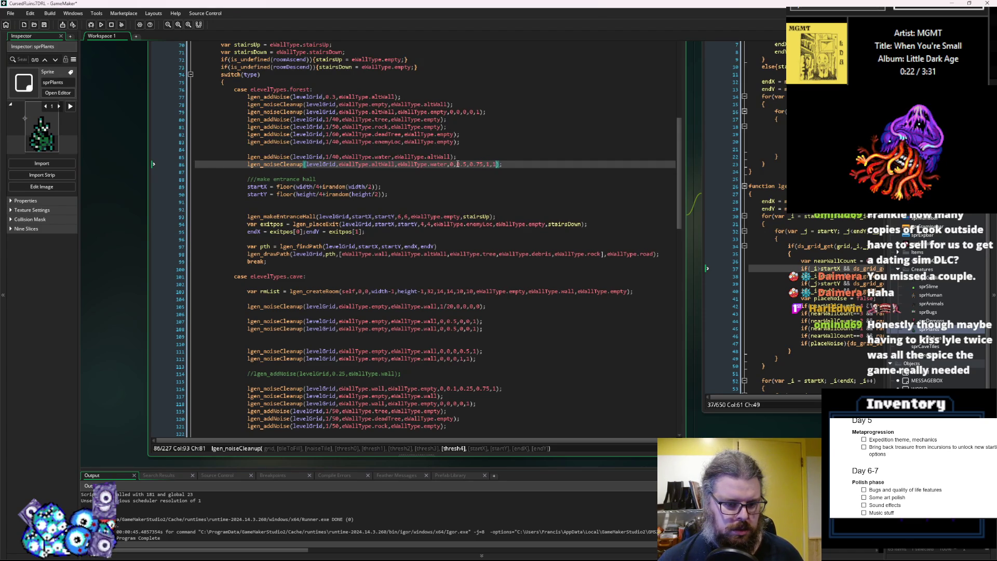
pyautogui.write(')')
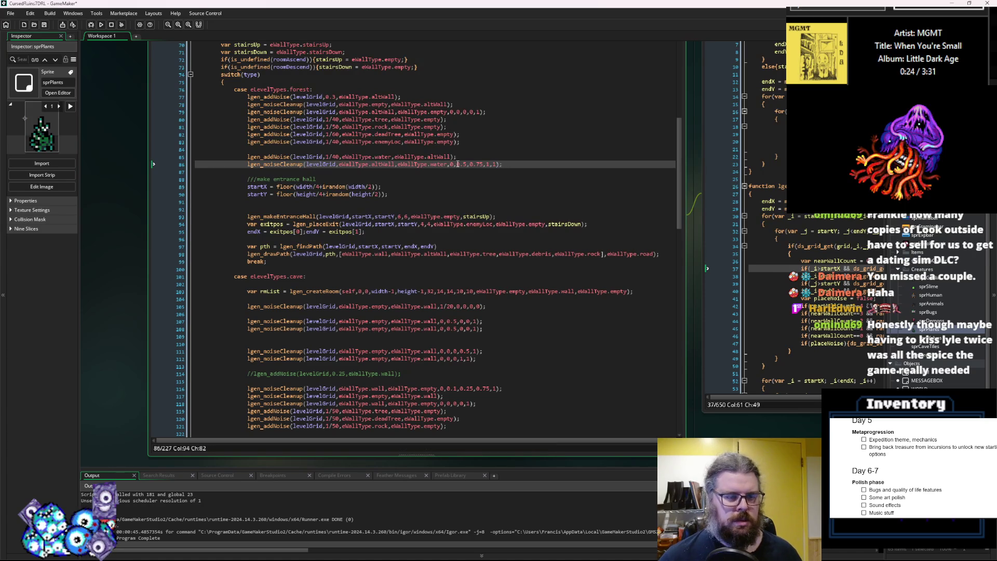
# - Change the forest water noise density from 1/40 to 1/50
pyautogui.click(335, 157)
pyautogui.press('Delete')
pyautogui.write('5')
# - Duplicate the water cleanup line so three cleanup passes run
pyautogui.click(524, 166)
pyautogui.hotkey('shift', 'Home')
pyautogui.click(534, 165)
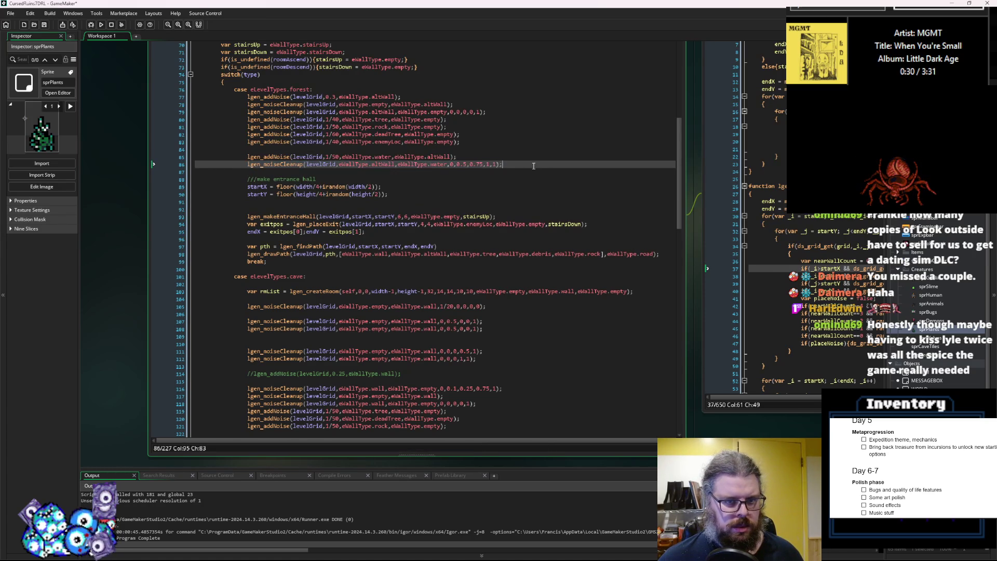
pyautogui.hotkey('ctrl', 'd')
pyautogui.hotkey('ctrl', 'd')
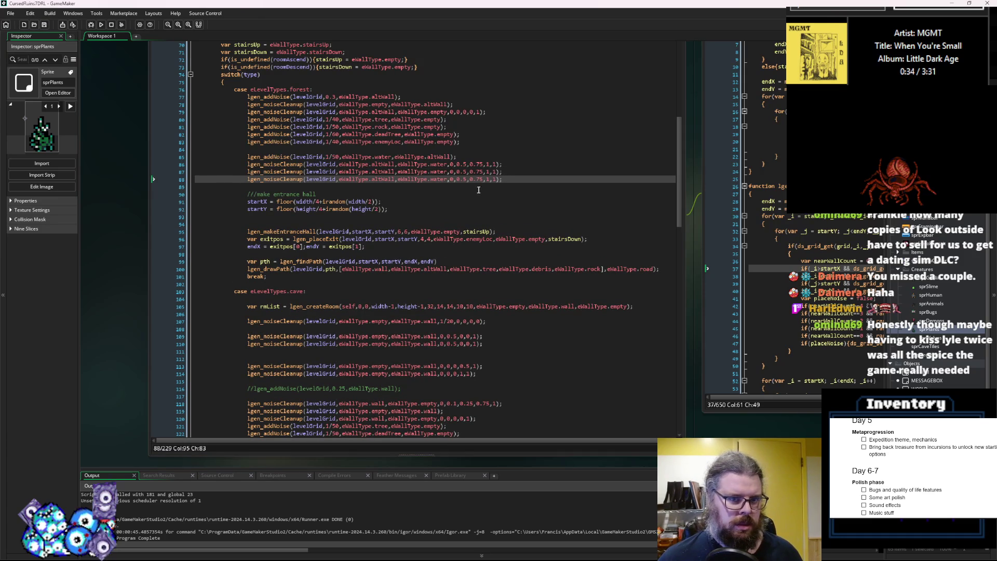
# - Check the water cleanup call's parameters and run the game in Debug mode (F6)
pyautogui.click(466, 180)
pyautogui.click(451, 179)
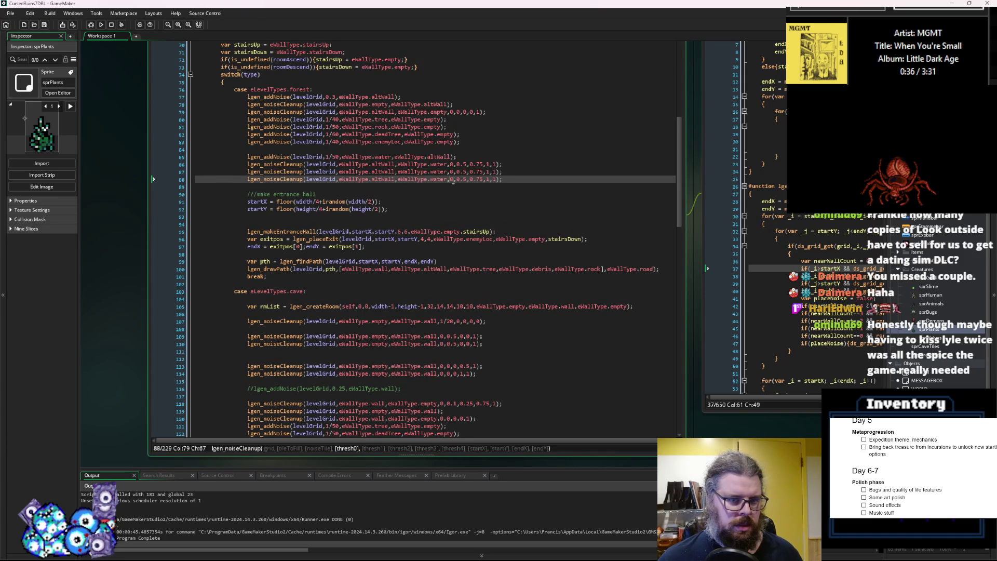
pyautogui.click(92, 27)
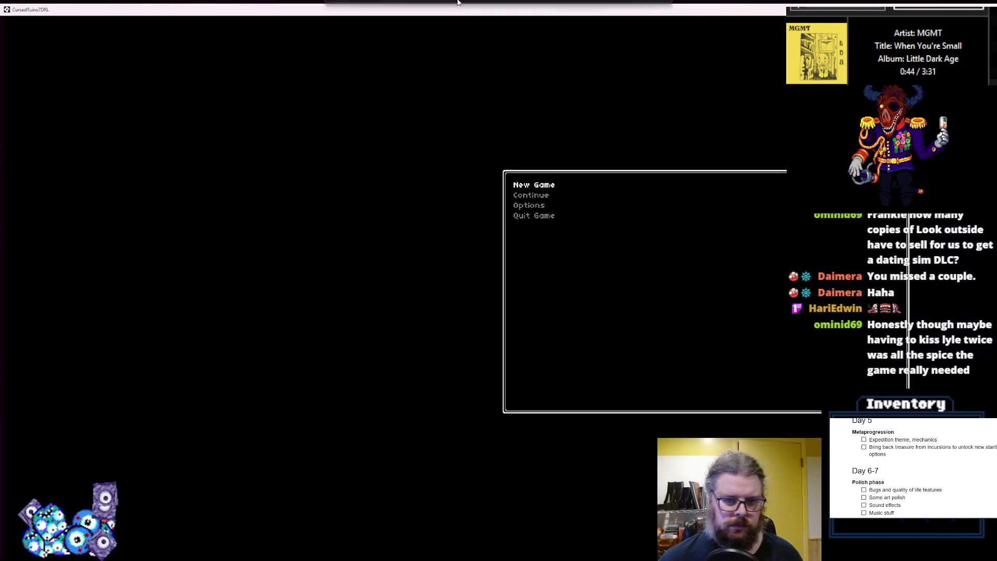
# - Start a new game, reveal the forest map with F1, and walk up-right toward the water
pyautogui.press('Return')
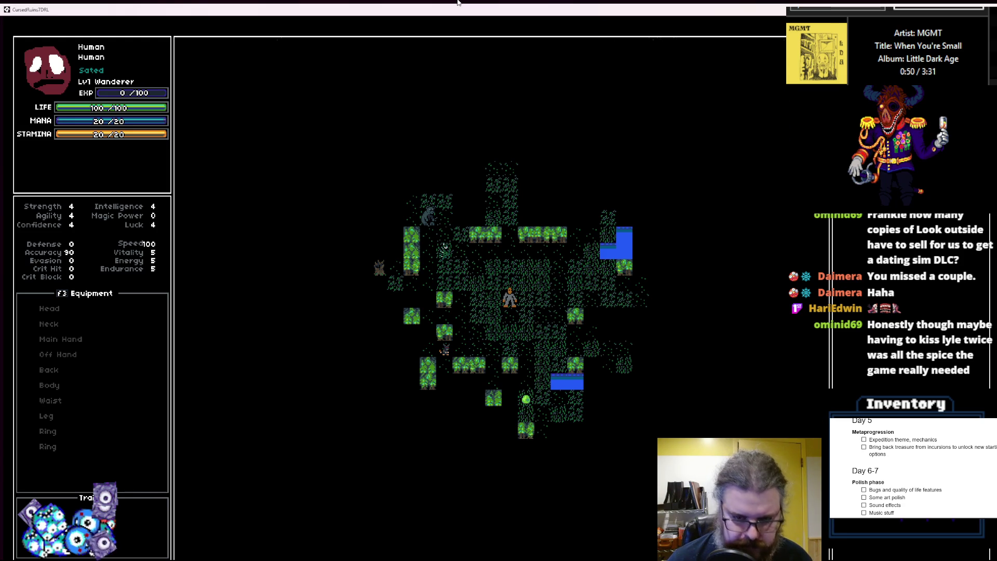
pyautogui.press('F1')
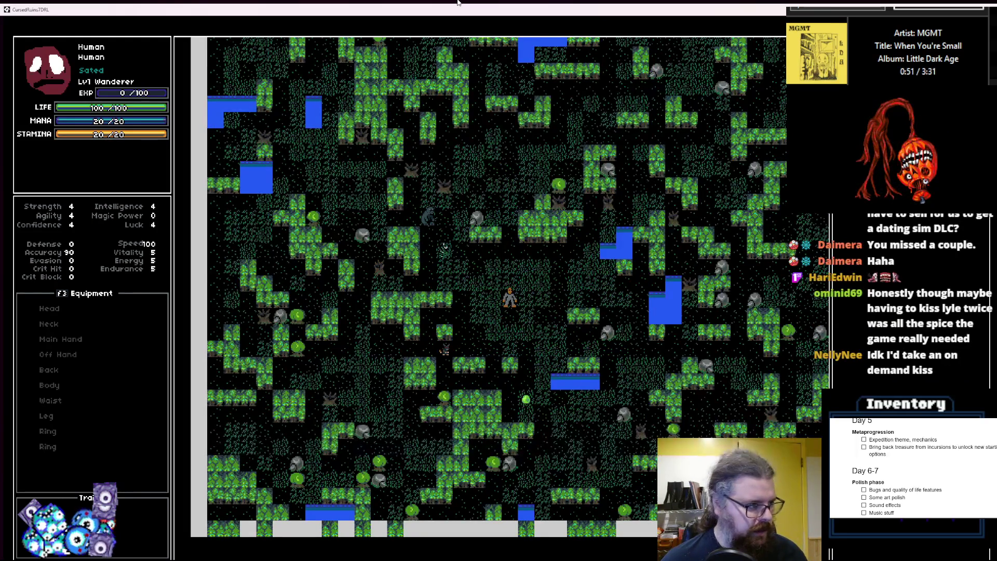
pyautogui.press('Right')
pyautogui.press('Right')
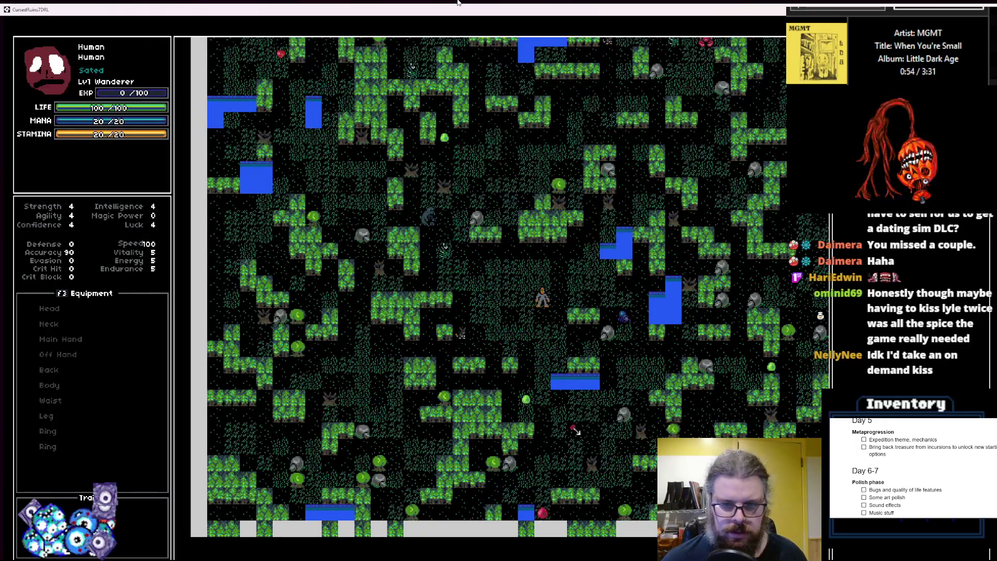
pyautogui.press('Up')
pyautogui.press('Up')
pyautogui.press('Right')
pyautogui.press('Right')
pyautogui.press('Up')
pyautogui.press('Right')
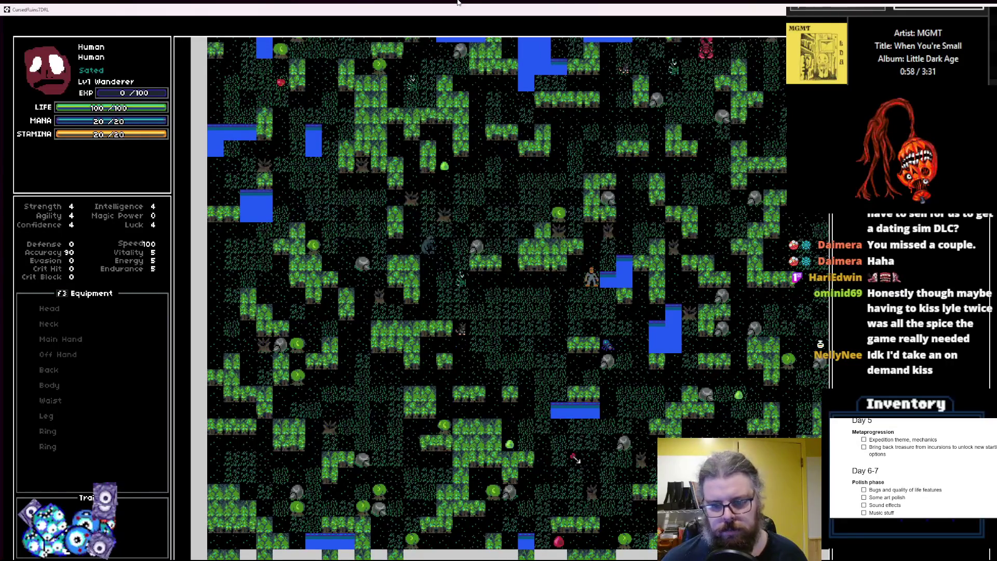
pyautogui.press('Up')
pyautogui.press('Up')
pyautogui.press('Right')
pyautogui.press('Right')
pyautogui.press('Right')
pyautogui.press('Up')
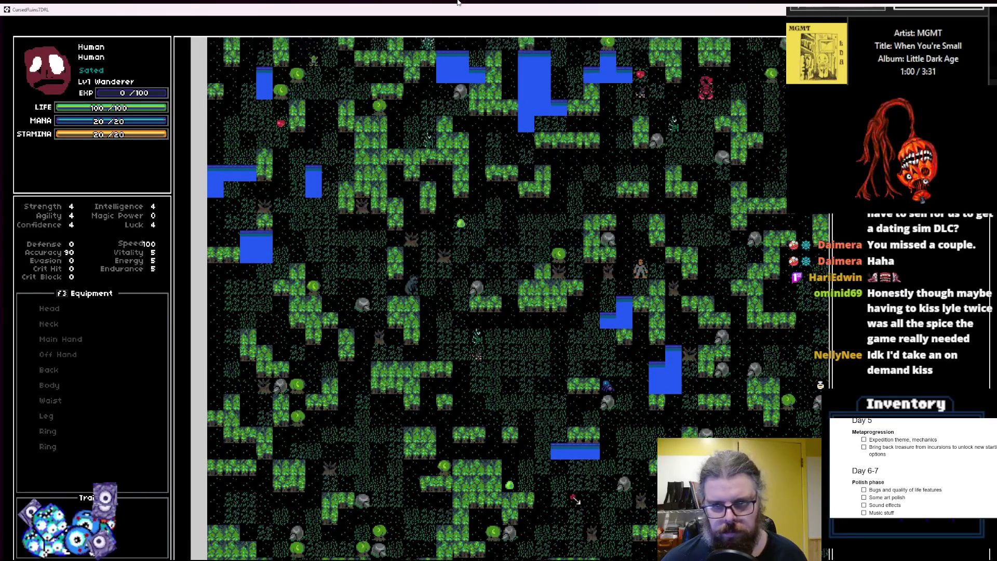
pyautogui.press('Up')
pyautogui.press('Up')
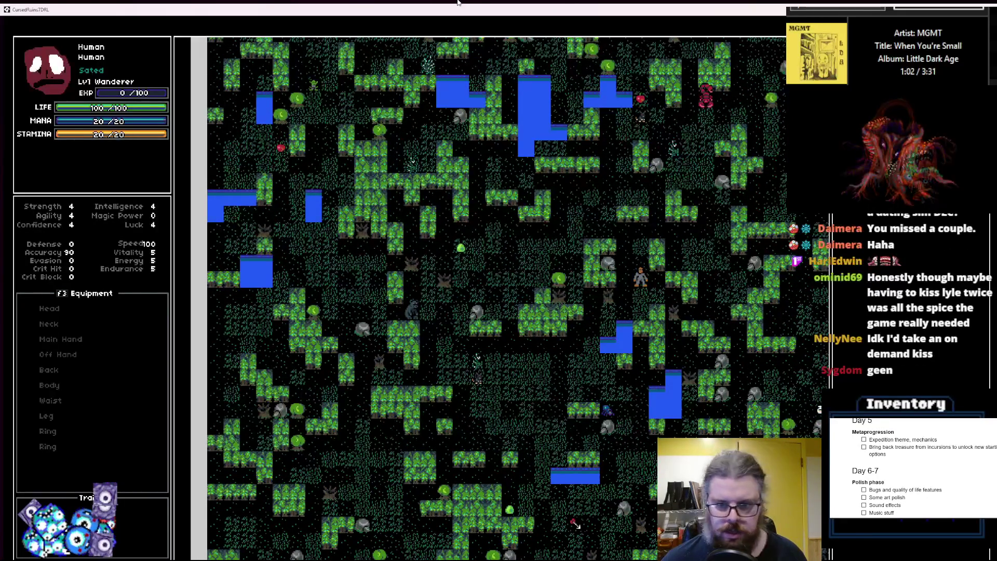
# - Explore the forest to inspect the water pools, then restore the game window's normal size
pyautogui.press('Up')
pyautogui.press('Up')
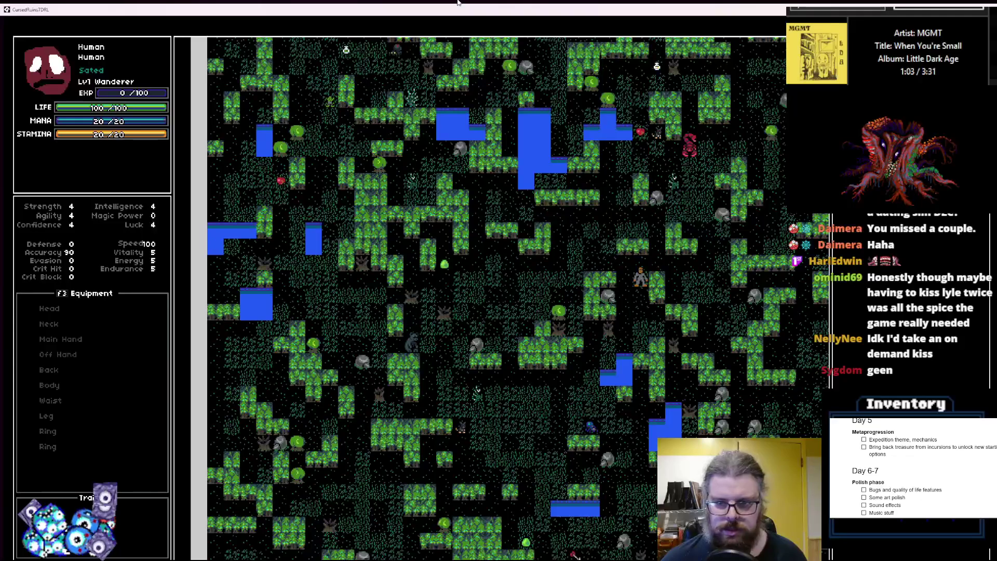
pyautogui.press('Right')
pyautogui.press('Right')
pyautogui.press('Right')
pyautogui.press('Right')
pyautogui.press('Down')
pyautogui.press('Down')
pyautogui.press('Down')
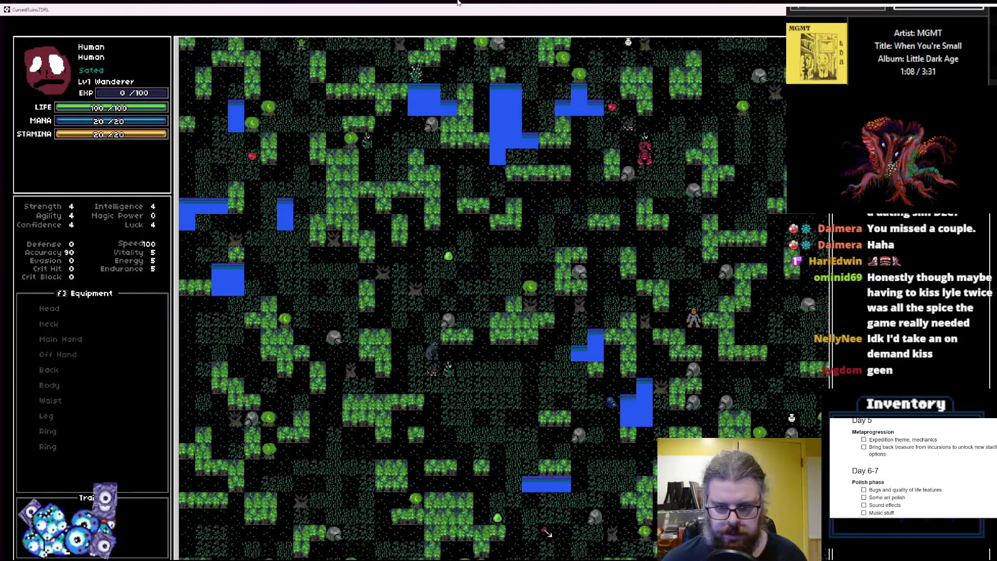
pyautogui.press('Down')
pyautogui.press('Down')
pyautogui.press('Down')
pyautogui.press('Right')
pyautogui.press('Right')
pyautogui.press('Right')
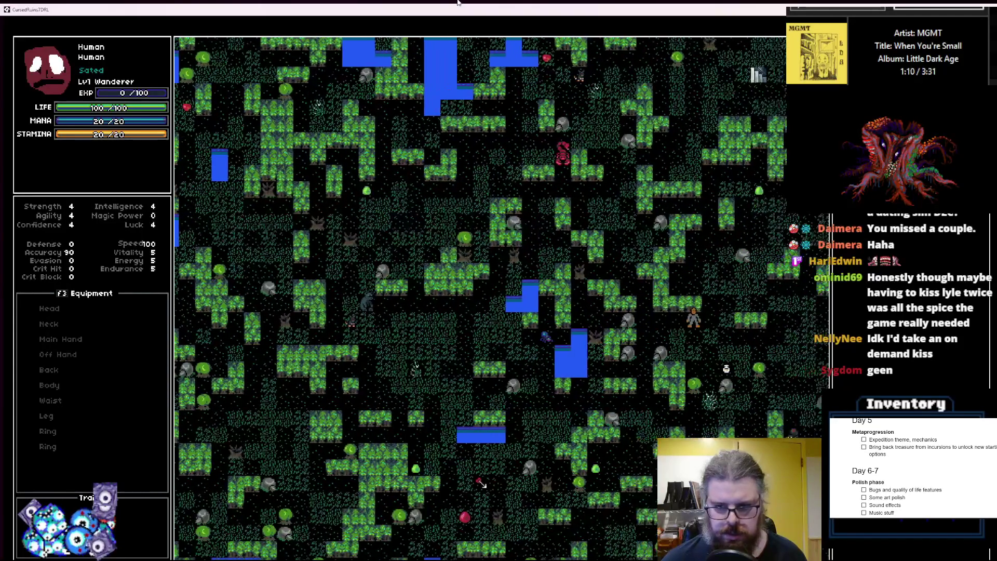
pyautogui.press('Right')
pyautogui.press('Right')
pyautogui.press('Right')
pyautogui.press('Up')
pyautogui.press('Up')
pyautogui.press('Up')
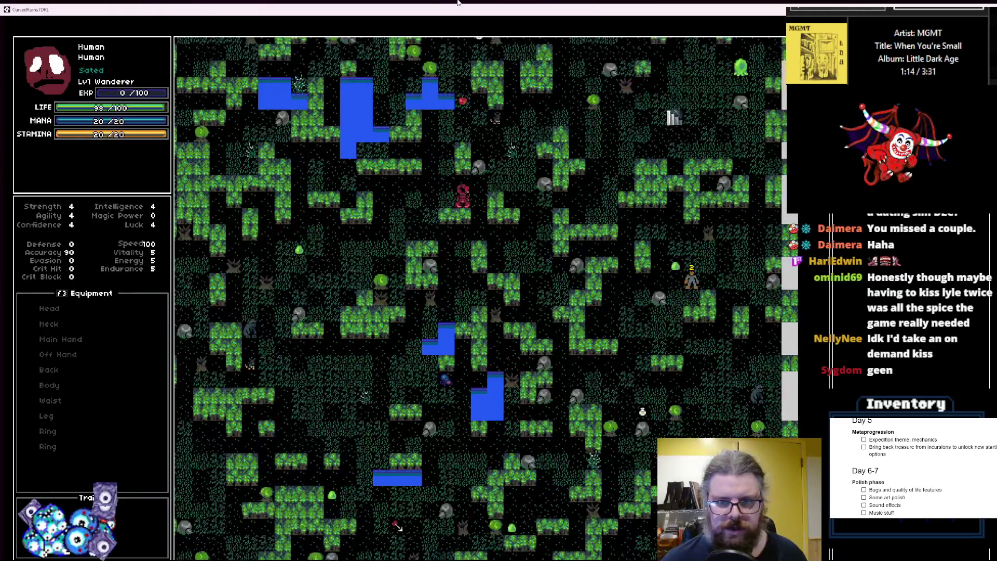
pyautogui.press('Left')
pyautogui.press('Left')
pyautogui.press('Left')
pyautogui.press('Up')
pyautogui.press('Up')
pyautogui.press('Up')
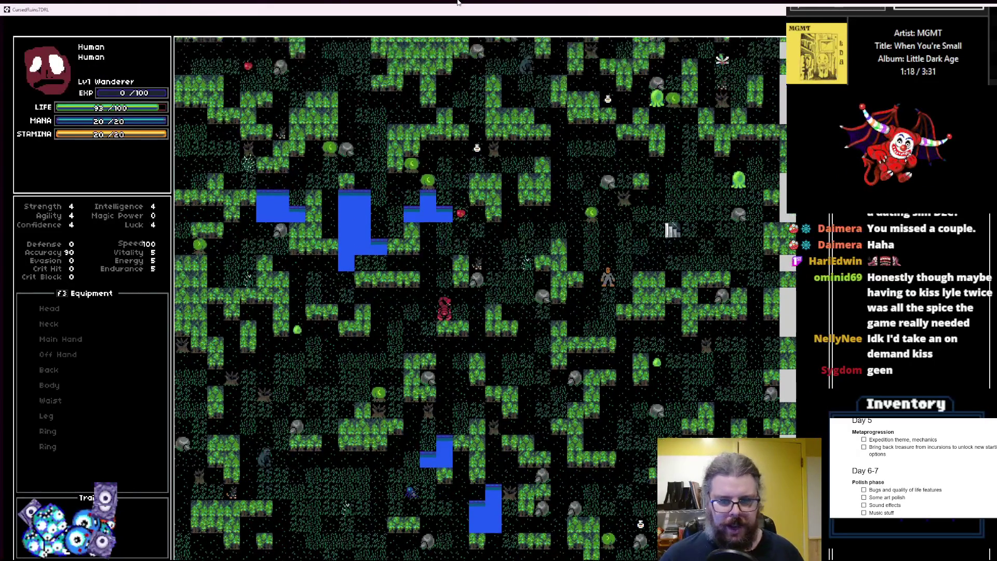
pyautogui.press('Up')
pyautogui.press('Up')
pyautogui.press('Left')
pyautogui.press('Up')
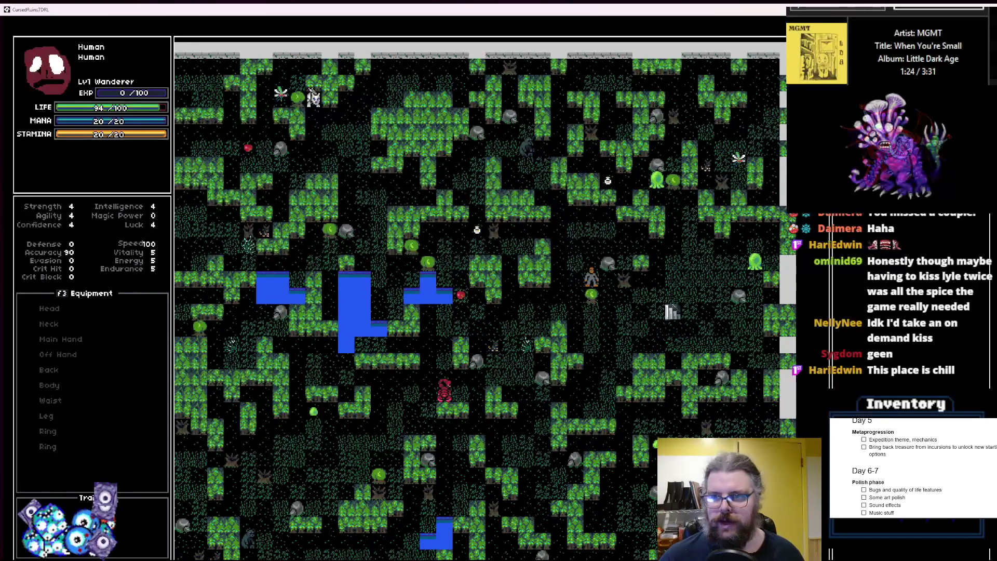
pyautogui.doubleClick(457, 8)
# - Close the running game and switch through levelRooms to line 32 of the levelData code
pyautogui.click(741, 101)
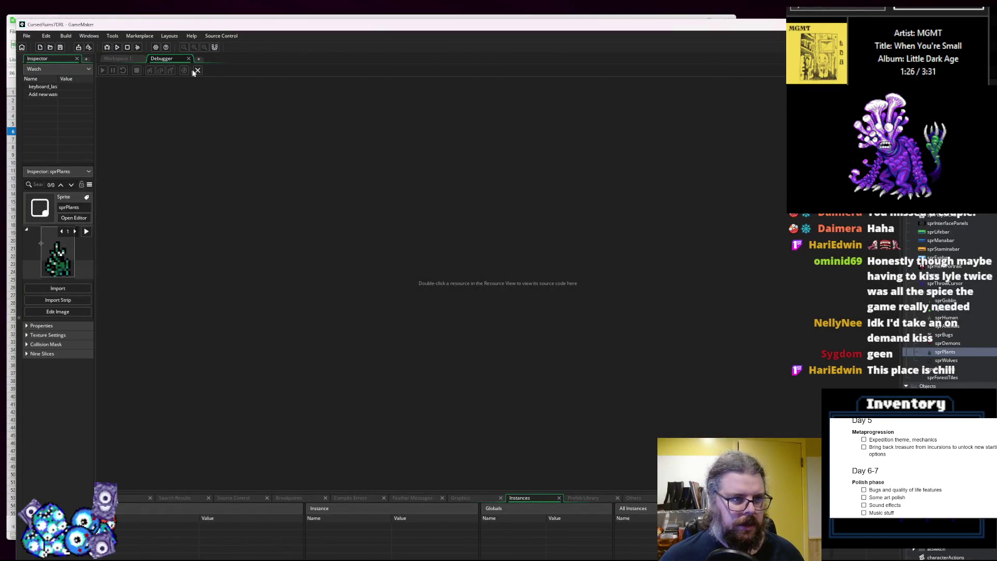
pyautogui.scroll(3, 439, 238)
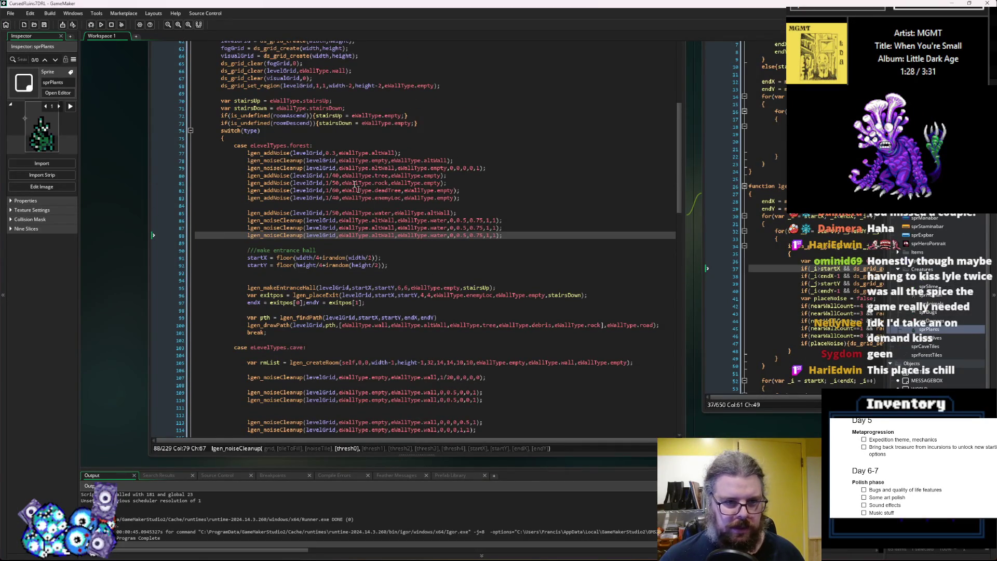
pyautogui.scroll(5, 361, 209)
pyautogui.scroll(2, 367, 238)
pyautogui.hotkey('ctrl', 'Tab')
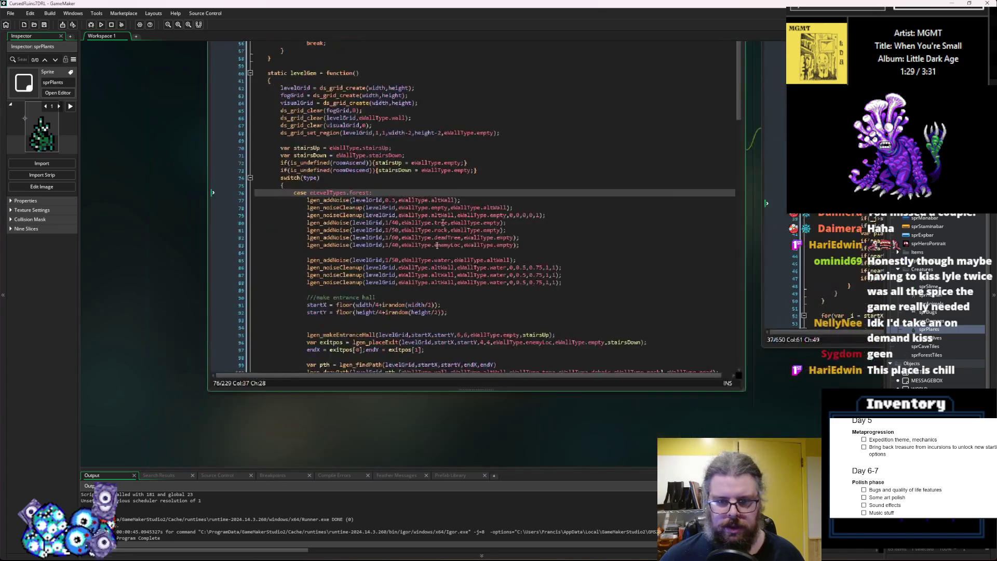
pyautogui.hotkey('ctrl', 'Tab')
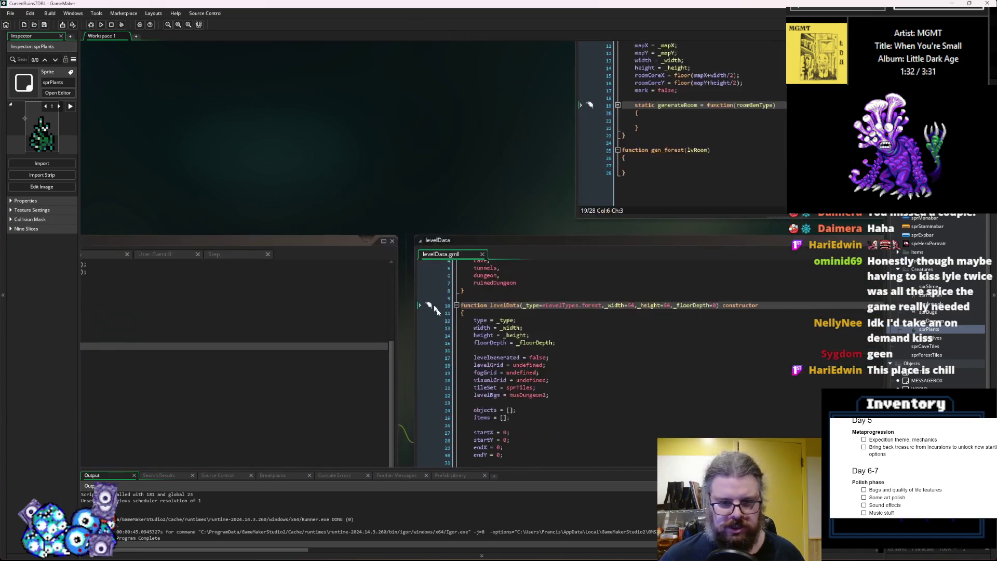
pyautogui.click(595, 299)
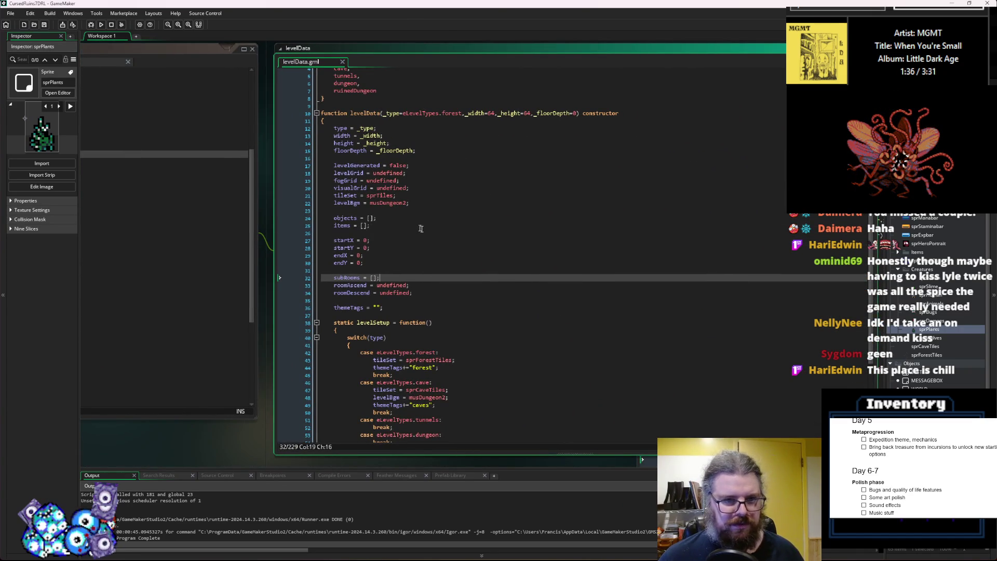
# - Cycle past SYSTEM Step, loadGameData and menuGame to the WORLD Create code's deadTree entry
pyautogui.hotkey('ctrl', 'Tab')
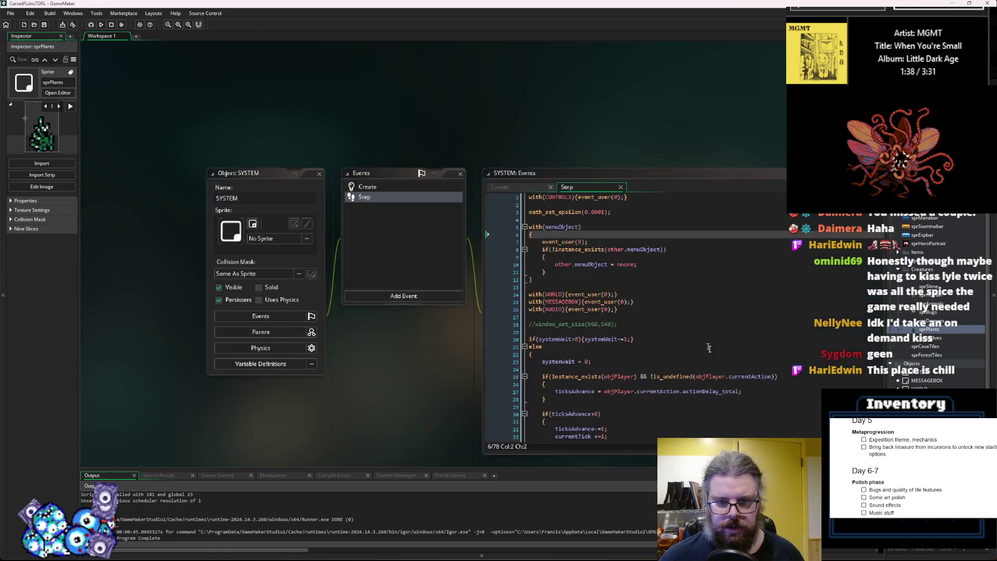
pyautogui.hotkey('ctrl', 'Tab')
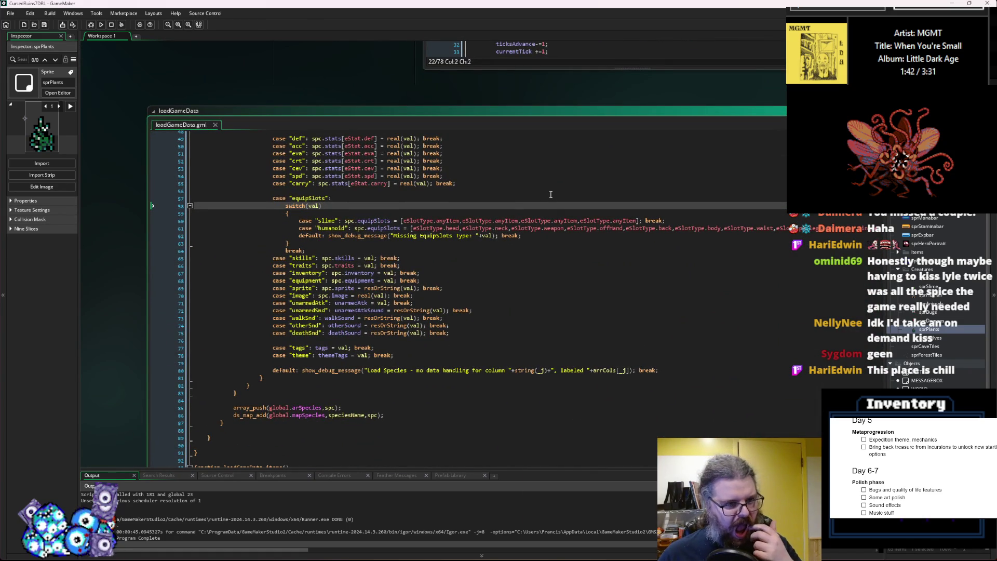
pyautogui.scroll(15, 550, 194)
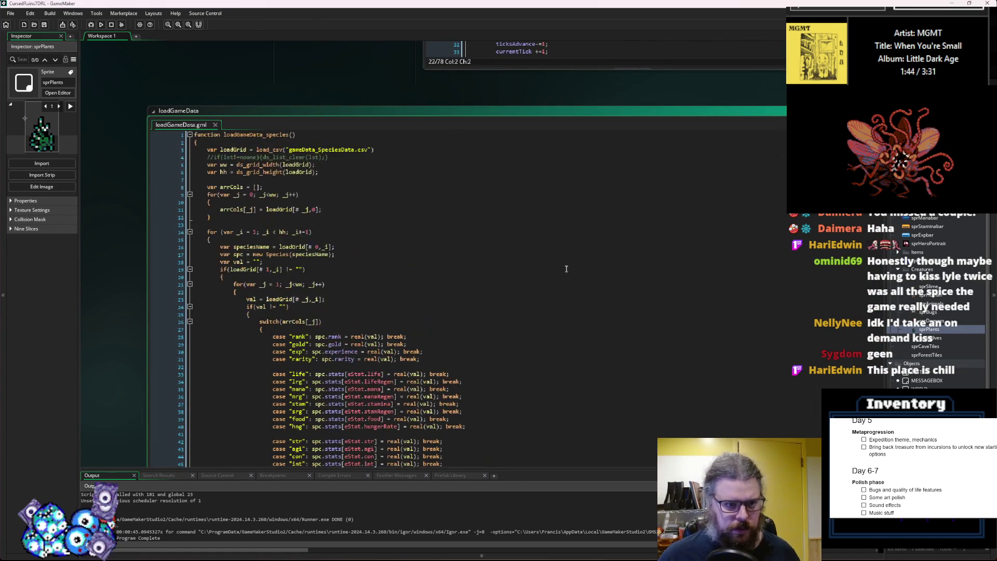
pyautogui.hotkey('ctrl', 'Tab')
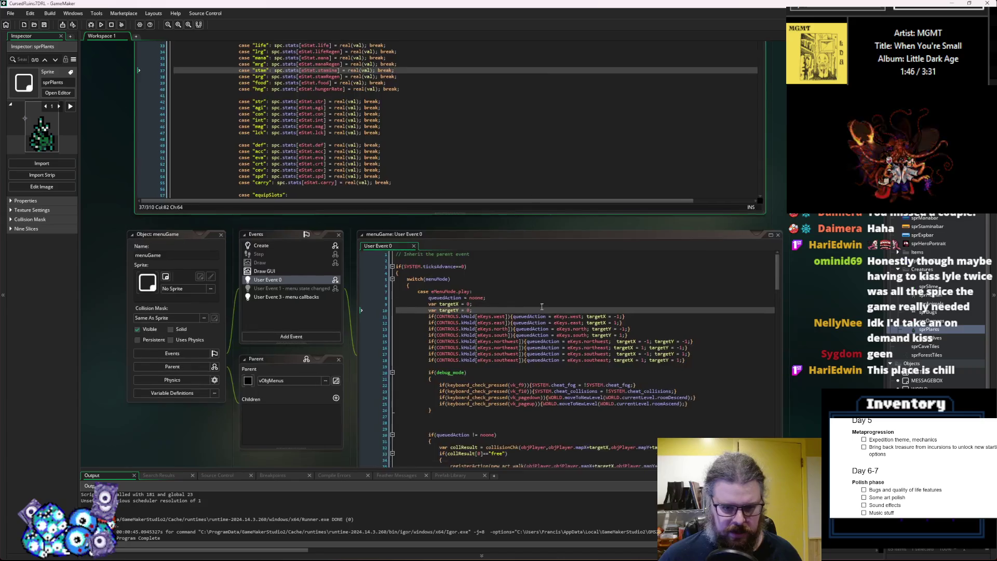
pyautogui.hotkey('ctrl', 'Tab')
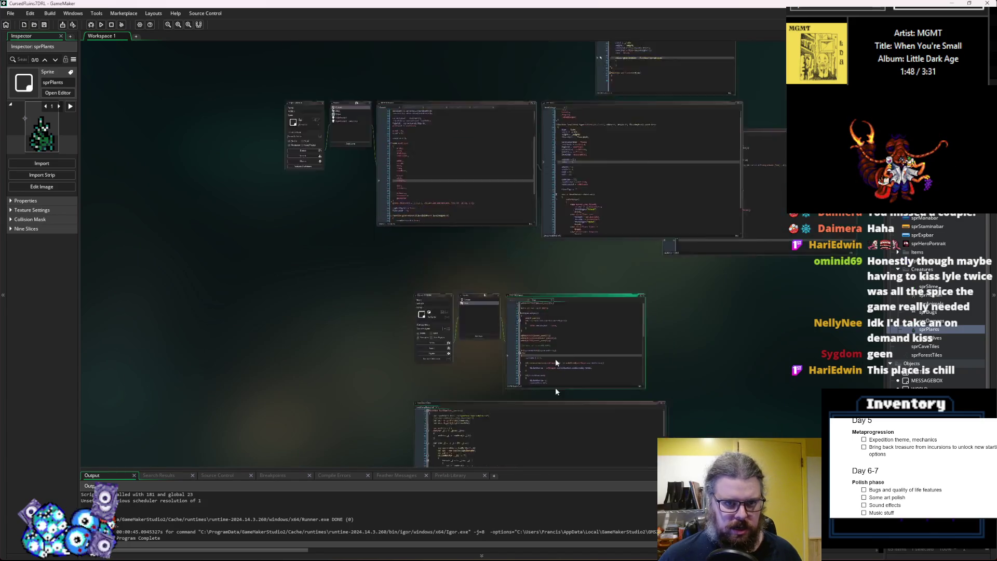
pyautogui.click(478, 322)
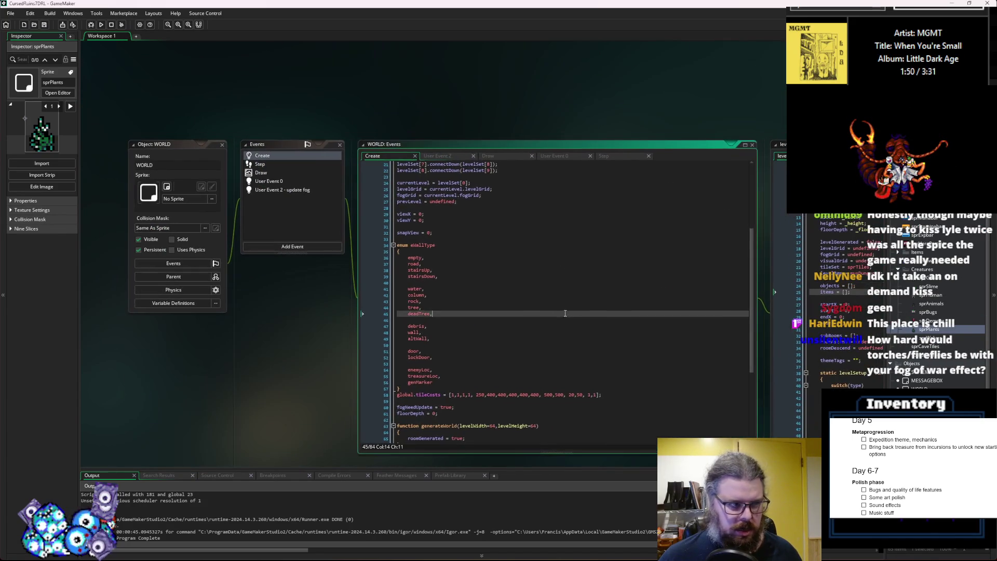
pyautogui.click(563, 315)
pyautogui.scroll(7, 563, 315)
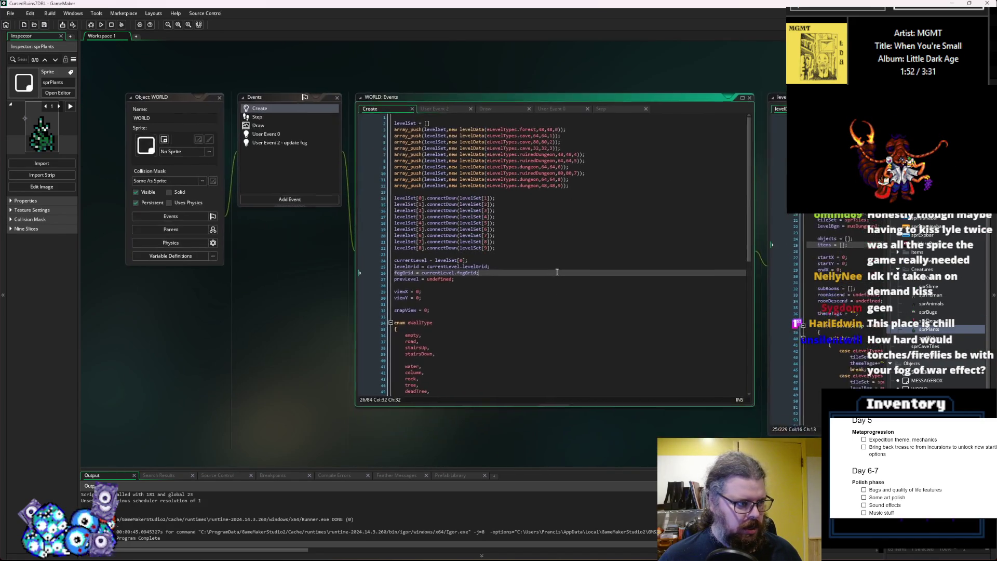
pyautogui.click(590, 260)
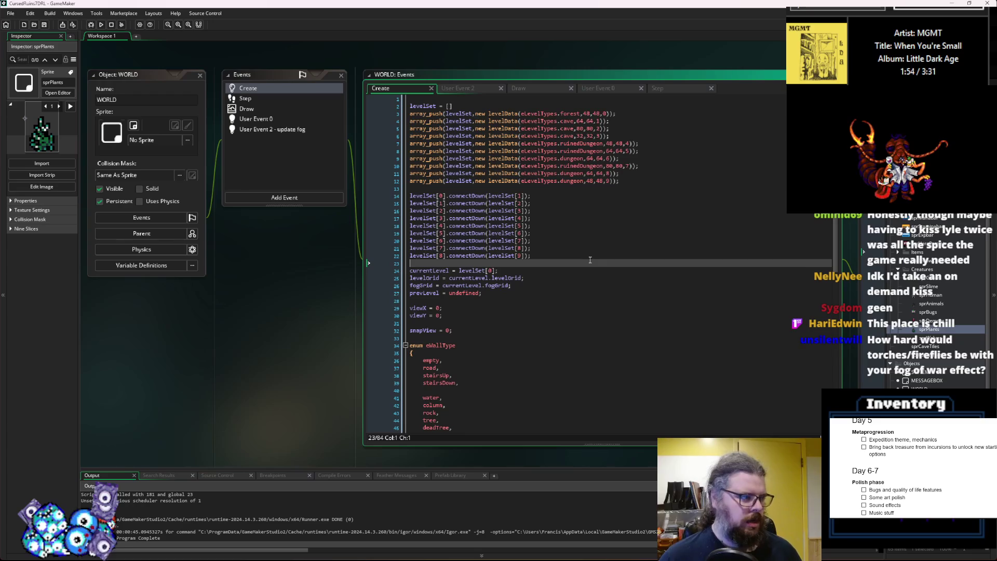
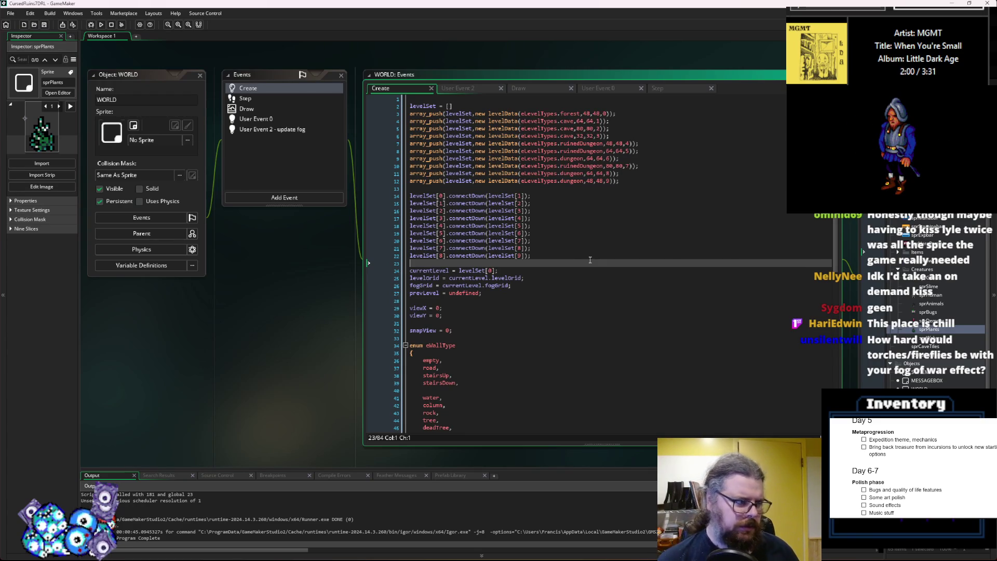
# - Change the forest level's levelData size to 128 by 128 in the WORLD Create event
pyautogui.click(583, 113)
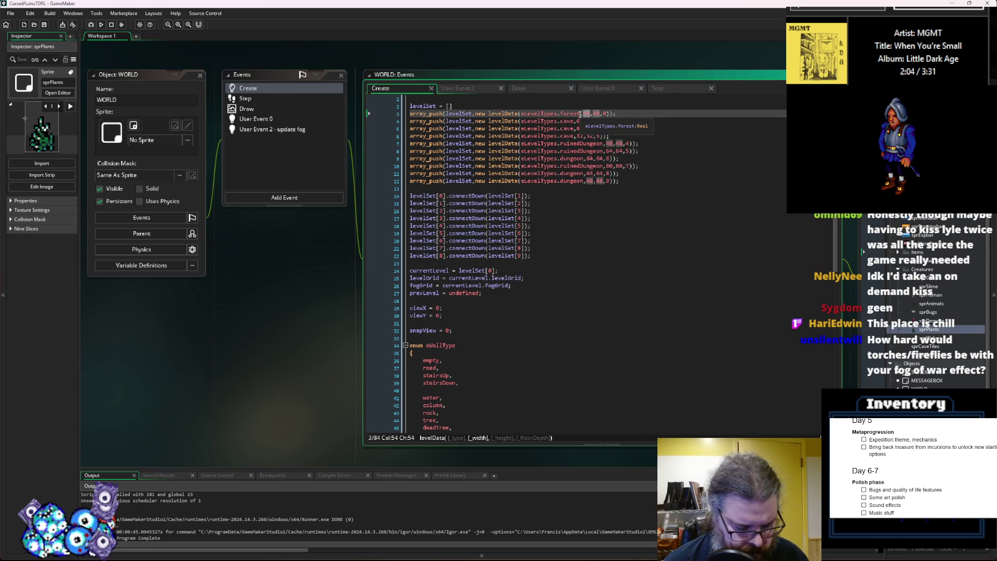
pyautogui.write('120')
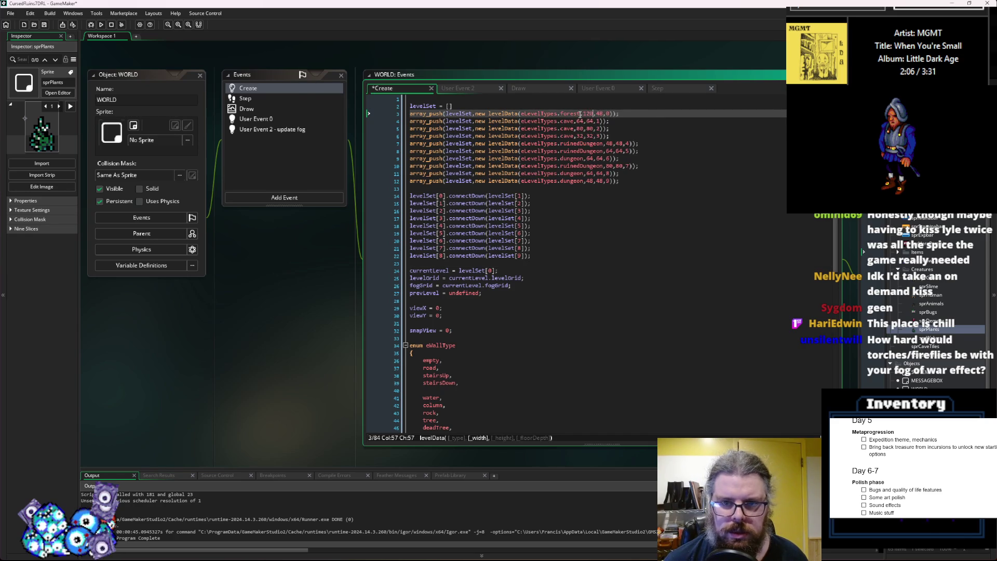
pyautogui.press('Right')
pyautogui.press('Delete')
pyautogui.press('Delete')
pyautogui.write('128')
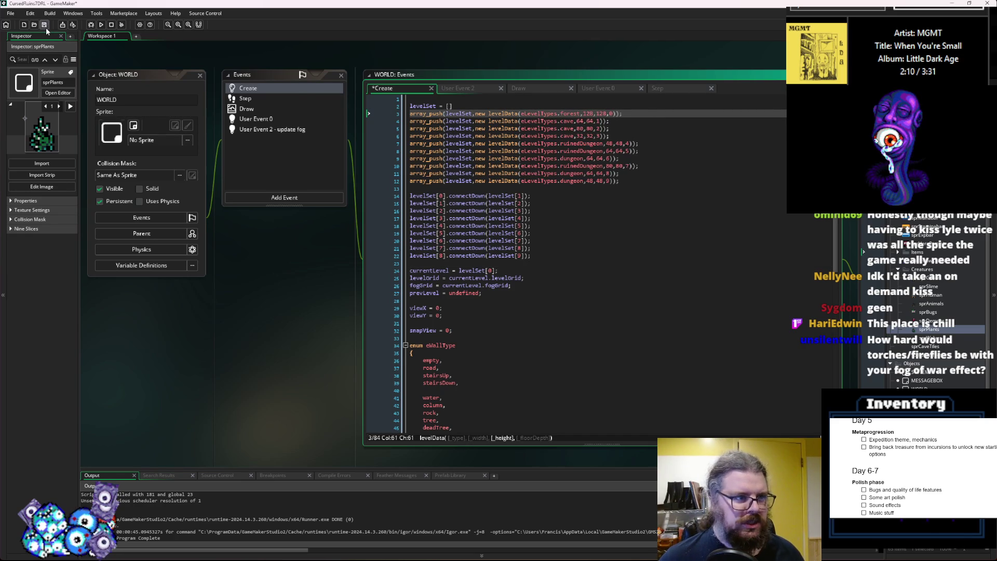
# - Jump to the levelGen forest code and select the cave's lgen_createRoom line
pyautogui.press('F12')
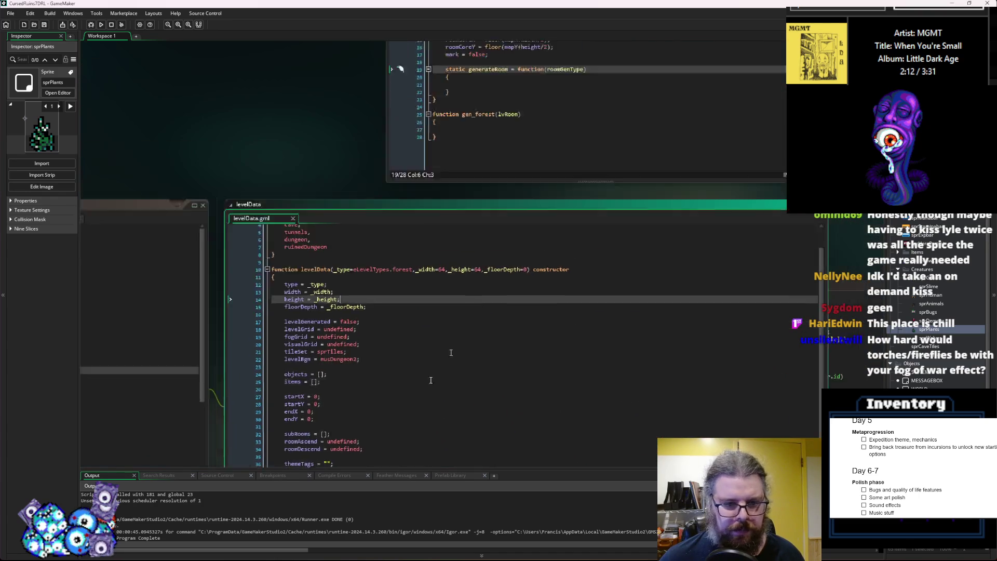
pyautogui.hotkey('ctrl', 'Tab')
pyautogui.hotkey('ctrl', 'Tab')
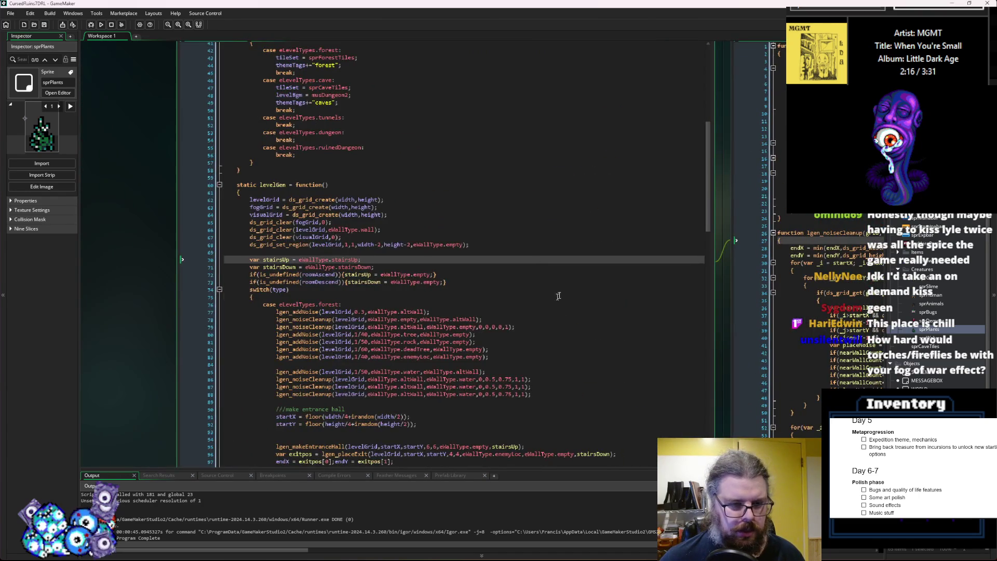
pyautogui.click(489, 315)
pyautogui.click(474, 266)
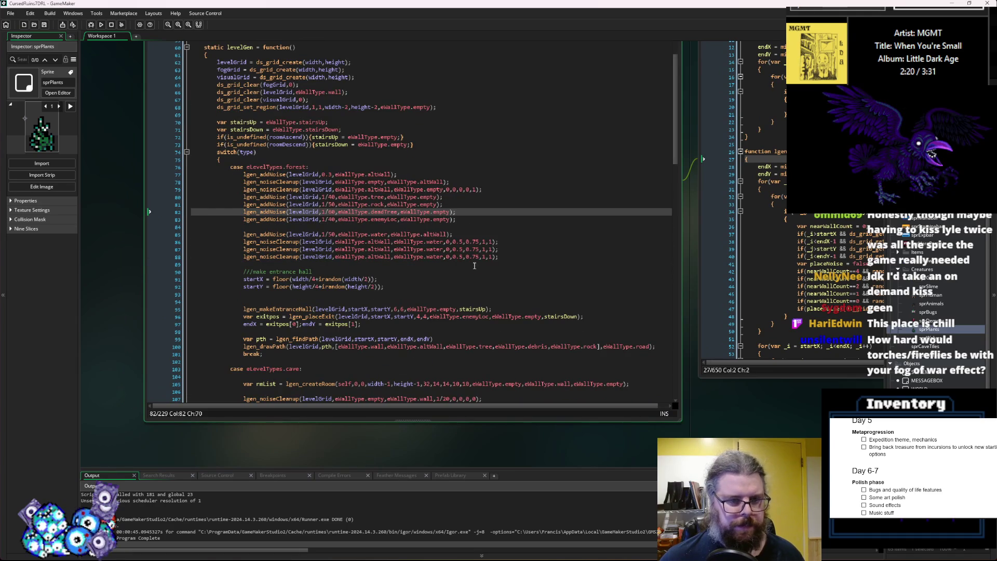
pyautogui.scroll(-2, 475, 266)
pyautogui.moveTo(638, 328); pyautogui.dragTo(244, 329)
pyautogui.hotkey('ctrl', 'c')
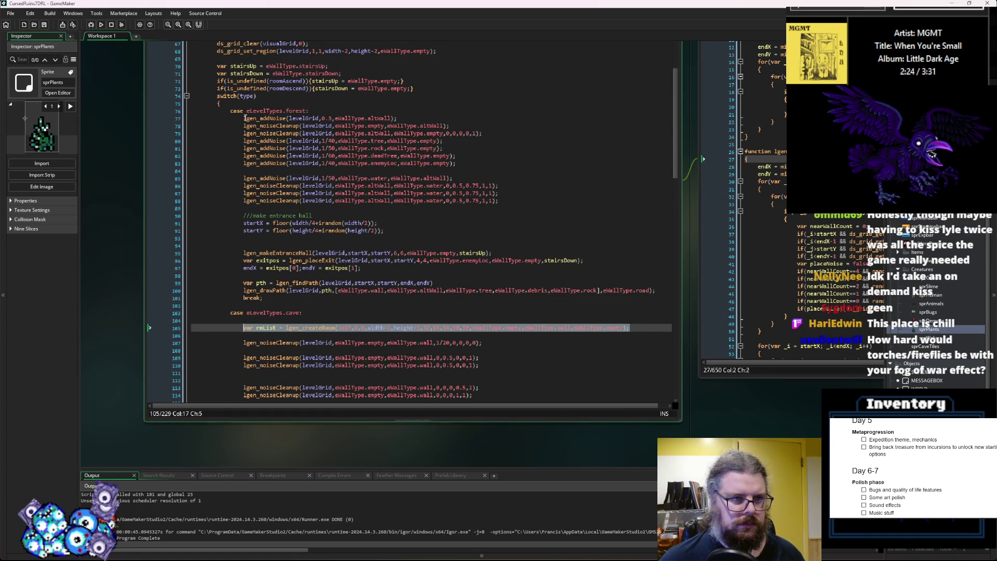
# - Paste the lgen_createRoom call at the start of the forest case, with a blank line below
pyautogui.click(245, 118)
pyautogui.hotkey('ctrl', 'v')
pyautogui.press('Return')
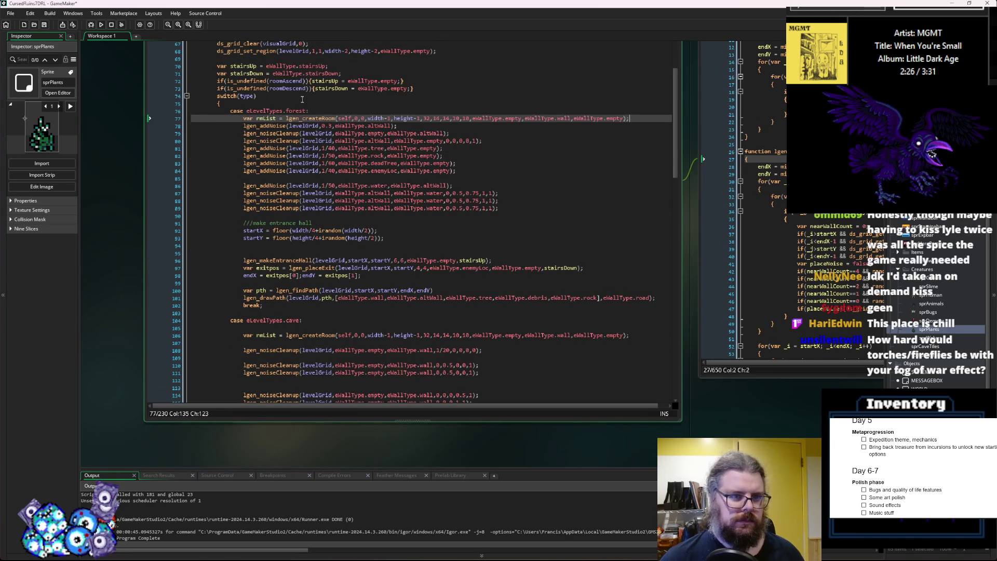
pyautogui.press('Return')
pyautogui.press('Up')
# - Replace eWallType.wall with altWall in the forest's lgen_createRoom call
pyautogui.click(457, 142)
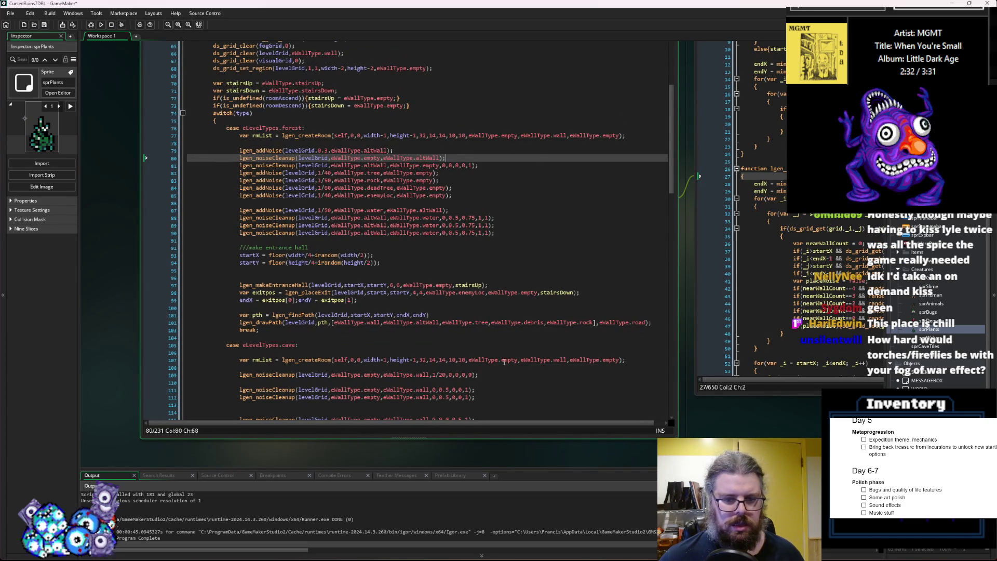
pyautogui.doubleClick(374, 151)
pyautogui.hotkey('ctrl', 'c')
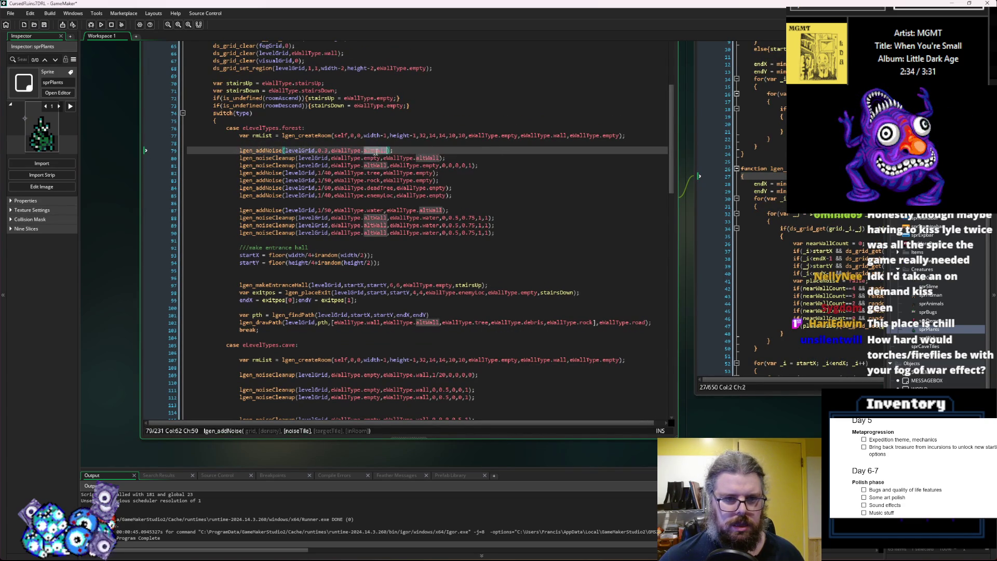
pyautogui.click(539, 137)
pyautogui.doubleClick(560, 135)
pyautogui.hotkey('ctrl', 'v')
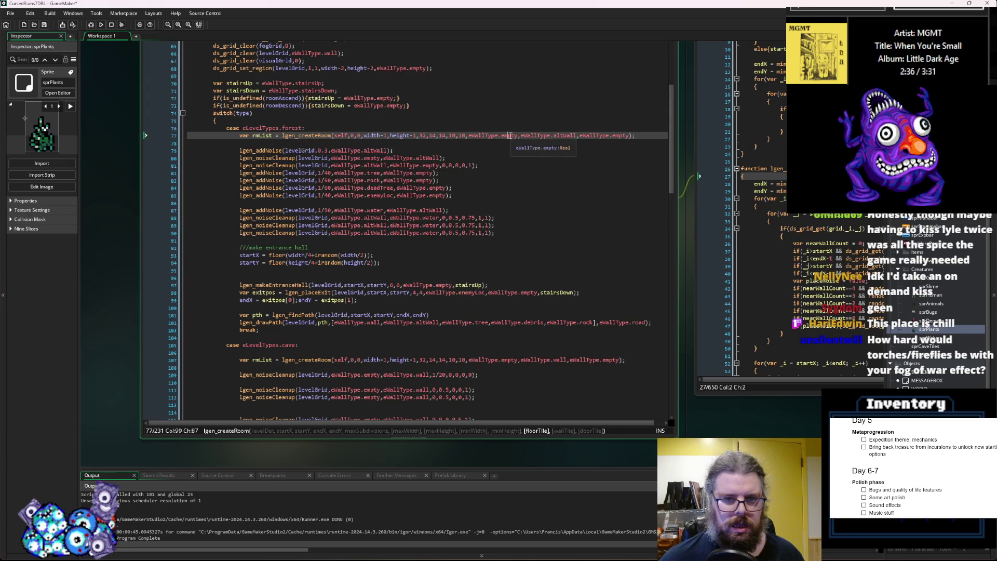
# - Enlarge the room size arguments: maximum width 20 and subdivision count 24 instead of 32
pyautogui.press('Left')
pyautogui.press('Left')
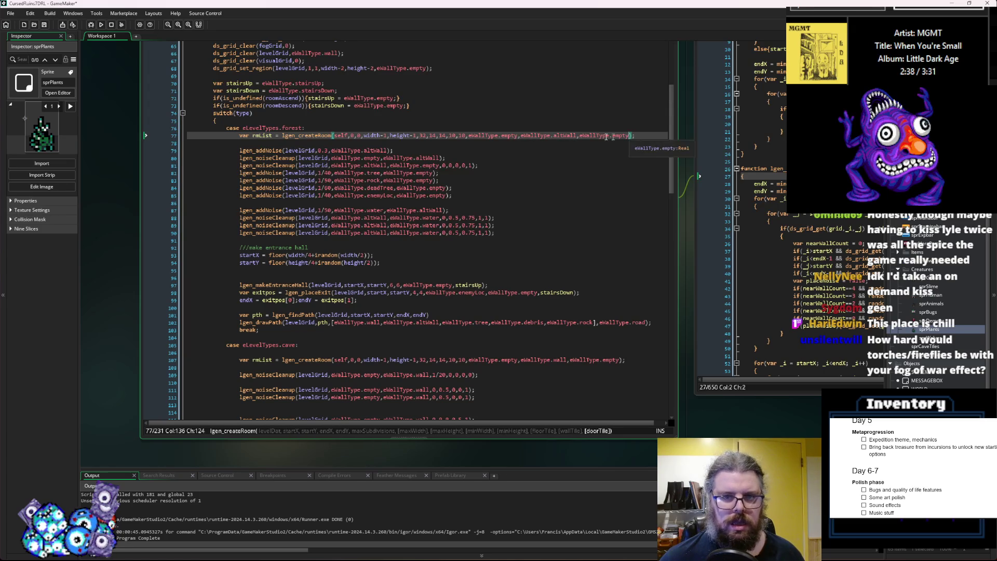
pyautogui.click(460, 136)
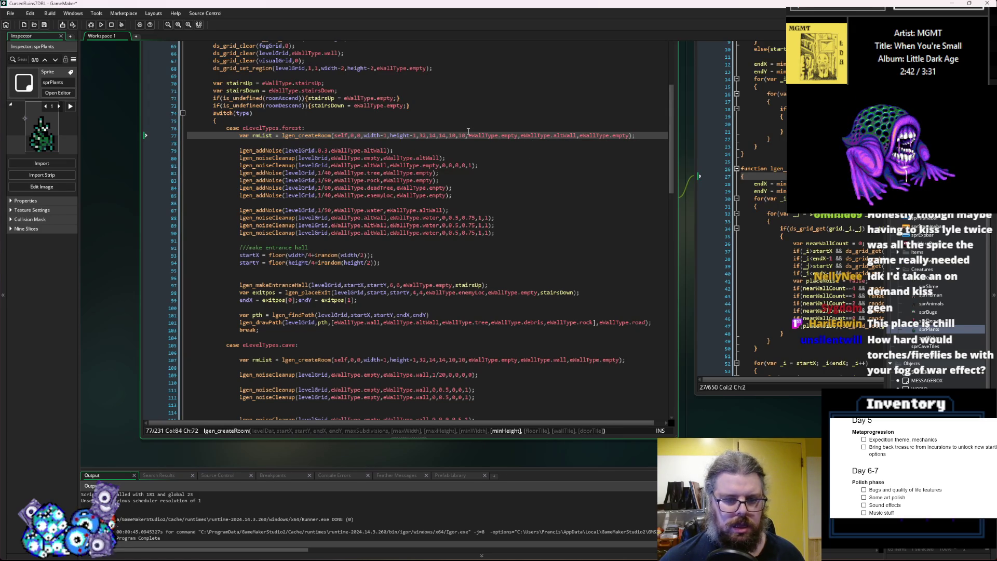
pyautogui.press('Left')
pyautogui.press('Left')
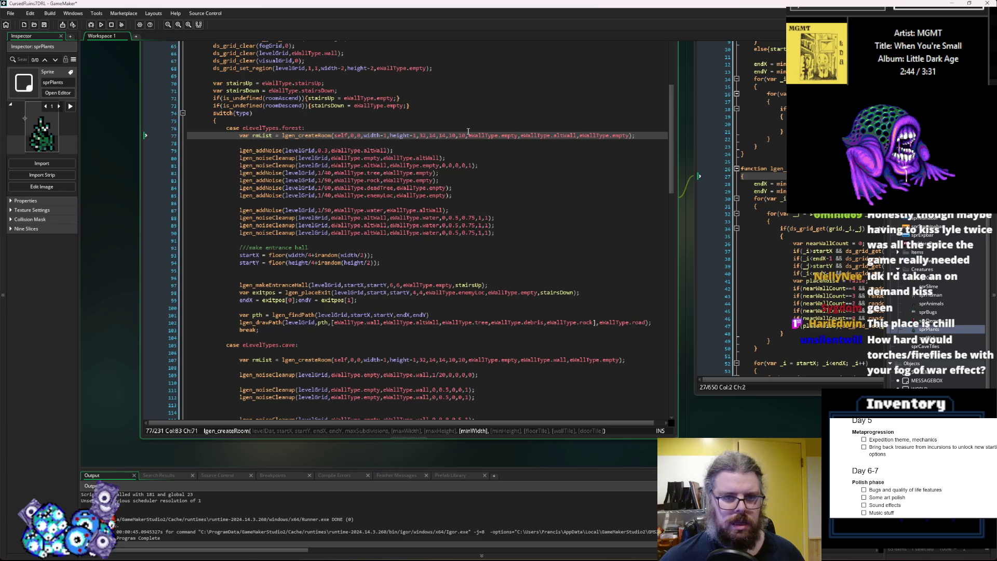
pyautogui.press('Right')
pyautogui.press('Right')
pyautogui.press('Left')
pyautogui.press('Left')
pyautogui.press('Left')
pyautogui.press('BackSpace')
pyautogui.write('0')
pyautogui.press('Left')
pyautogui.press('Left')
pyautogui.press('BackSpace')
pyautogui.press('BackSpace')
pyautogui.write('20')
pyautogui.press('Left')
pyautogui.press('Left')
pyautogui.press('Left')
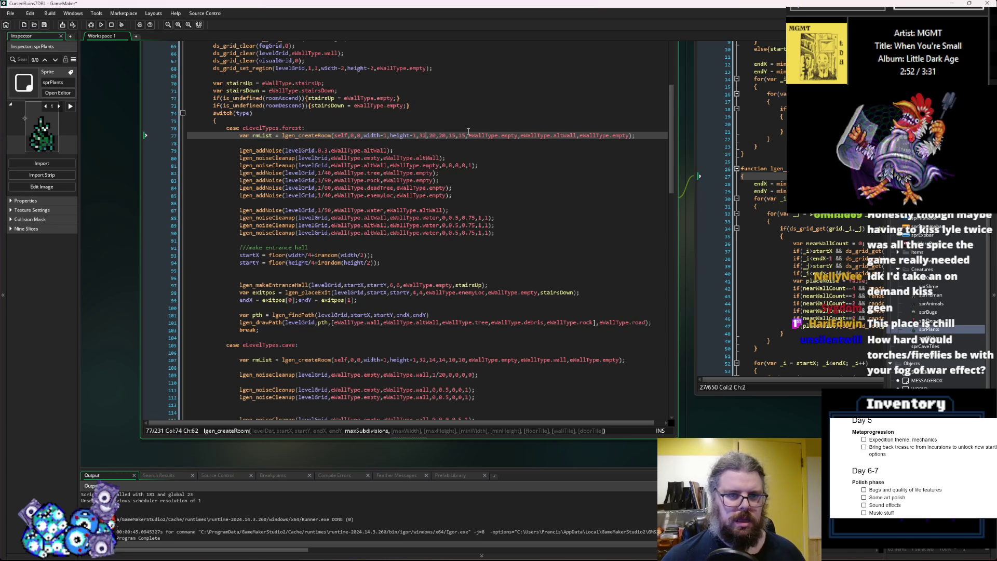
pyautogui.press('BackSpace')
pyautogui.press('BackSpace')
pyautogui.write('24')
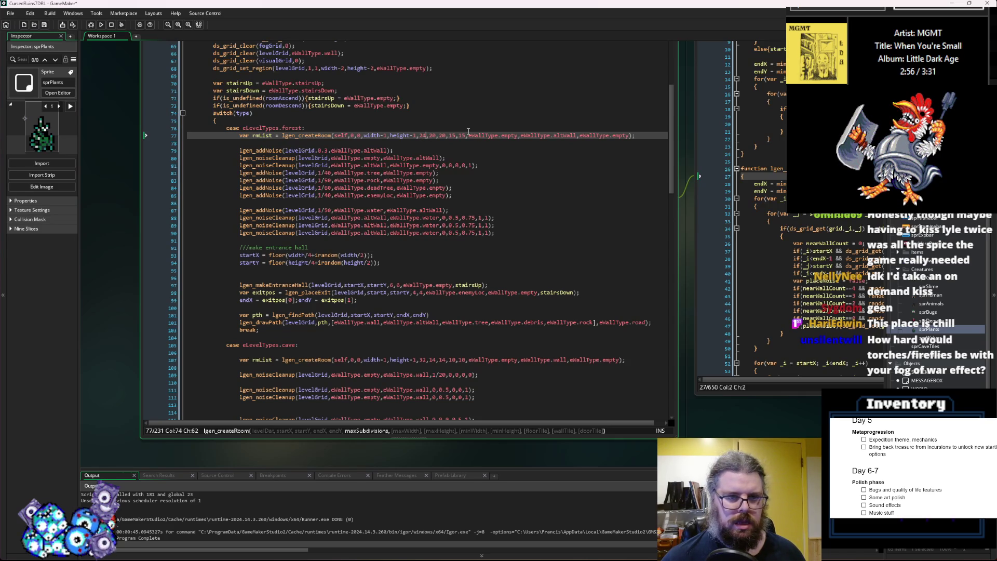
# - Select a cave lgen_noiseCleanup line to reuse in the forest case
pyautogui.scroll(-1, 464, 240)
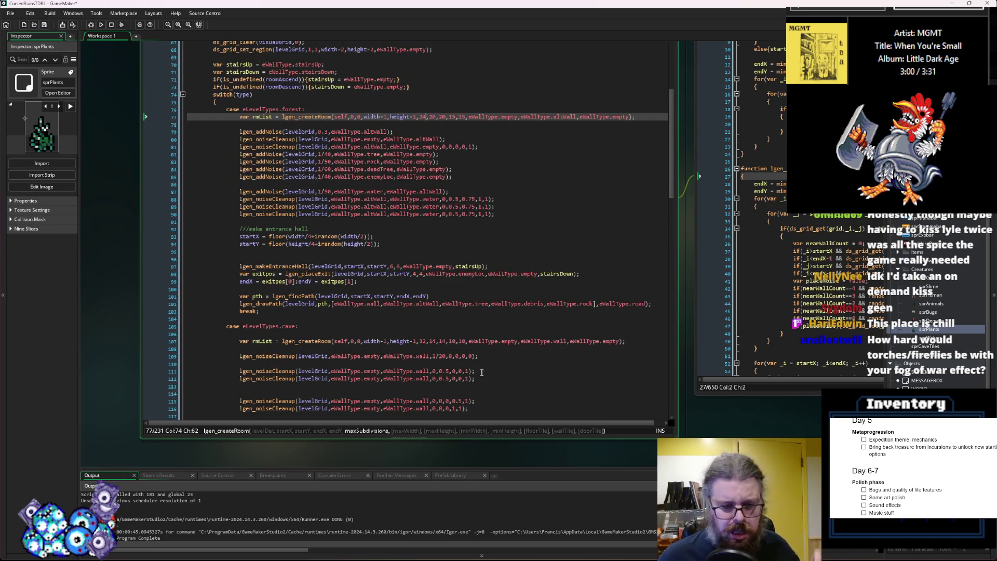
pyautogui.moveTo(475, 371); pyautogui.dragTo(240, 371)
pyautogui.moveTo(478, 357); pyautogui.dragTo(237, 356)
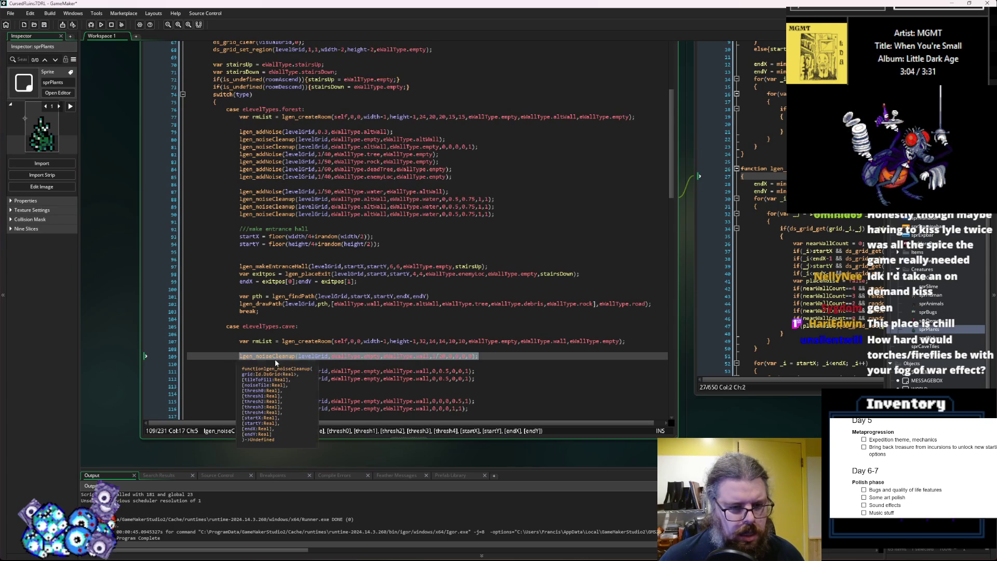
pyautogui.click(370, 122)
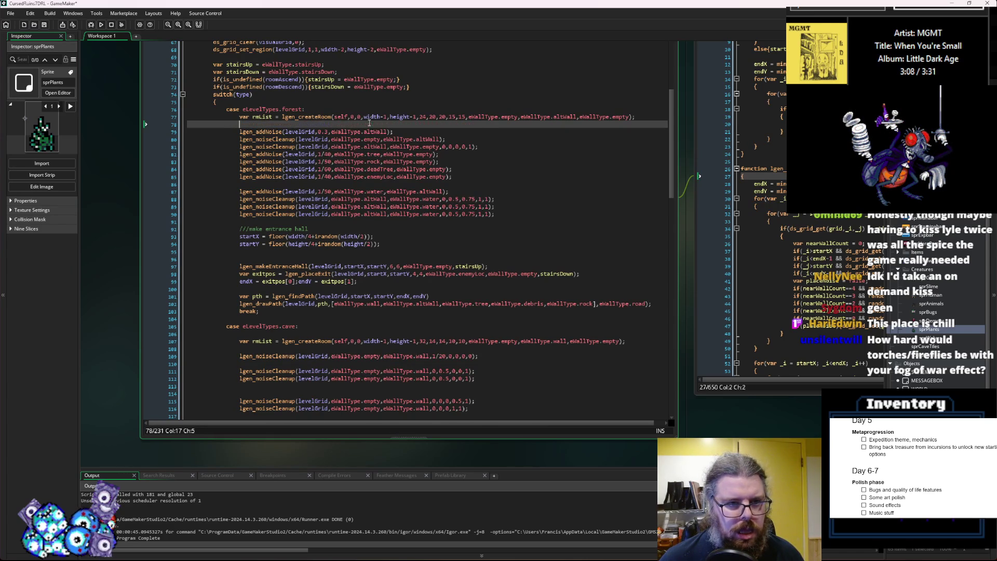
pyautogui.moveTo(479, 371); pyautogui.dragTo(239, 371)
pyautogui.click(400, 133)
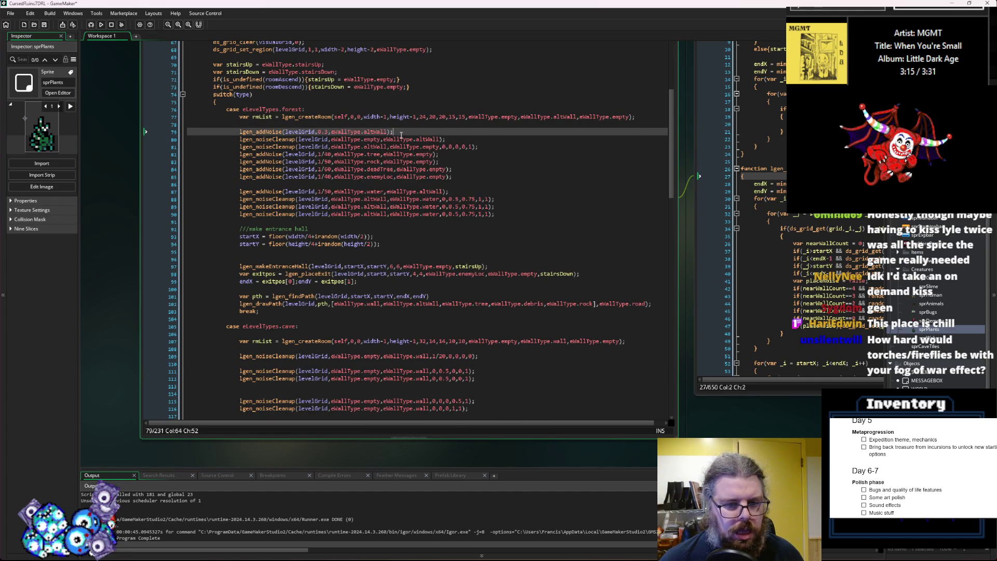
# - Copy the cave's first lgen_noiseCleanup call into the blank forest line
pyautogui.click(441, 356)
pyautogui.moveTo(479, 356); pyautogui.dragTo(240, 356)
pyautogui.hotkey('ctrl', 'c')
pyautogui.click(289, 125)
pyautogui.hotkey('ctrl', 'v')
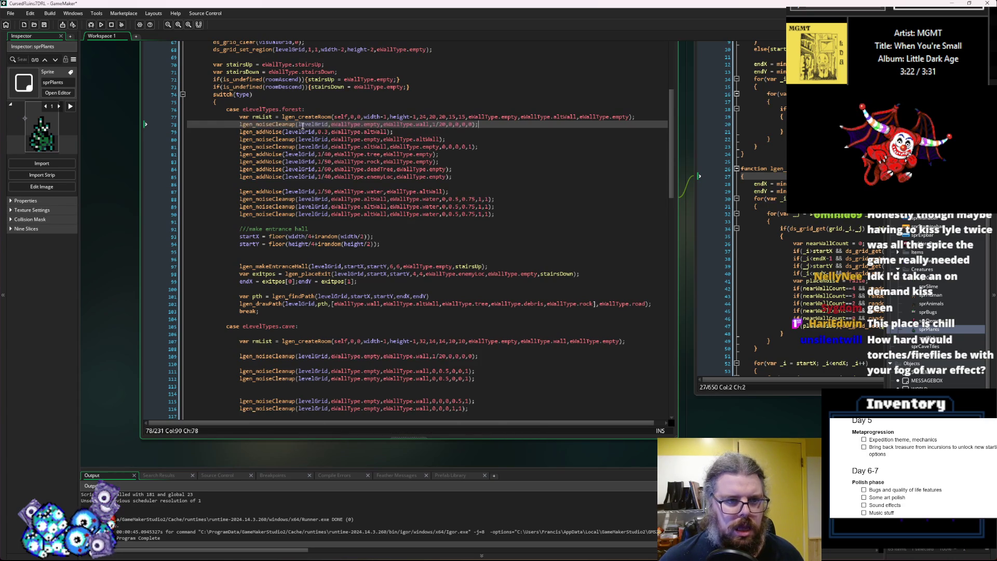
pyautogui.press('Return')
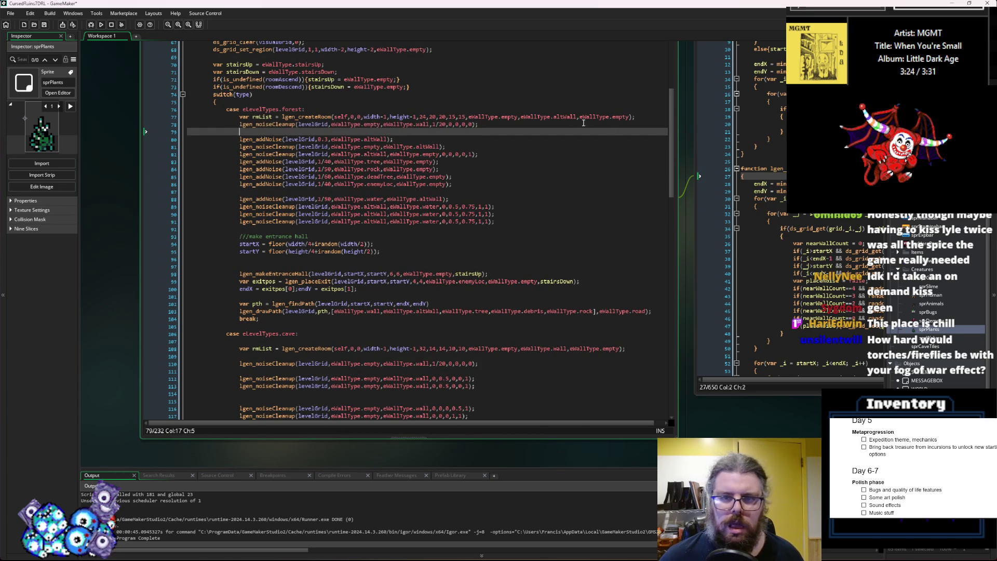
# - Set the pasted cleanup call to altWall with a threshold of 15
pyautogui.doubleClick(425, 124)
pyautogui.write('altWall')
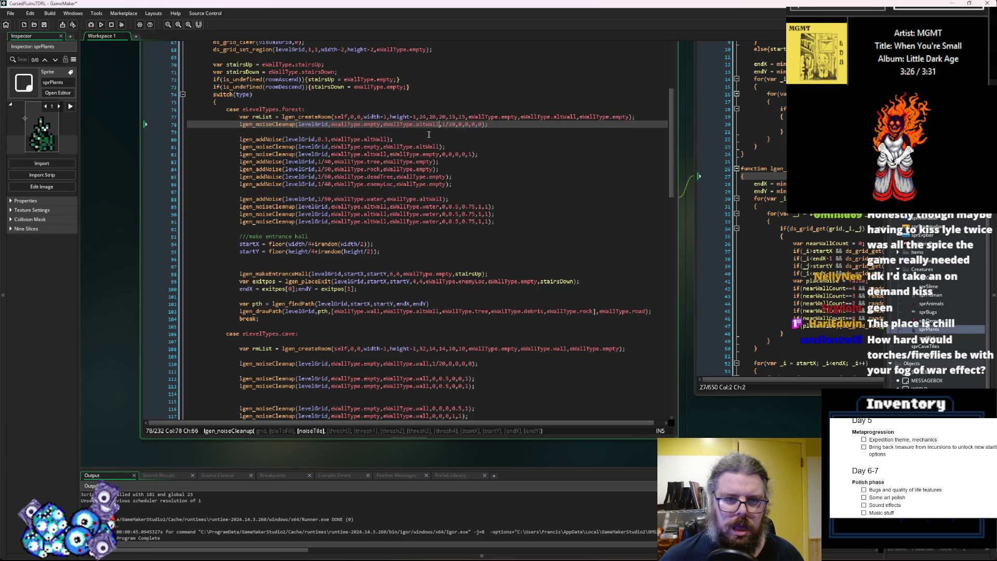
pyautogui.doubleClick(451, 125)
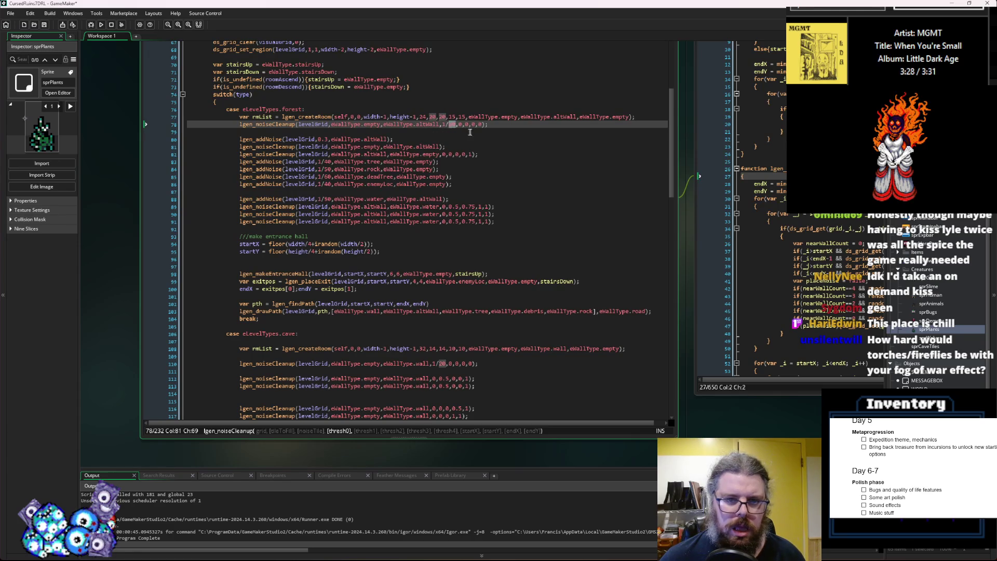
pyautogui.click(473, 132)
pyautogui.doubleClick(456, 125)
pyautogui.write('15')
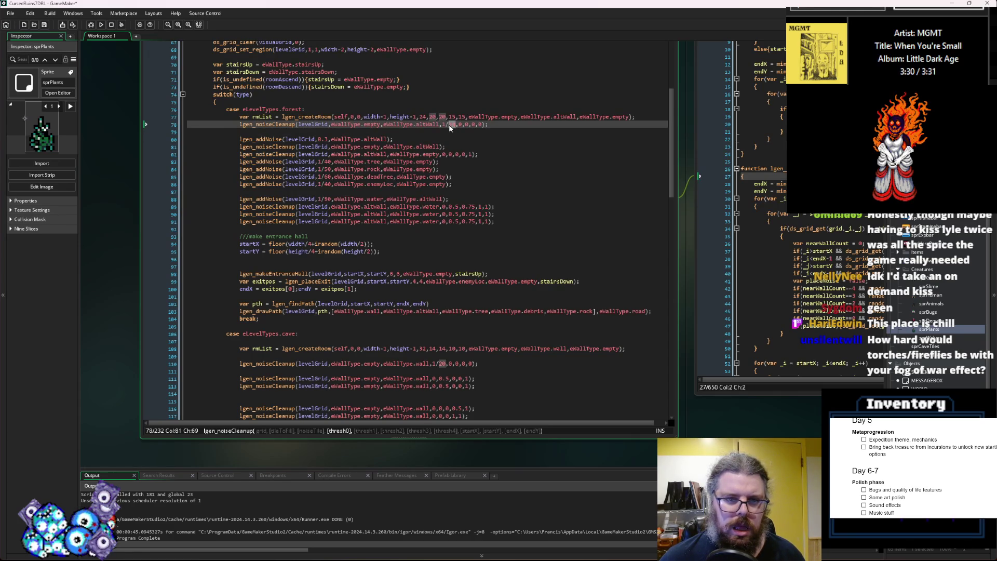
# - Comment out the 0.3 altWall addNoise line, paste the wall cleanup lines, and run the game
pyautogui.click(484, 384)
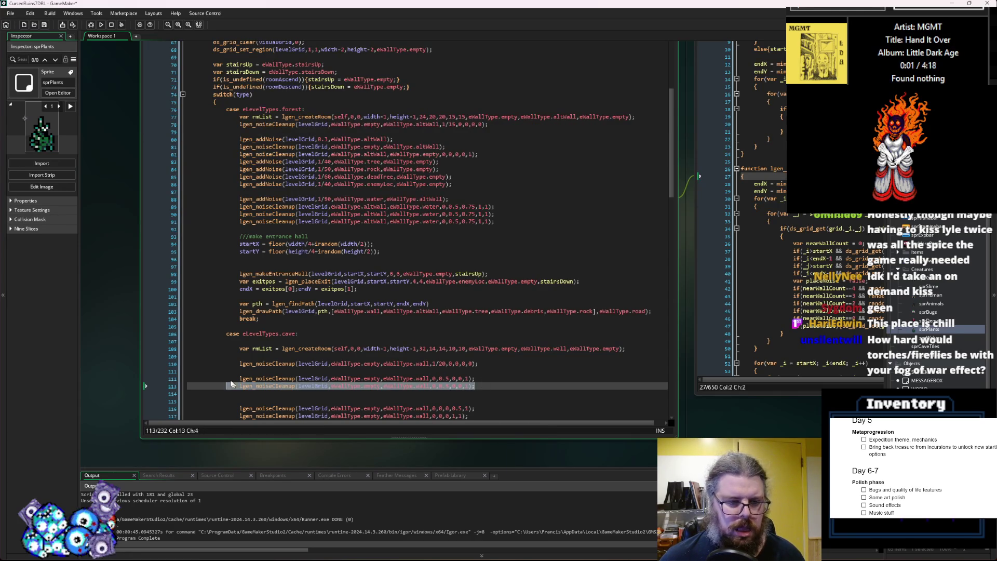
pyautogui.click(282, 139)
pyautogui.click(297, 132)
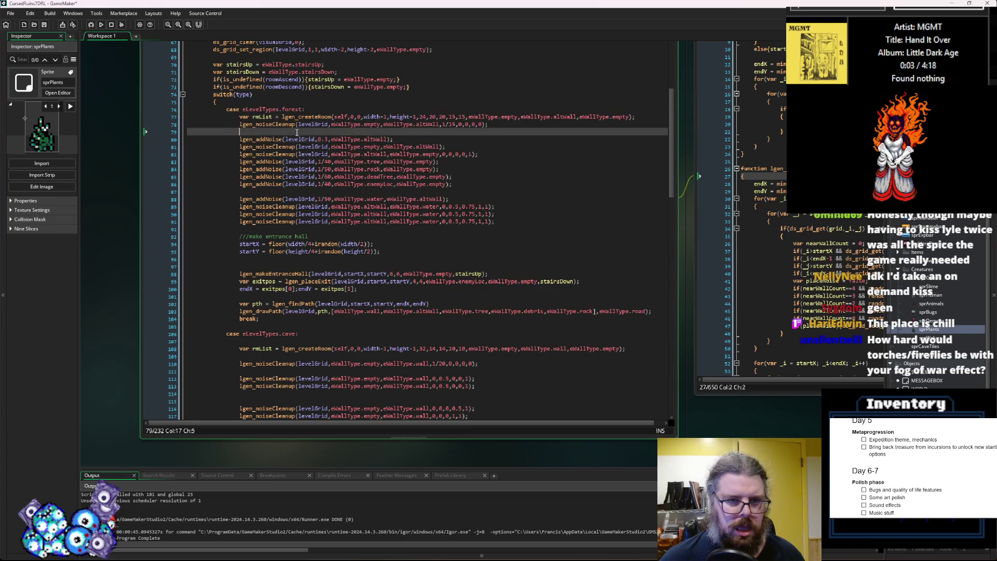
pyautogui.click(394, 139)
pyautogui.press('Return')
pyautogui.press('Up')
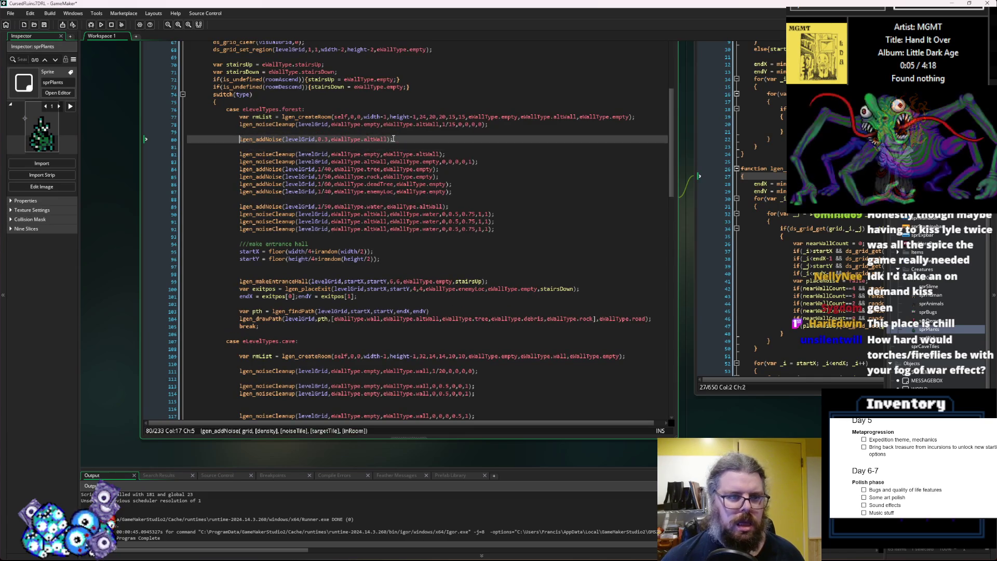
pyautogui.hotkey('ctrl', 'k')
pyautogui.press('Up')
pyautogui.hotkey('ctrl', 'v')
pyautogui.hotkey('ctrl', 'v')
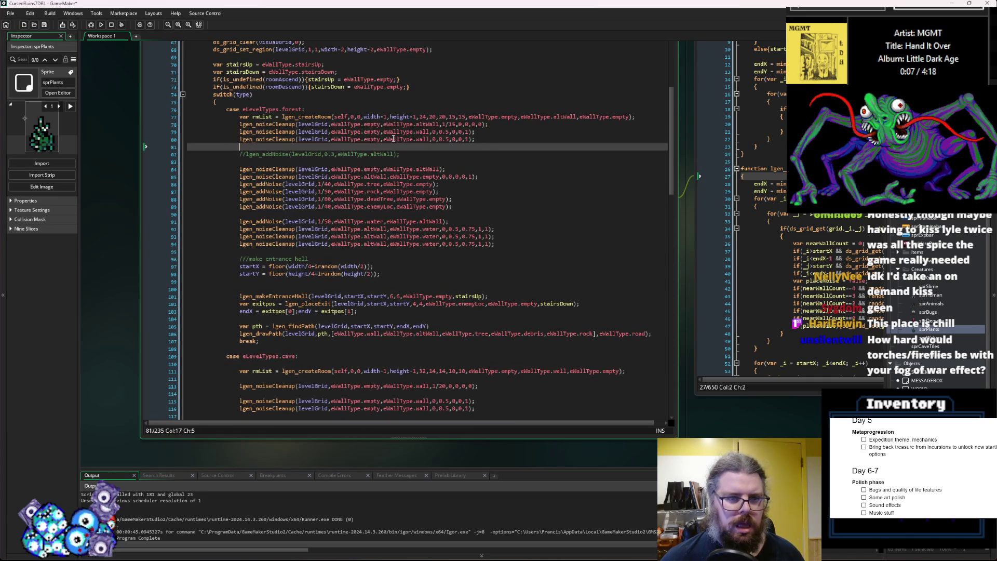
pyautogui.click(460, 171)
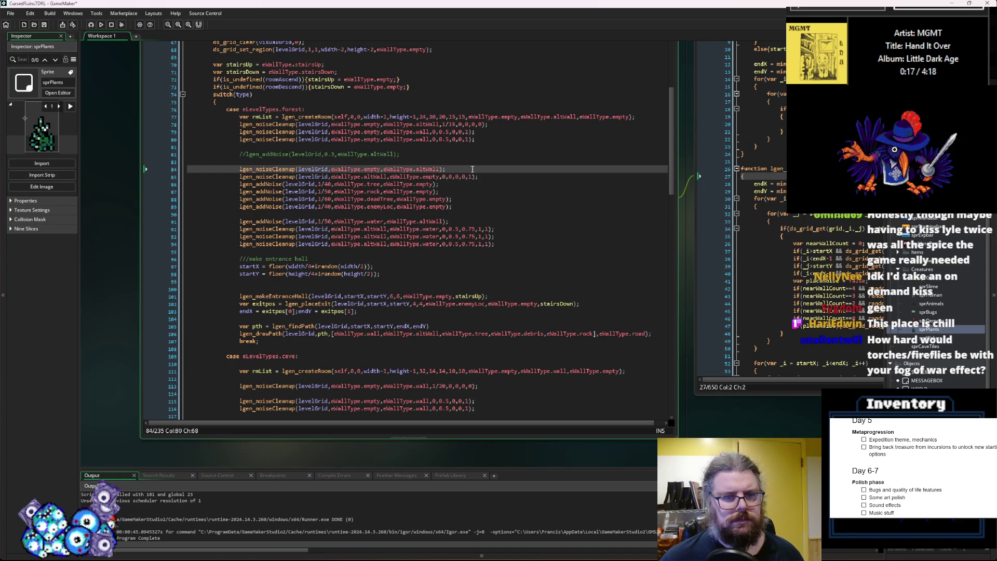
pyautogui.click(91, 24)
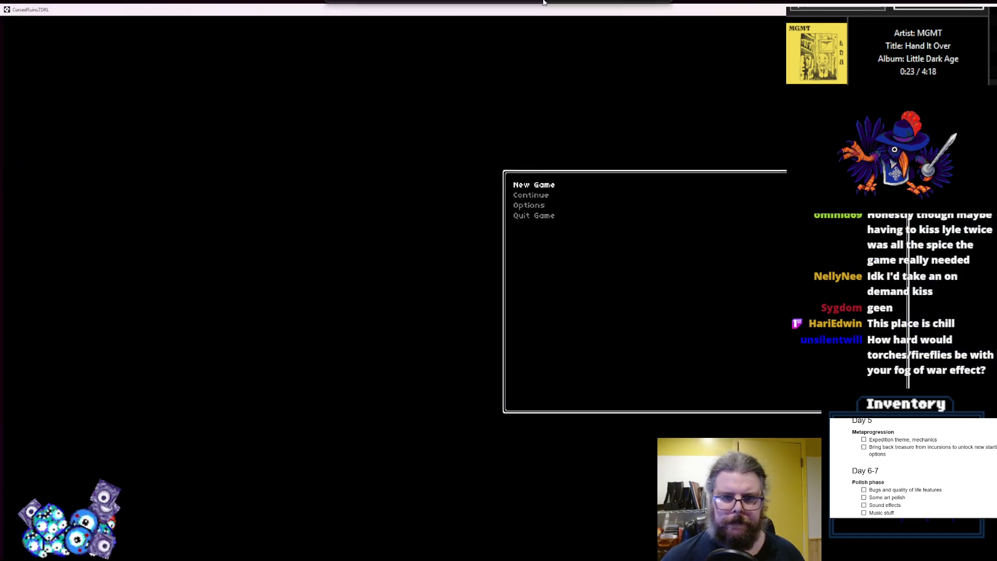
# - Start a new game, reveal the map with F1, and walk the player up and left
pyautogui.press('Return')
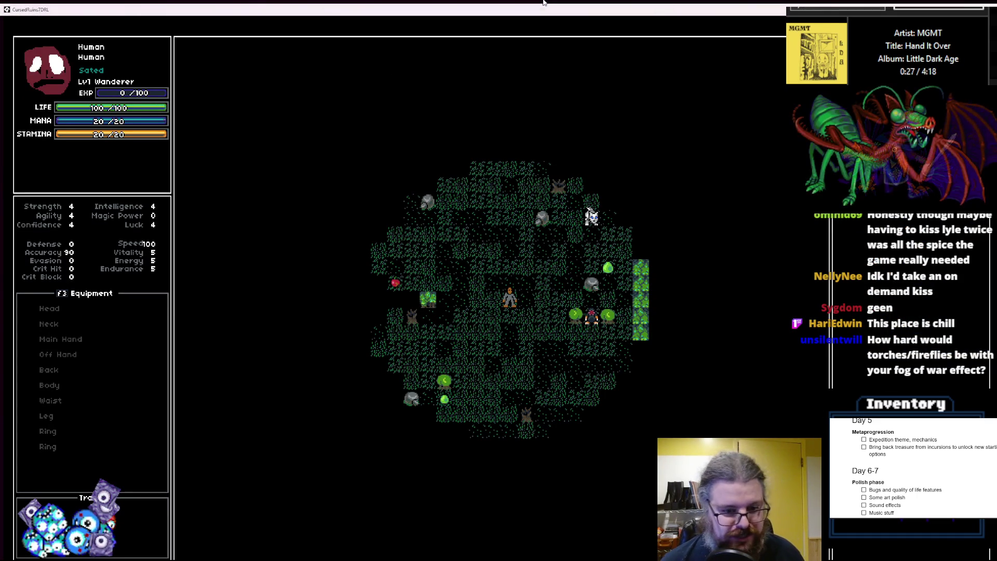
pyautogui.press('F1')
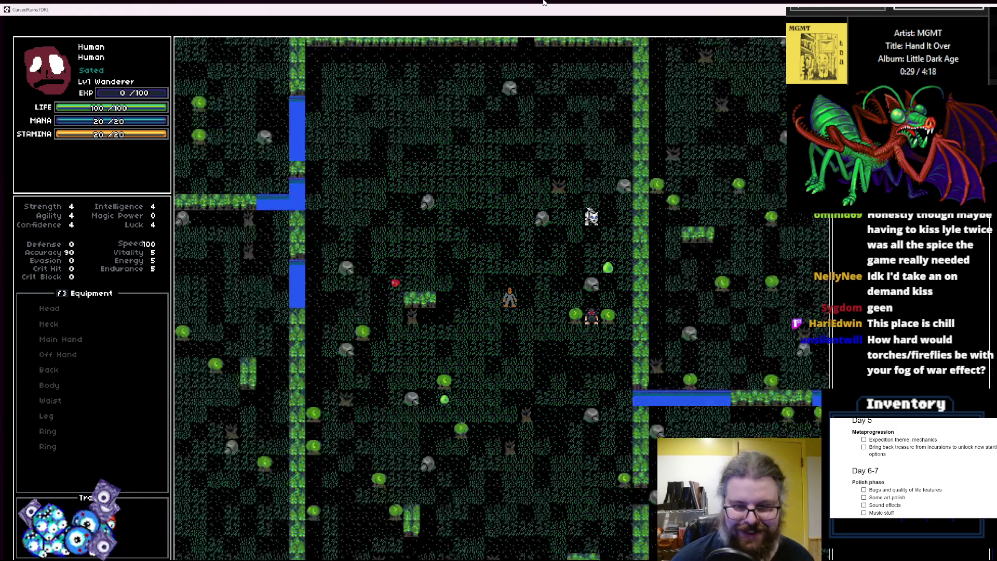
pyautogui.press('Up')
pyautogui.press('Up')
pyautogui.press('Up')
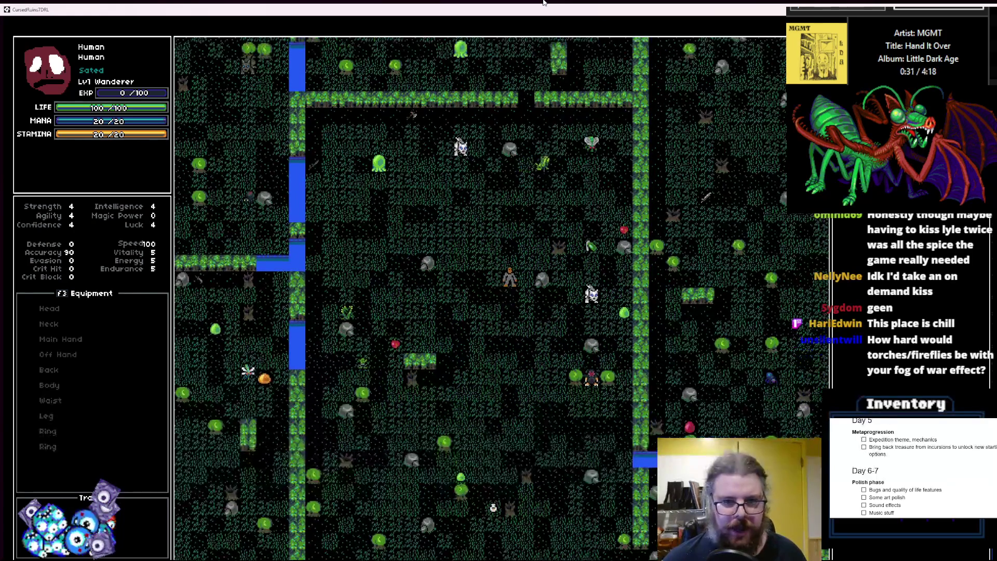
pyautogui.press('Left')
pyautogui.press('Up')
pyautogui.press('Left')
pyautogui.press('Up')
pyautogui.press('Left')
pyautogui.press('Up')
pyautogui.press('Left')
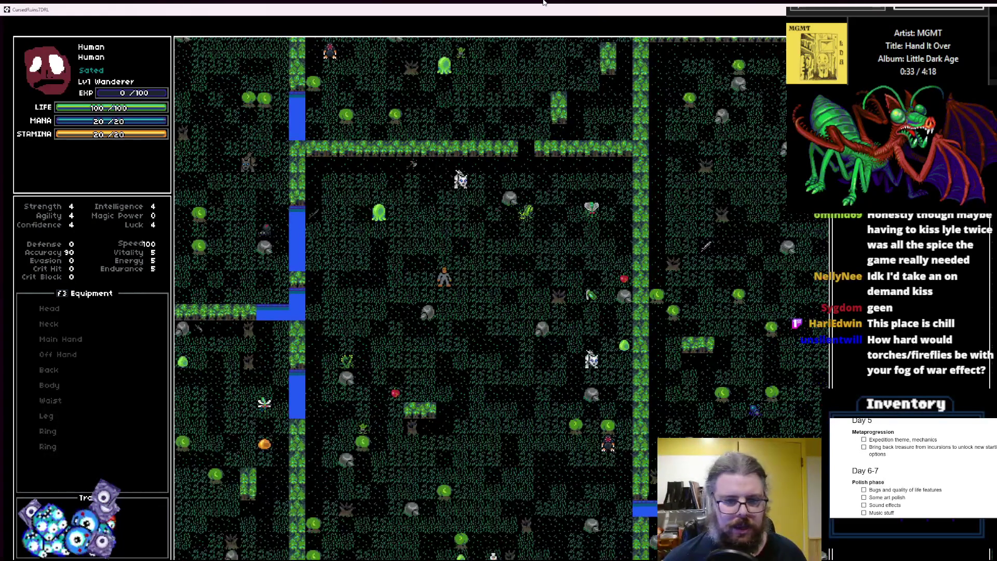
pyautogui.press('Left')
pyautogui.press('Left')
pyautogui.press('Left')
pyautogui.press('Up')
pyautogui.press('Up')
pyautogui.press('Up')
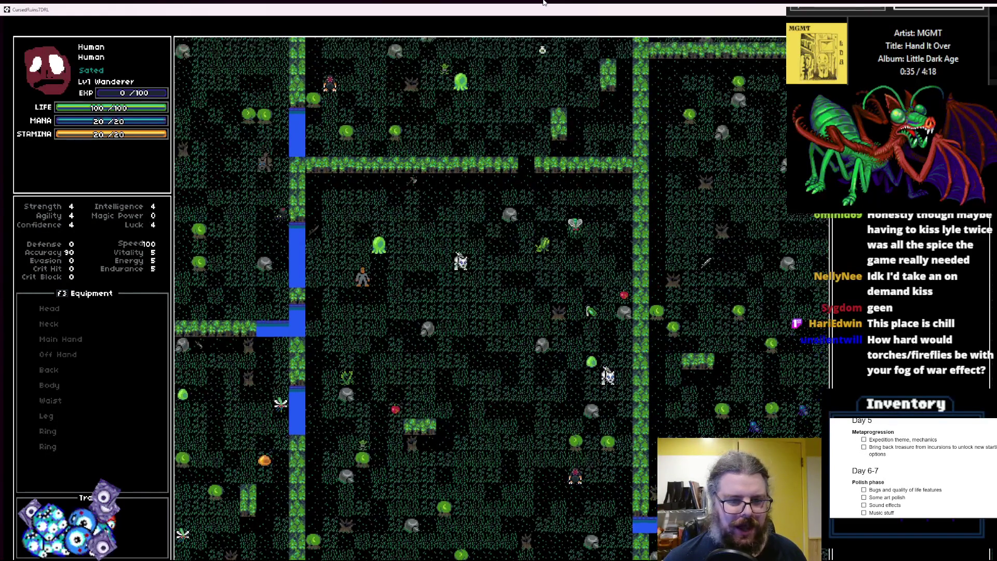
pyautogui.press('Up')
pyautogui.press('Right')
pyautogui.press('Right')
pyautogui.press('Right')
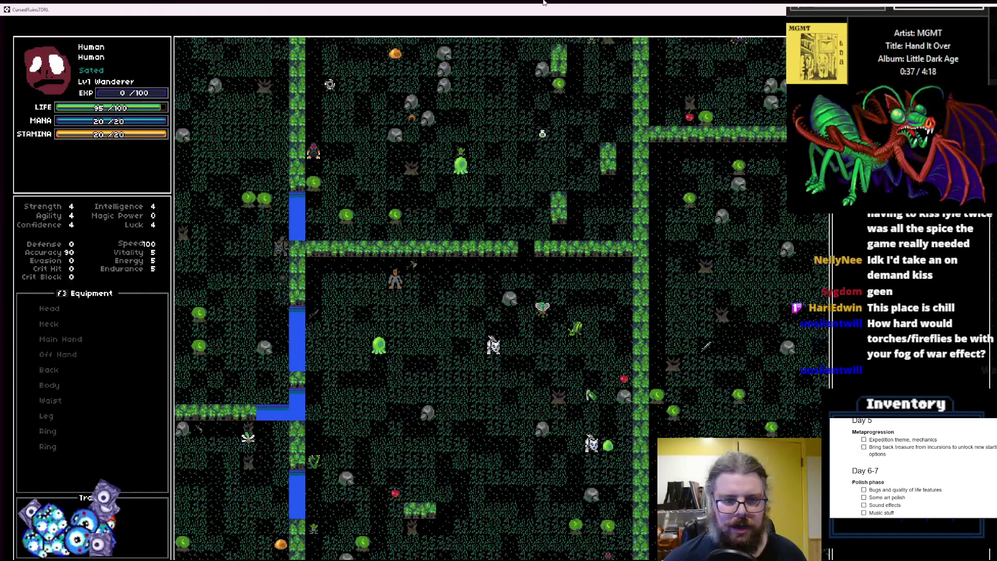
# - Shrink the game window, walk the player down through the forest, then close the game
pyautogui.doubleClick(512, 15)
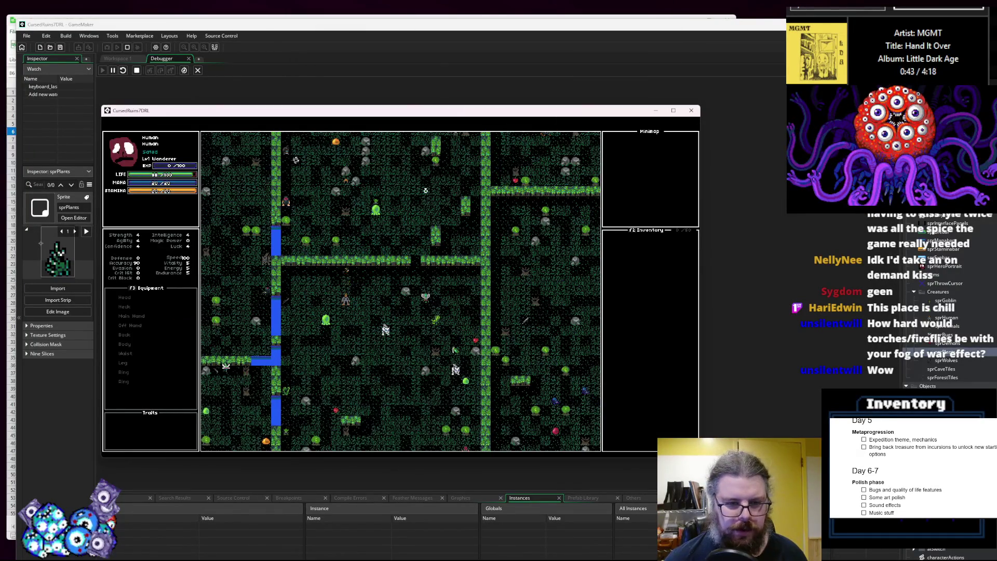
pyautogui.press('Down')
pyautogui.press('Down')
pyautogui.press('Down')
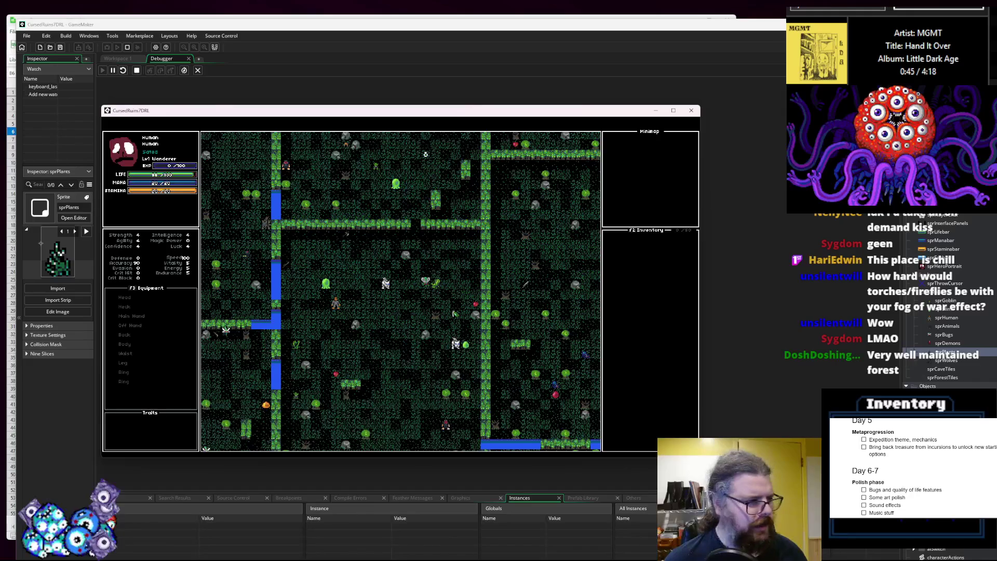
pyautogui.press('Down')
pyautogui.press('Down')
pyautogui.press('Down')
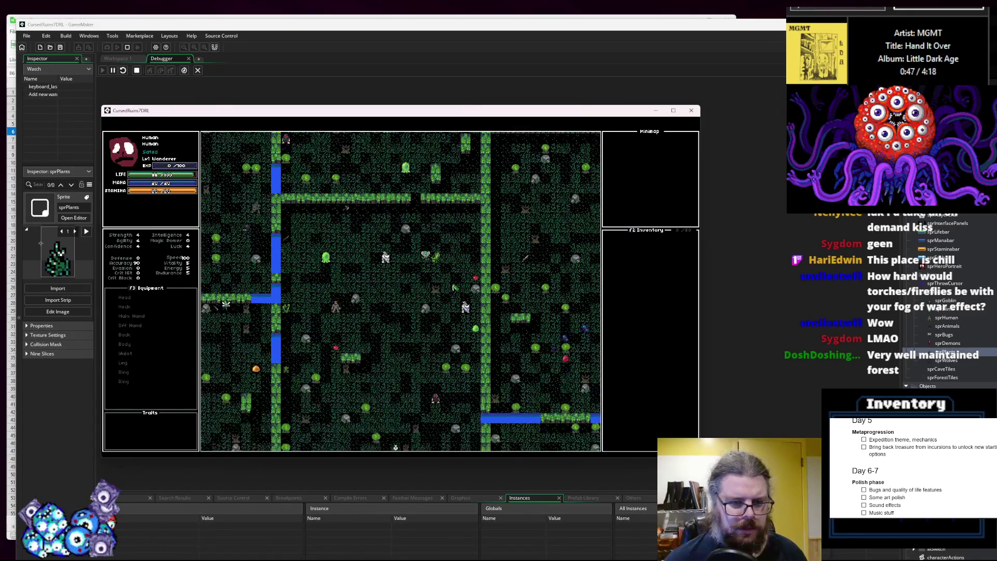
pyautogui.press('Right')
pyautogui.press('Right')
pyautogui.press('Right')
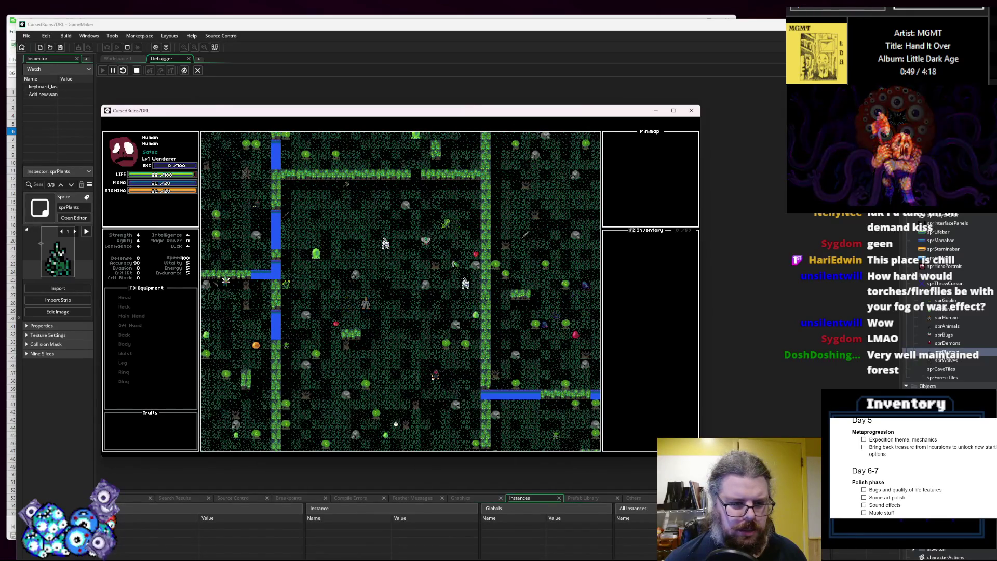
pyautogui.press('Down')
pyautogui.press('Down')
pyautogui.press('Down')
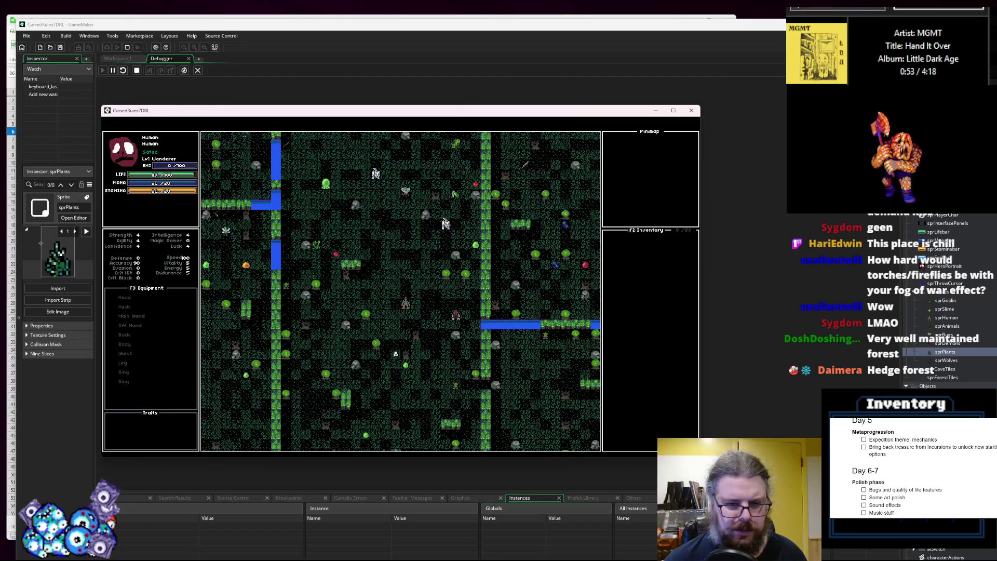
pyautogui.press('Down')
pyautogui.press('Down')
pyautogui.press('Down')
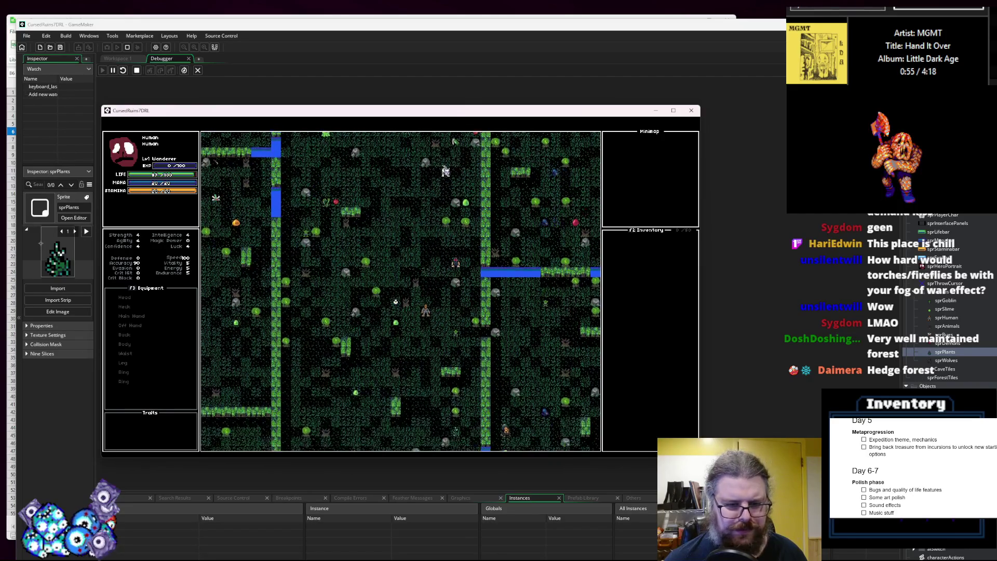
pyautogui.press('Down')
pyautogui.press('Down')
pyautogui.press('Down')
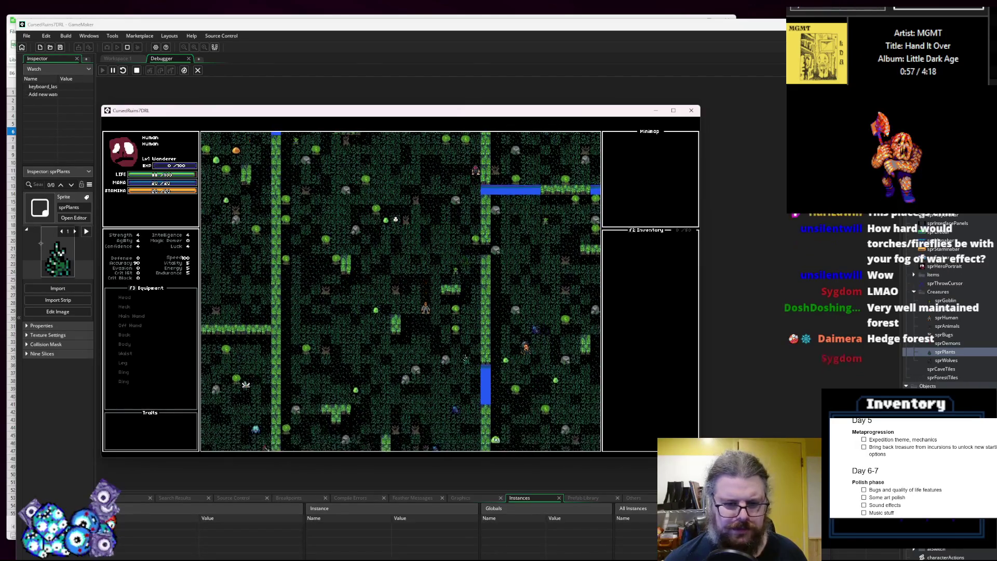
pyautogui.press('Down')
pyautogui.press('Down')
pyautogui.press('Down')
pyautogui.press('Down')
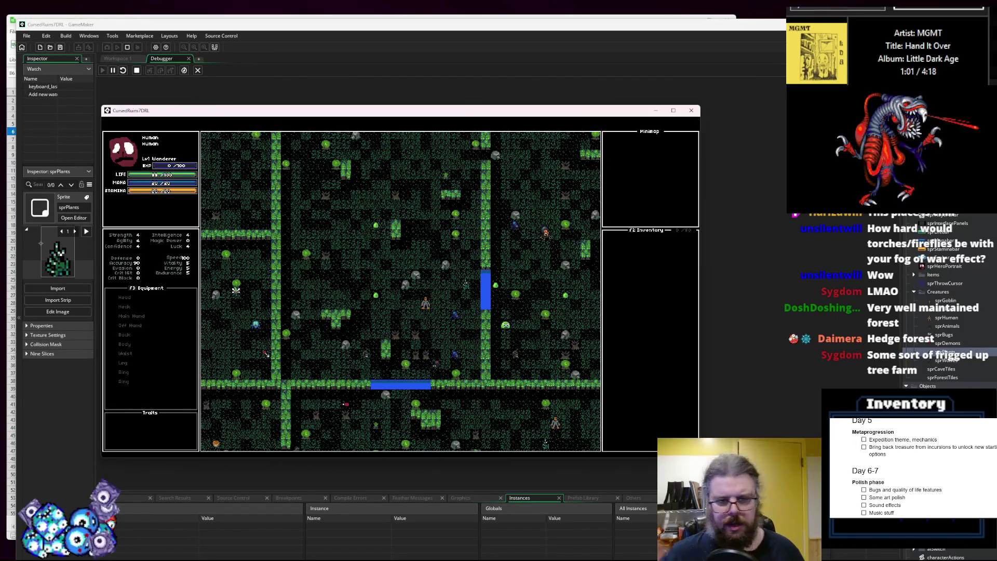
pyautogui.press('Up')
pyautogui.press('Up')
pyautogui.press('Up')
pyautogui.press('Up')
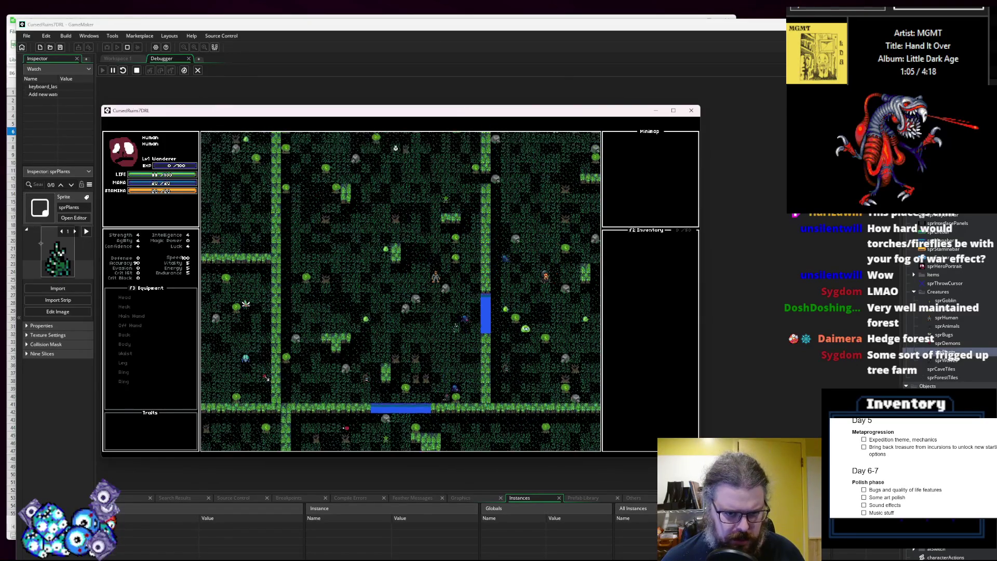
pyautogui.press('Left')
pyautogui.press('Left')
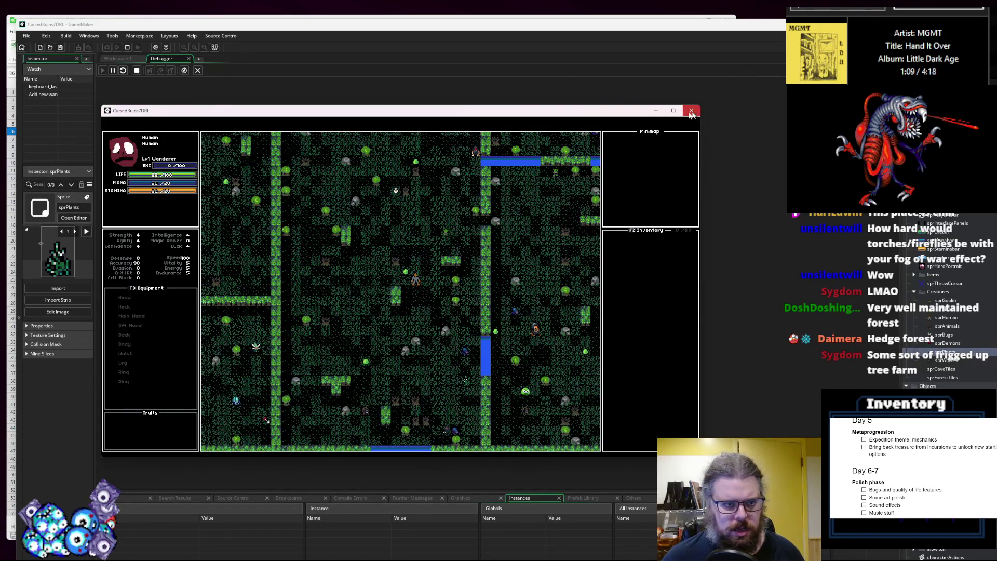
pyautogui.click(691, 110)
# - Change line 78's lgen_noiseCleanup thresholds to 0.3 and 0.5, then start a Debug run
pyautogui.scroll(2, 395, 207)
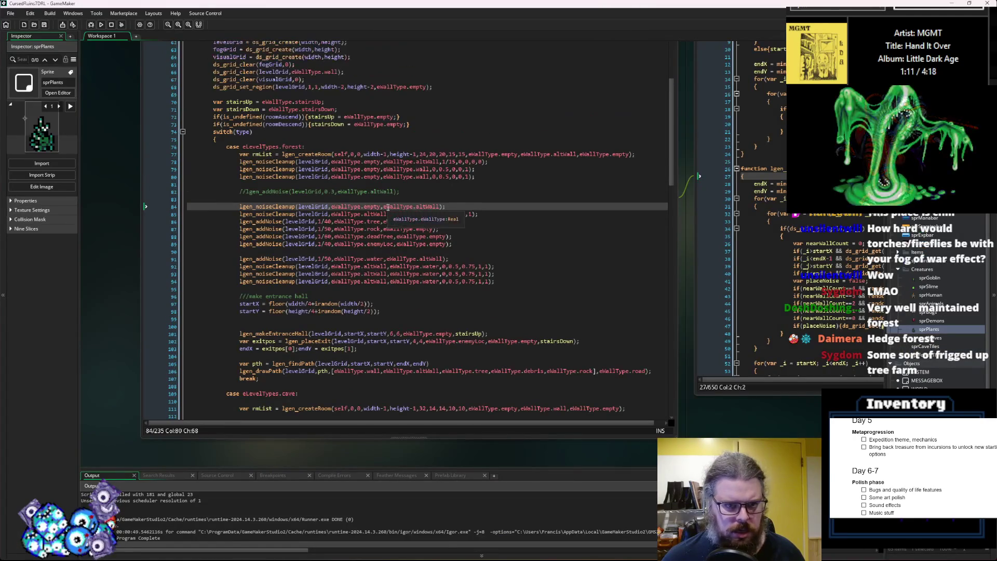
pyautogui.click(456, 161)
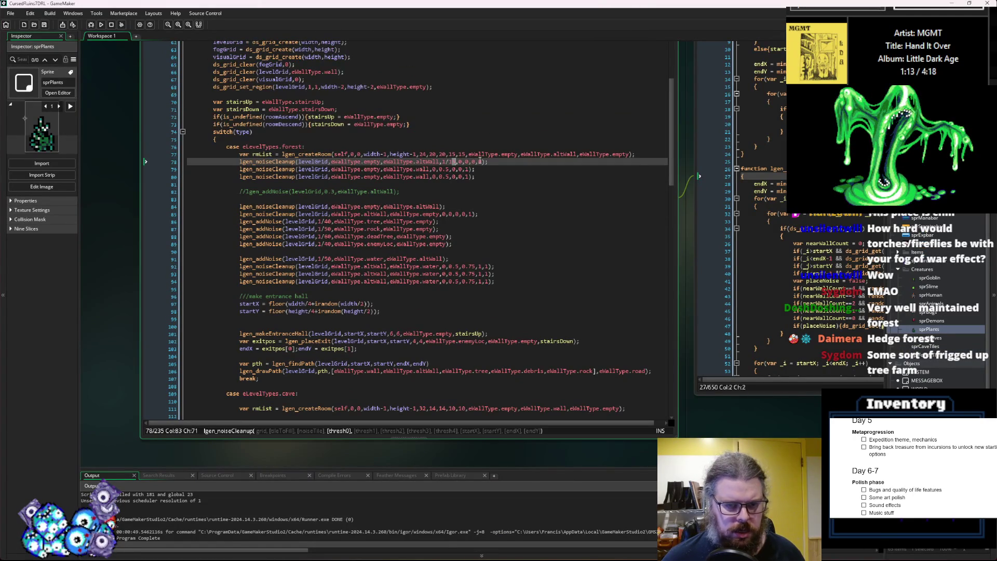
pyautogui.write('5')
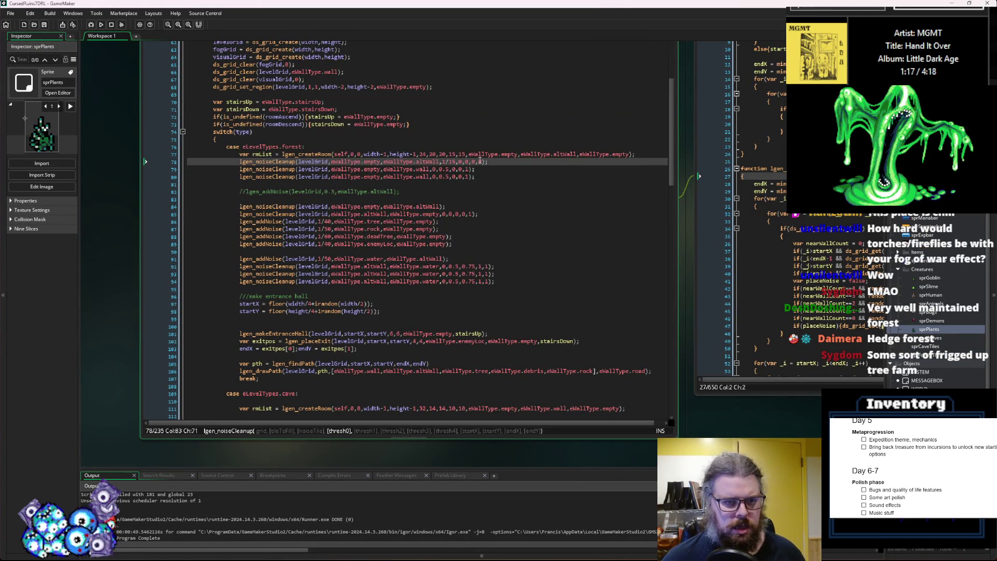
pyautogui.press('BackSpace')
pyautogui.press('BackSpace')
pyautogui.write('0.3')
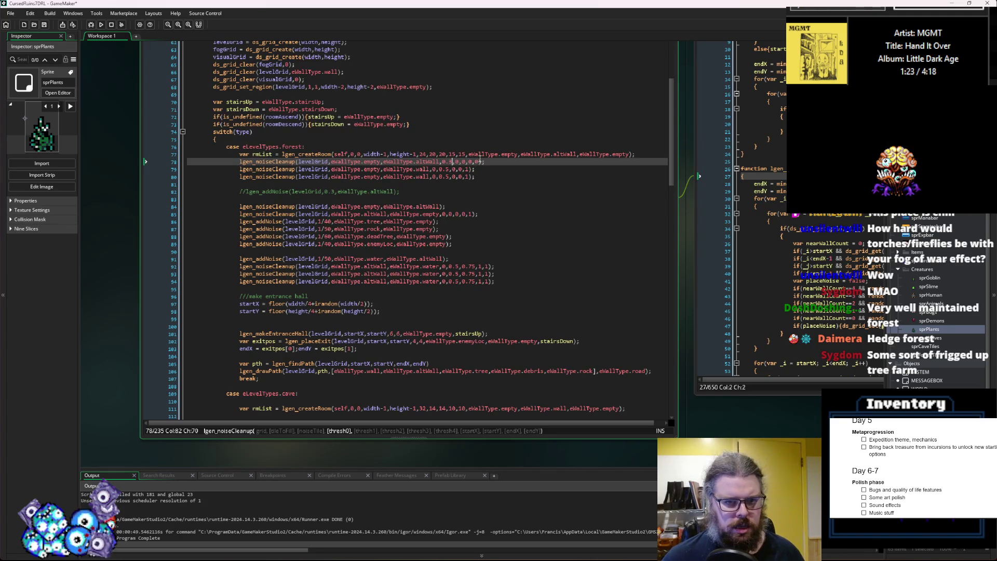
pyautogui.click(457, 161)
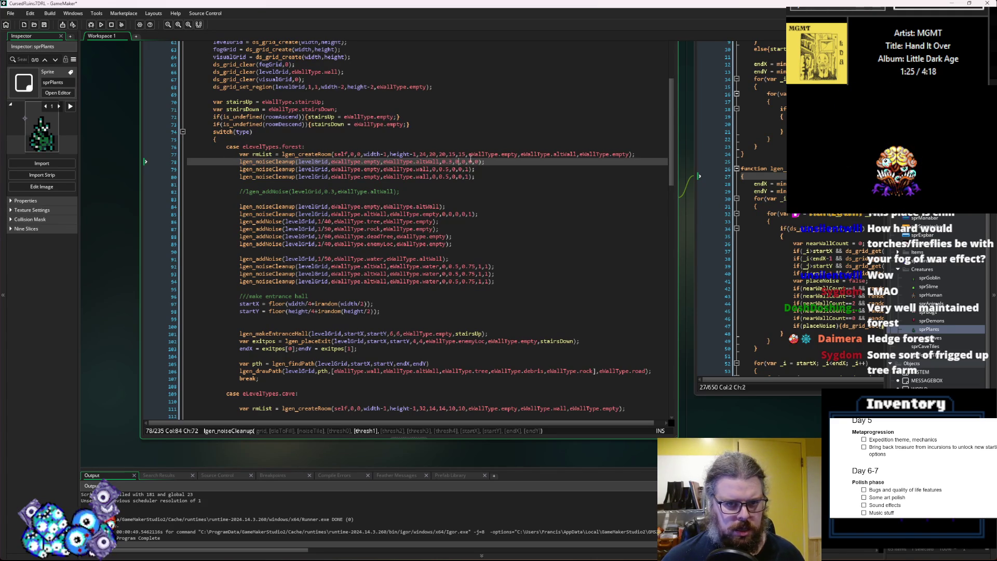
pyautogui.write('.5')
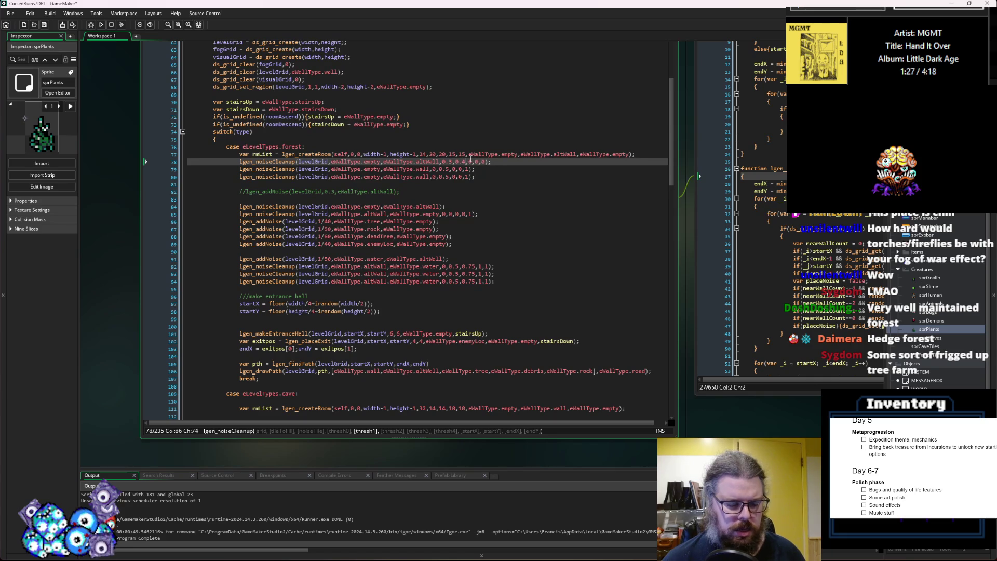
pyautogui.click(498, 162)
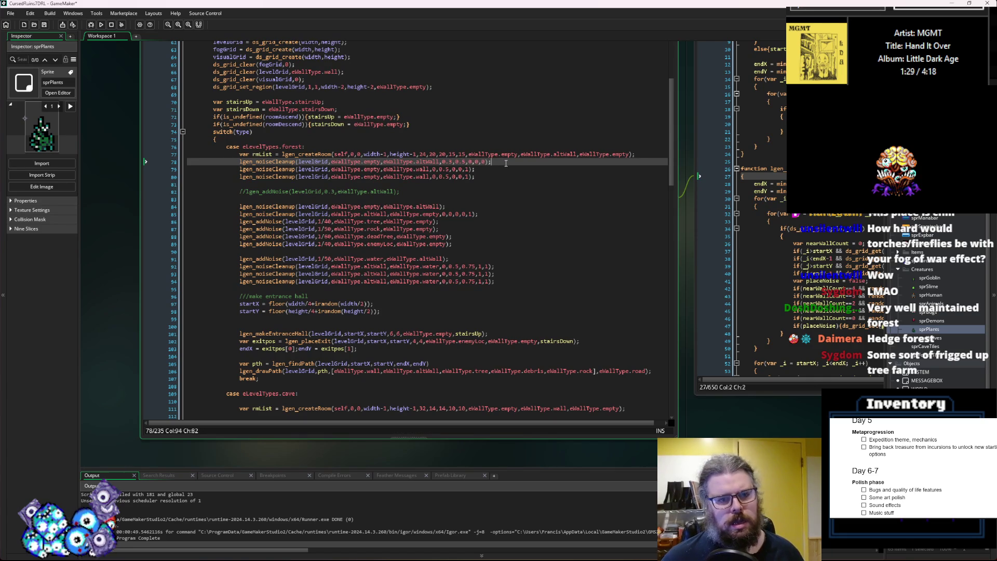
pyautogui.click(95, 25)
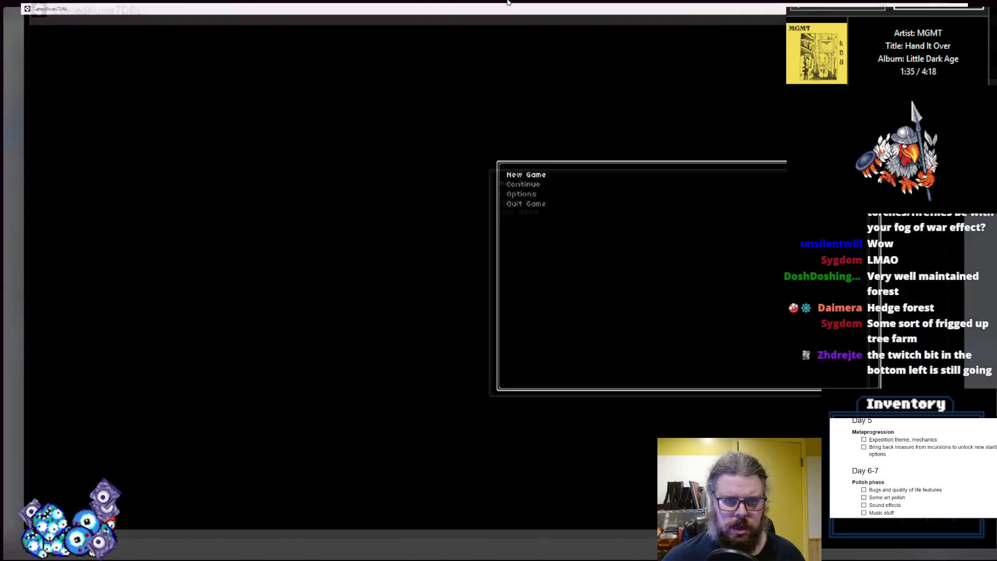
# - Start a new game, reveal the forest map with M, and walk down and left
pyautogui.press('Return')
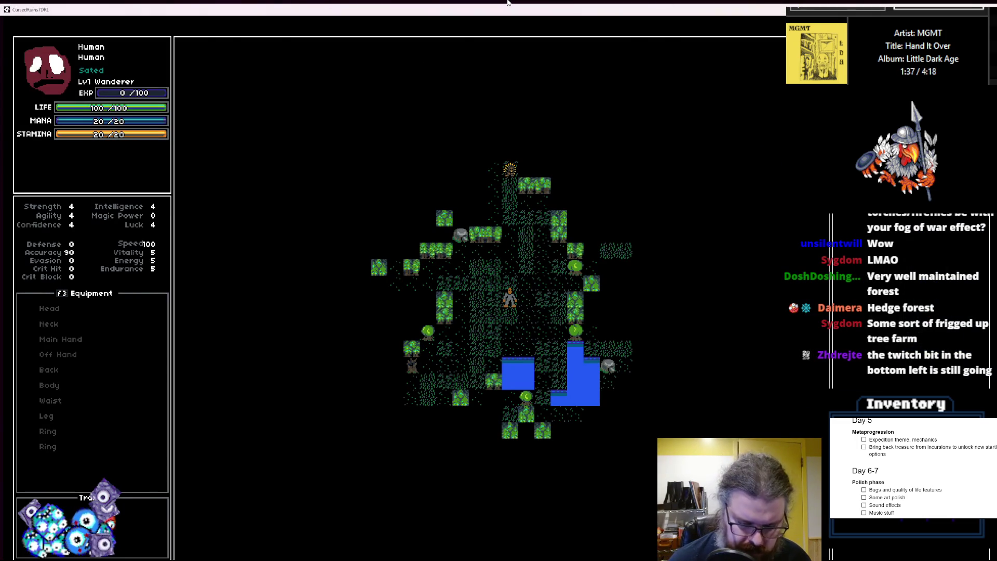
pyautogui.press('m')
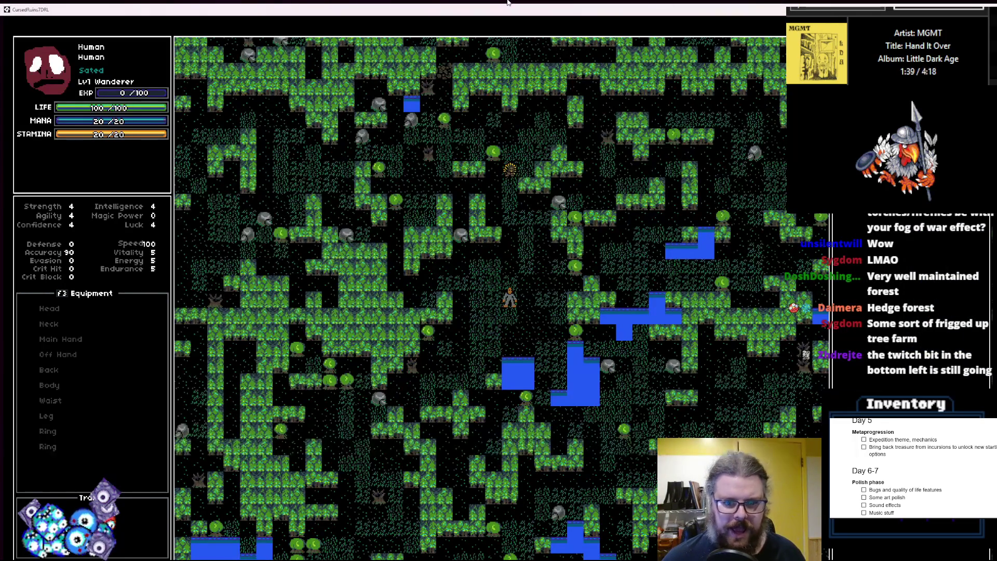
pyautogui.press('Left')
pyautogui.press('Down')
pyautogui.press('Down')
pyautogui.press('Down')
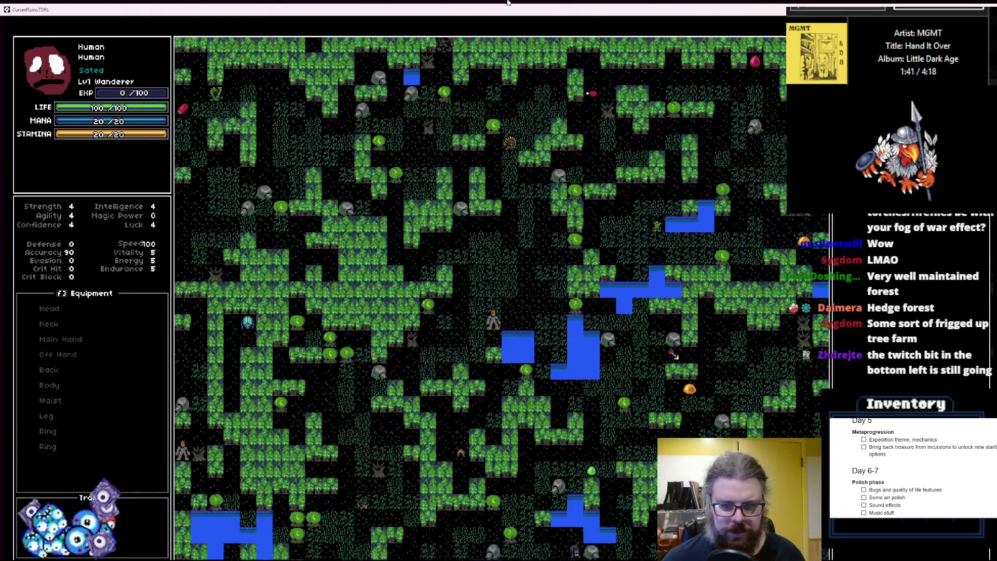
pyautogui.press('Left')
pyautogui.press('Left')
pyautogui.press('Left')
pyautogui.press('Down')
pyautogui.press('Down')
pyautogui.press('Left')
pyautogui.press('Left')
pyautogui.press('Down')
pyautogui.press('Down')
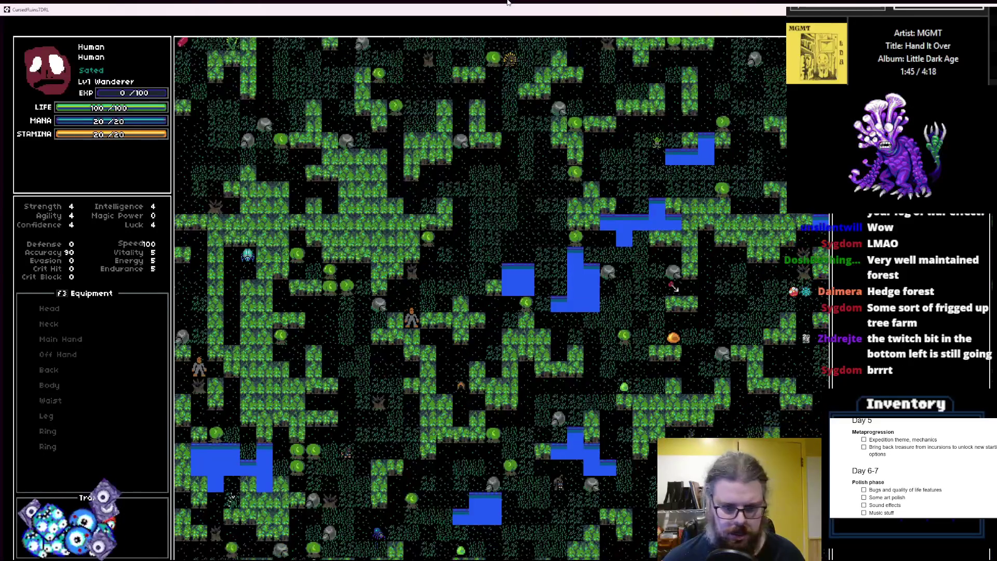
# - Walk the player up and right toward the lakes, then back down past them
pyautogui.press('Up')
pyautogui.press('Up')
pyautogui.press('Right')
pyautogui.press('Up')
pyautogui.press('Up')
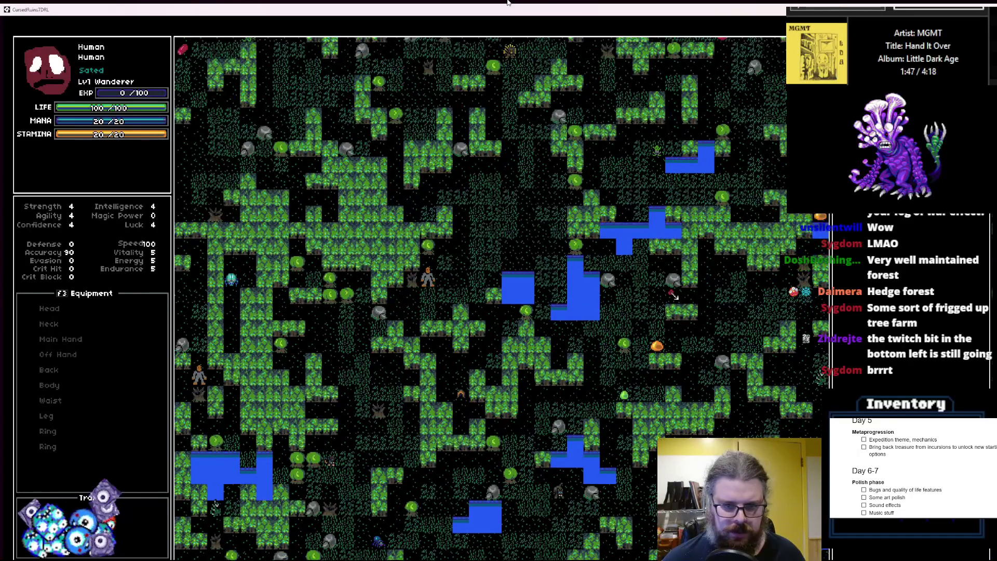
pyautogui.press('Right')
pyautogui.press('Right')
pyautogui.press('Right')
pyautogui.press('Right')
pyautogui.press('Up')
pyautogui.press('Up')
pyautogui.press('Up')
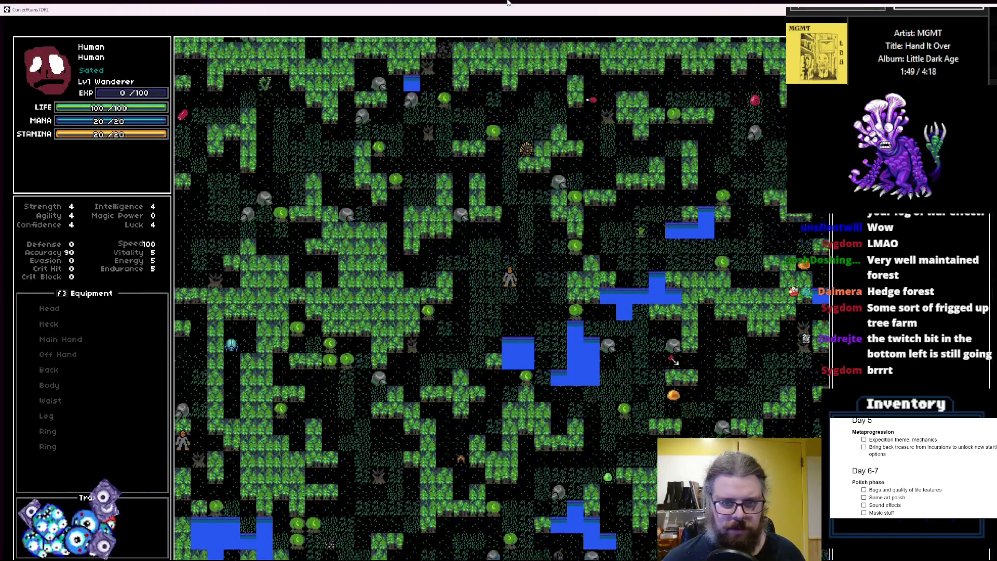
pyautogui.press('Up')
pyautogui.press('Up')
pyautogui.press('Right')
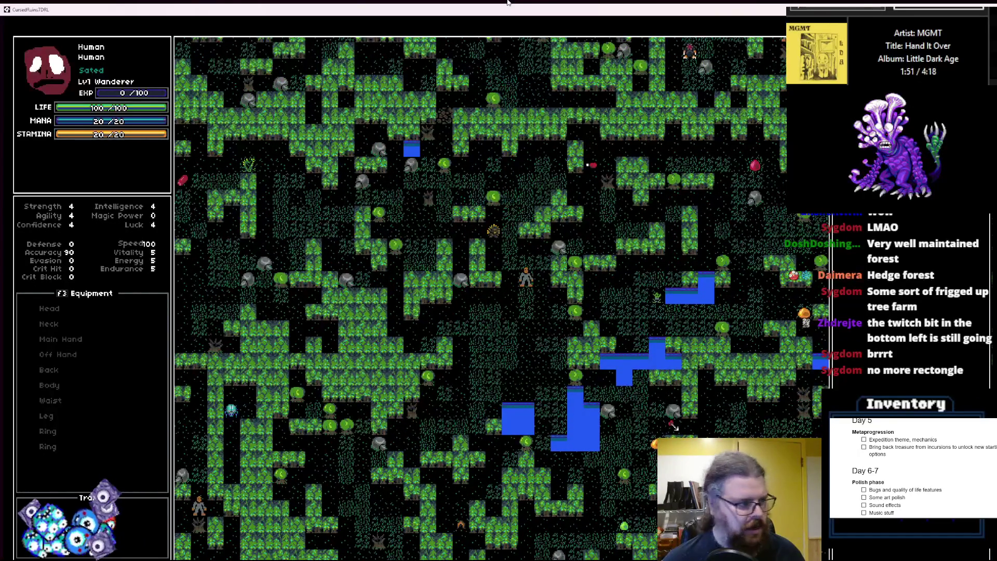
pyautogui.press('Down')
pyautogui.press('Down')
pyautogui.press('Down')
pyautogui.press('Down')
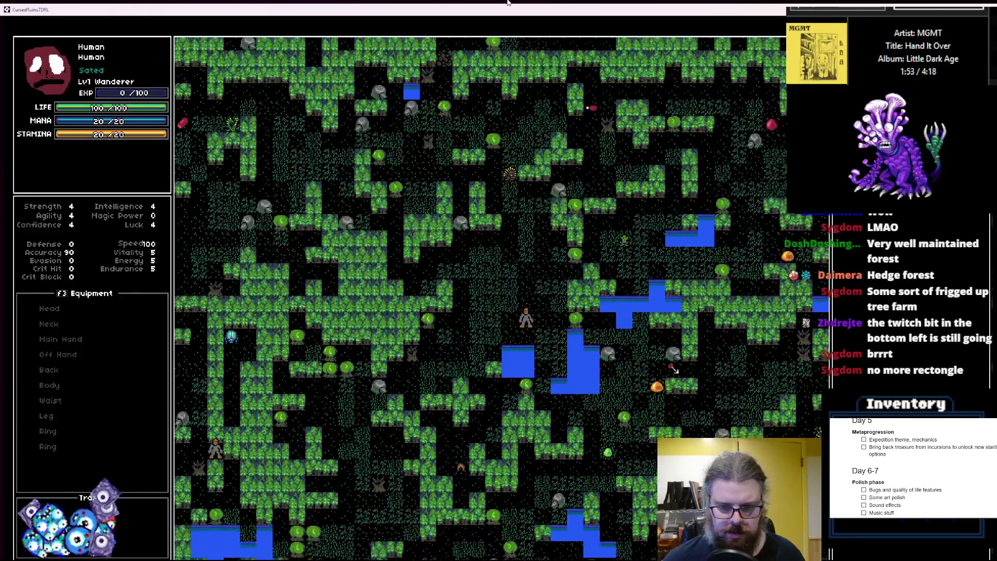
pyautogui.press('Right')
pyautogui.press('Down')
pyautogui.press('Down')
pyautogui.press('Down')
pyautogui.press('Right')
pyautogui.press('Right')
pyautogui.press('Down')
pyautogui.press('Down')
pyautogui.press('Right')
pyautogui.press('Down')
pyautogui.press('Down')
# - Walk the player left and down through the forest, then exit fullscreen with F11
pyautogui.press('Down')
pyautogui.press('Left')
pyautogui.press('Left')
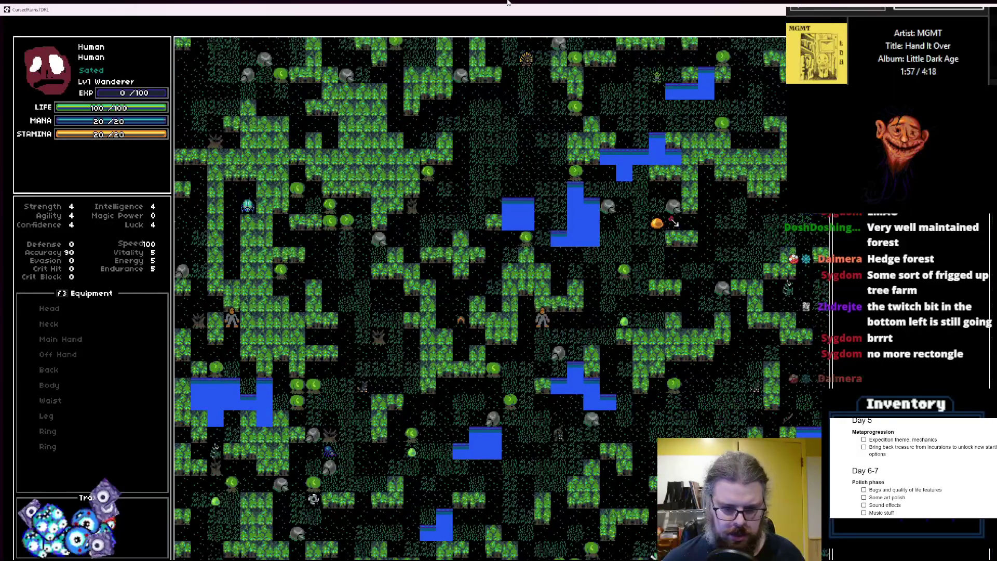
pyautogui.press('Left')
pyautogui.press('Left')
pyautogui.press('Down')
pyautogui.press('Down')
pyautogui.press('Down')
pyautogui.press('Down')
pyautogui.press('Down')
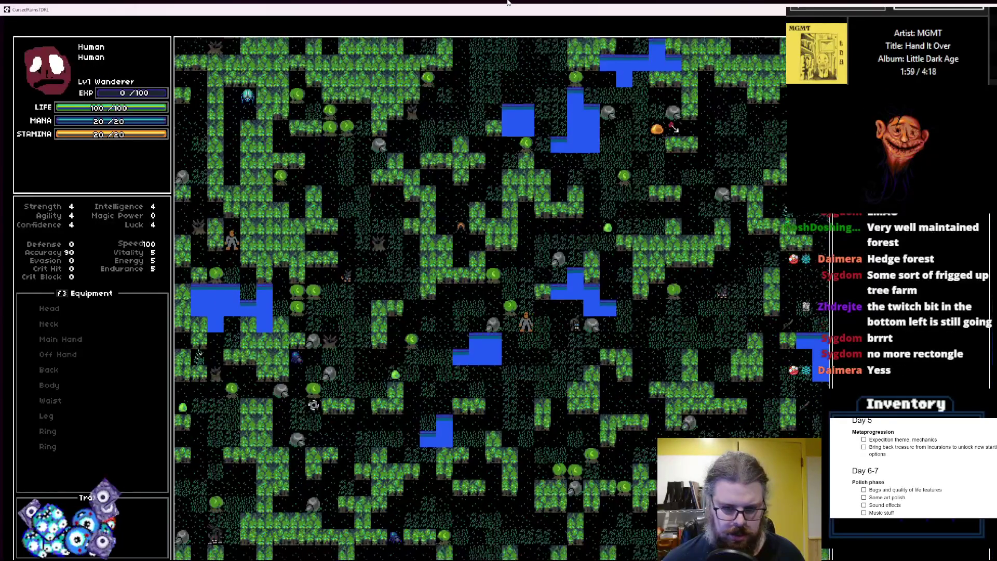
pyautogui.press('Down')
pyautogui.press('Left')
pyautogui.press('Left')
pyautogui.press('Left')
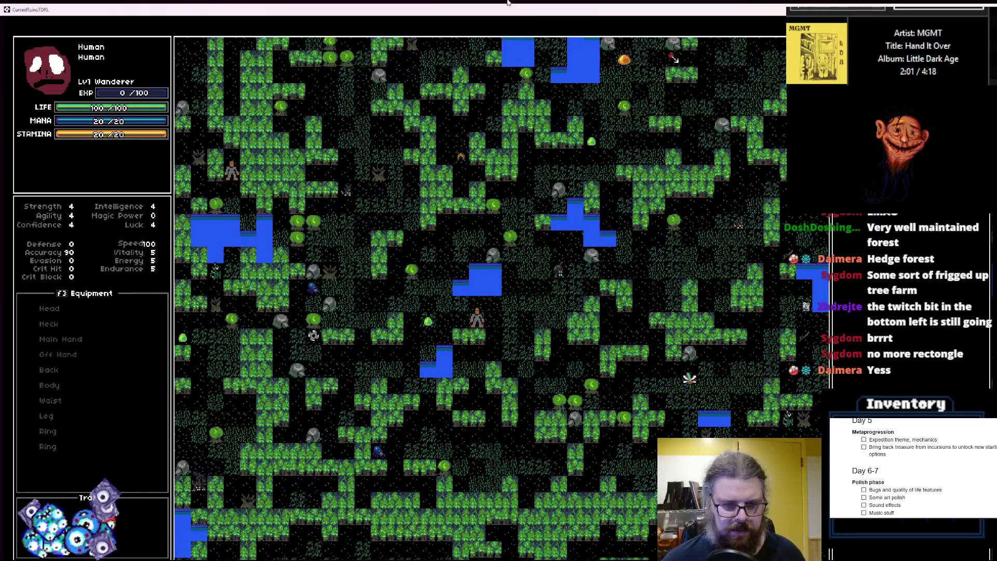
pyautogui.press('Left')
pyautogui.press('Left')
pyautogui.press('Down')
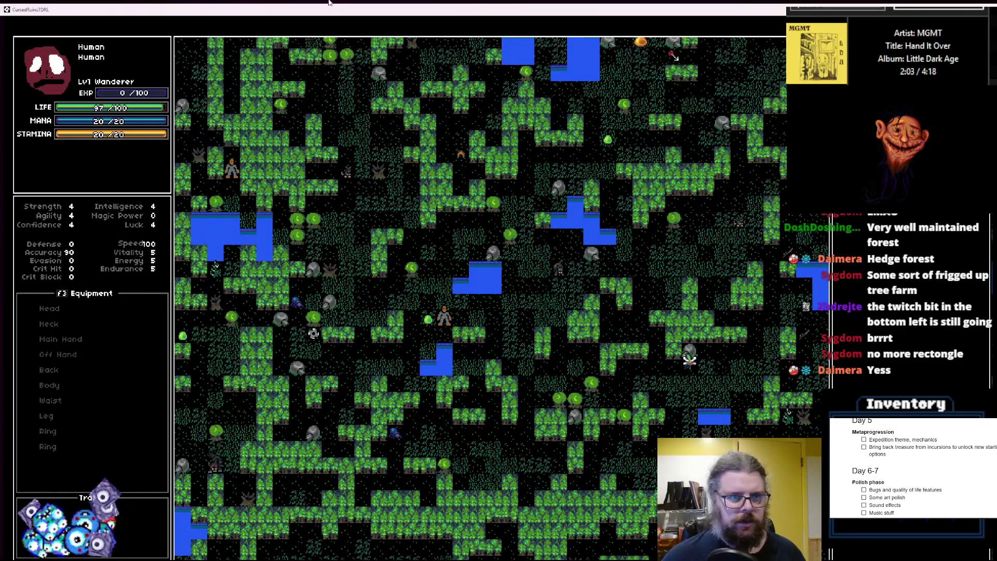
pyautogui.press('F11')
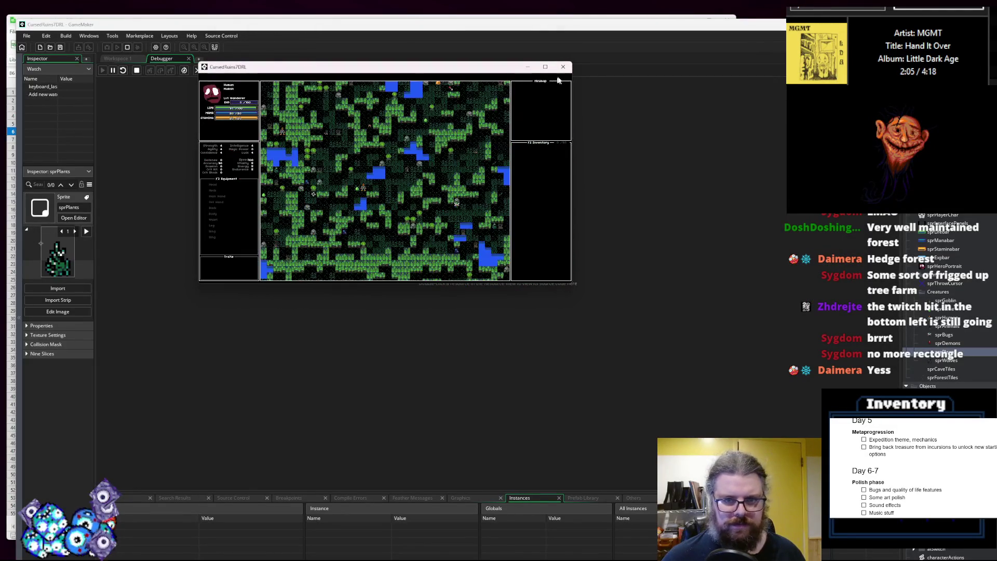
# - Close the game and debugger, then add a blank line above 'var rmList' on line 77
pyautogui.click(555, 66)
pyautogui.click(198, 71)
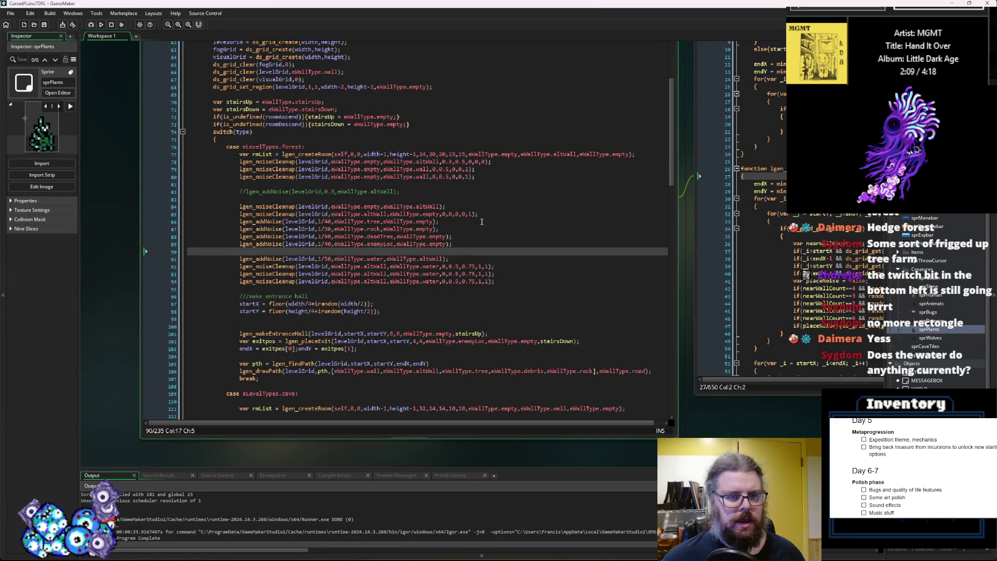
pyautogui.click(240, 155)
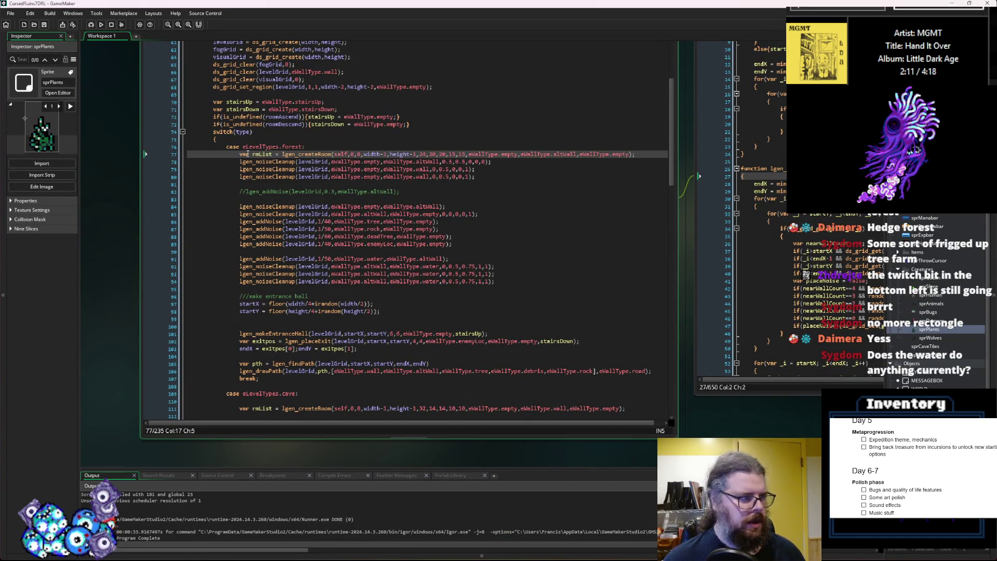
pyautogui.press('Return')
pyautogui.press('Up')
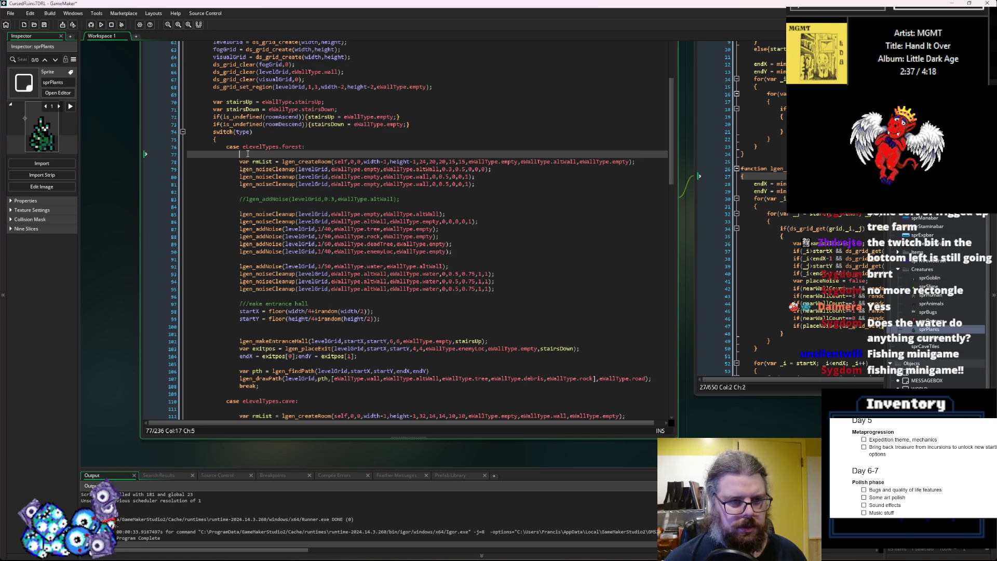
pyautogui.press('Down')
pyautogui.press('Down')
pyautogui.press('Down')
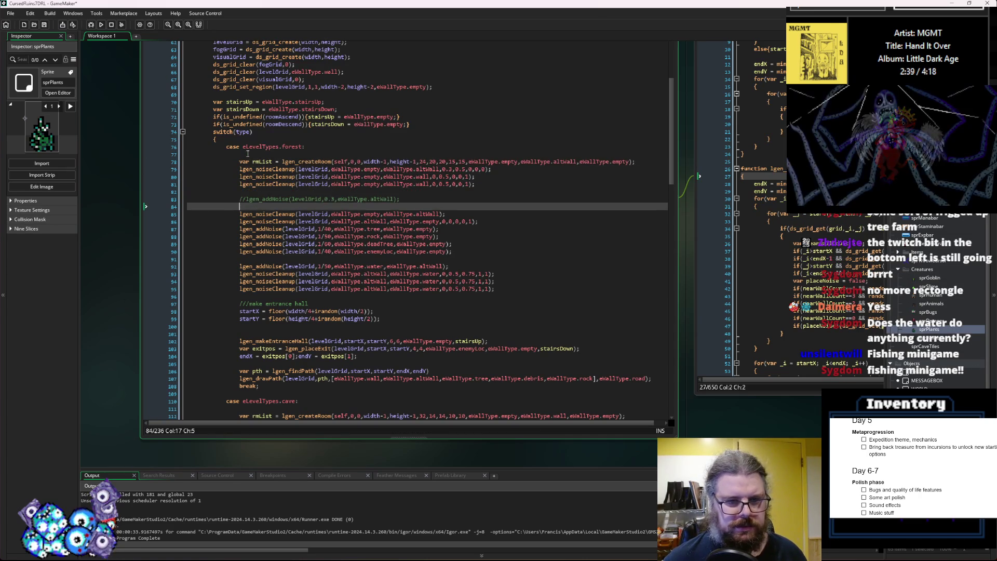
pyautogui.click(473, 260)
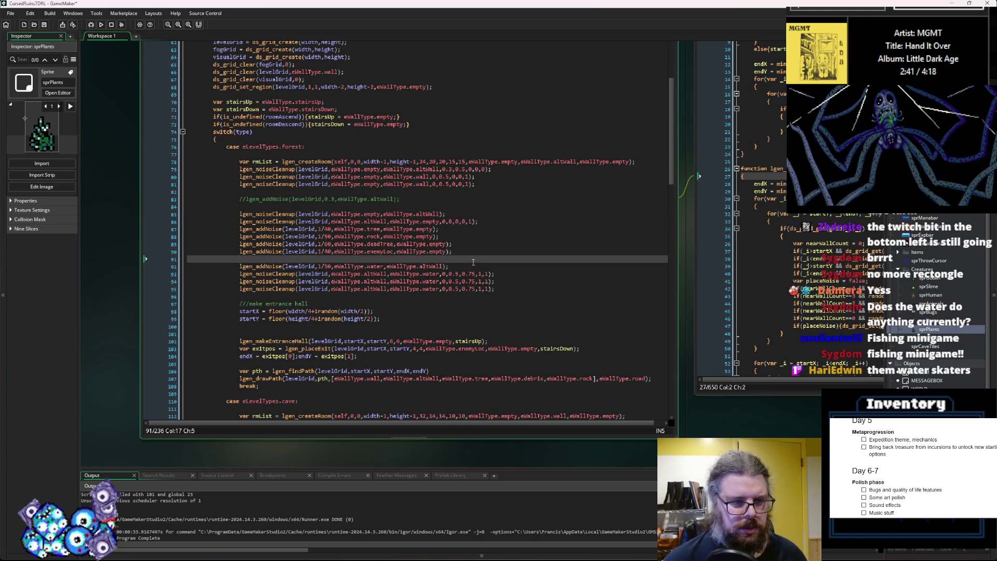
# - Add a /// lakes comment and halve the water noise density from 1/50 to 1/100
pyautogui.press('Return')
pyautogui.write('///lakes')
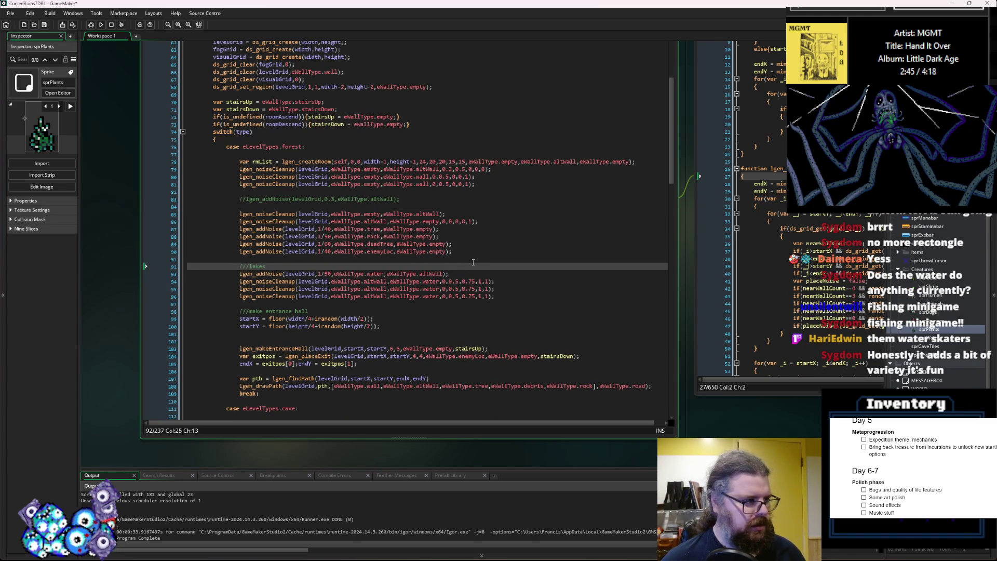
pyautogui.press('Down')
pyautogui.press('Right')
pyautogui.press('Right')
pyautogui.press('Right')
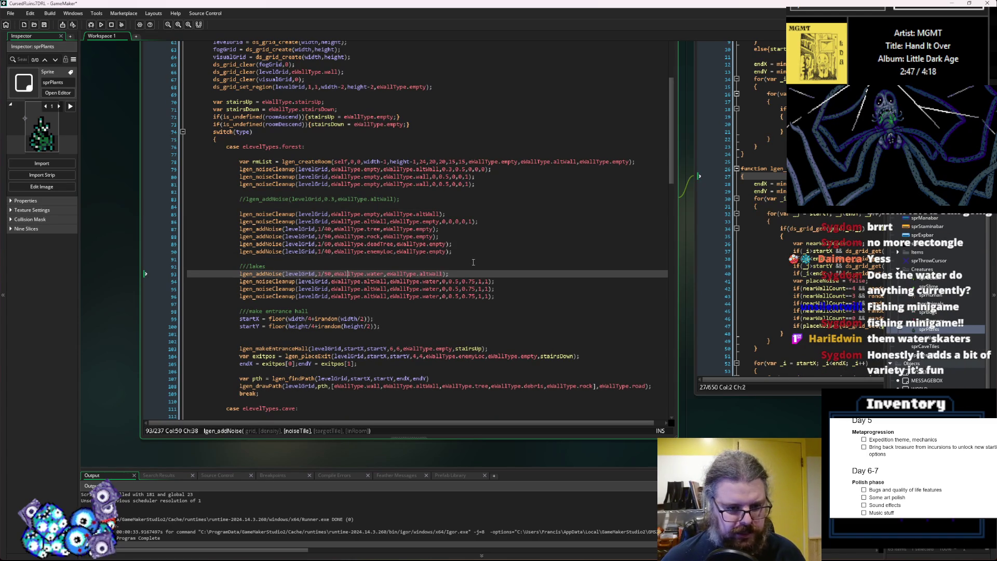
pyautogui.press('Left')
pyautogui.press('Left')
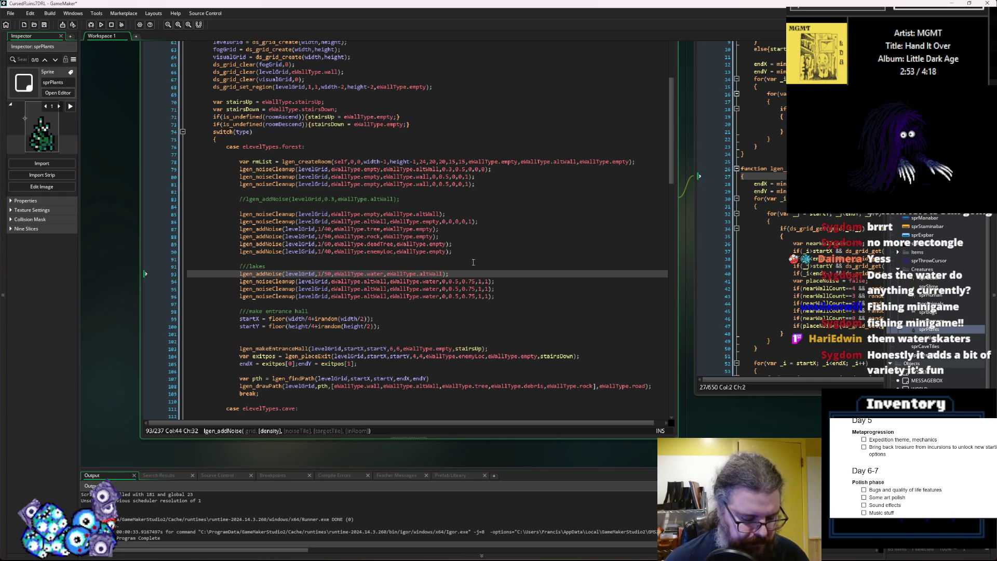
pyautogui.press('BackSpace')
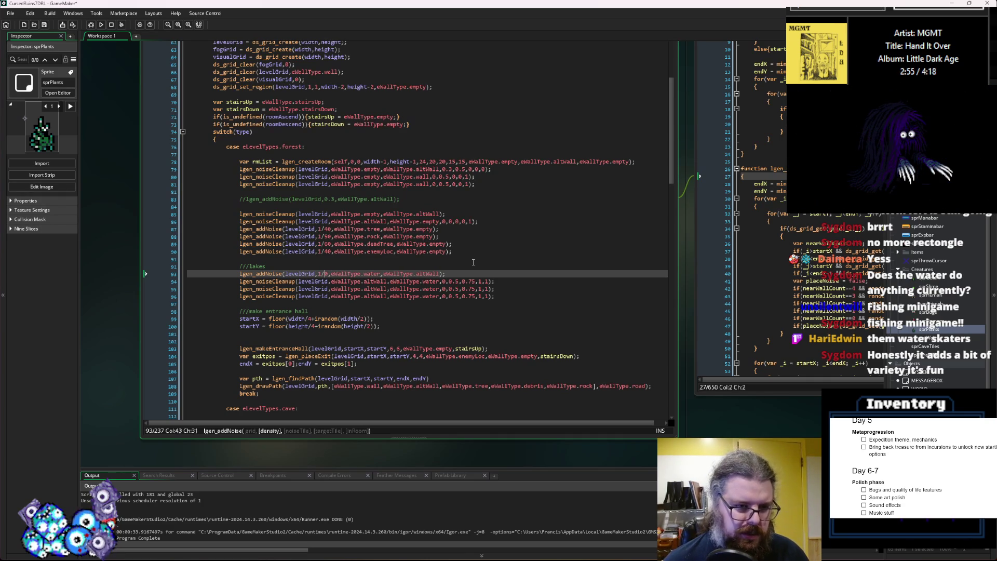
pyautogui.write('10')
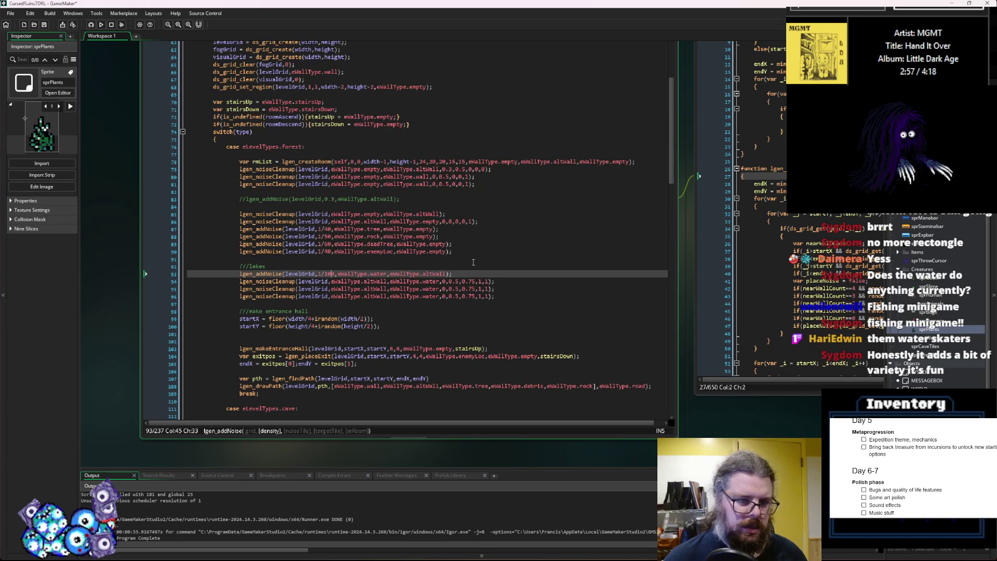
pyautogui.press('Right')
pyautogui.press('Right')
pyautogui.press('Right')
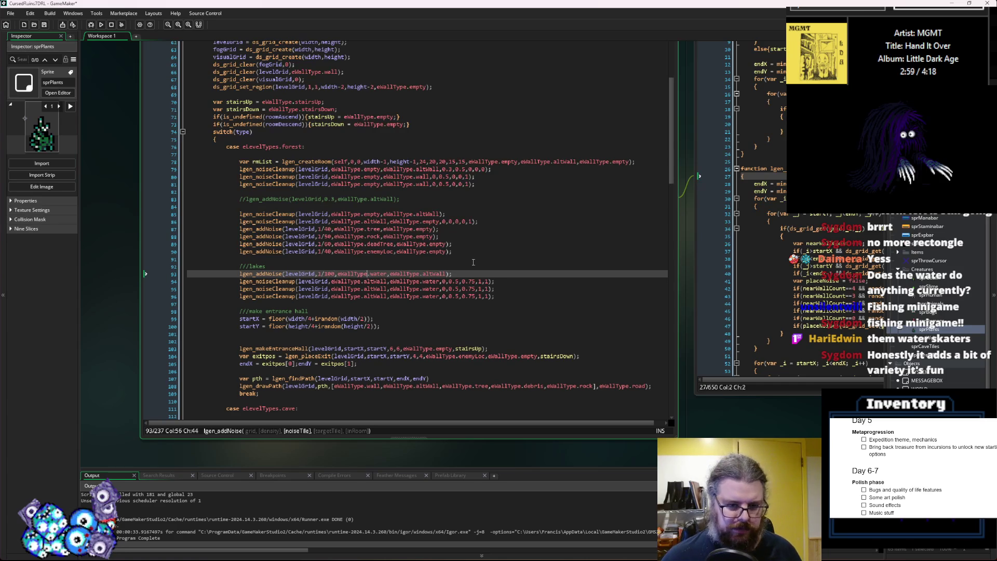
# - Retune the thresholds of the first two water cleanup calls, entering 6 and 7
pyautogui.moveTo(496, 296); pyautogui.dragTo(237, 300)
pyautogui.click(471, 296)
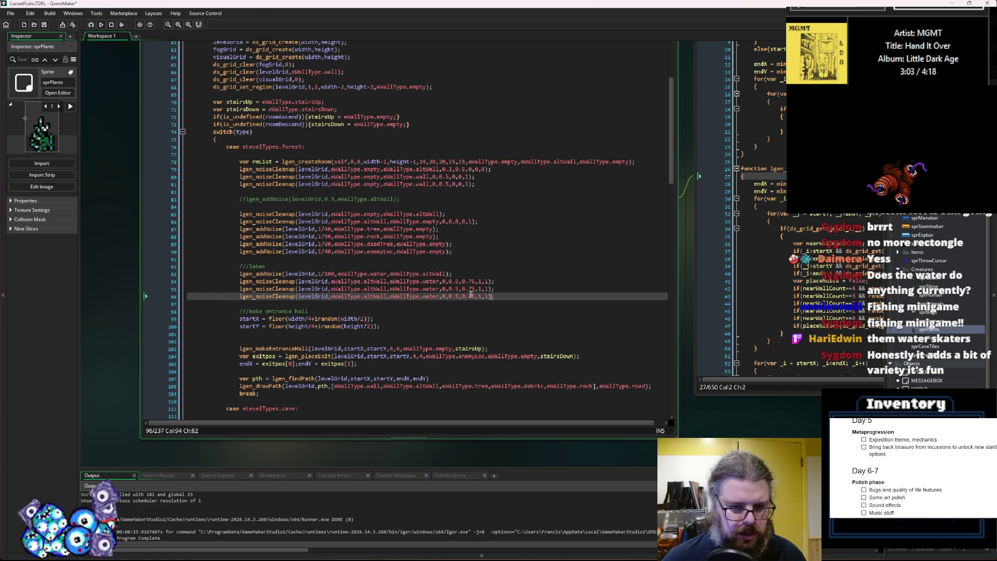
pyautogui.press('Up')
pyautogui.press('Up')
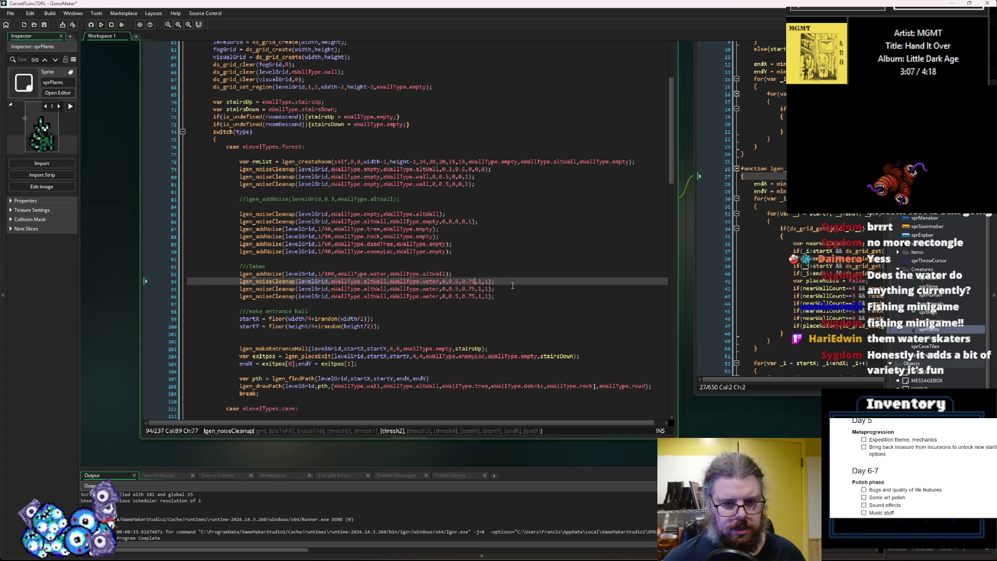
pyautogui.press('Delete')
pyautogui.press('Down')
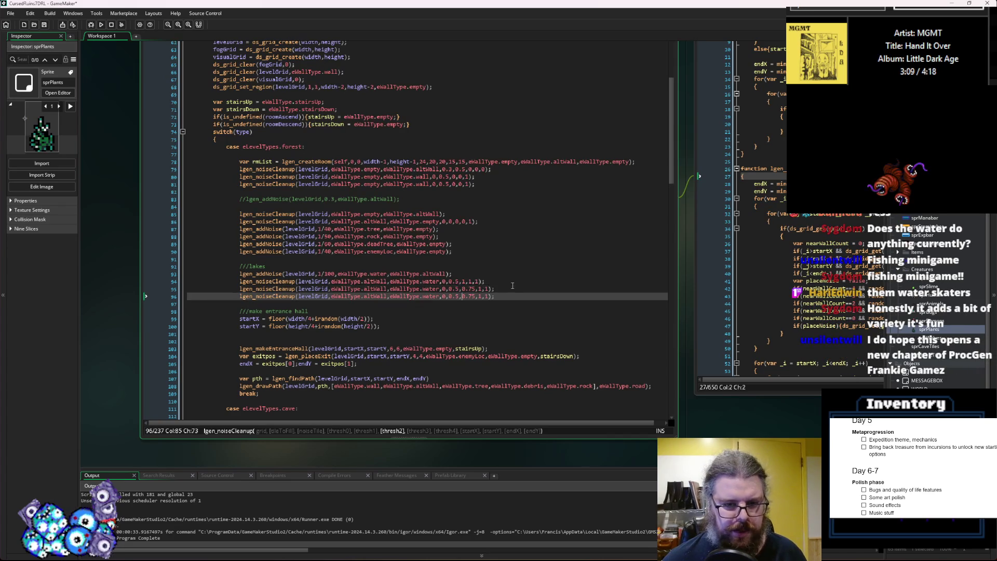
pyautogui.press('BackSpace')
pyautogui.press('BackSpace')
pyautogui.press('BackSpace')
pyautogui.press('Up')
pyautogui.press('Left')
pyautogui.press('Left')
pyautogui.write('6')
pyautogui.press('Down')
pyautogui.press('Down')
pyautogui.write('7')
pyautogui.press('Right')
pyautogui.press('Right')
pyautogui.press('Right')
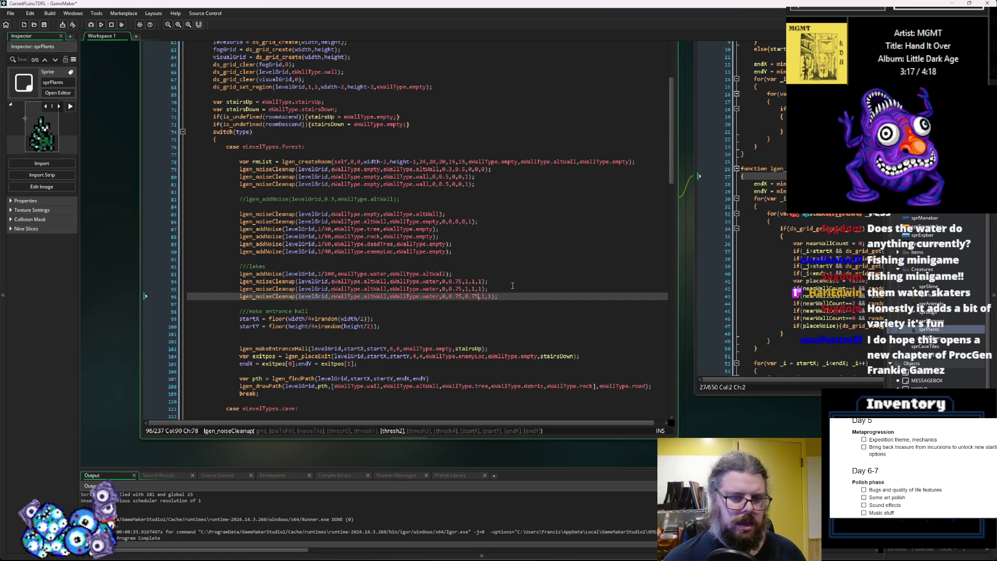
# - Add a fourth water cleanup call with 0.5 and 0.75 thresholds, then launch a debug run
pyautogui.moveTo(510, 293); pyautogui.dragTo(239, 299)
pyautogui.hotkey('ctrl', 'c')
pyautogui.click(503, 300)
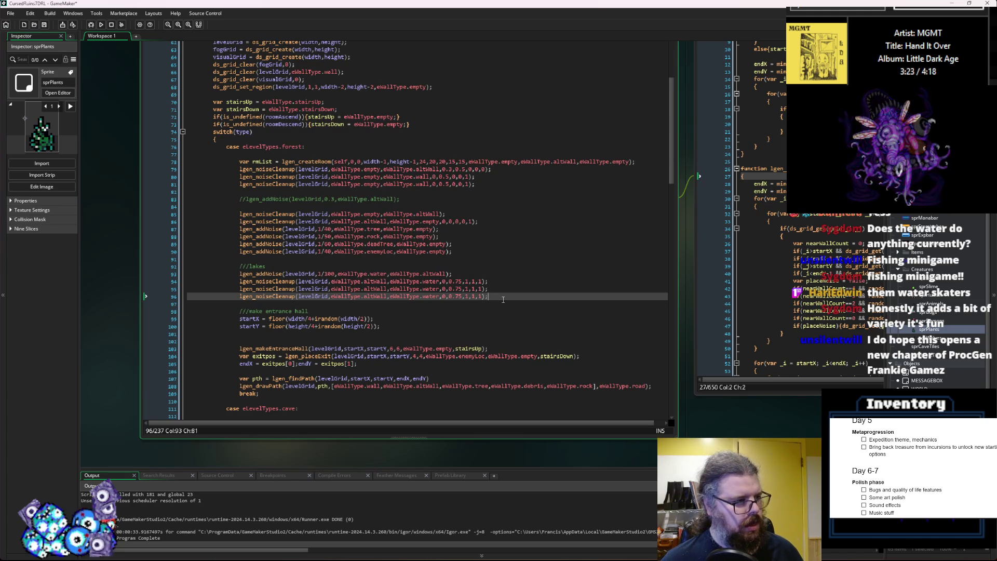
pyautogui.press('Return')
pyautogui.hotkey('ctrl', 'v')
pyautogui.press('Left')
pyautogui.press('Left')
pyautogui.press('Left')
pyautogui.press('Delete')
pyautogui.press('Right')
pyautogui.press('Right')
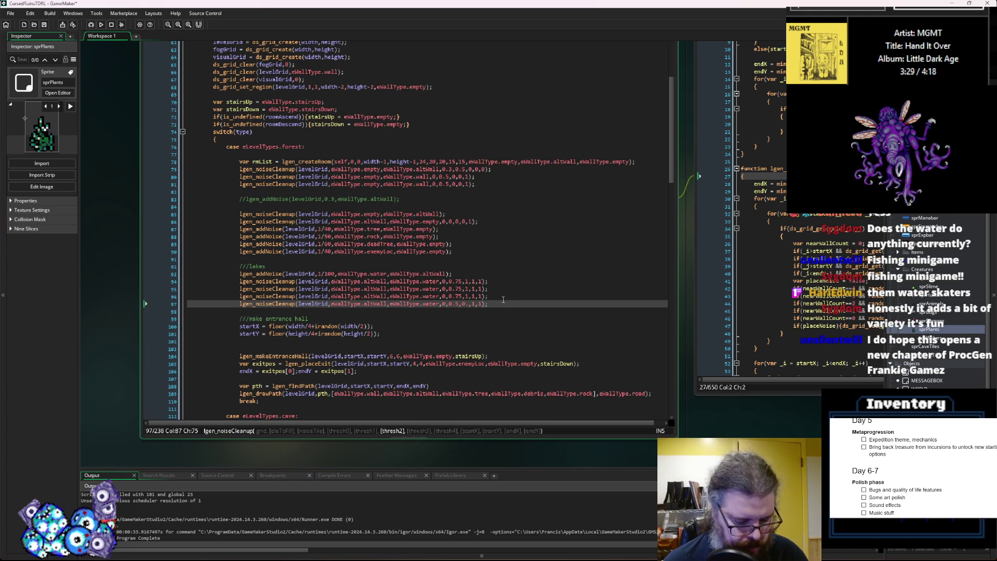
pyautogui.click(503, 288)
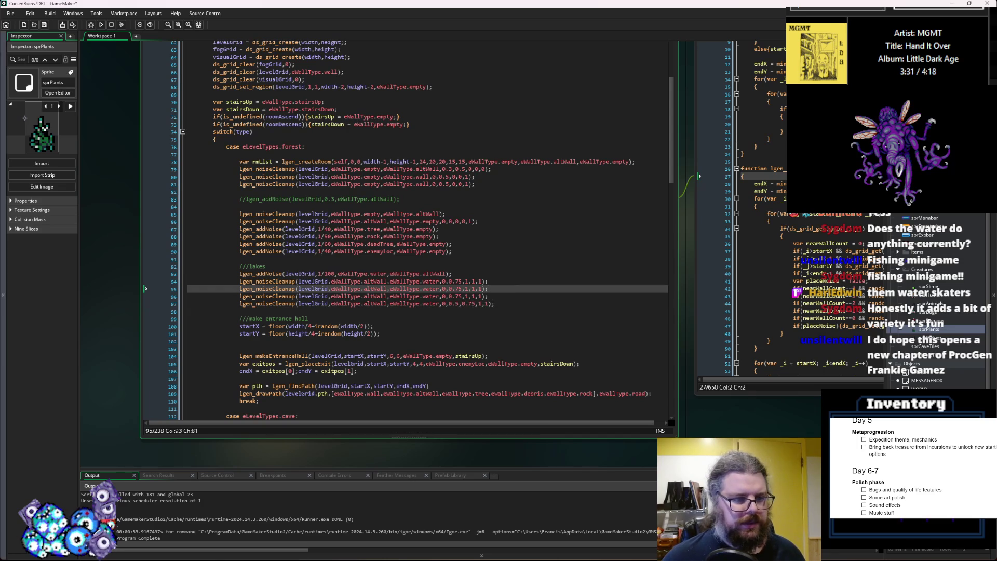
pyautogui.click(92, 25)
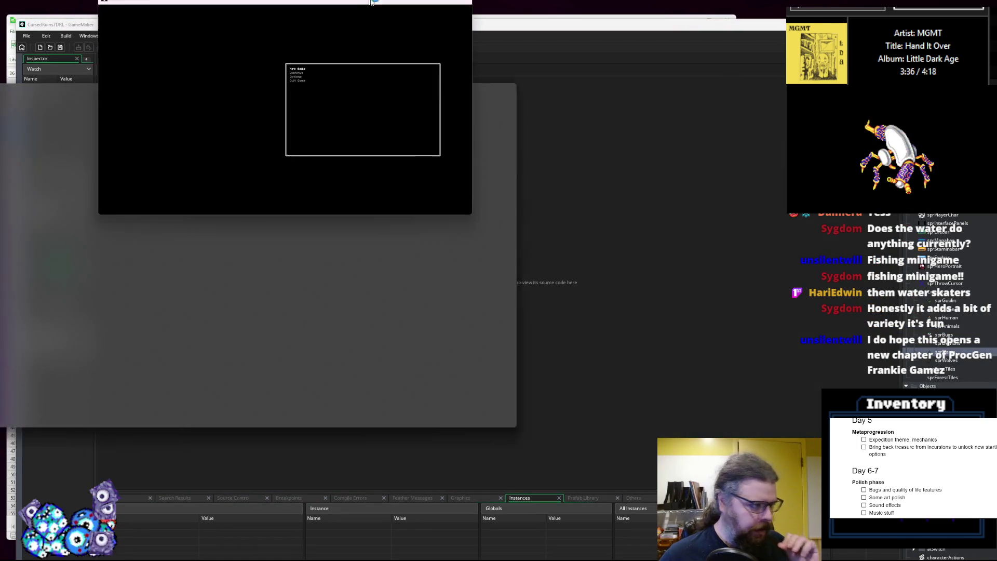
# - Maximise the game window, start a New Game and reveal the whole forest map
pyautogui.doubleClick(370, 3)
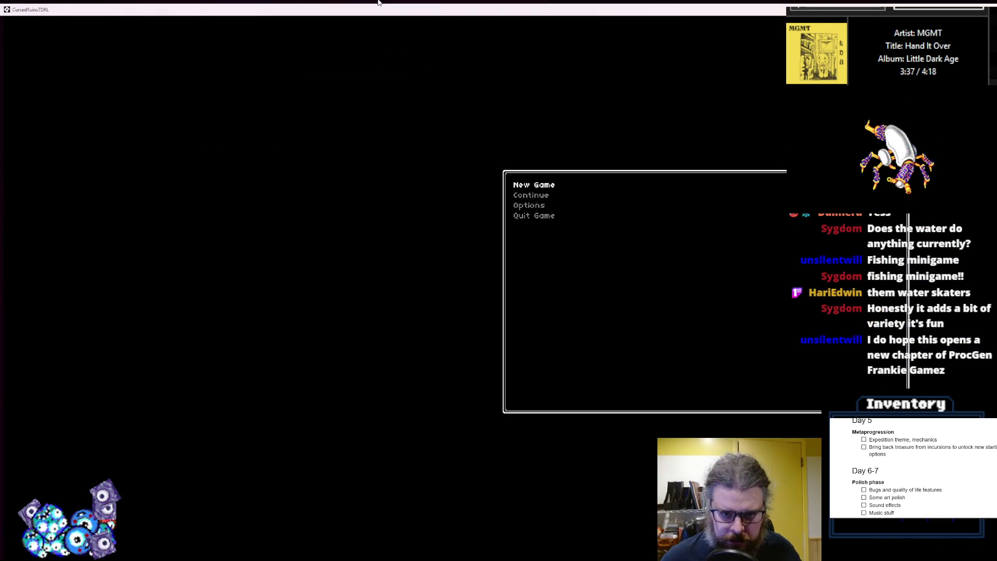
pyautogui.press('Return')
pyautogui.press('m')
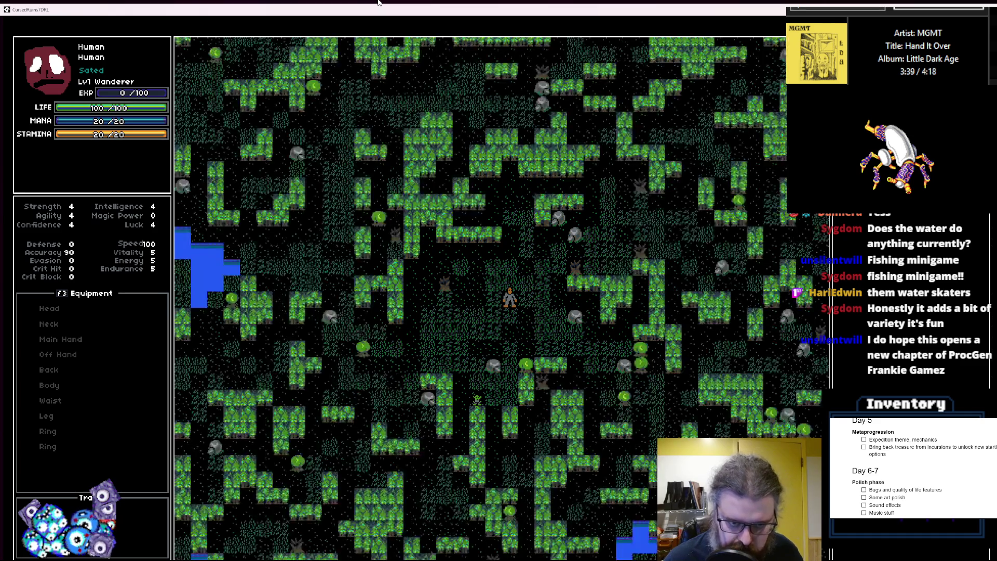
# - Walk the player left and down past the larger lakes, then window and close the game
pyautogui.press('Left')
pyautogui.press('Left')
pyautogui.press('Left')
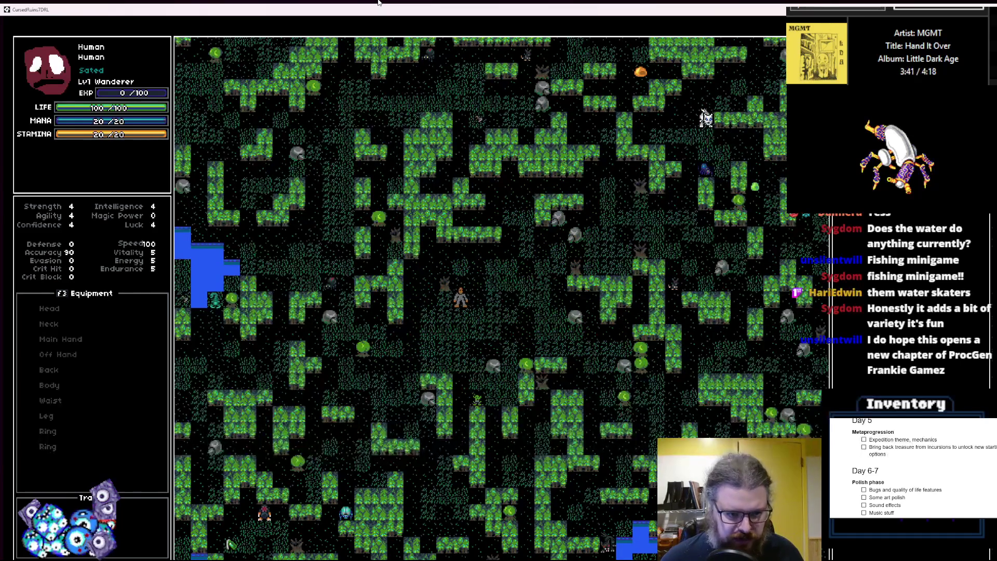
pyautogui.press('Down')
pyautogui.press('Down')
pyautogui.press('Down')
pyautogui.press('Left')
pyautogui.press('Left')
pyautogui.press('Down')
pyautogui.press('Left')
pyautogui.press('Left')
pyautogui.press('Left')
pyautogui.press('Left')
pyautogui.press('Left')
pyautogui.press('Left')
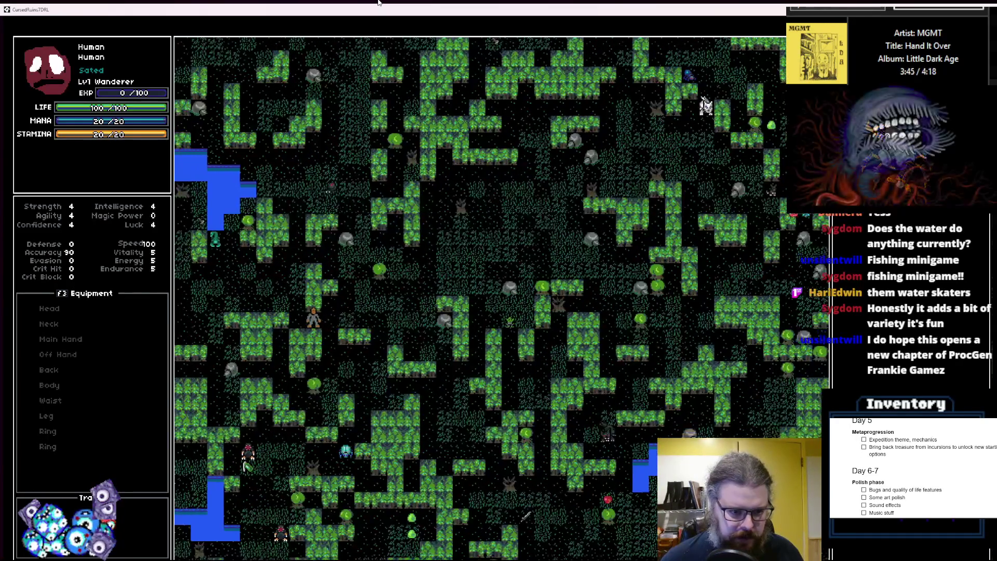
pyautogui.press('Left')
pyautogui.press('Left')
pyautogui.press('Left')
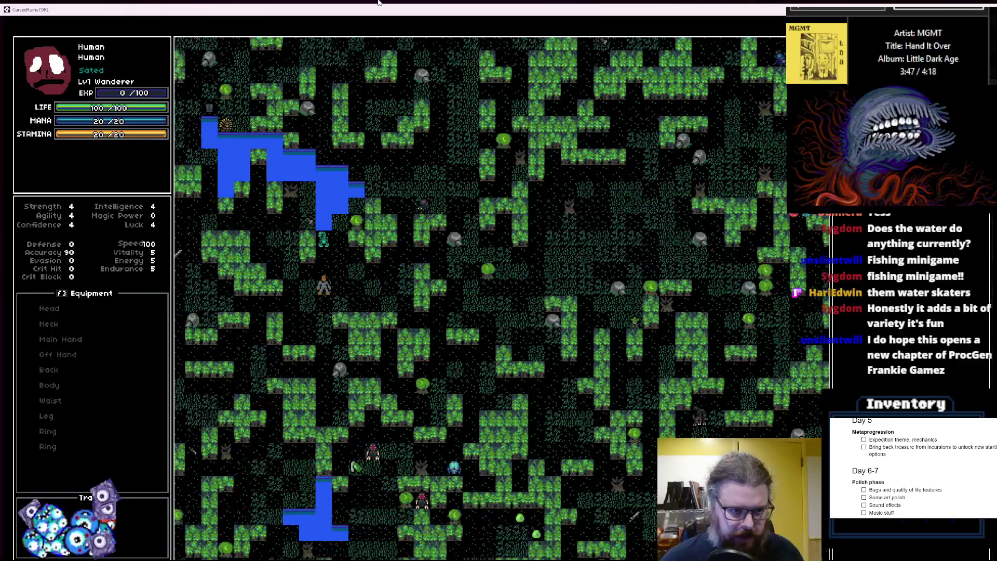
pyautogui.press('Down')
pyautogui.press('Down')
pyautogui.press('Down')
pyautogui.press('Left')
pyautogui.press('Left')
pyautogui.press('Left')
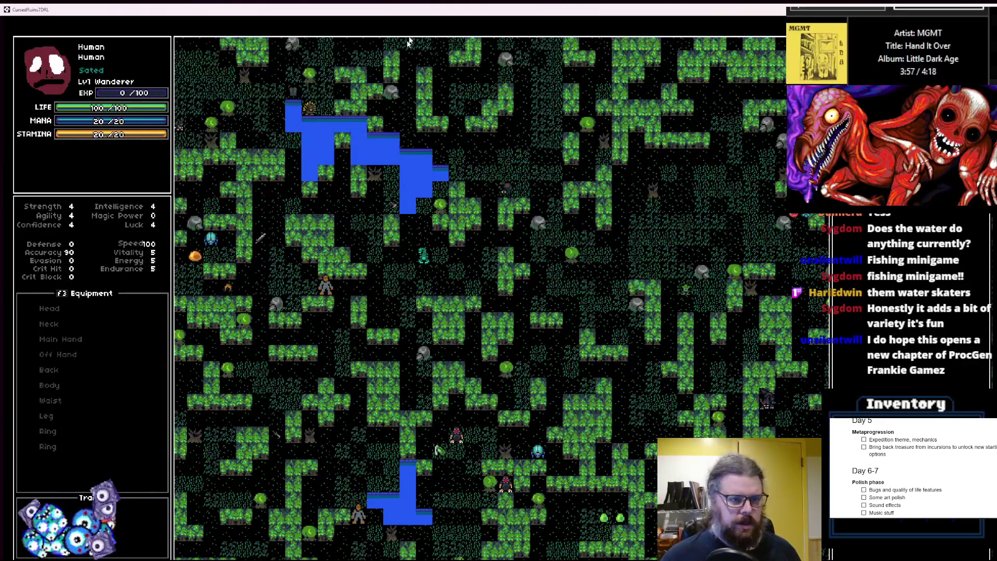
pyautogui.moveTo(378, 11); pyautogui.dragTo(362, 107)
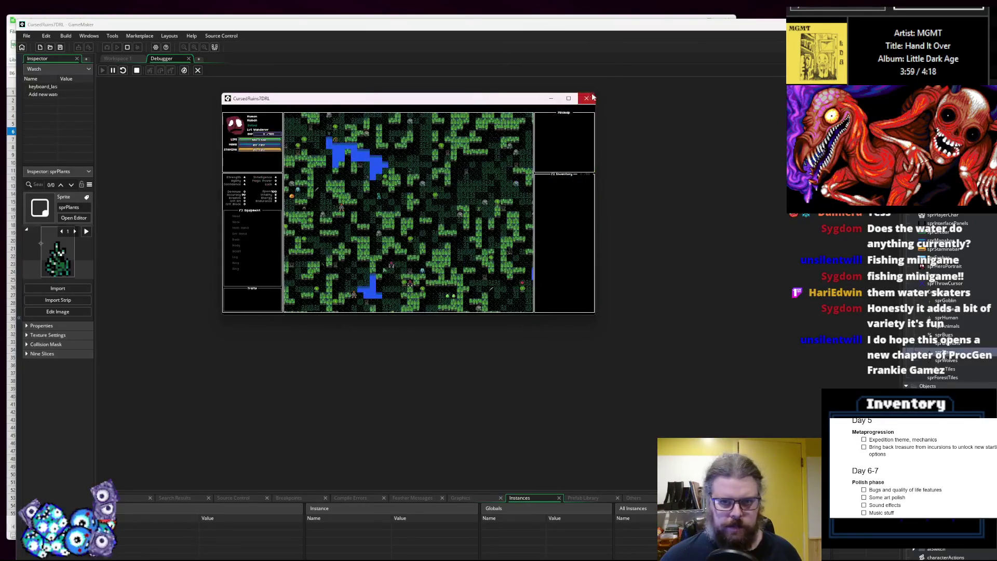
pyautogui.click(587, 98)
# - Close the debugger and return to the lgen_noiseCleanup function code
pyautogui.click(198, 70)
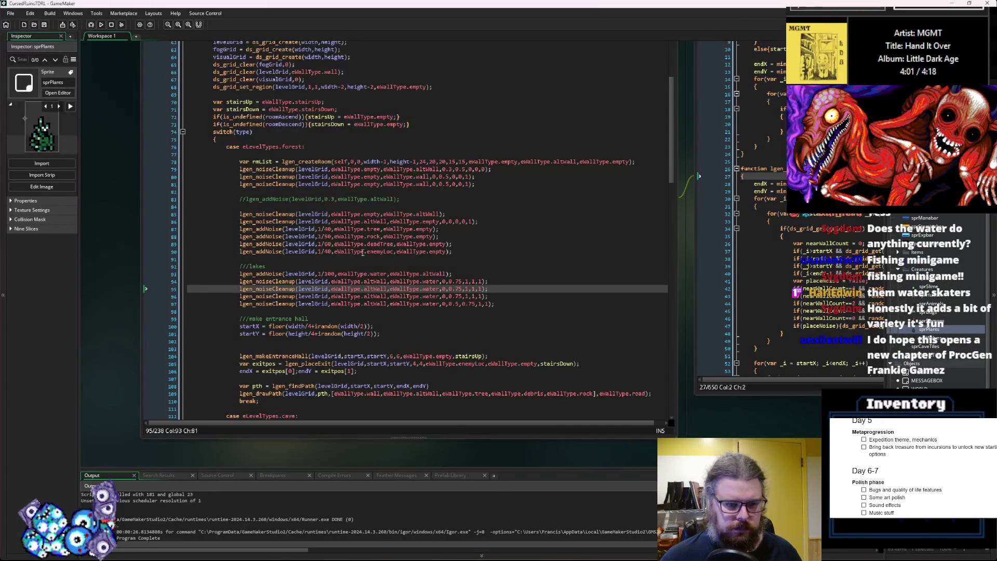
pyautogui.click(538, 295)
pyautogui.click(759, 206)
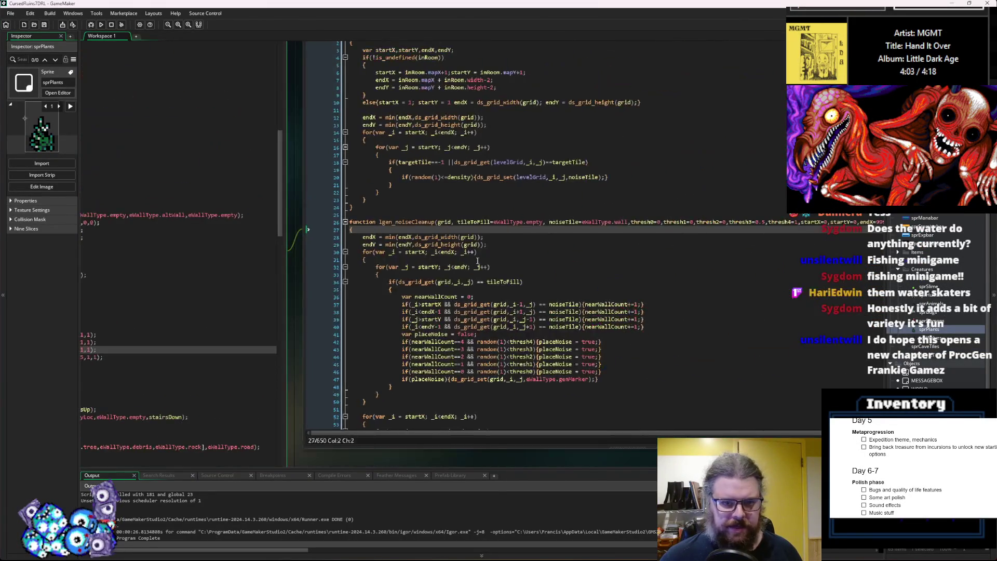
# - Paste a copy of lgen_noiseCleanup below the original and rename it lgen_expandTiles
pyautogui.moveTo(298, 373)
pyautogui.mouseDown()
pyautogui.moveTo(283, 119)
pyautogui.moveTo(257, 105)
pyautogui.mouseUp()
pyautogui.click(345, 372)
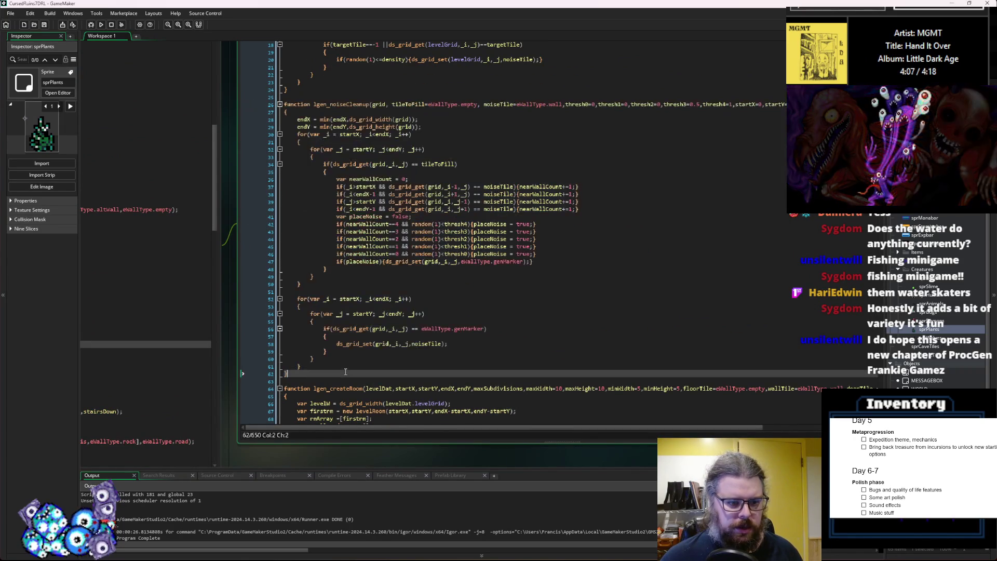
pyautogui.press('Return')
pyautogui.press('Return')
pyautogui.press('Return')
pyautogui.hotkey('ctrl', 'v')
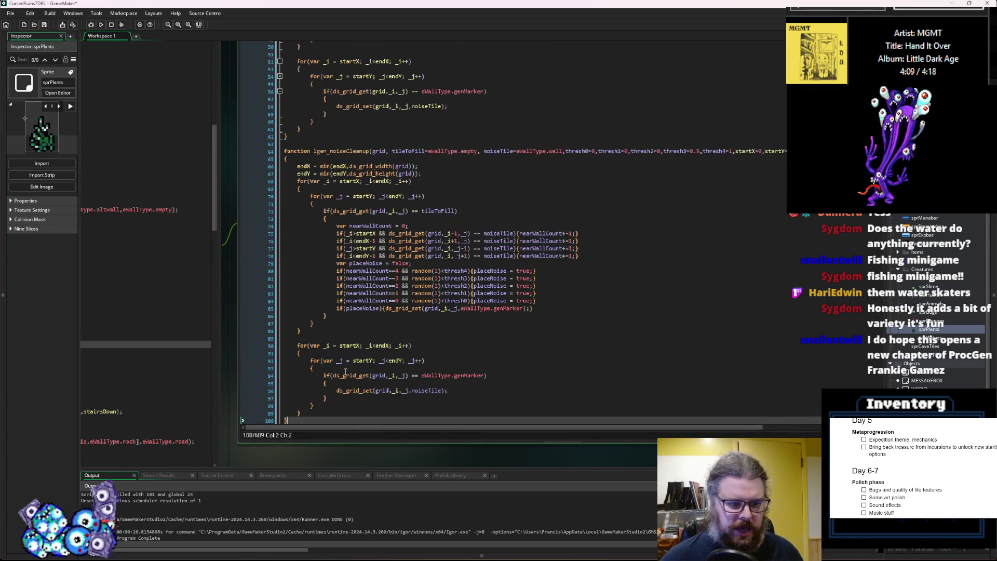
pyautogui.click(370, 152)
pyautogui.moveTo(369, 152); pyautogui.dragTo(330, 152)
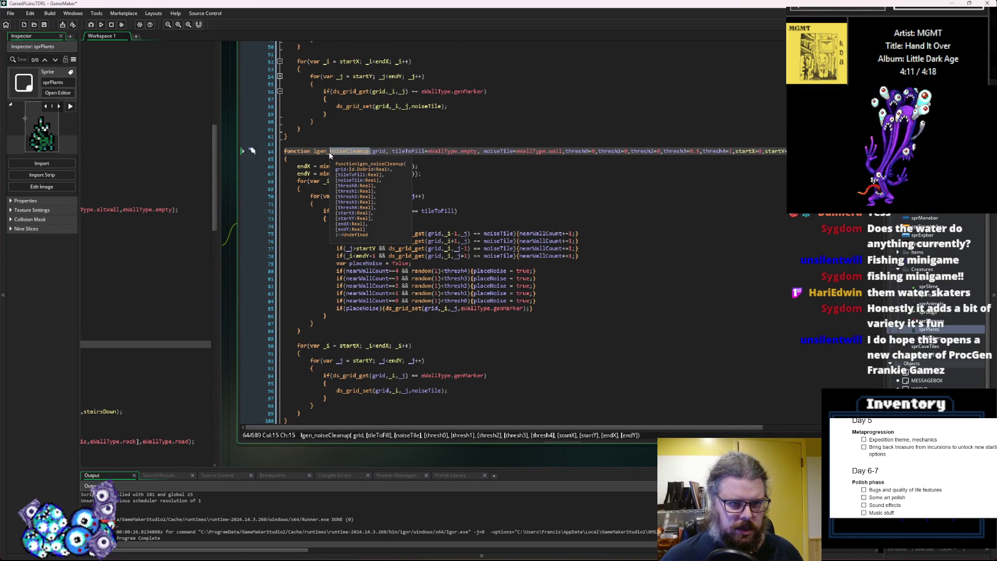
pyautogui.write('expandT')
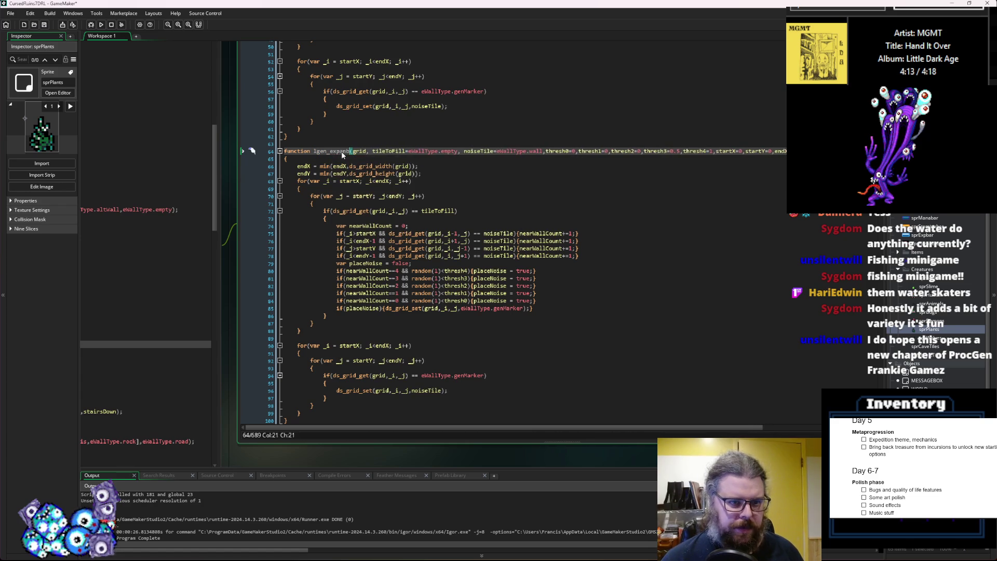
pyautogui.write('iles')
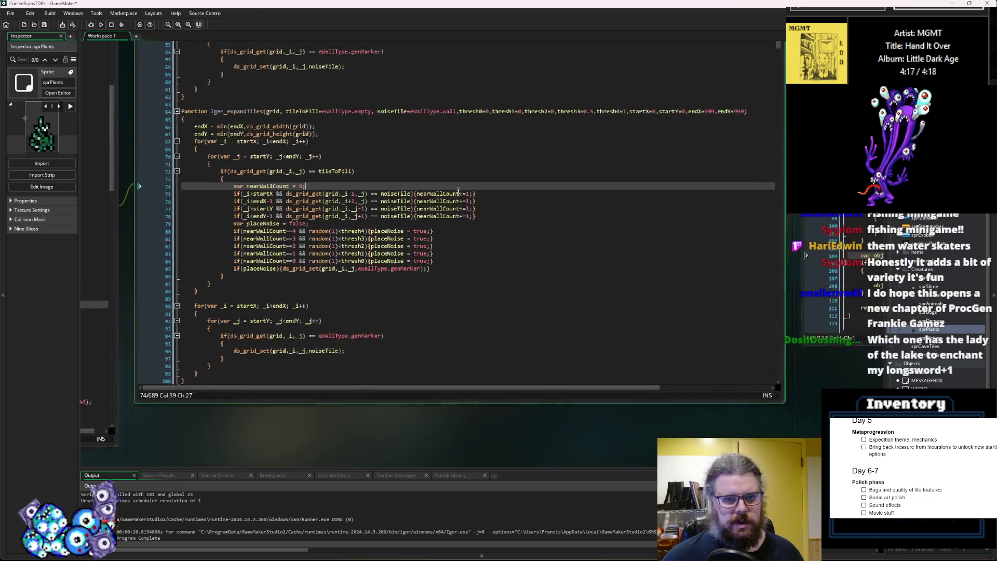
pyautogui.click(473, 242)
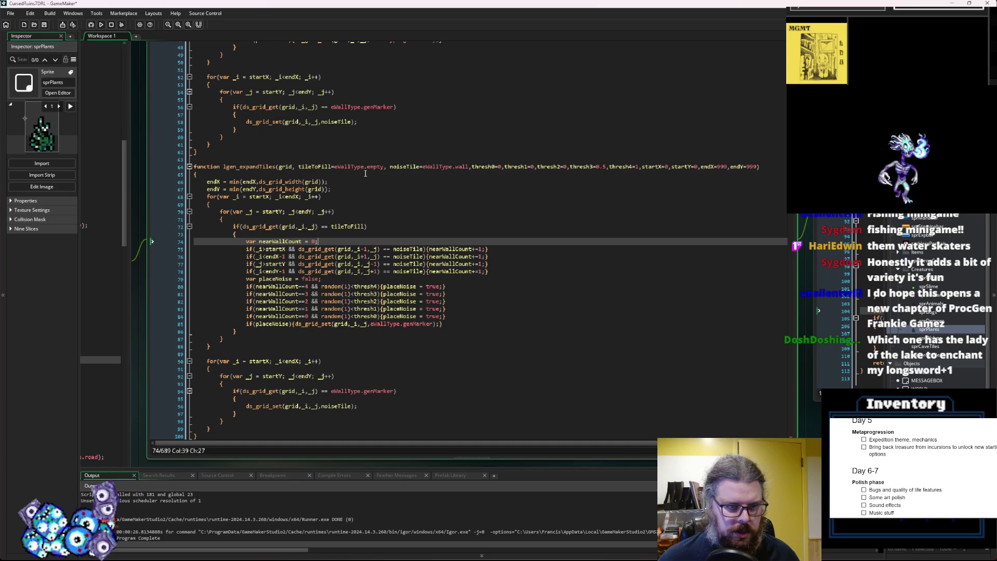
# - Change the line 72 condition in lgen_expandTiles from '== tileToFill' to '!= noiseTile'
pyautogui.click(419, 167)
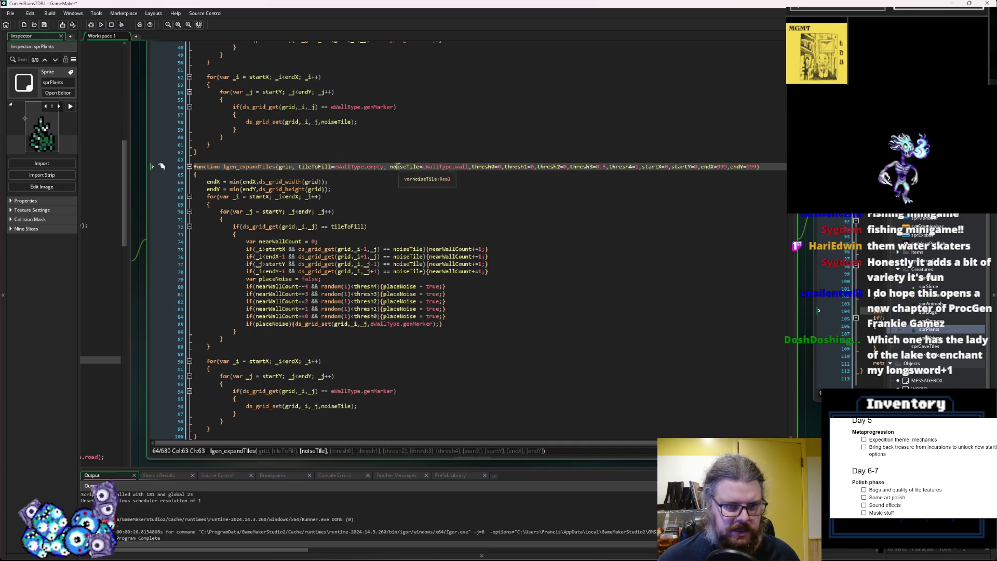
pyautogui.click(325, 227)
pyautogui.press('BackSpace')
pyautogui.write('!')
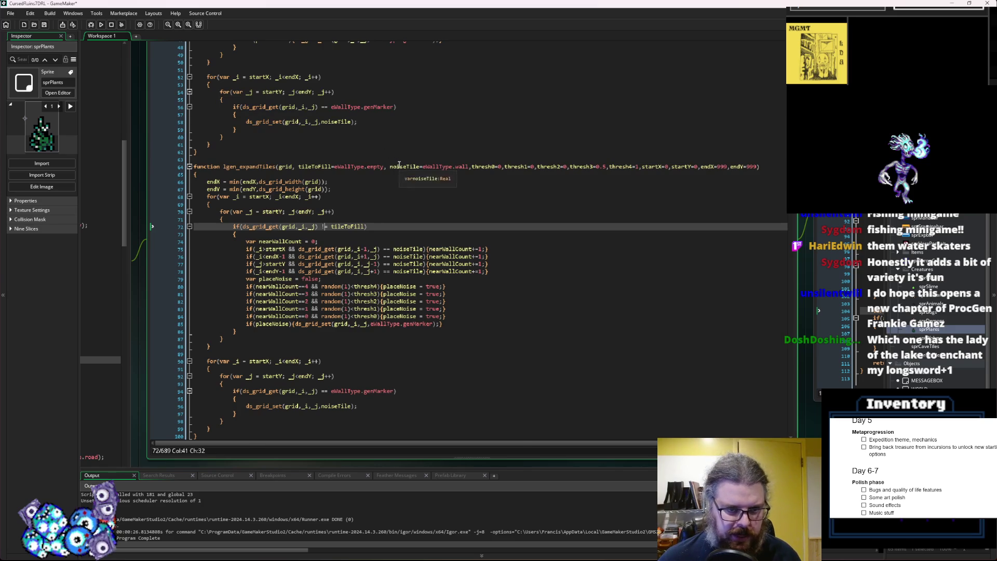
pyautogui.doubleClick(399, 166)
pyautogui.hotkey('ctrl', 'c')
pyautogui.doubleClick(356, 227)
pyautogui.hotkey('ctrl', 'v')
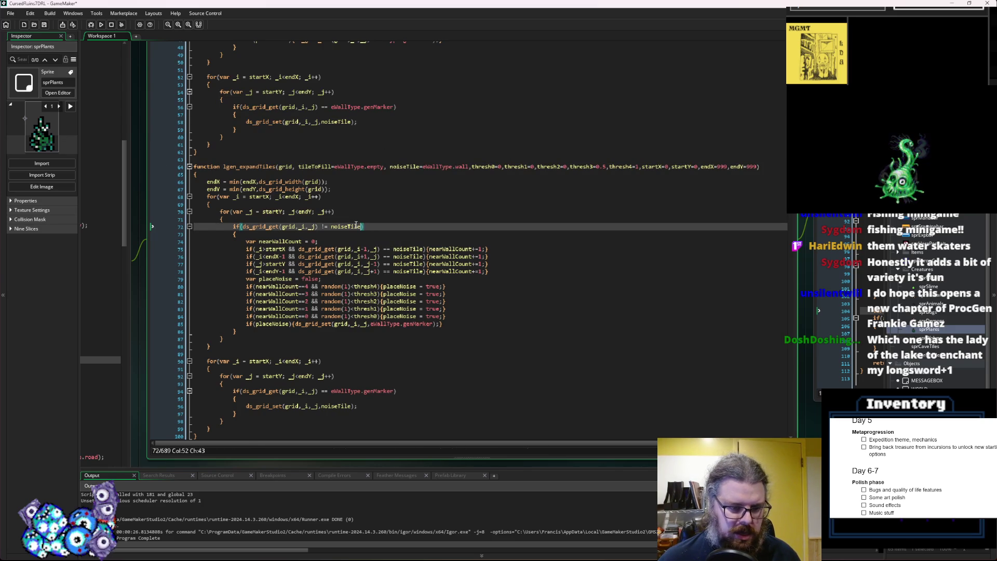
# - Remove the tileToFill parameter from the lgen_expandTiles signature
pyautogui.click(312, 167)
pyautogui.doubleClick(317, 167)
pyautogui.keyDown('shift'); pyautogui.click(388, 167); pyautogui.keyUp('shift')
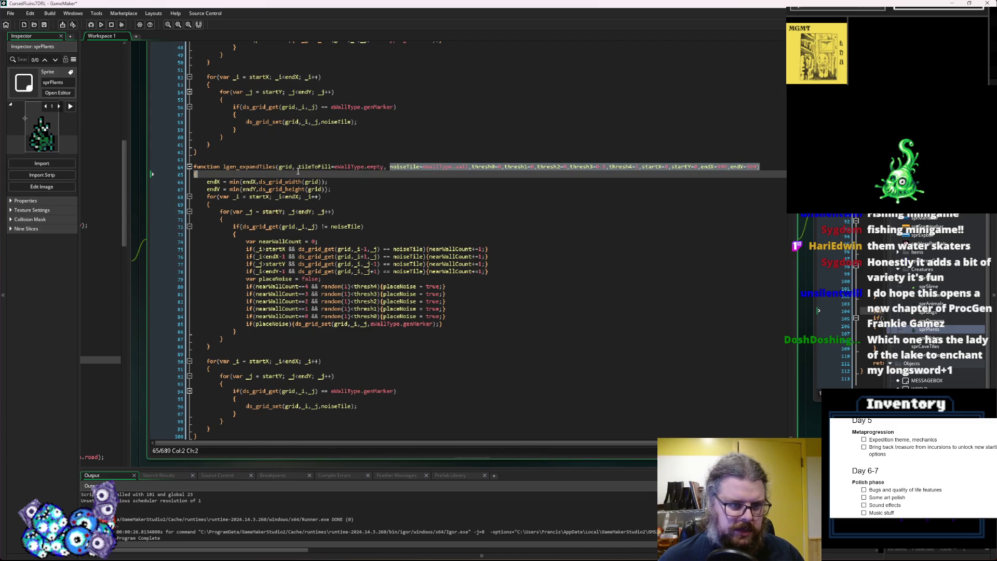
pyautogui.press('BackSpace')
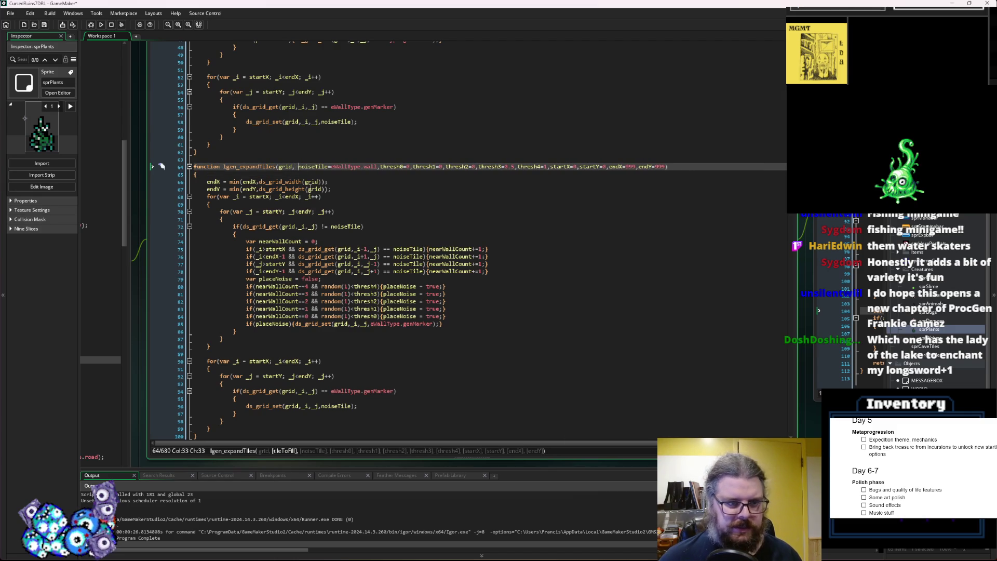
# - Copy the lgen_expandTiles name and bring the levelGen code window into view
pyautogui.doubleClick(267, 167)
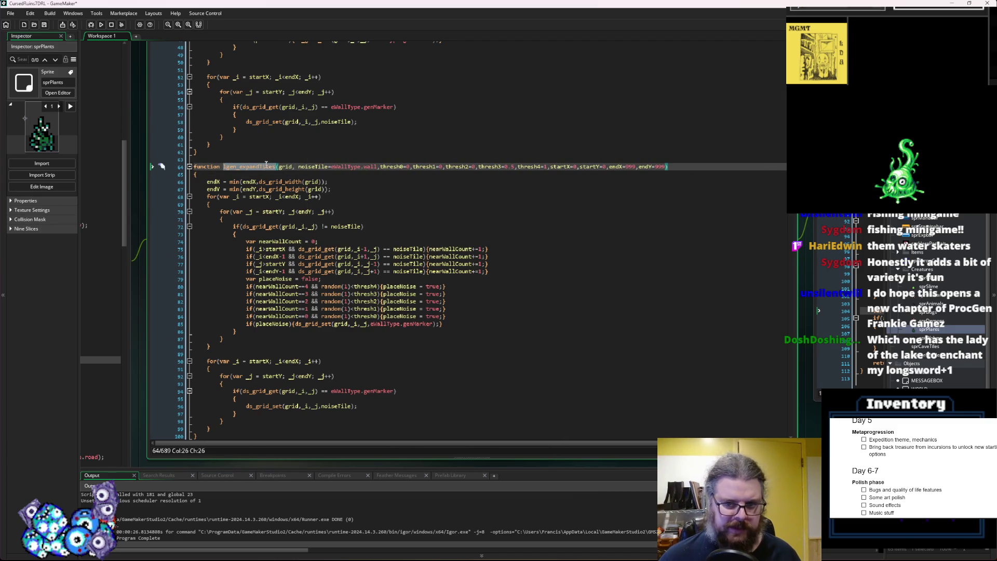
pyautogui.click(260, 204)
pyautogui.doubleClick(257, 167)
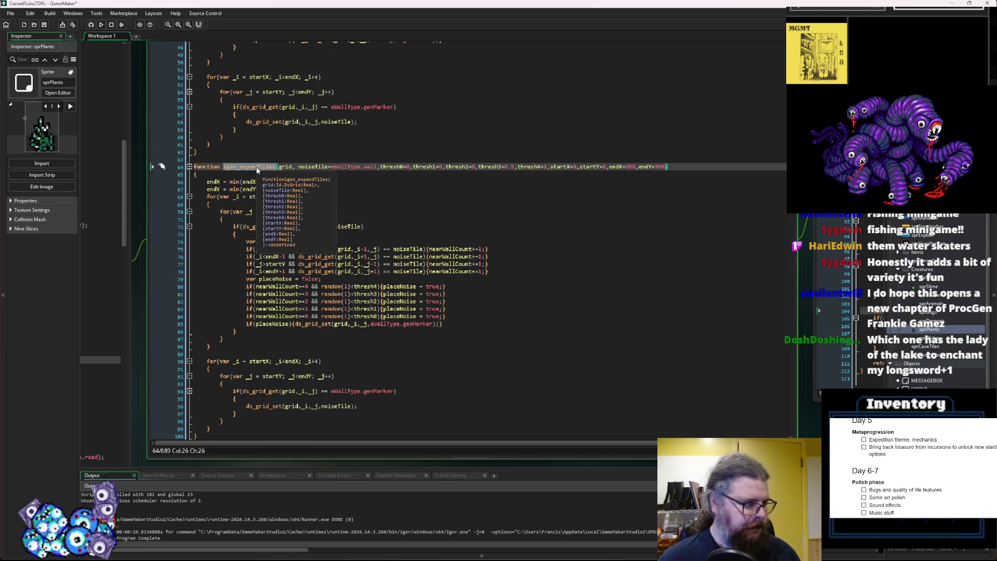
pyautogui.click(338, 205)
pyautogui.doubleClick(269, 166)
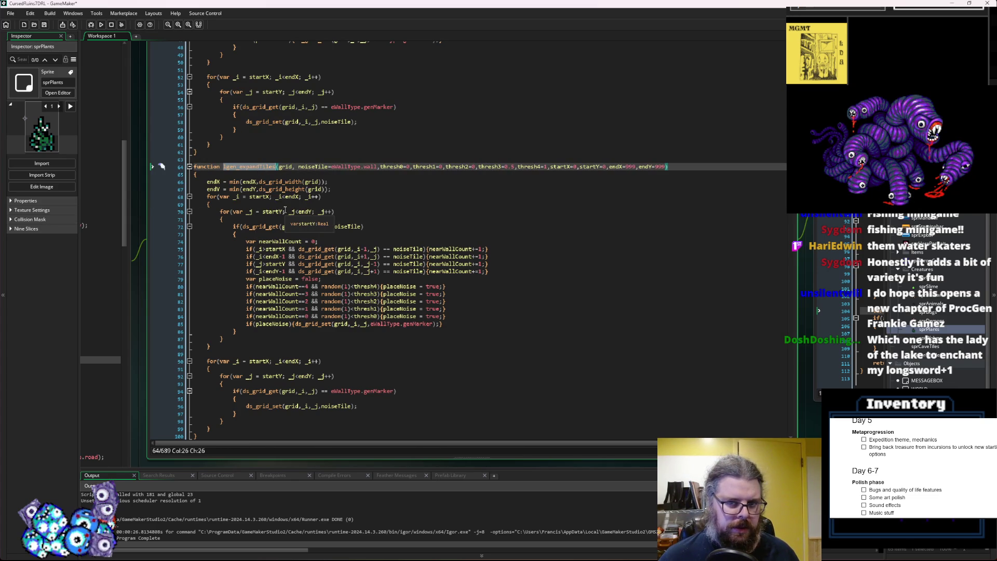
pyautogui.click(317, 204)
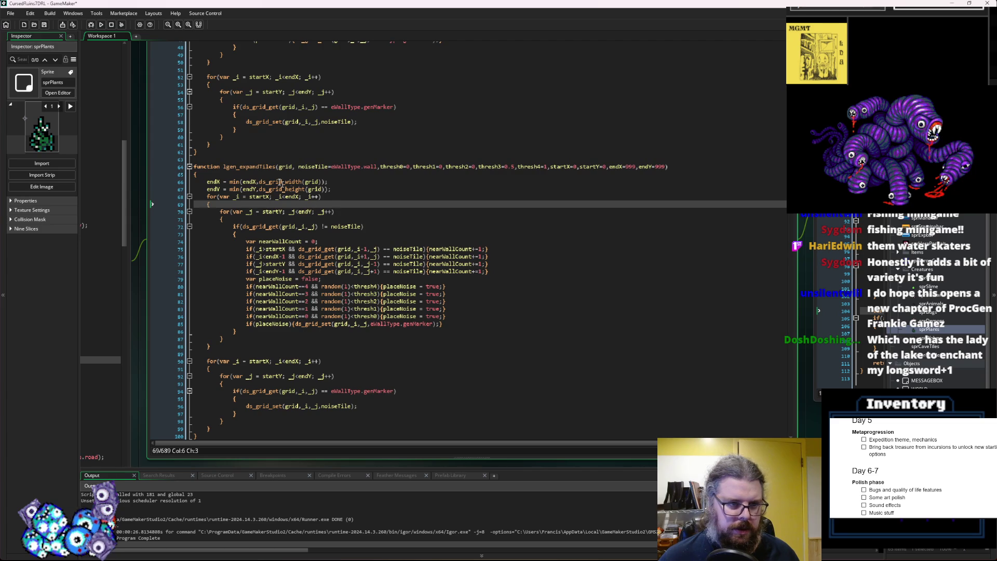
pyautogui.click(250, 167)
pyautogui.click(275, 227)
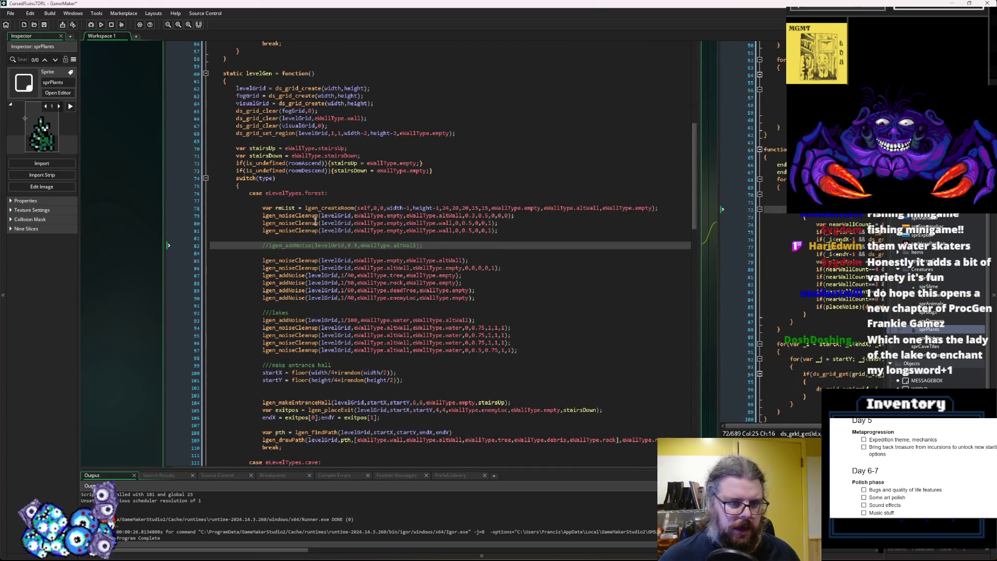
# - Paste lgen_expandTiles over the line 79 call, then undo to restore lgen_noiseCleanup
pyautogui.doubleClick(307, 215)
pyautogui.hotkey('ctrl', 'v')
pyautogui.doubleClick(303, 229)
pyautogui.hotkey('ctrl', 'v')
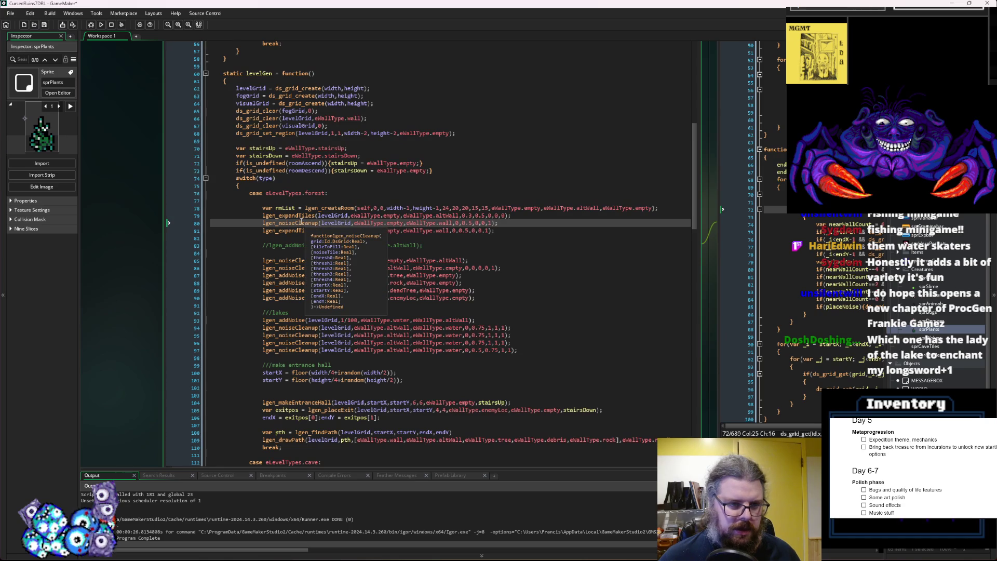
pyautogui.hotkey('ctrl', 'z')
pyautogui.hotkey('ctrl', 'z')
# - Replace lgen_noiseCleanup with lgen_expandTiles on lakes lines 94 through 97
pyautogui.click(339, 275)
pyautogui.scroll(-3, 323, 295)
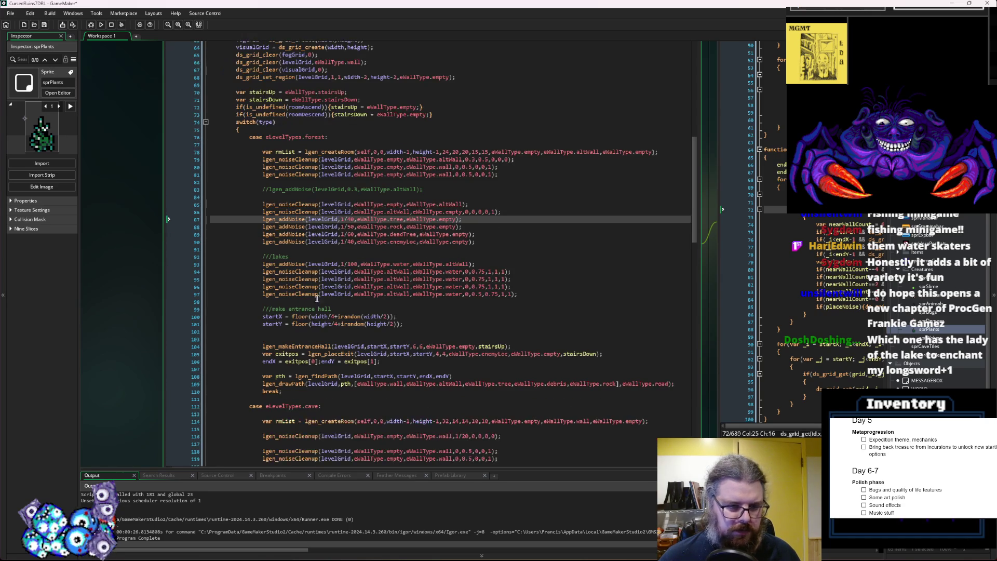
pyautogui.doubleClick(294, 272)
pyautogui.hotkey('ctrl', 'v')
pyautogui.doubleClick(293, 279)
pyautogui.hotkey('ctrl', 'v')
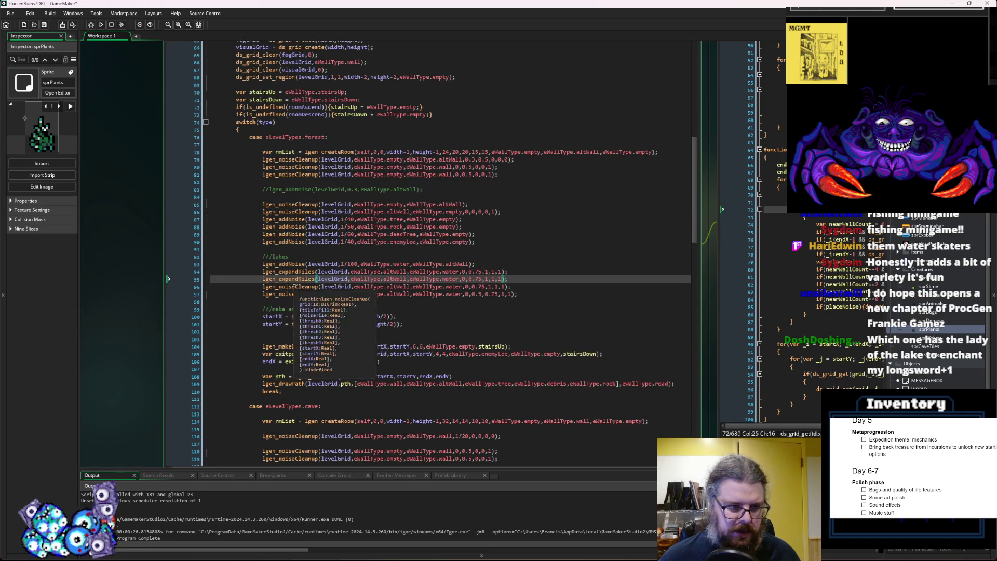
pyautogui.doubleClick(294, 287)
pyautogui.hotkey('ctrl', 'v')
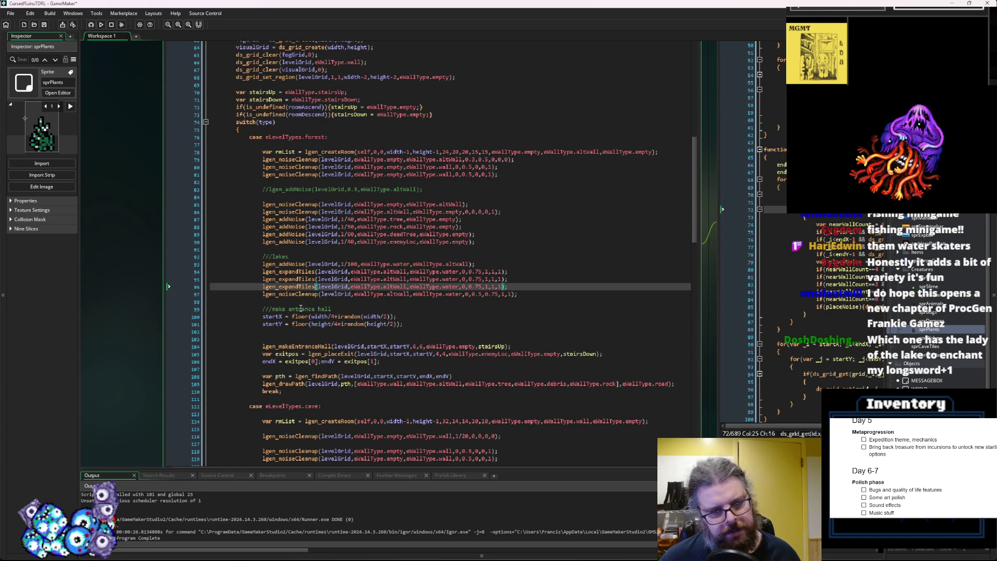
pyautogui.doubleClick(295, 294)
pyautogui.hotkey('ctrl', 'v')
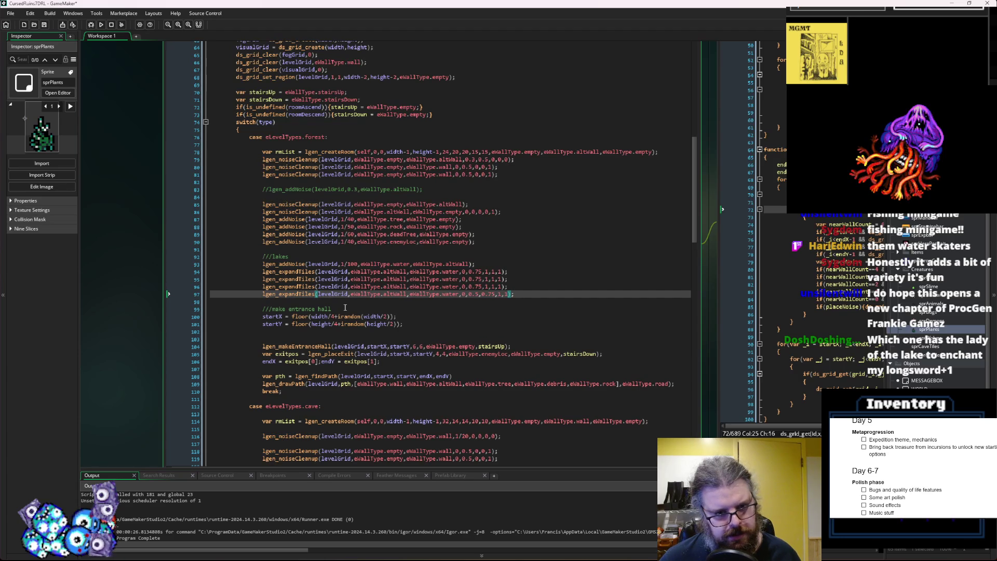
pyautogui.click(532, 294)
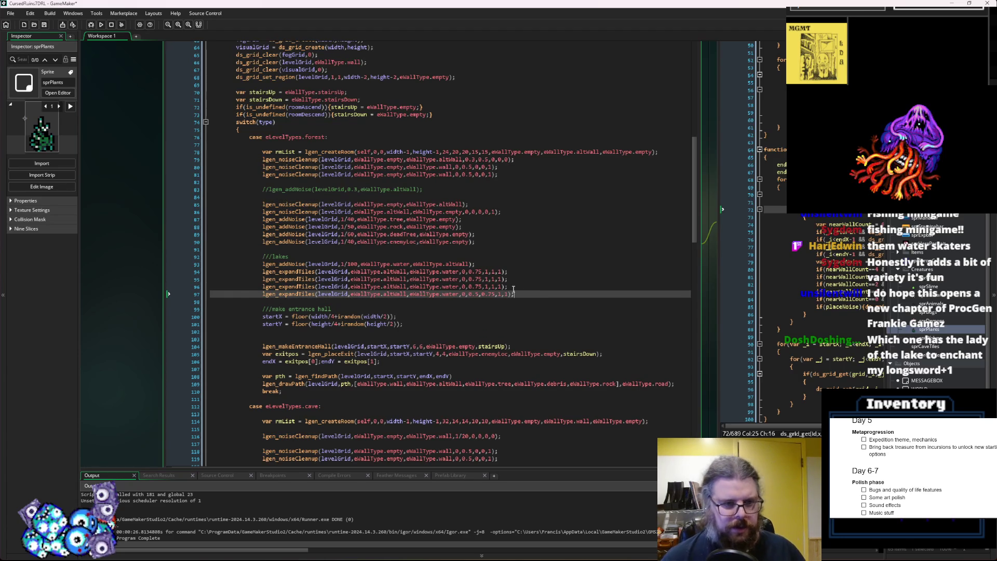
# - Revert line 94 to lgen_noiseCleanup and delete the eWallType.altWall argument from the expandTiles calls
pyautogui.doubleClick(279, 159)
pyautogui.doubleClick(291, 271)
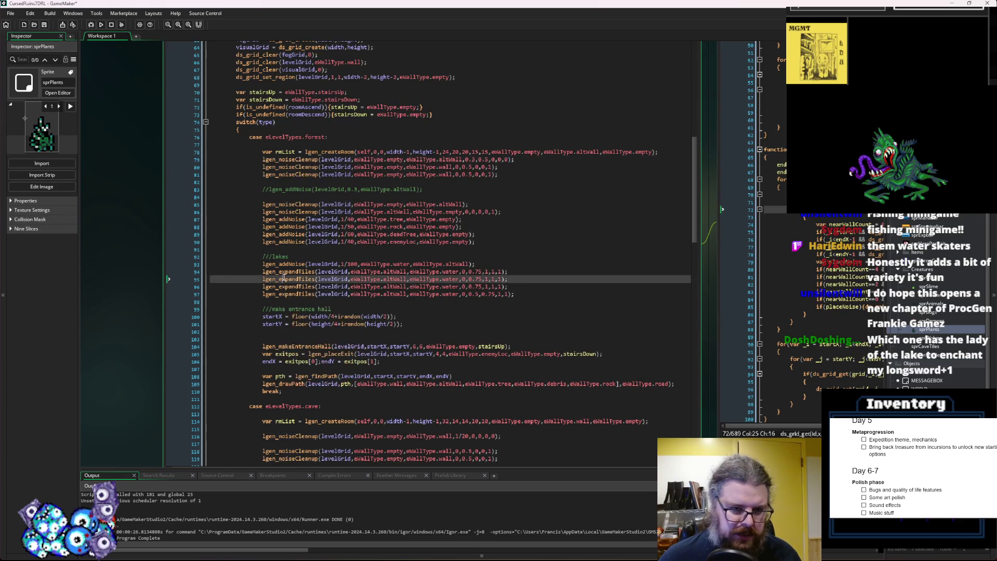
pyautogui.hotkey('ctrl', 'v')
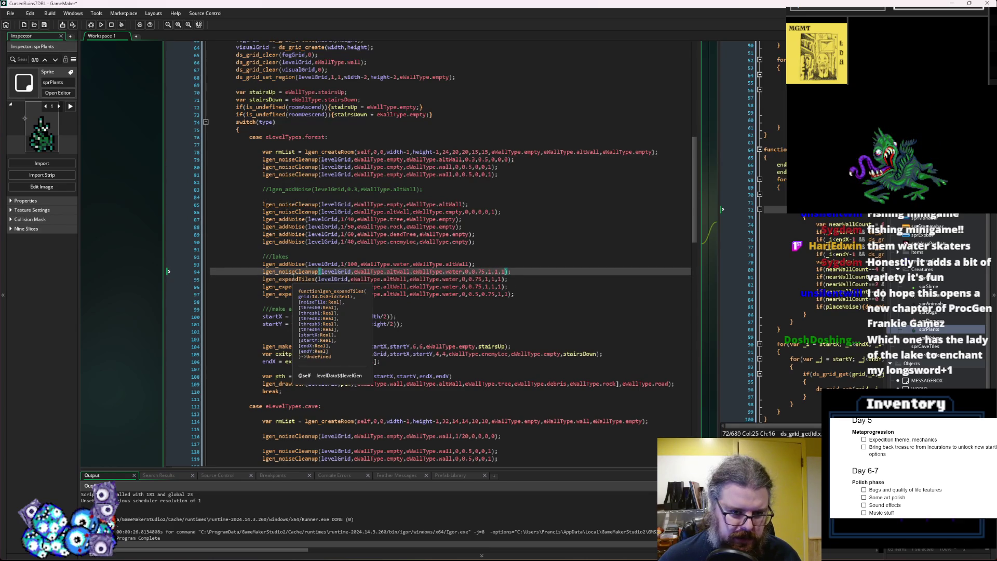
pyautogui.doubleClick(309, 279)
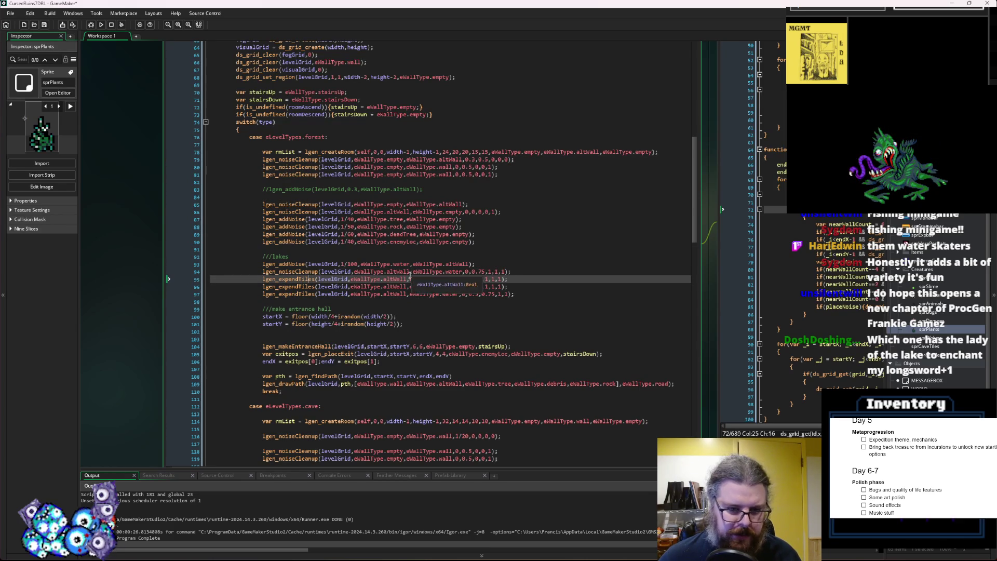
pyautogui.moveTo(409, 280)
pyautogui.mouseDown()
pyautogui.moveTo(351, 280)
pyautogui.moveTo(410, 287)
pyautogui.moveTo(350, 294)
pyautogui.mouseUp()
pyautogui.press('BackSpace')
pyautogui.press('BackSpace')
pyautogui.press('BackSpace')
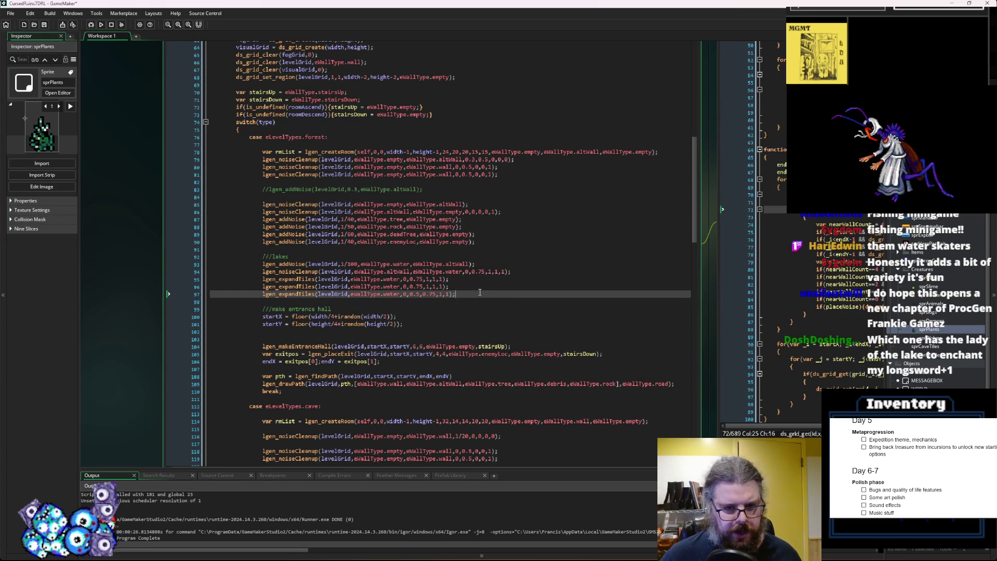
# - Scroll down and place the caret in the lgen_findPath call on line 108
pyautogui.click(518, 269)
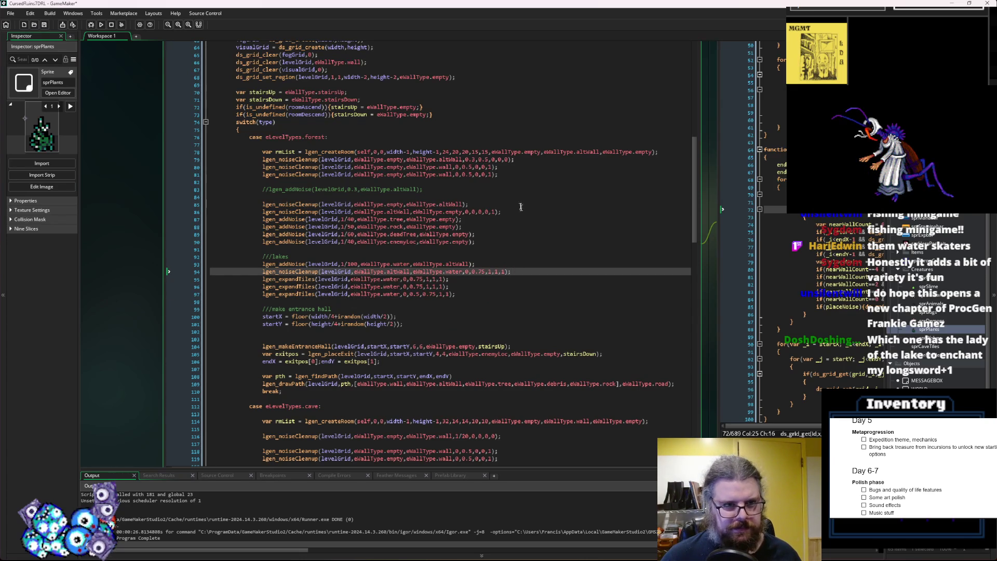
pyautogui.scroll(-2, 358, 325)
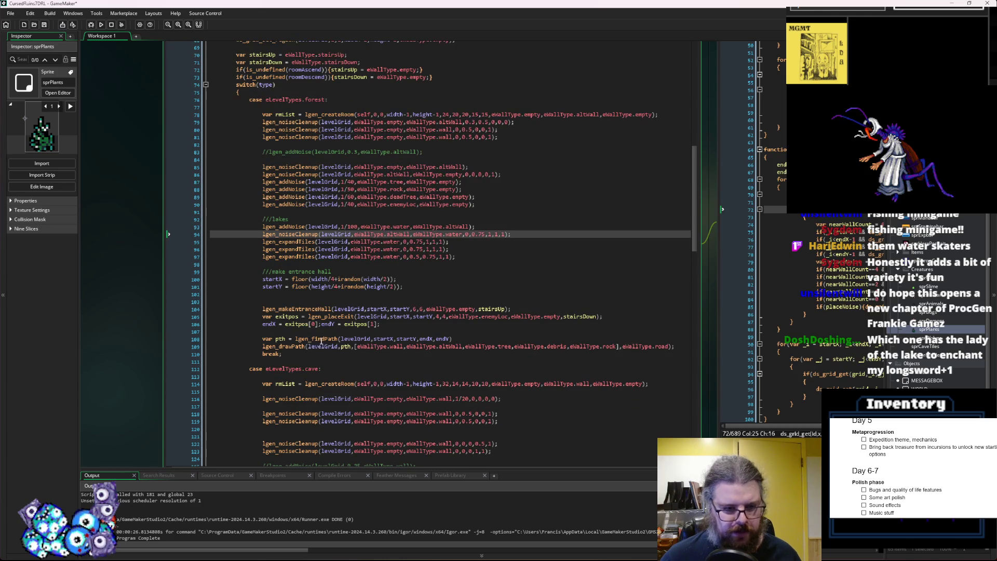
pyautogui.doubleClick(322, 339)
pyautogui.click(375, 338)
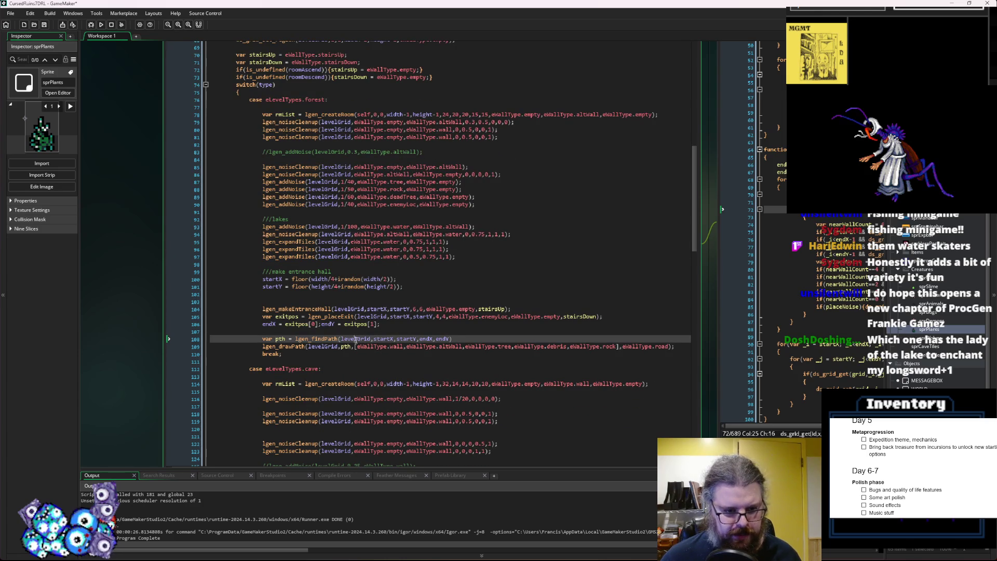